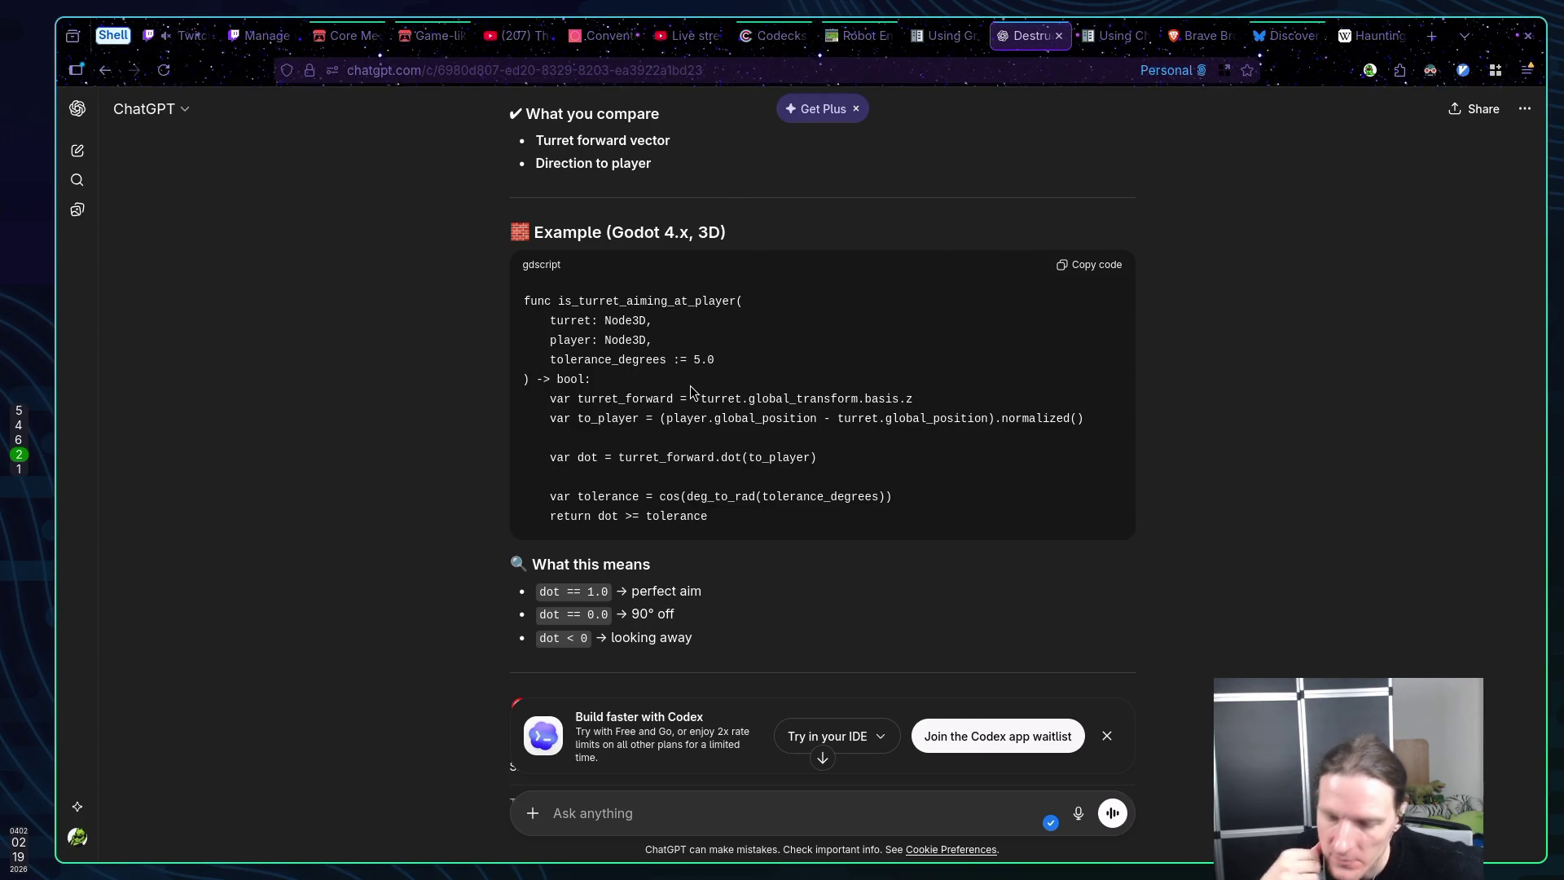
Read ChatGPT's dot-product aiming answer down to its TL;DR, then bring up enemy.gd in Neovim
{"action": "scroll", "coordinate": [691, 391], "scroll_direction": "down", "scroll_amount": 6}
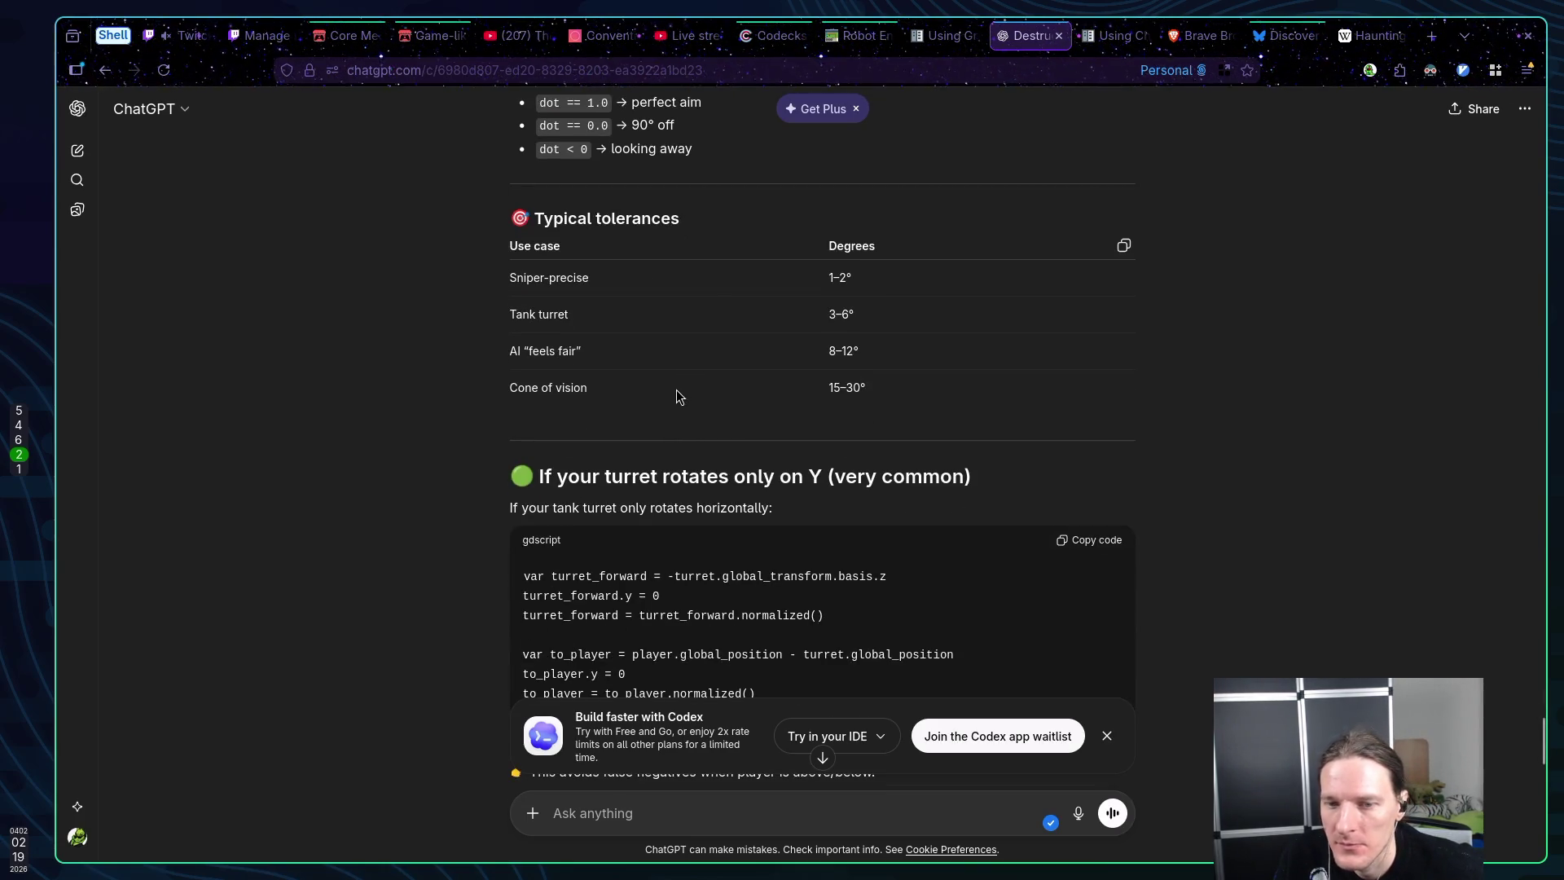
{"action": "scroll", "coordinate": [685, 404], "scroll_direction": "down", "scroll_amount": 1}
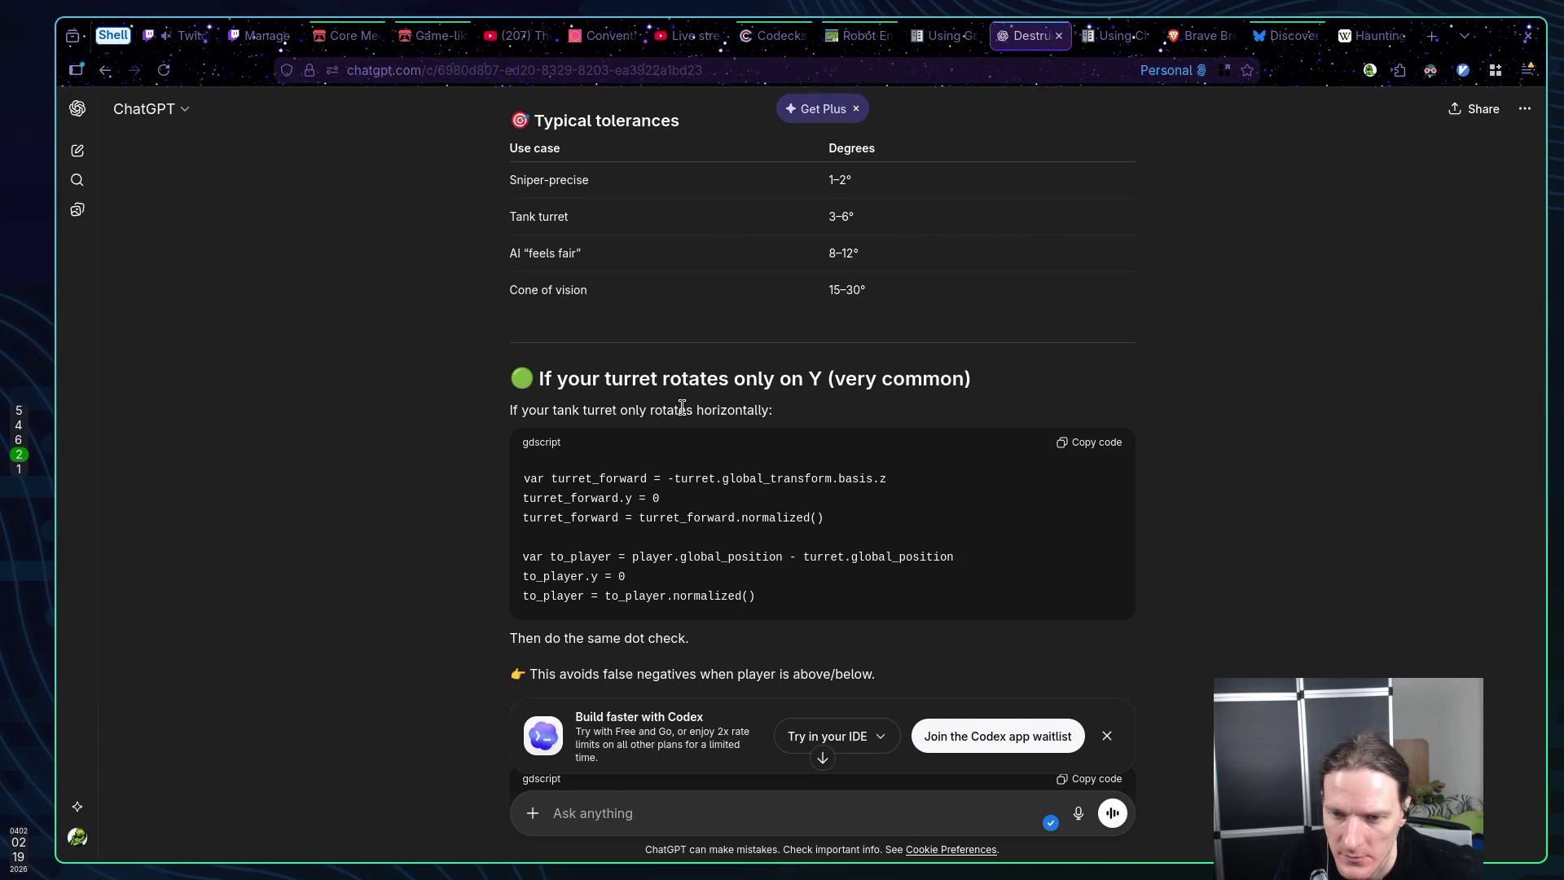
{"action": "scroll", "coordinate": [682, 406], "scroll_direction": "down", "scroll_amount": 5}
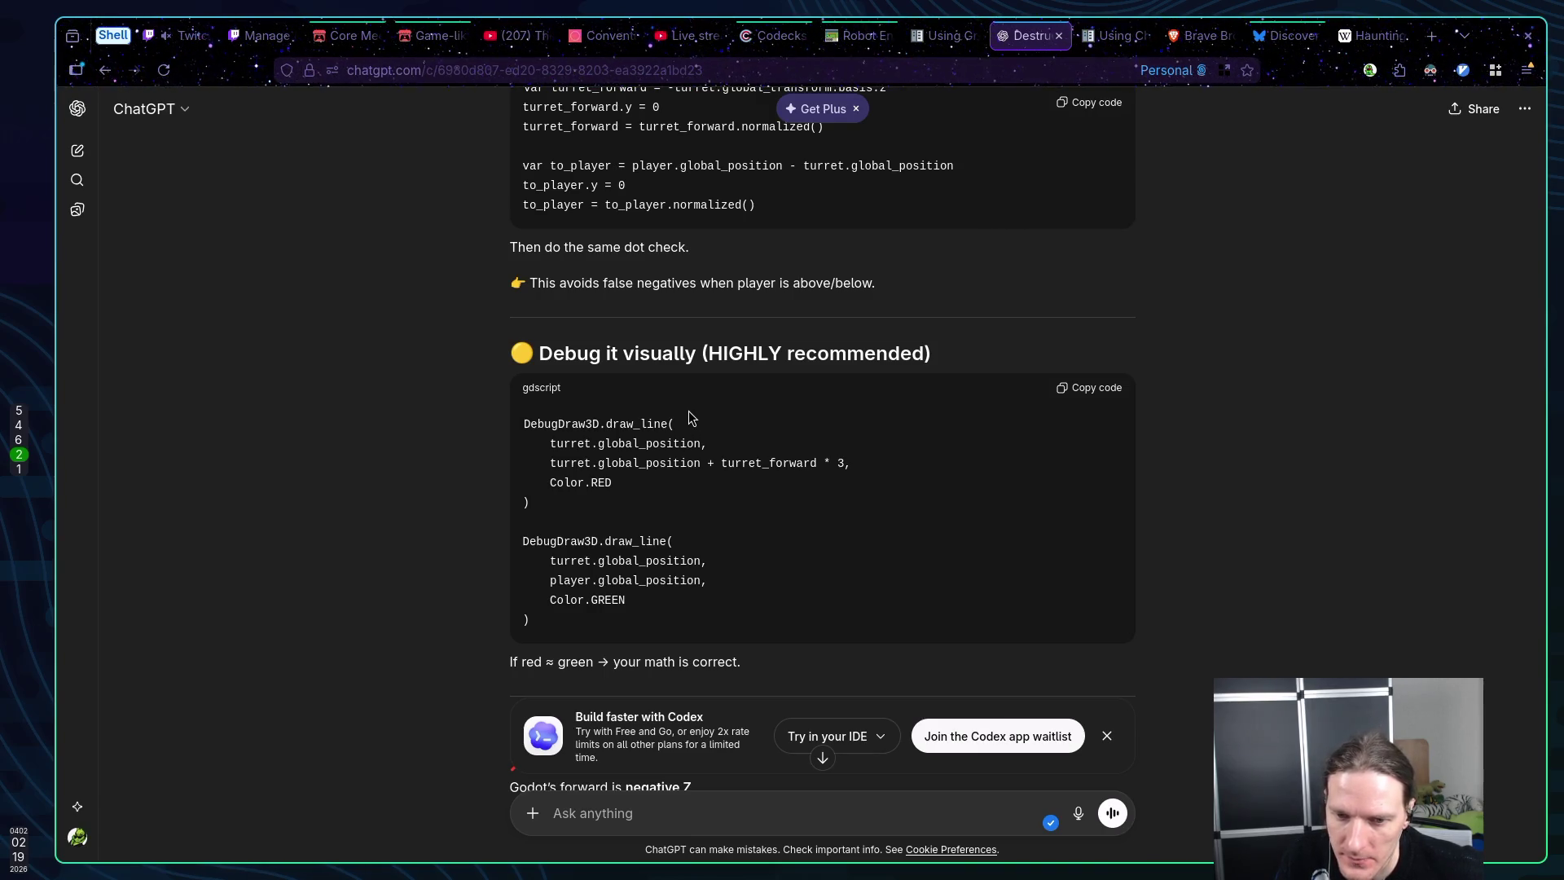
{"action": "scroll", "coordinate": [688, 412], "scroll_direction": "down", "scroll_amount": 3}
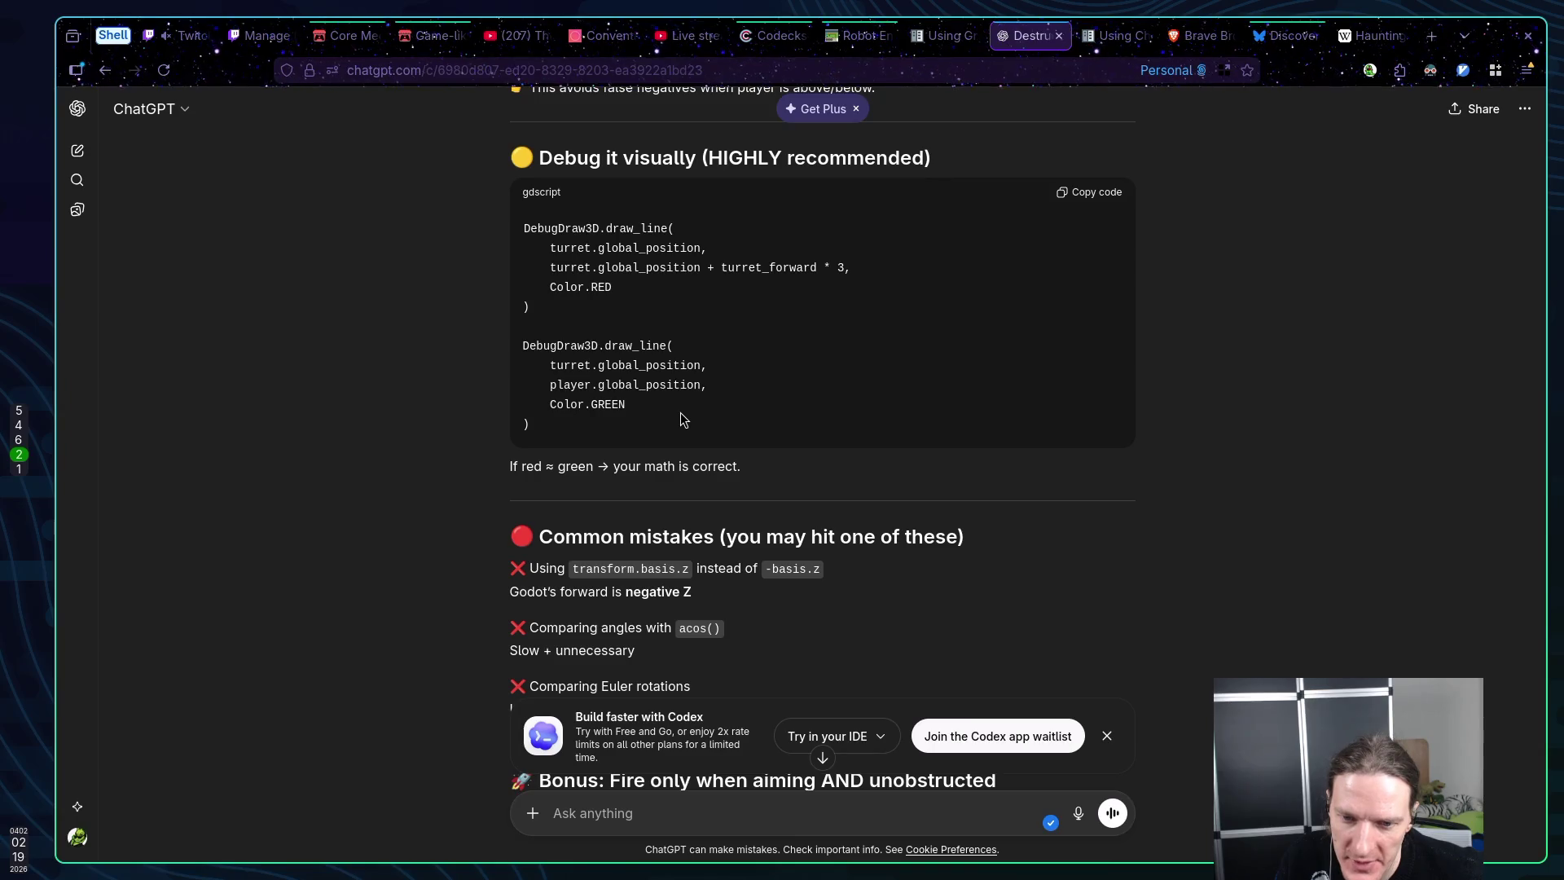
{"action": "scroll", "coordinate": [681, 413], "scroll_direction": "down", "scroll_amount": 3}
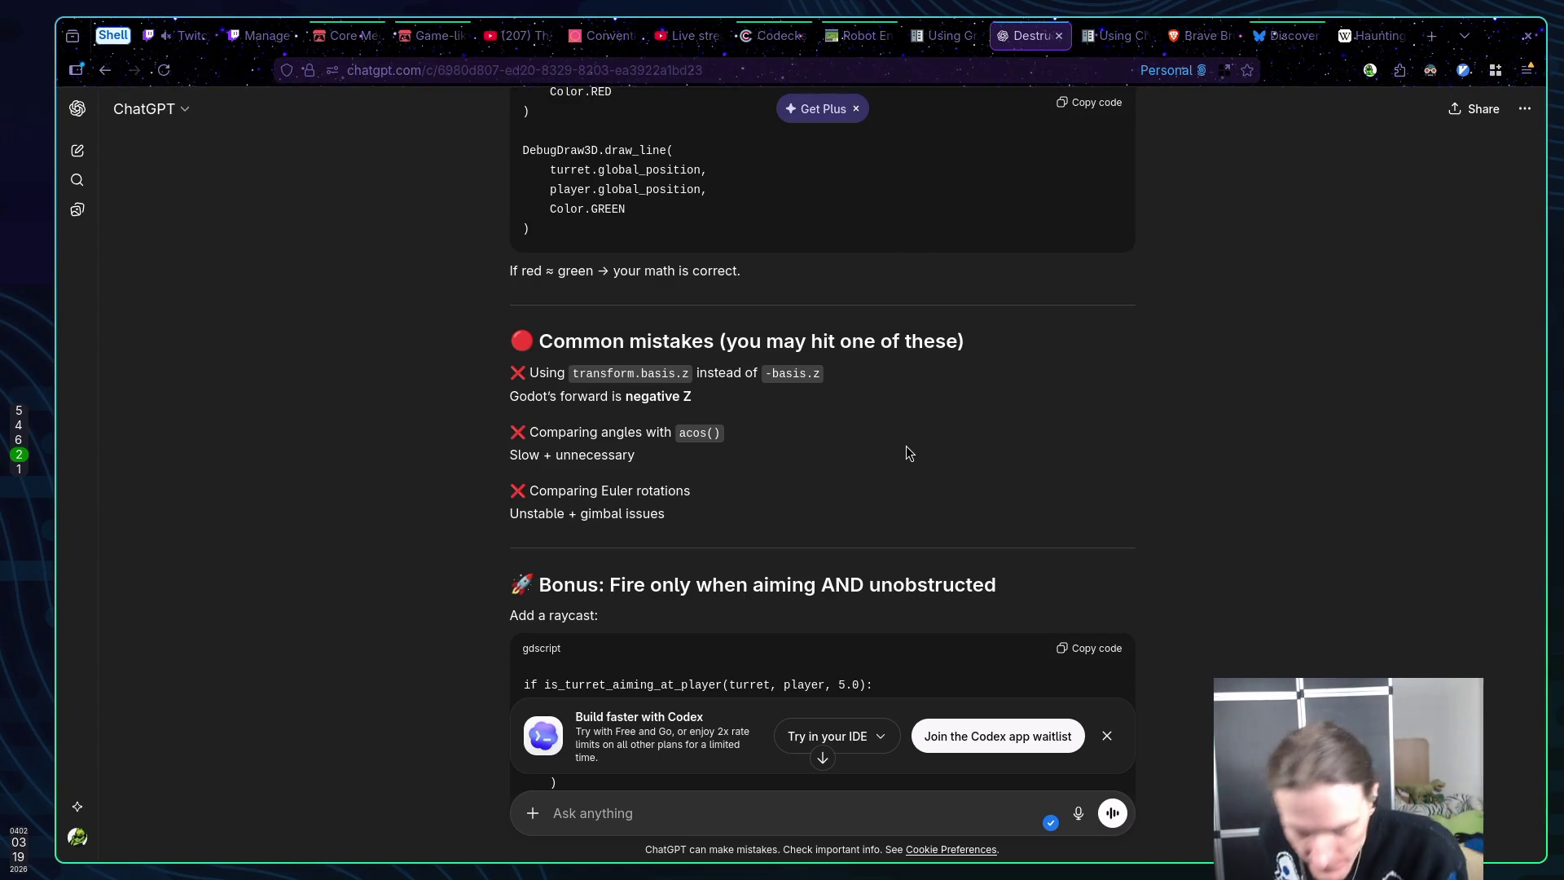
{"action": "scroll", "coordinate": [894, 443], "scroll_direction": "down", "scroll_amount": 2}
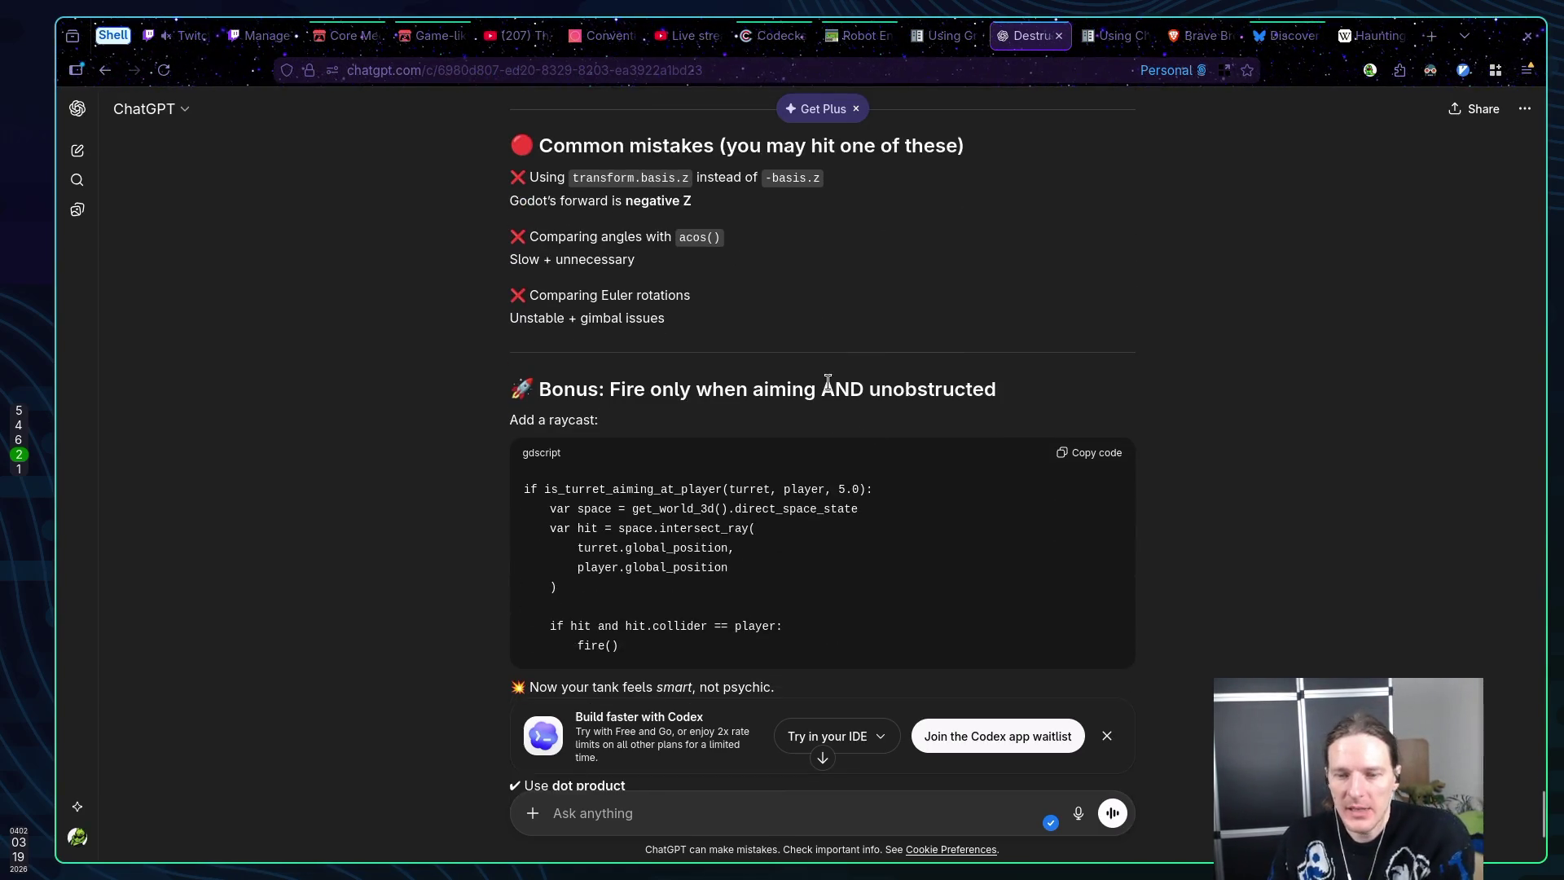
{"action": "scroll", "coordinate": [819, 442], "scroll_direction": "down", "scroll_amount": 2}
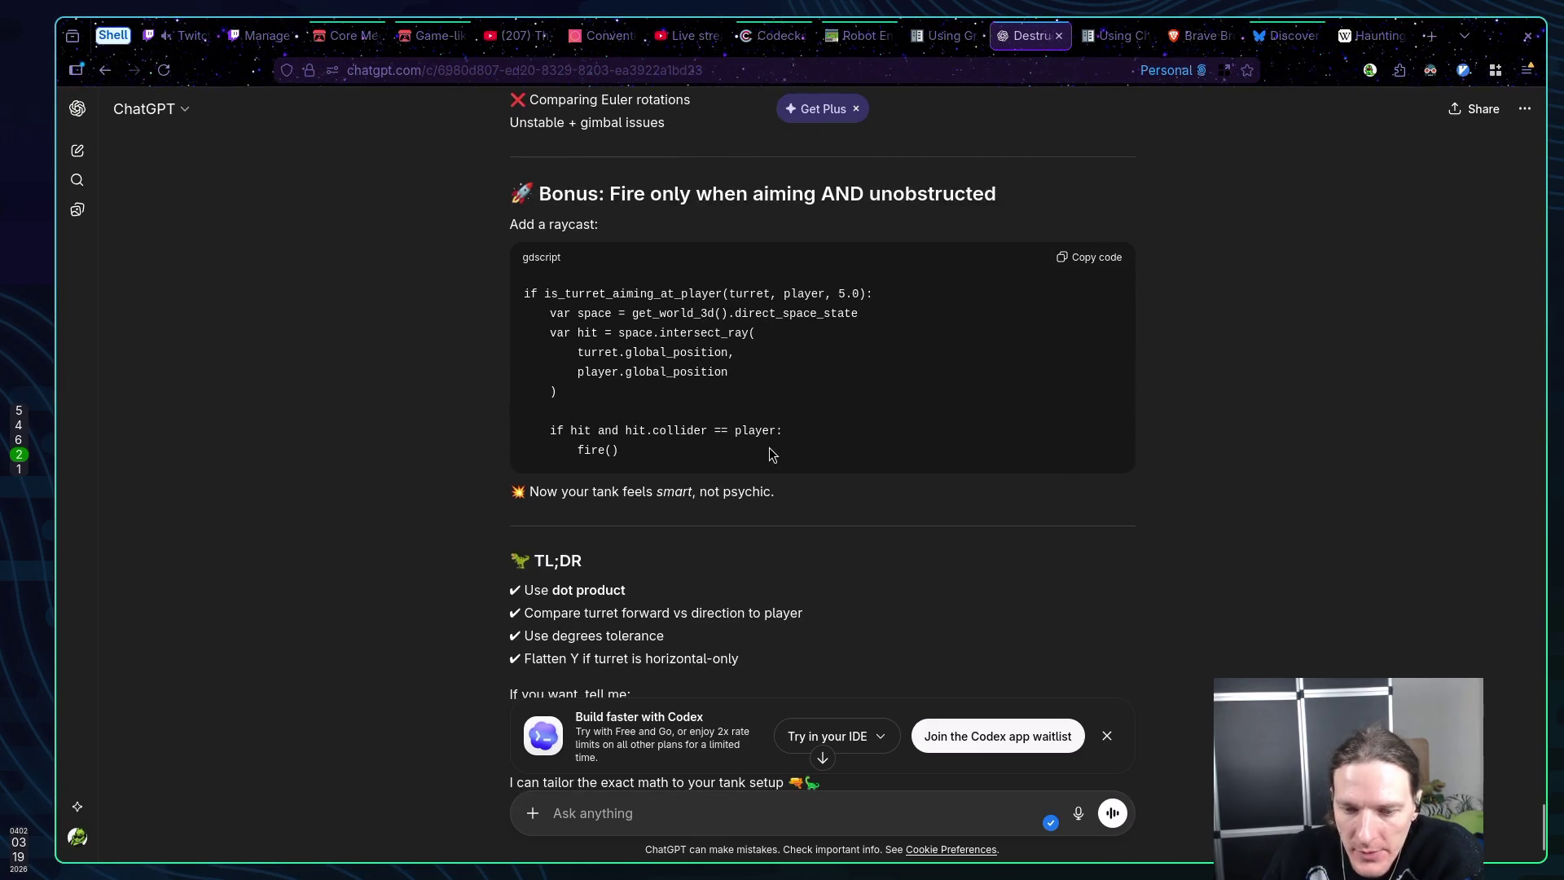
{"action": "scroll", "coordinate": [757, 458], "scroll_direction": "down", "scroll_amount": 2}
{"action": "scroll", "coordinate": [756, 457], "scroll_direction": "up", "scroll_amount": 10}
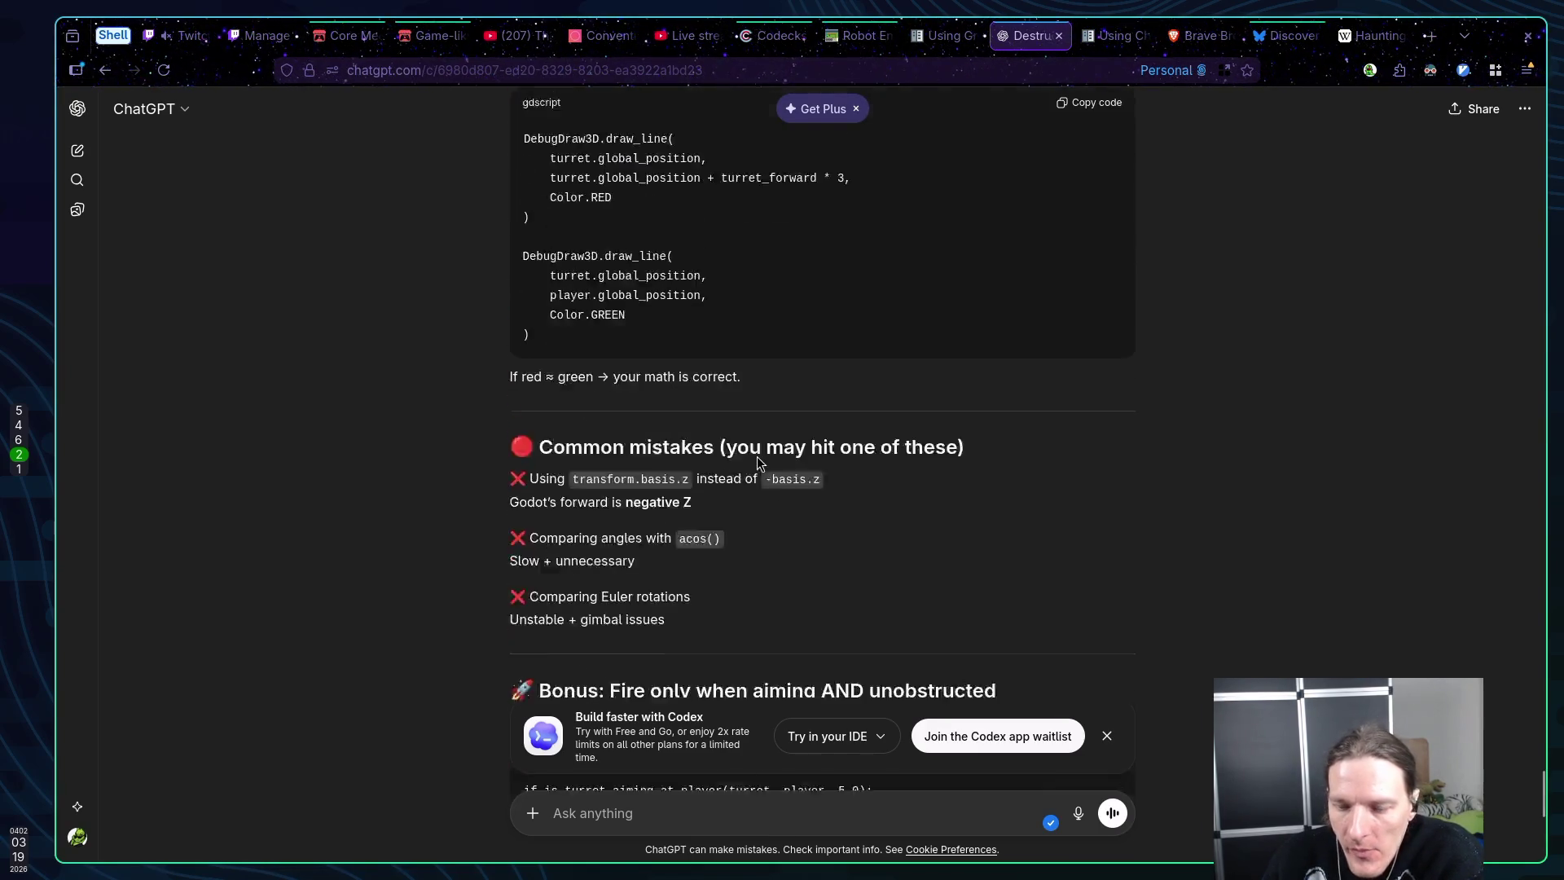
{"action": "key", "text": "super+1"}
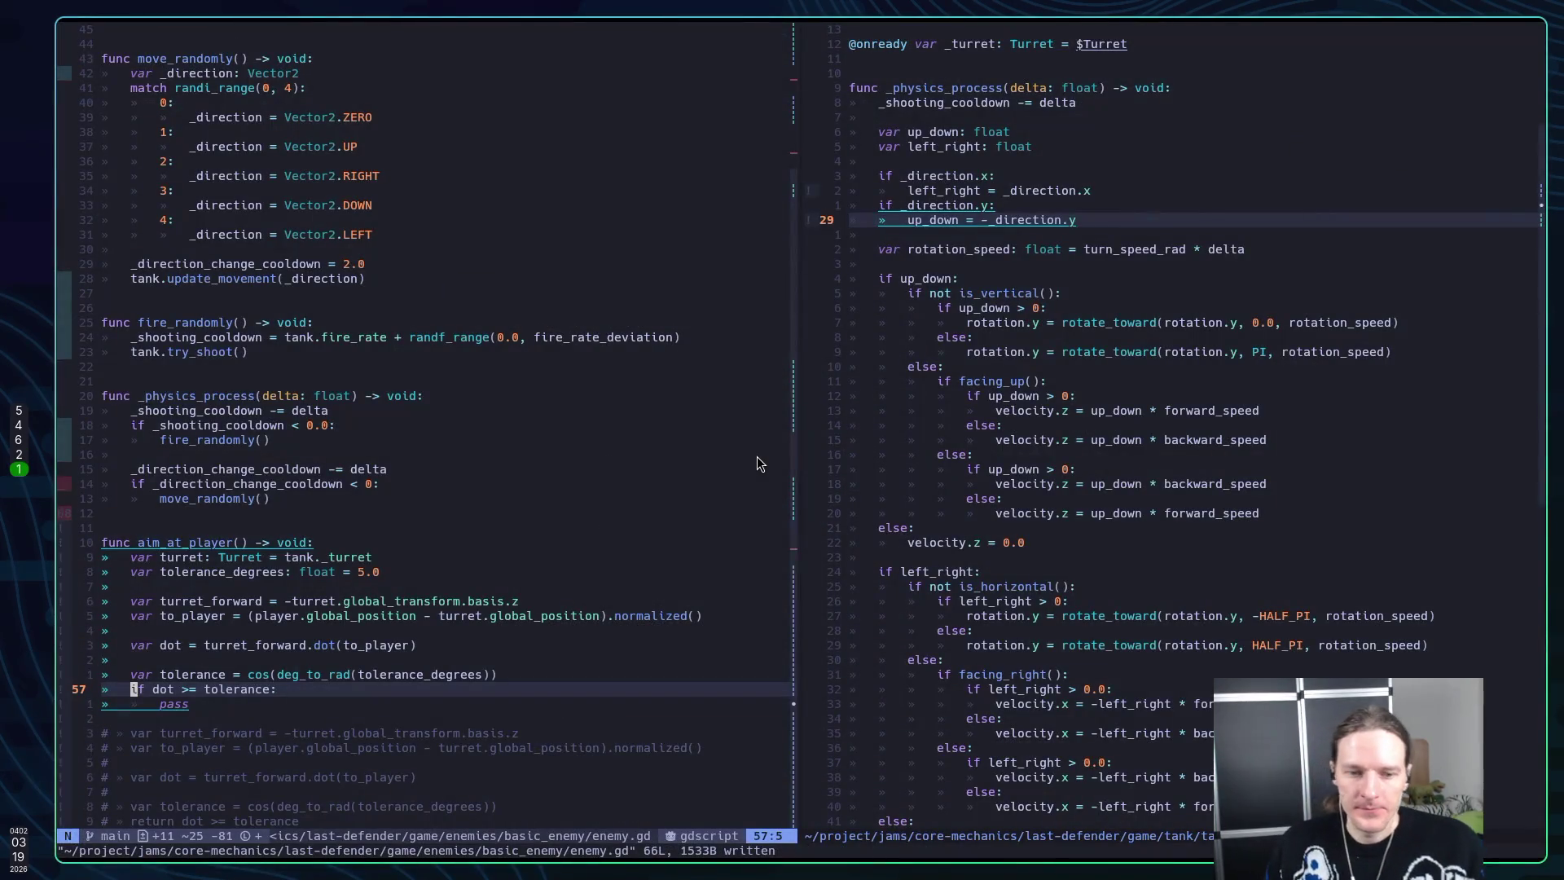
{"action": "key", "text": "k"}
{"action": "key", "text": "k"}
{"action": "key", "text": "k"}
{"action": "key", "text": "k"}
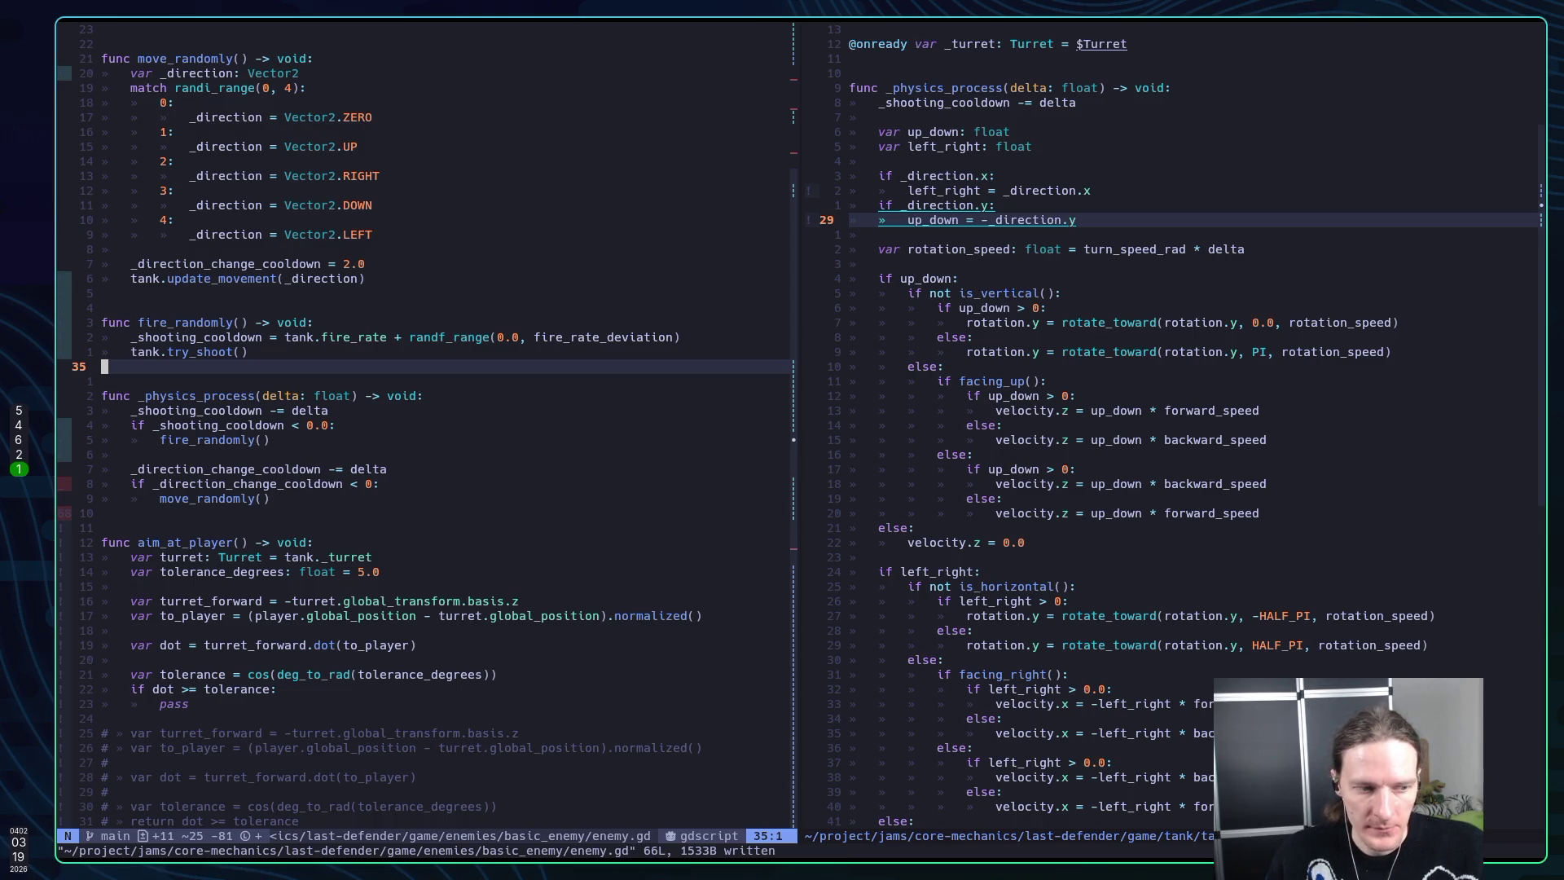
{"action": "key", "text": "j"}
{"action": "key", "text": "j"}
{"action": "key", "text": "j"}
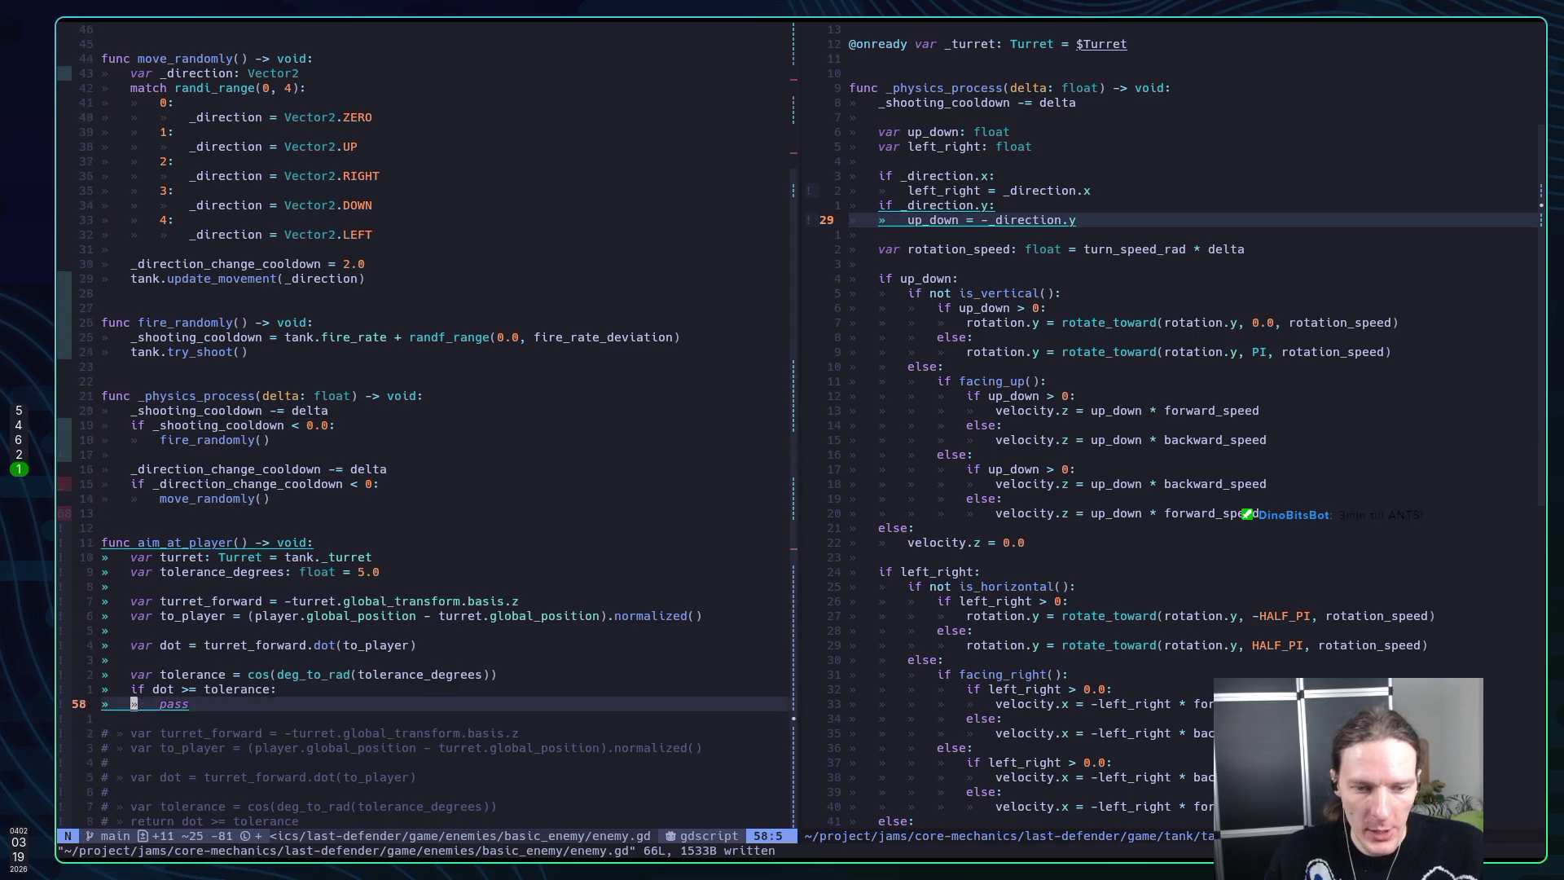
{"action": "key", "text": "k"}
{"action": "key", "text": "k"}
{"action": "key", "text": "k"}
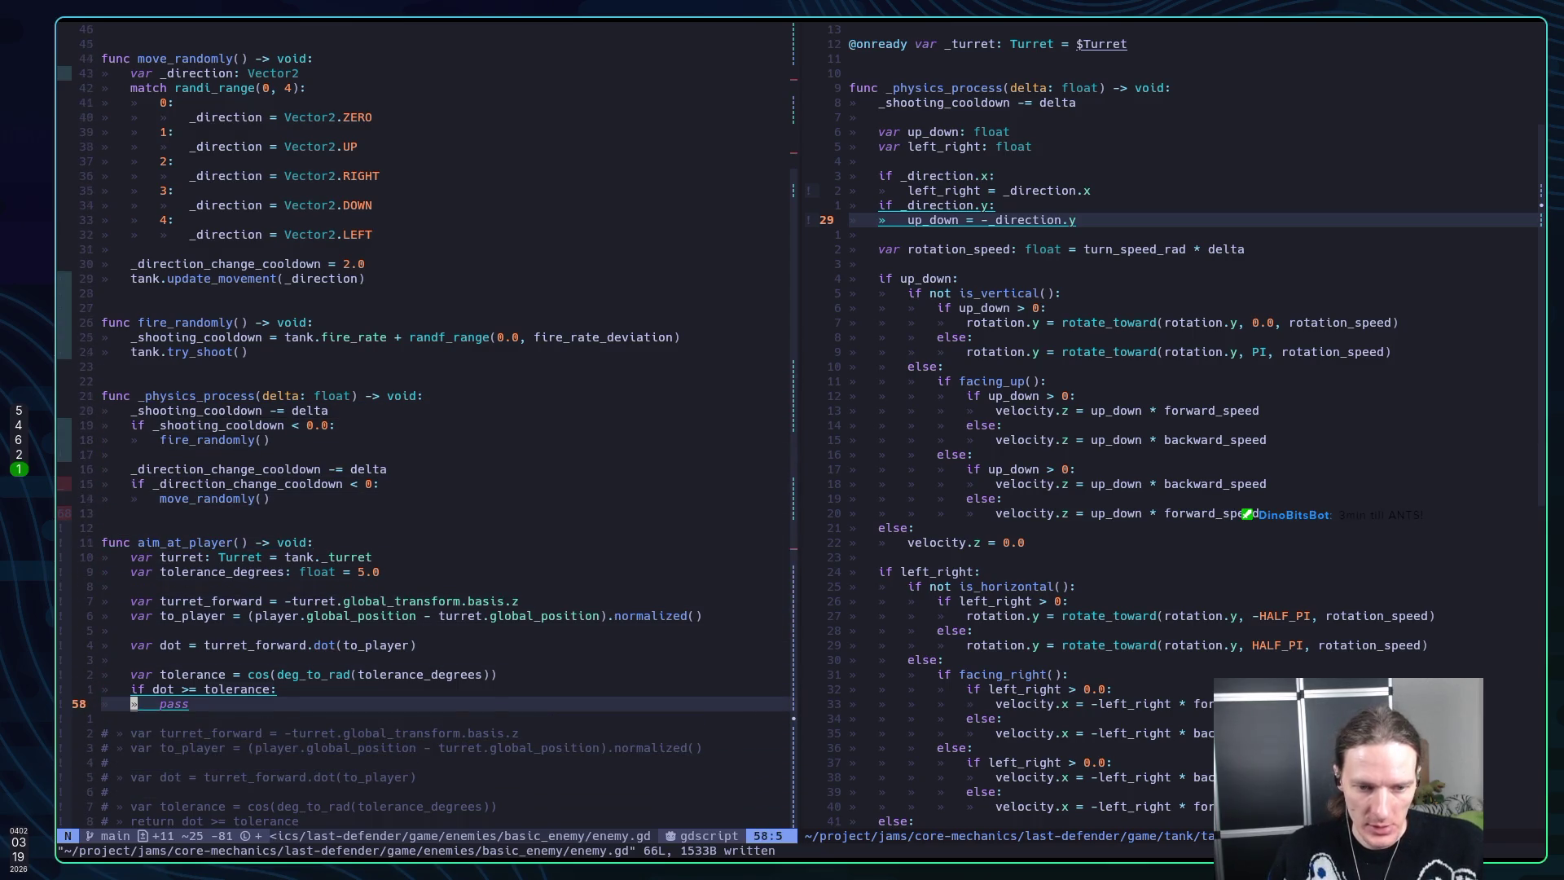
{"action": "type", "text": ":"}
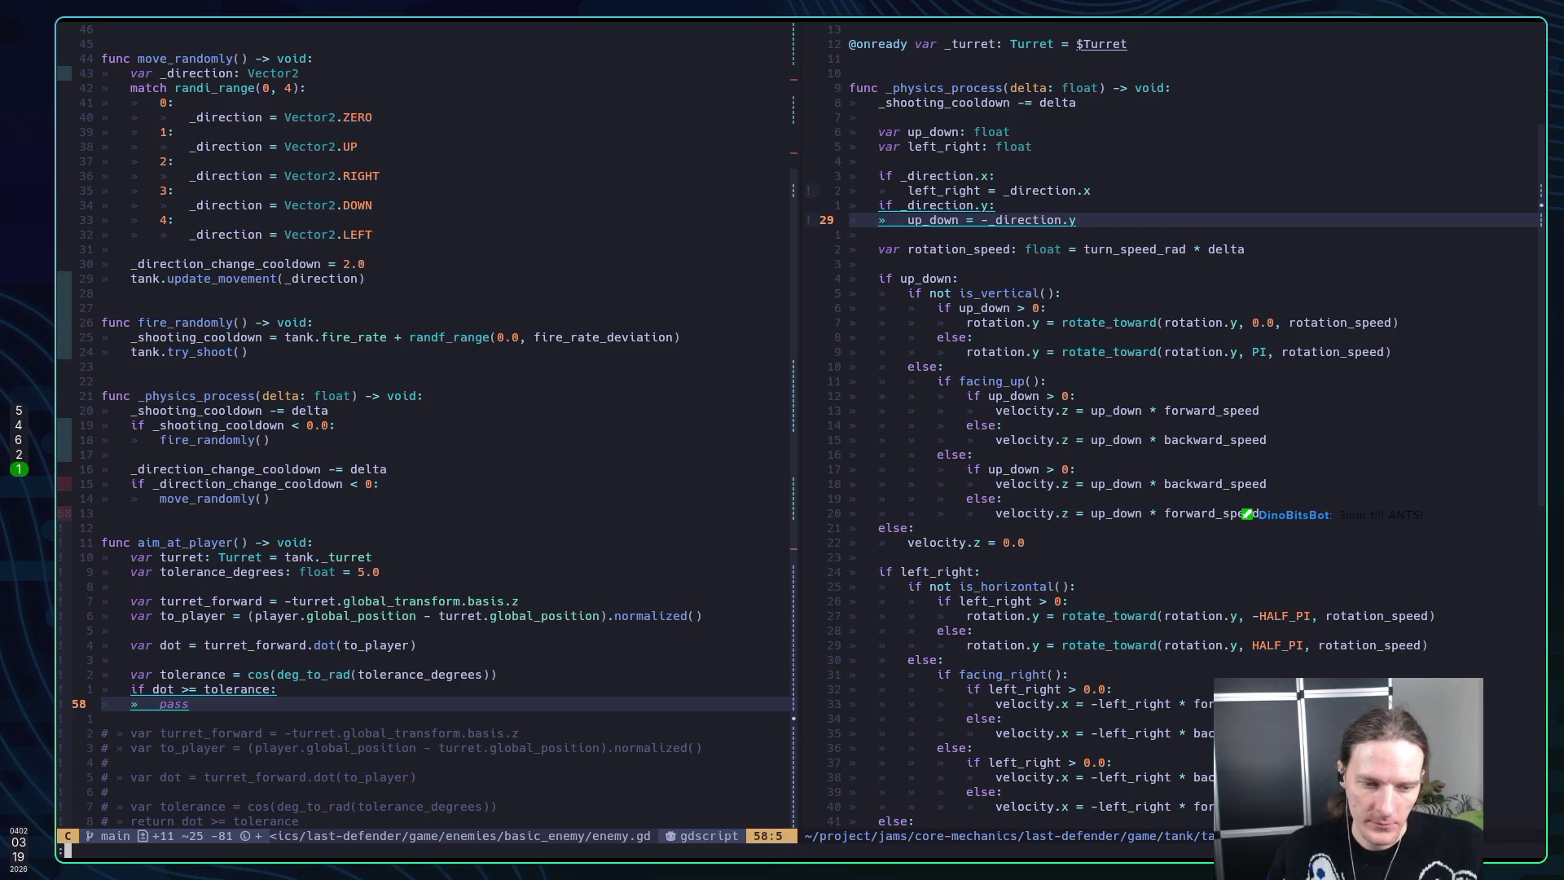
Add an else branch in aim_at_player calling tank.update_turret_rotation_value(1.0)
{"action": "key", "text": "Escape"}
{"action": "type", "text": "oelse"}
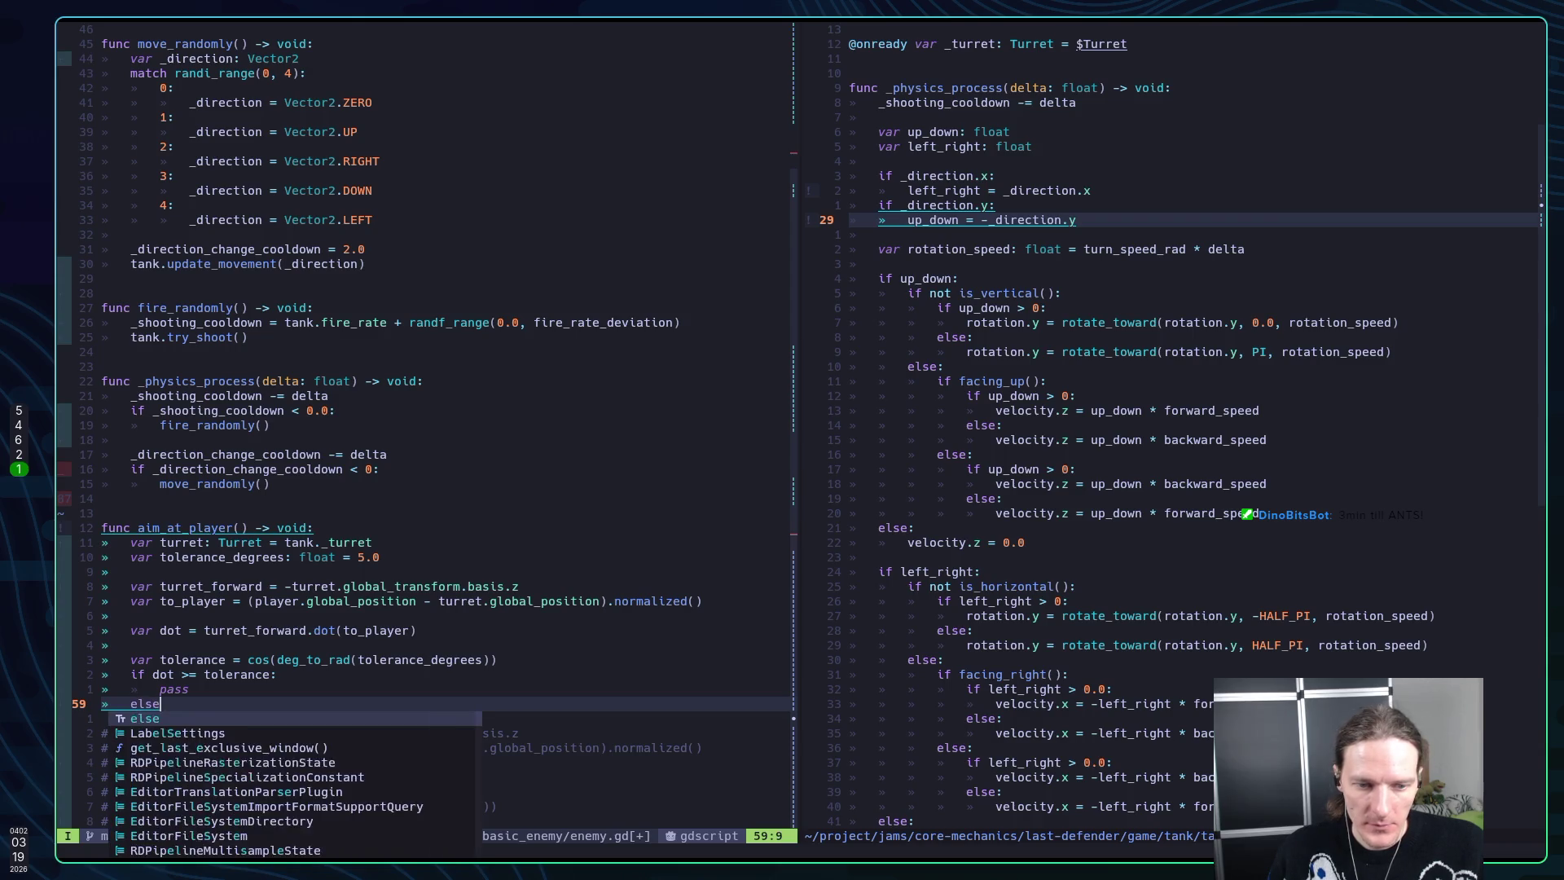
{"action": "type", "text": ":"}
{"action": "key", "text": "Return"}
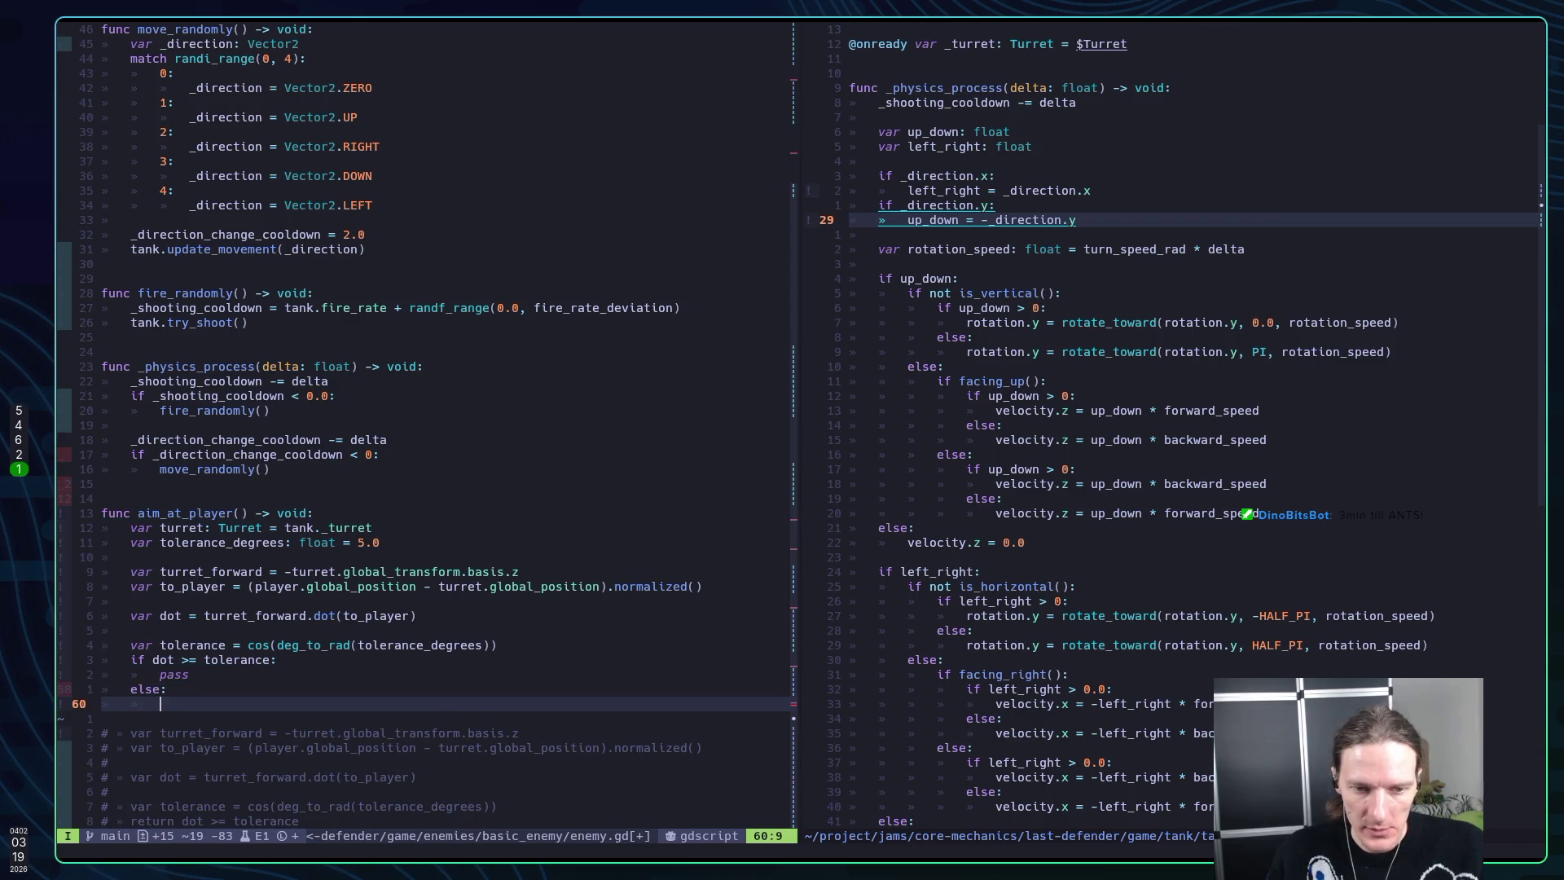
{"action": "type", "text": "ai"}
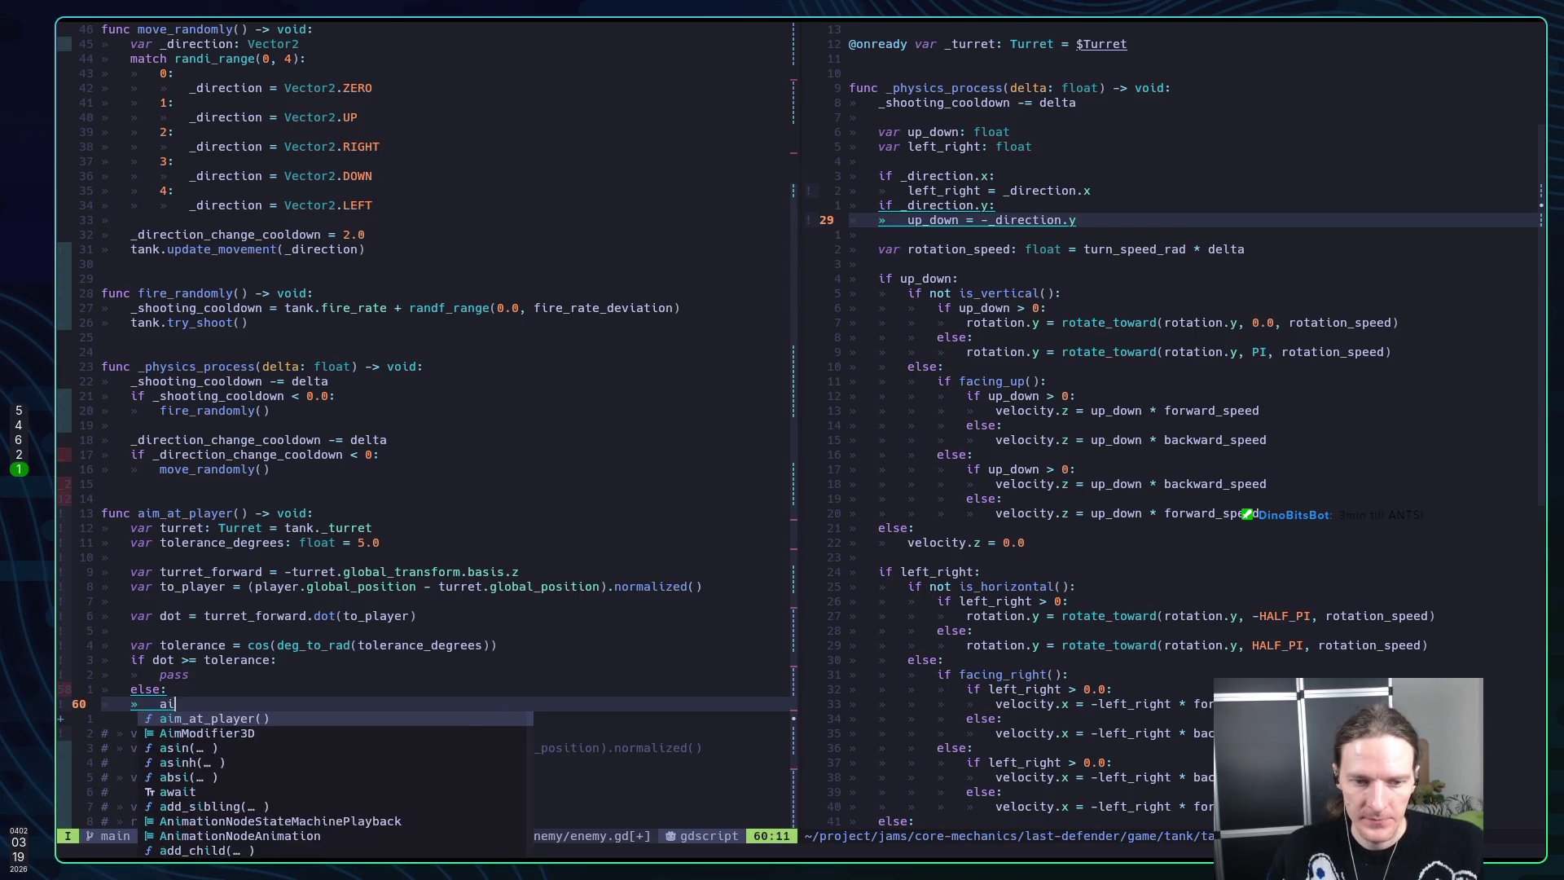
{"action": "key", "text": "BackSpace"}
{"action": "type", "text": "tank."}
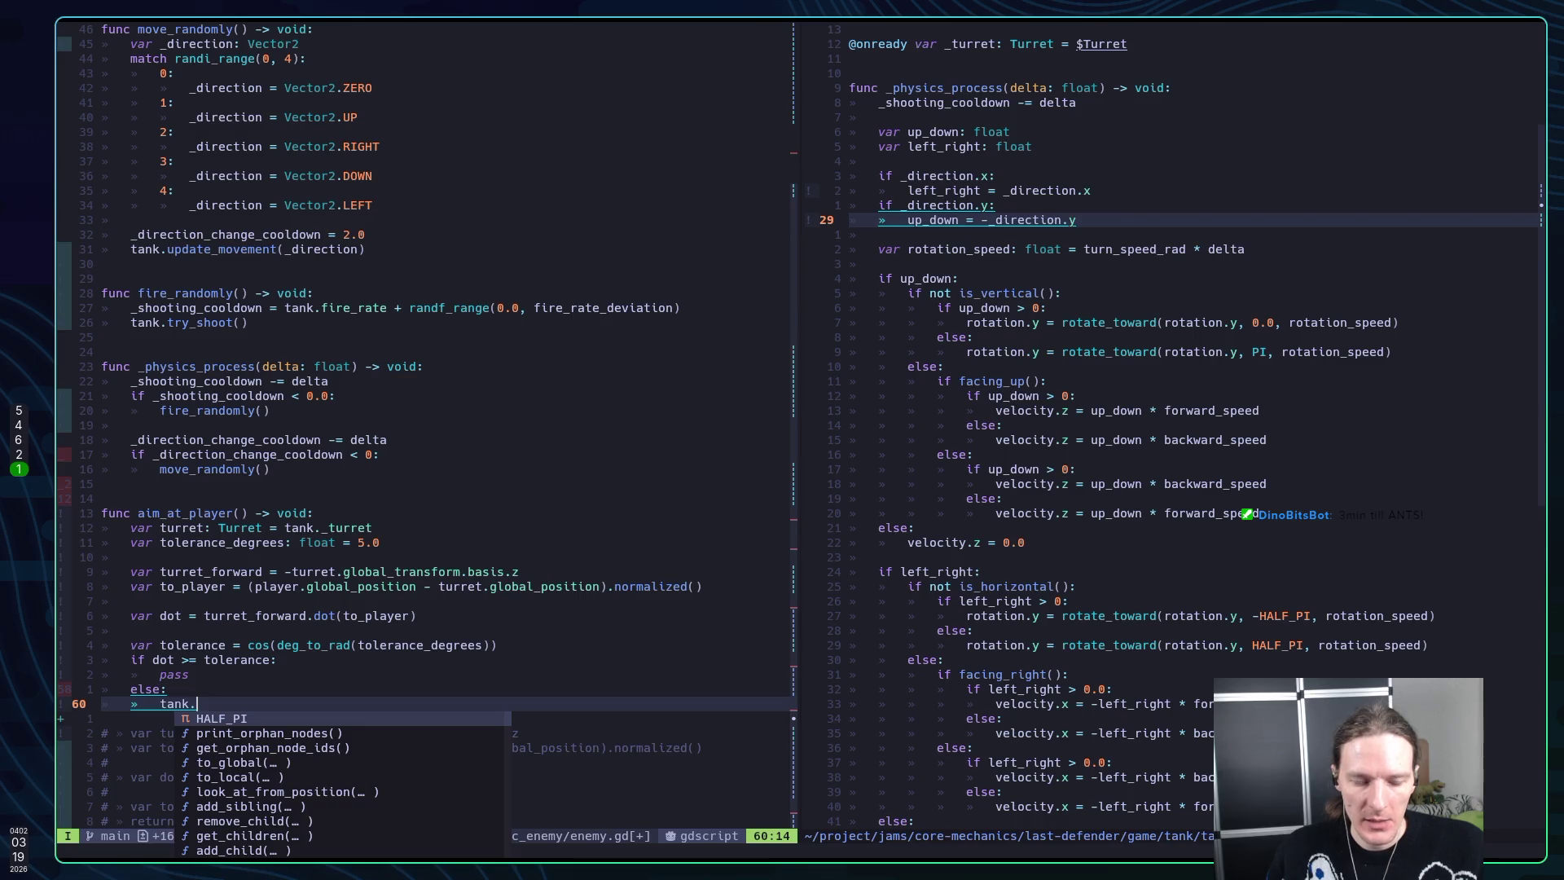
{"action": "type", "text": "update"}
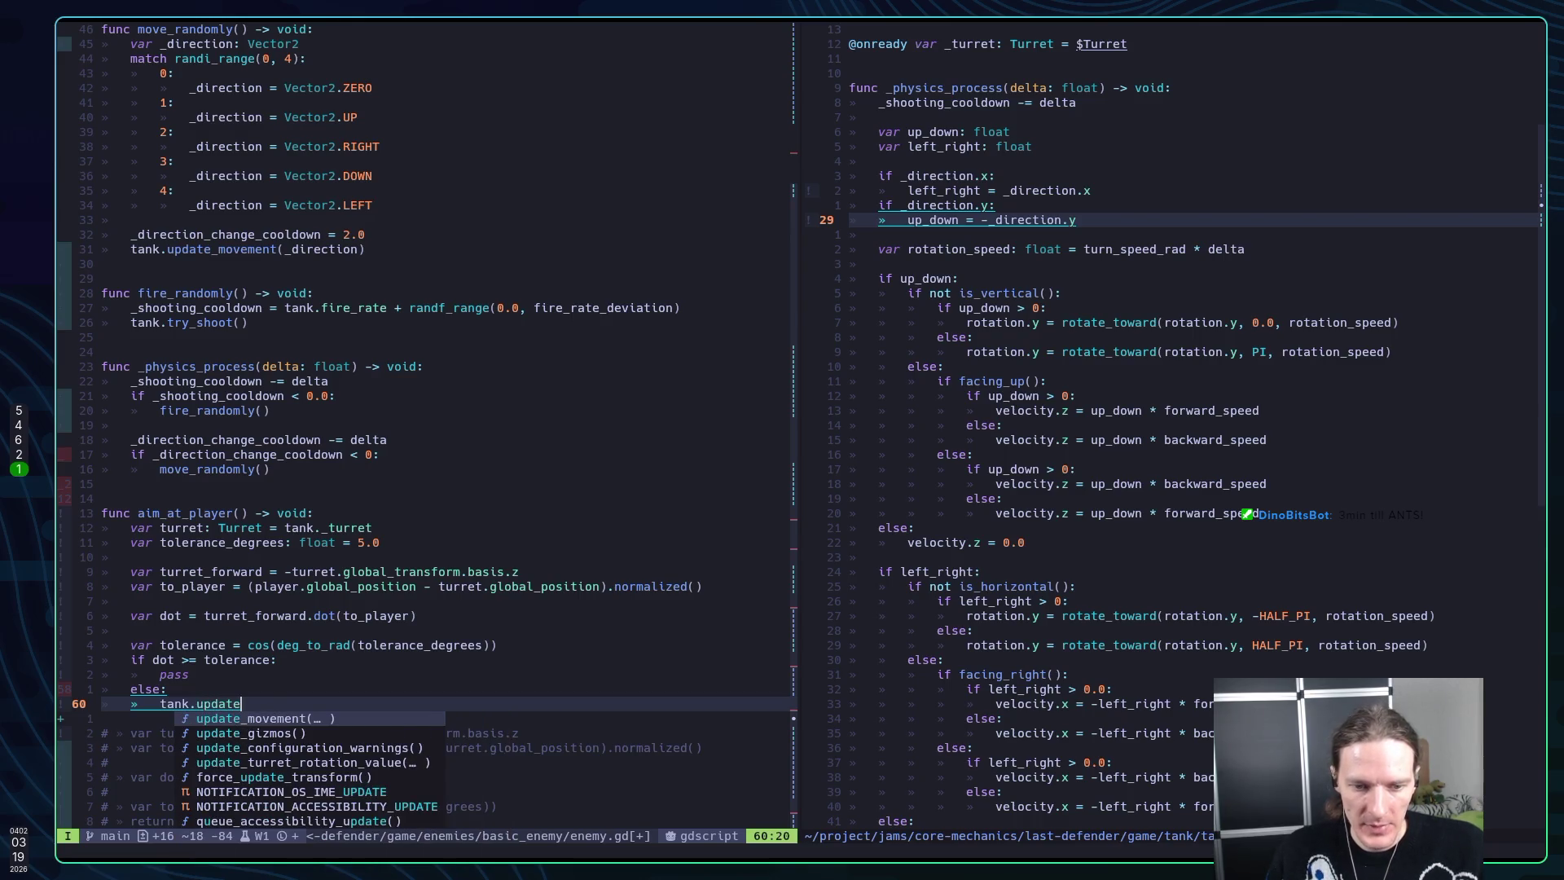
{"action": "key", "text": "Tab"}
{"action": "key", "text": "Tab"}
{"action": "key", "text": "Tab"}
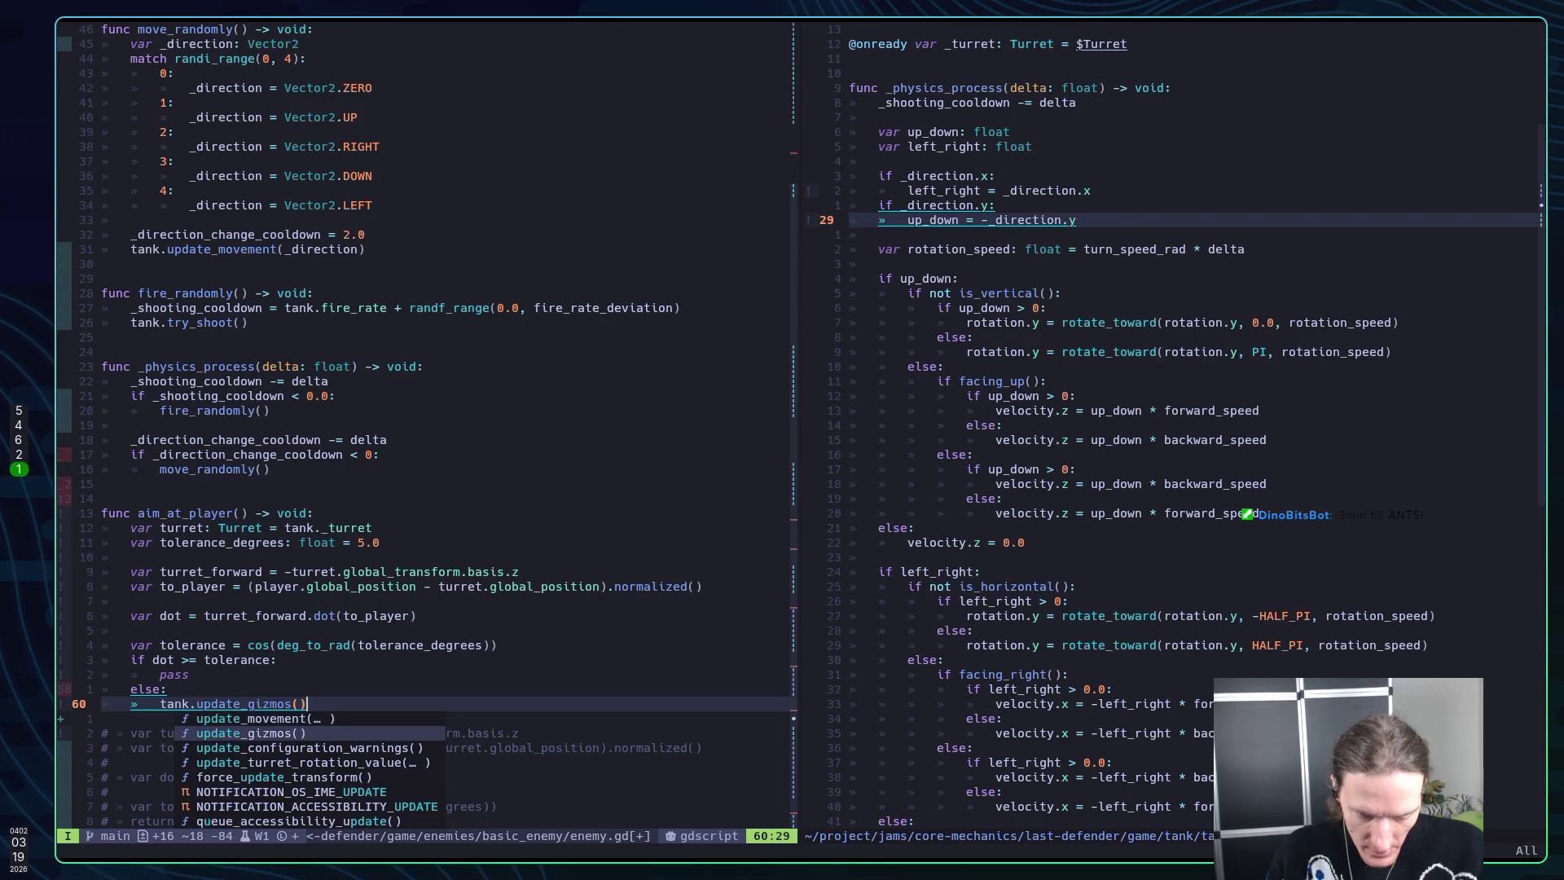
{"action": "key", "text": "Return"}
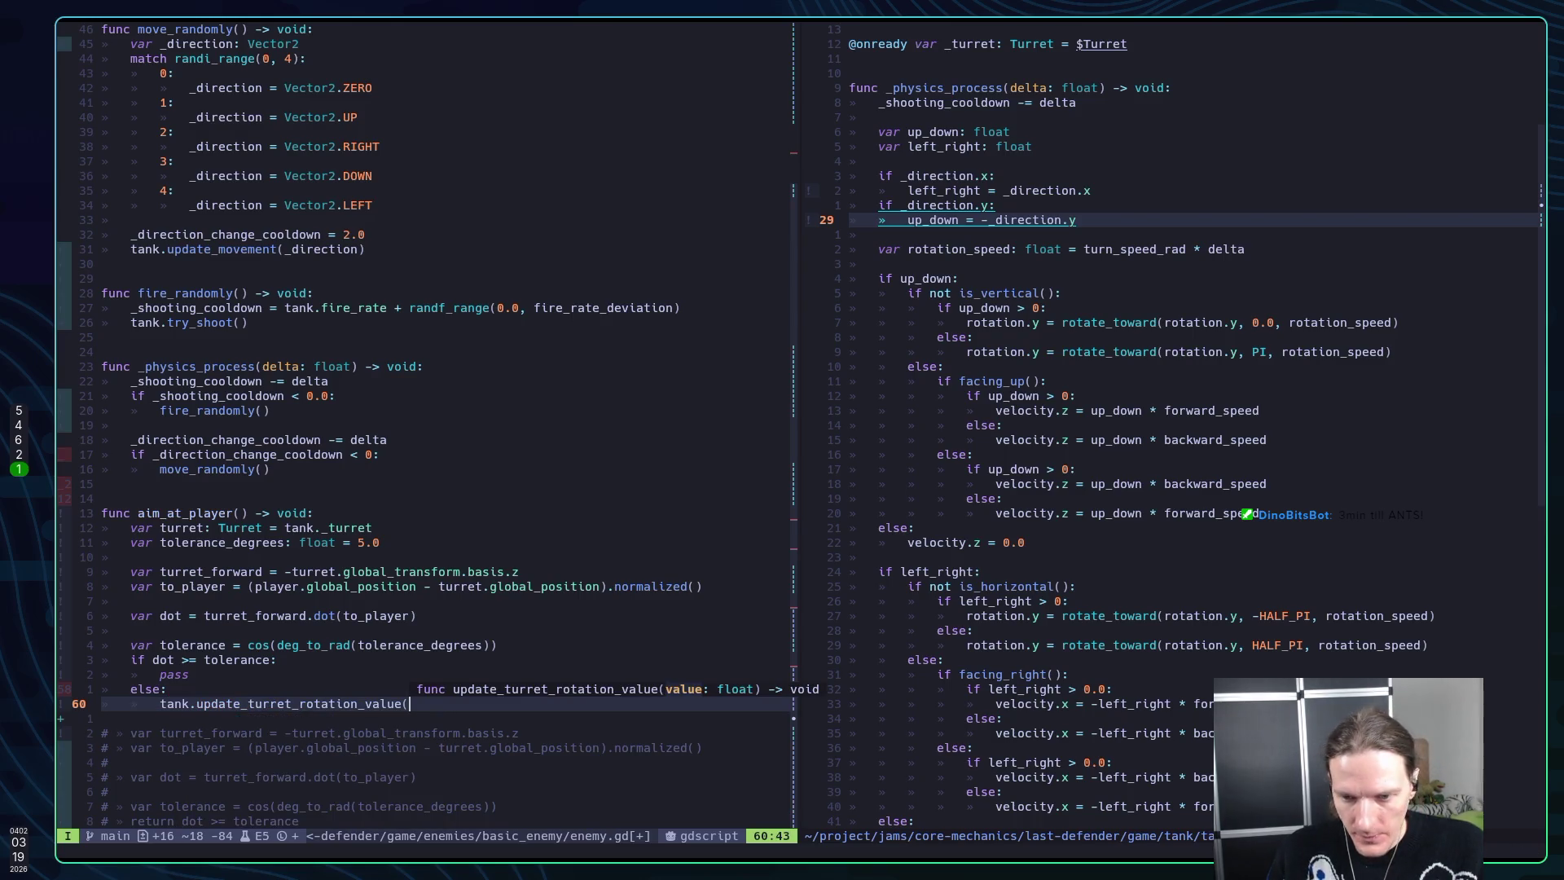
{"action": "type", "text": "1.0)"}
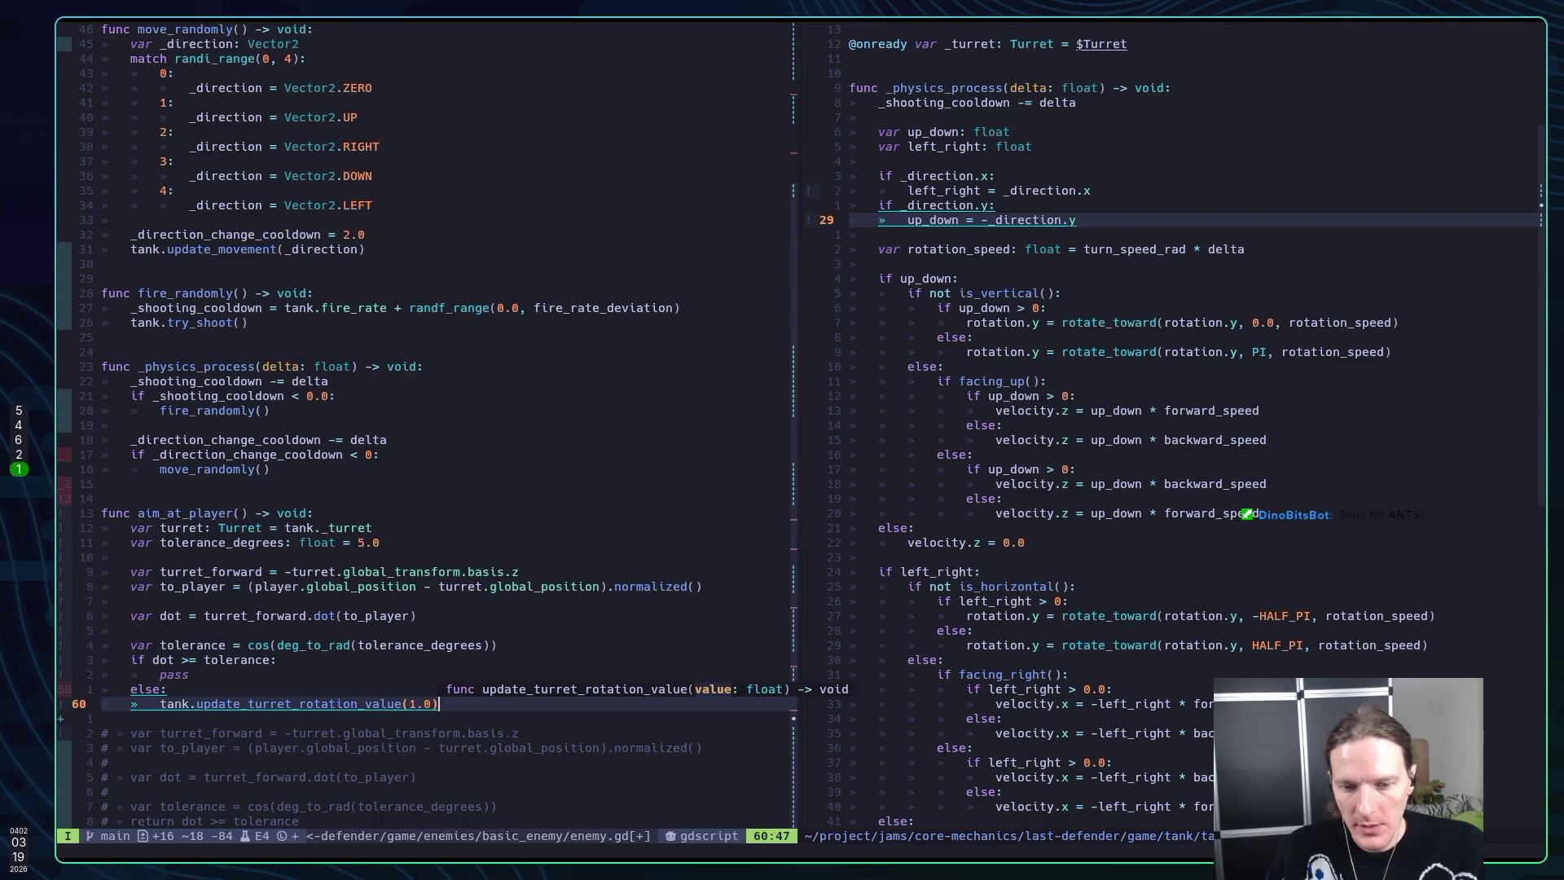
{"action": "key", "text": "Escape"}
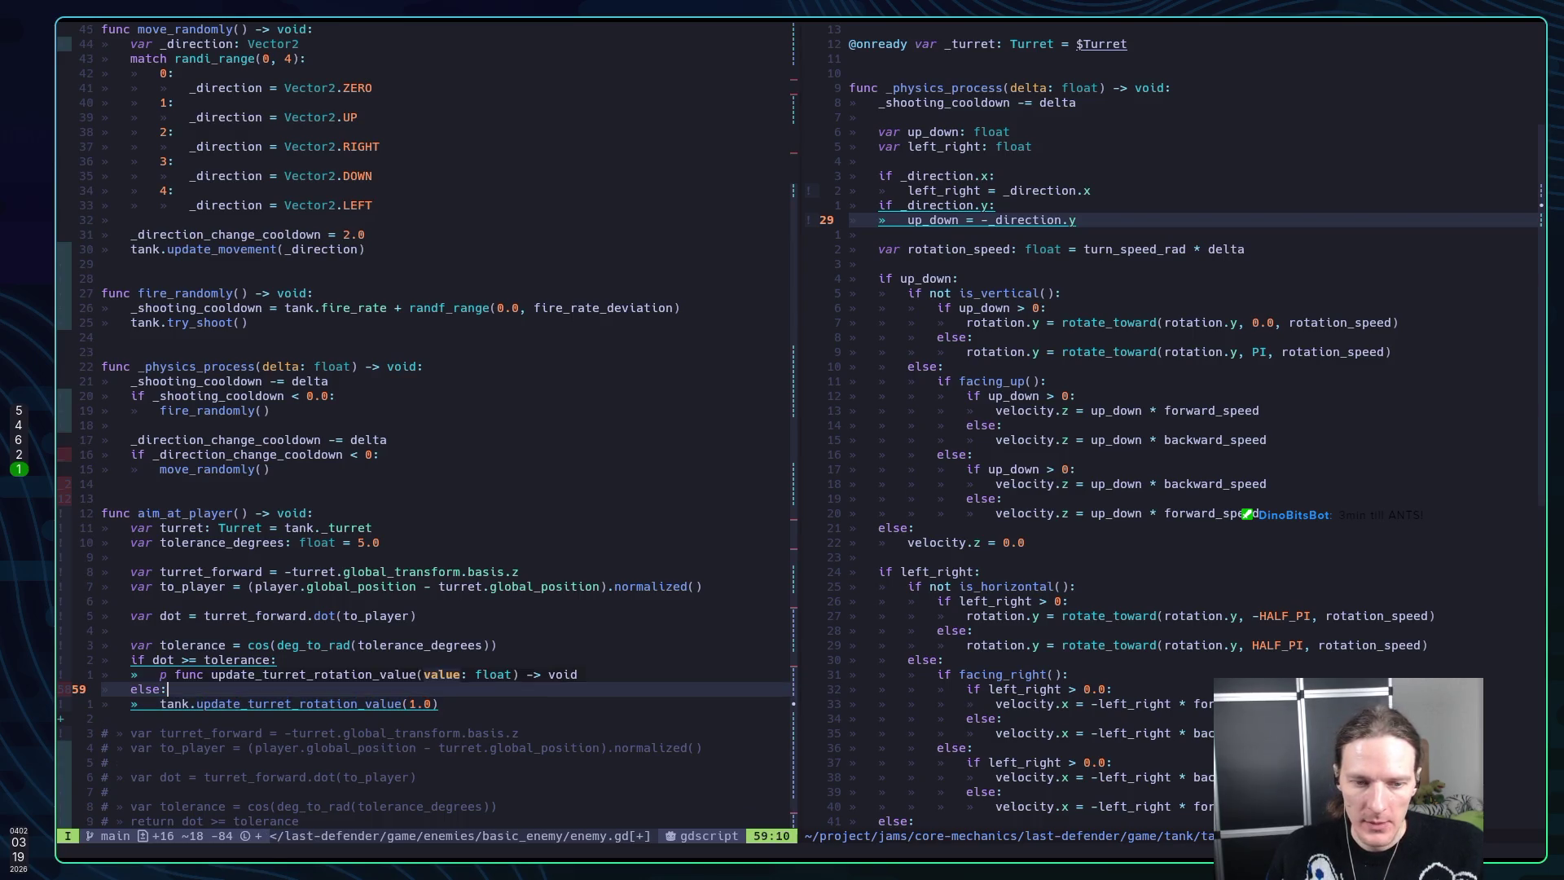
Replace the pass in the tolerance branch with tank.update_turret_rotation_value(0.0) and save enemy.gd
{"action": "key", "text": "k"}
{"action": "key", "text": "k"}
{"action": "key", "text": "c"}
{"action": "key", "text": "c"}
{"action": "type", "text": "p"}
{"action": "key", "text": "BackSpace"}
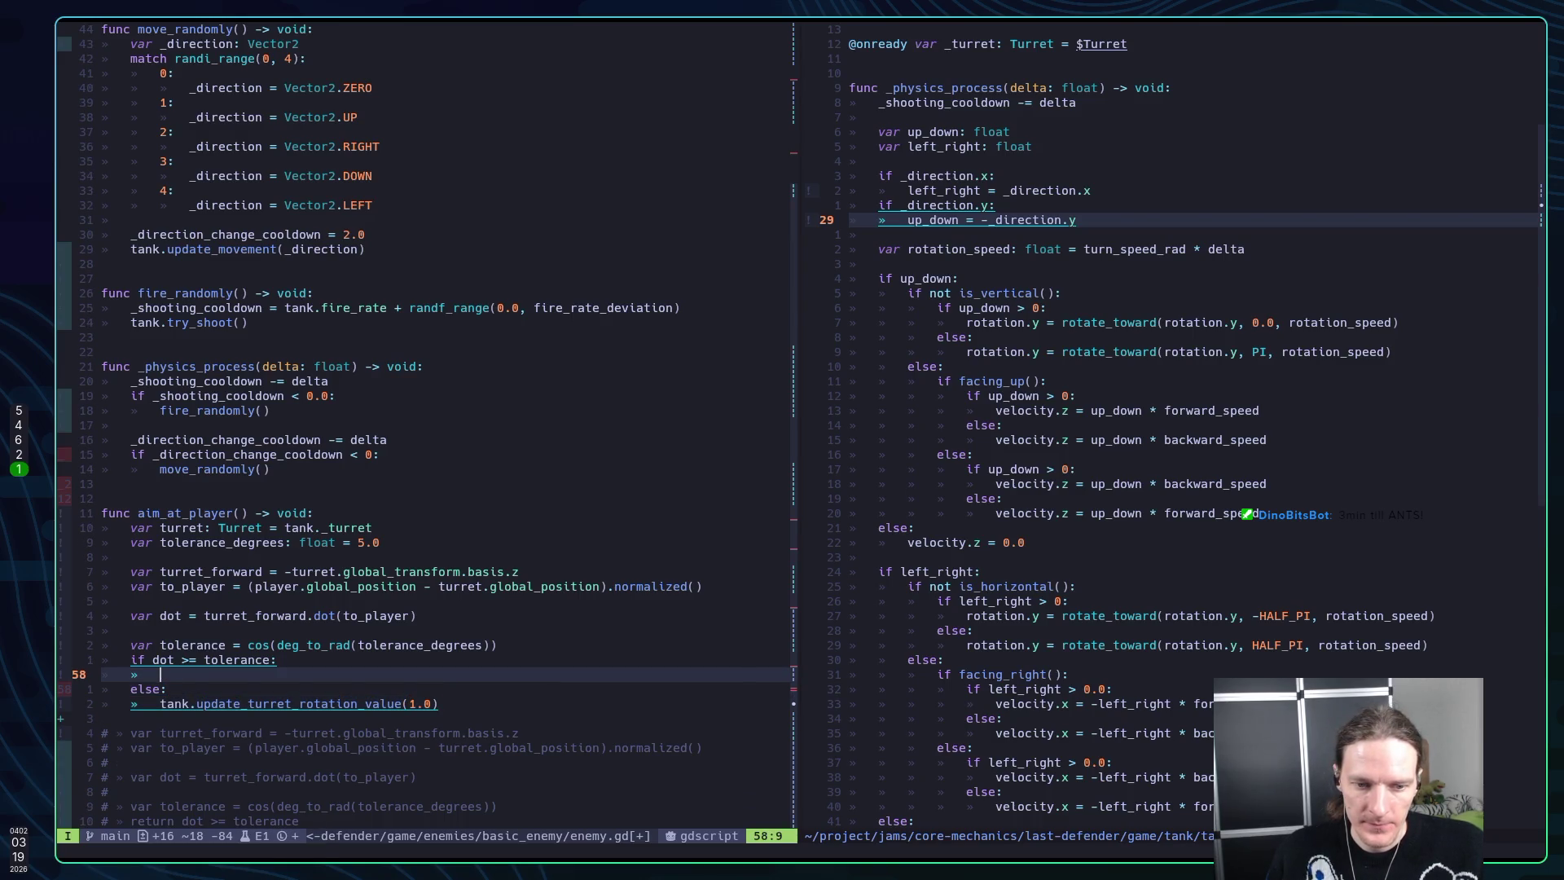
{"action": "type", "text": "tank.up"}
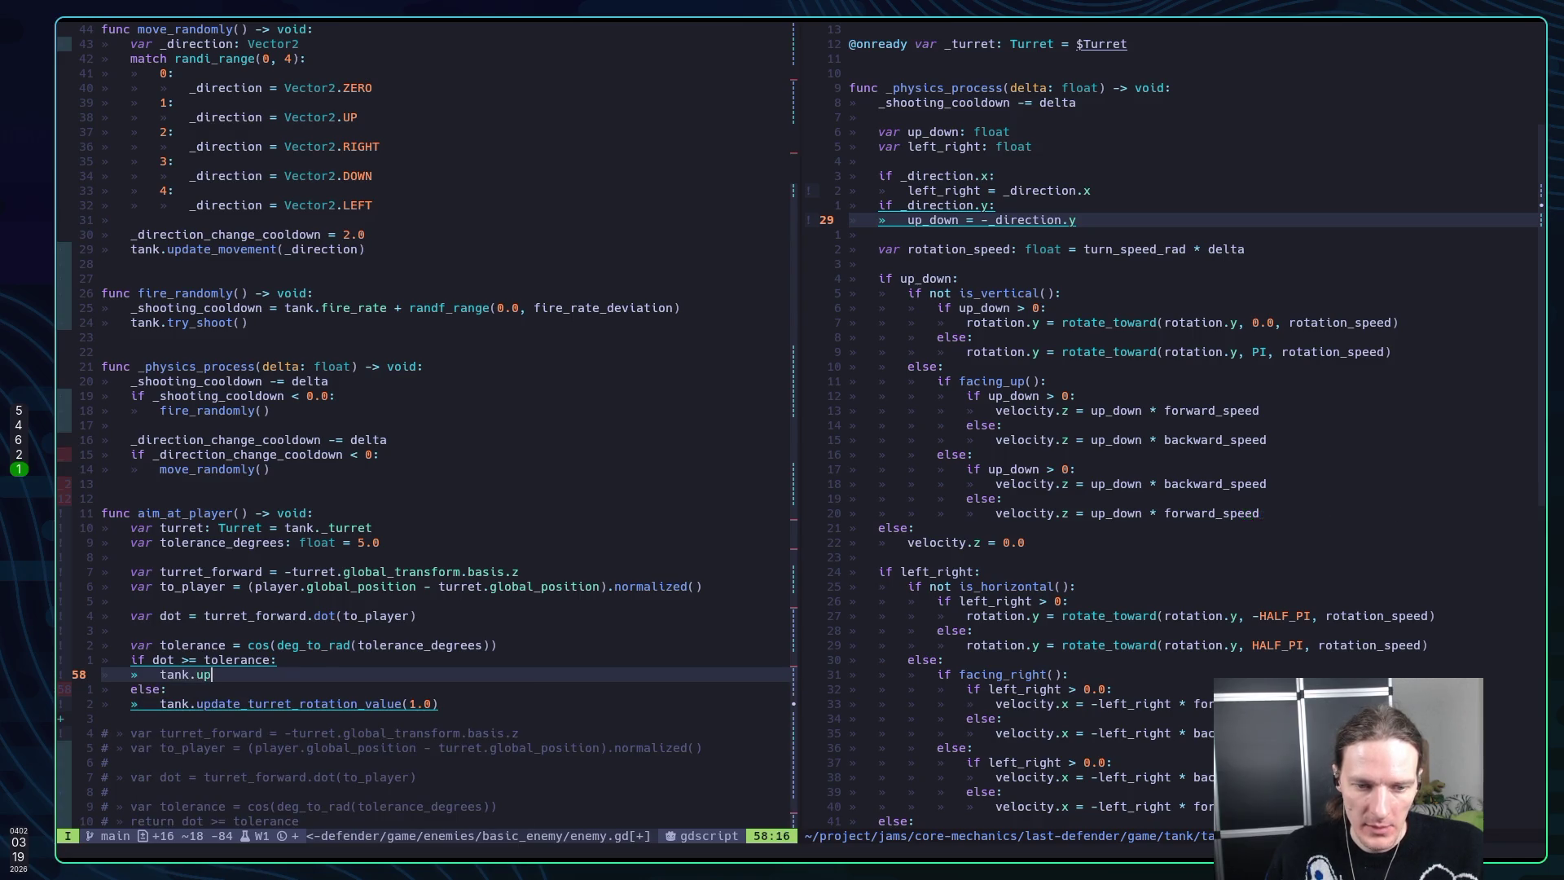
{"action": "type", "text": "date_"}
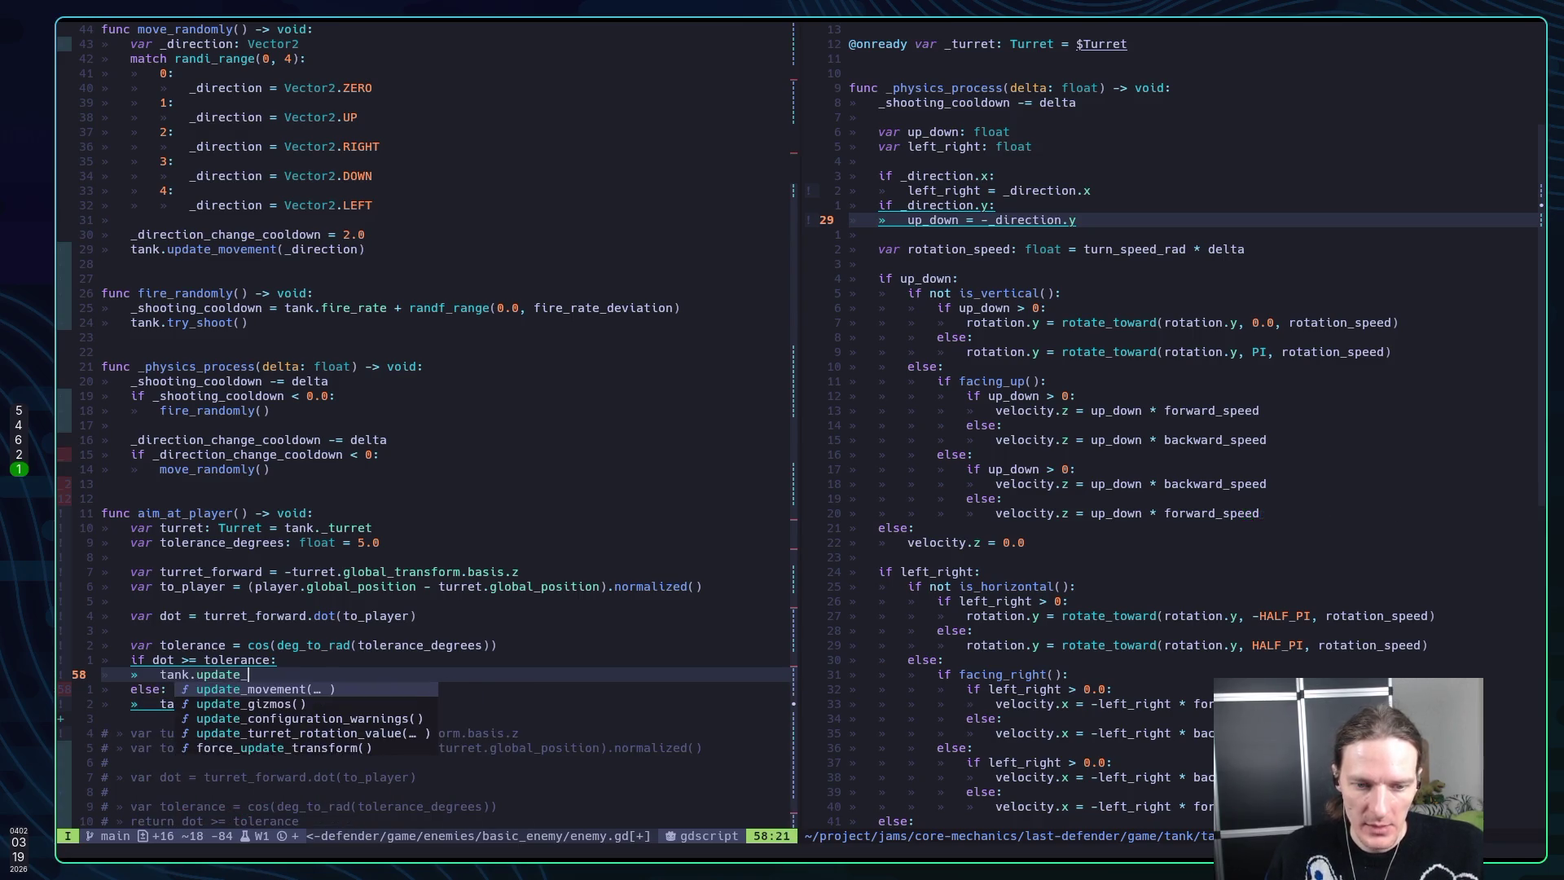
{"action": "key", "text": "ctrl+n"}
{"action": "key", "text": "ctrl+n"}
{"action": "key", "text": "ctrl+n"}
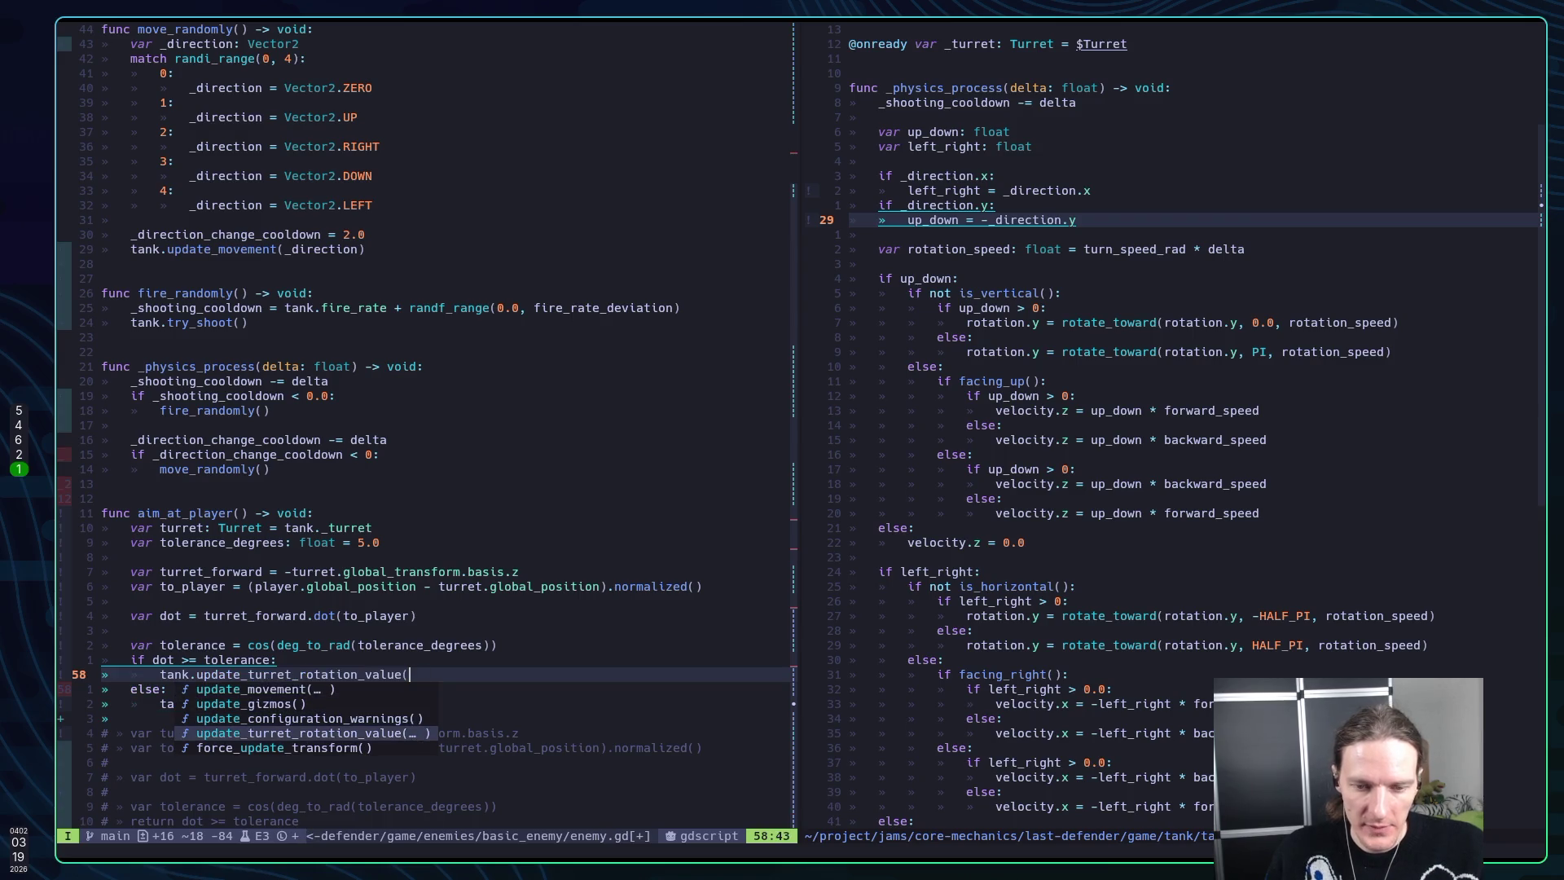
{"action": "type", "text": "0."}
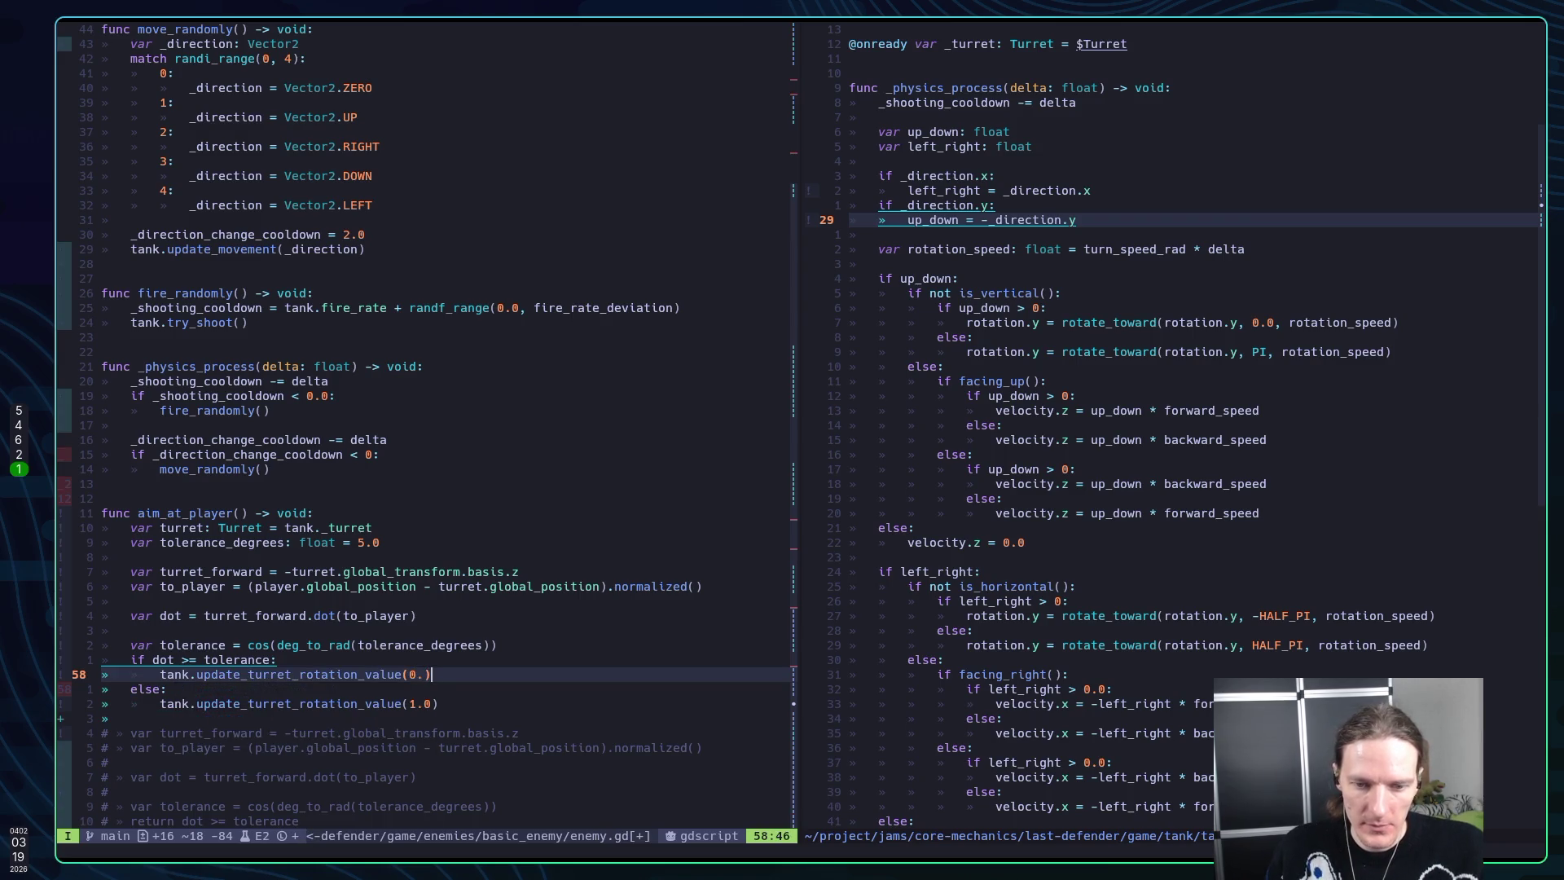
{"action": "type", "text": "0)"}
{"action": "key", "text": "Escape"}
{"action": "type", "text": ":w"}
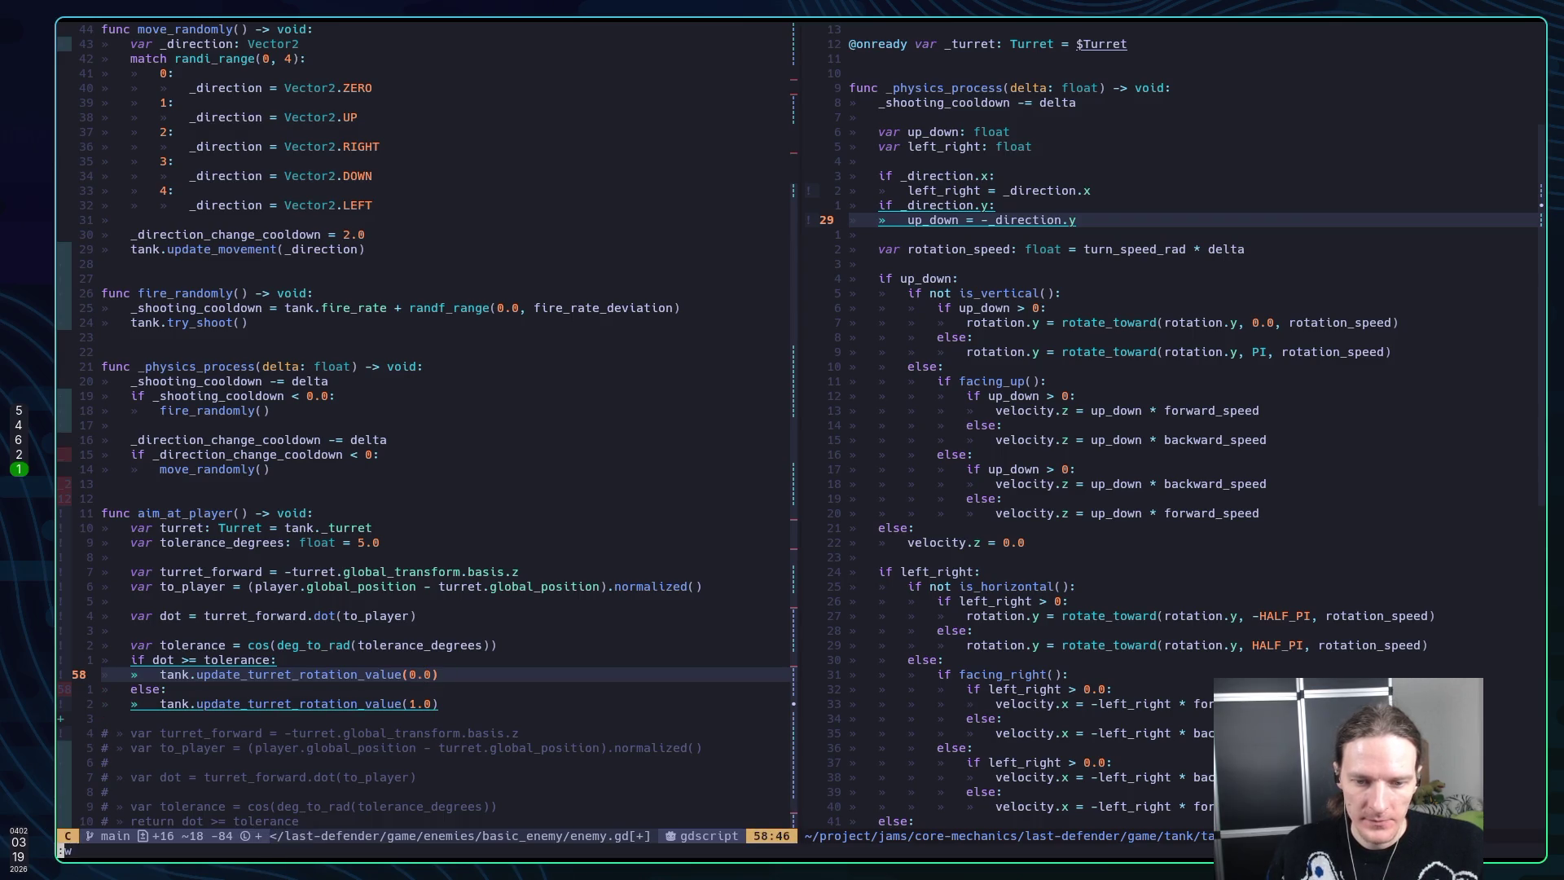
{"action": "key", "text": "Return"}
Run the game in Godot to test the turret, then stop it
{"action": "key", "text": "super+5"}
{"action": "key", "text": "F5"}
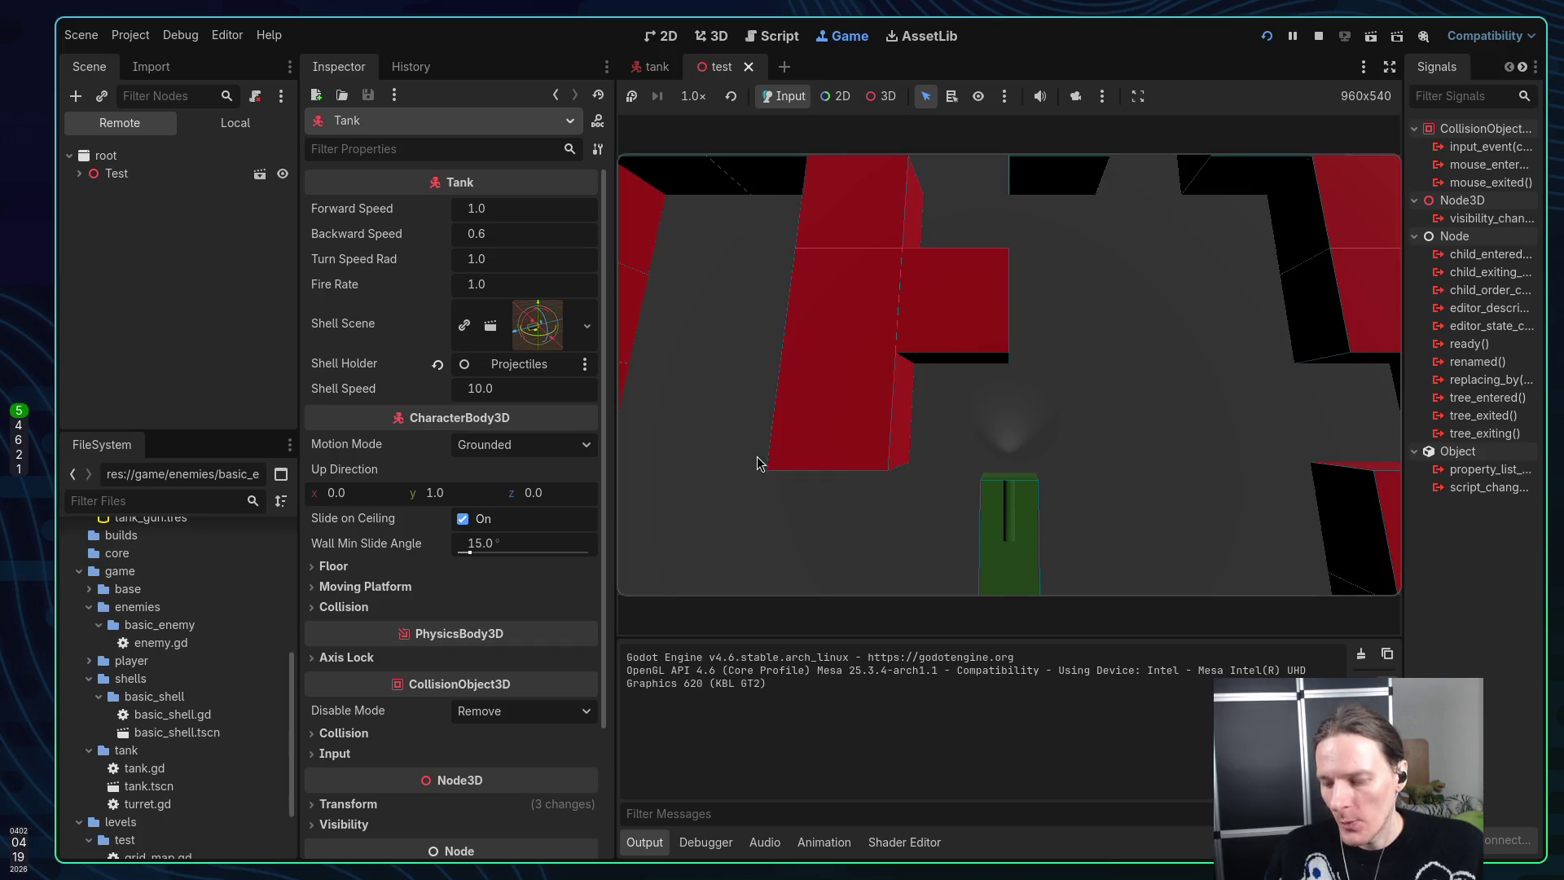
{"action": "key", "text": "F8"}
{"action": "key", "text": "super+1"}
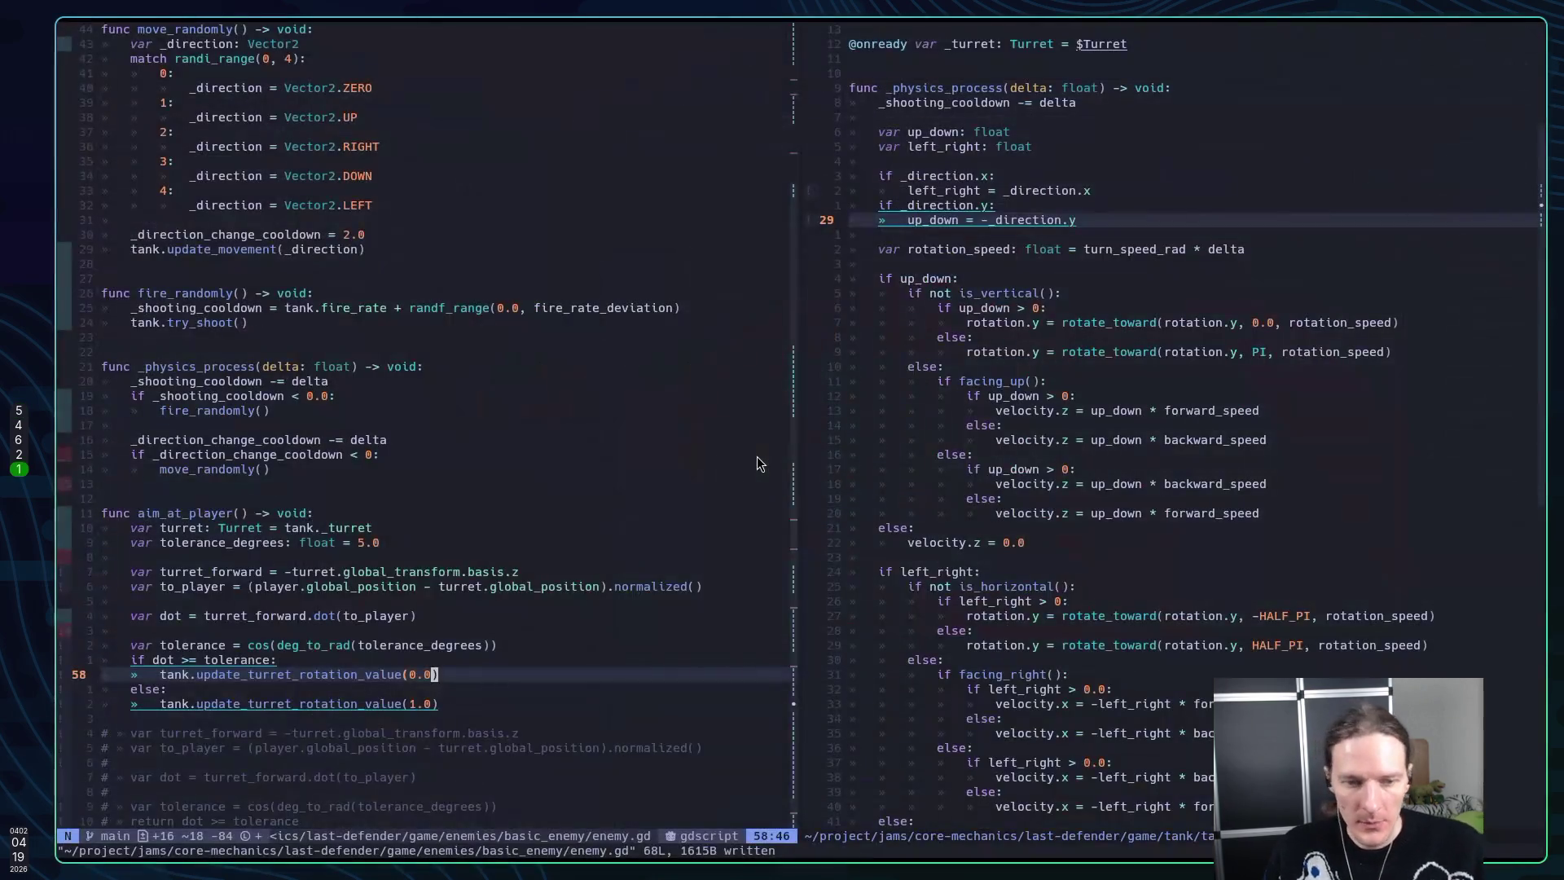
Call aim_at_player() at the top of _physics_process, save, and relaunch the game in Godot
{"action": "key", "text": "k"}
{"action": "key", "text": "k"}
{"action": "key", "text": "k"}
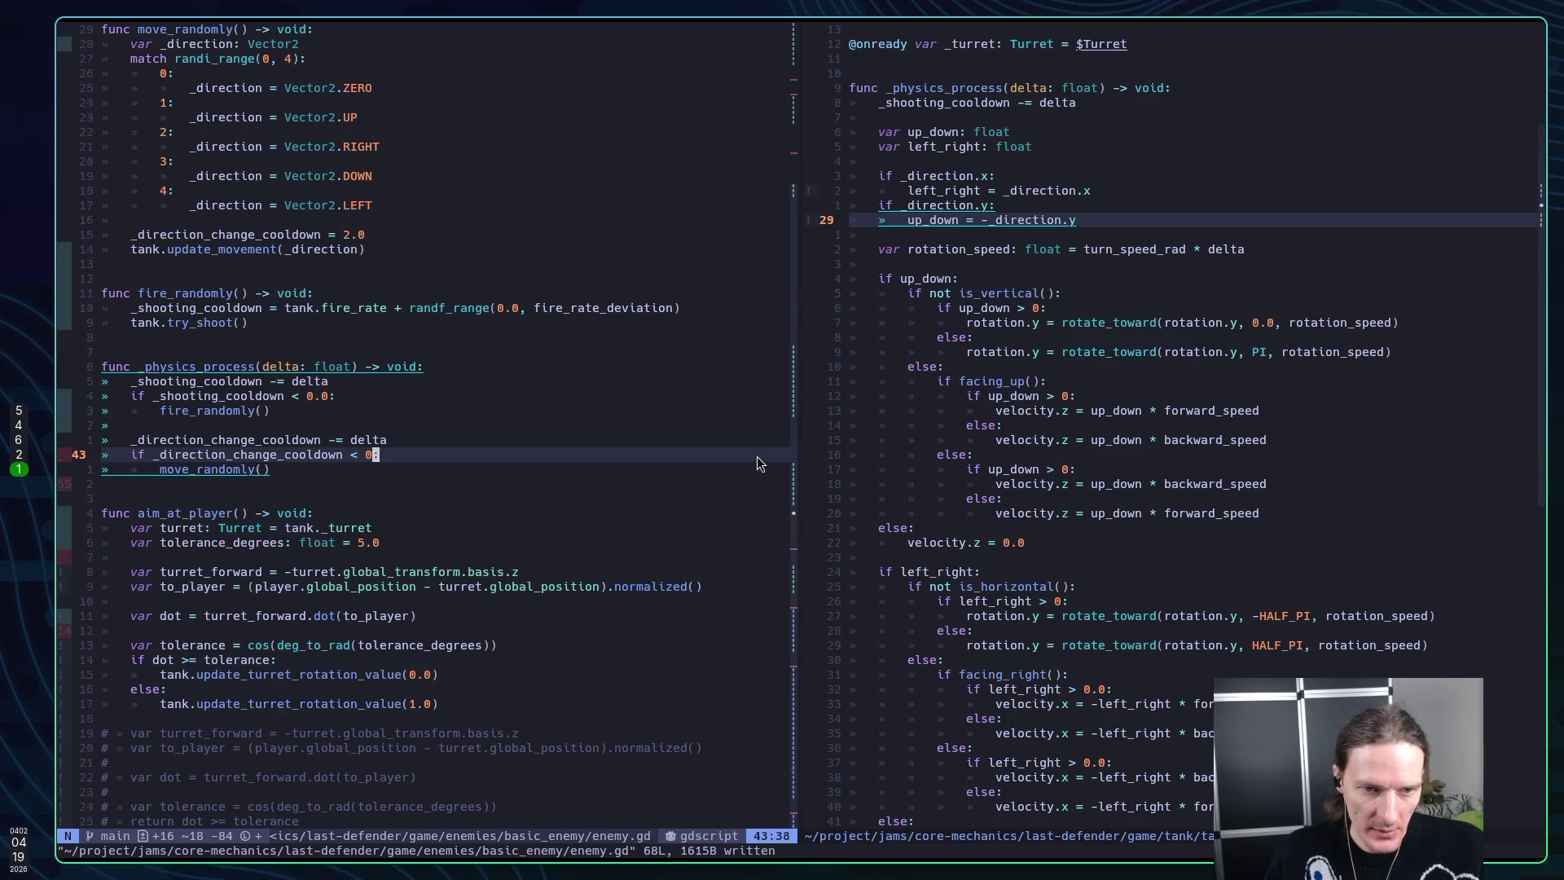
{"action": "key", "text": "k"}
{"action": "key", "text": "k"}
{"action": "key", "text": "k"}
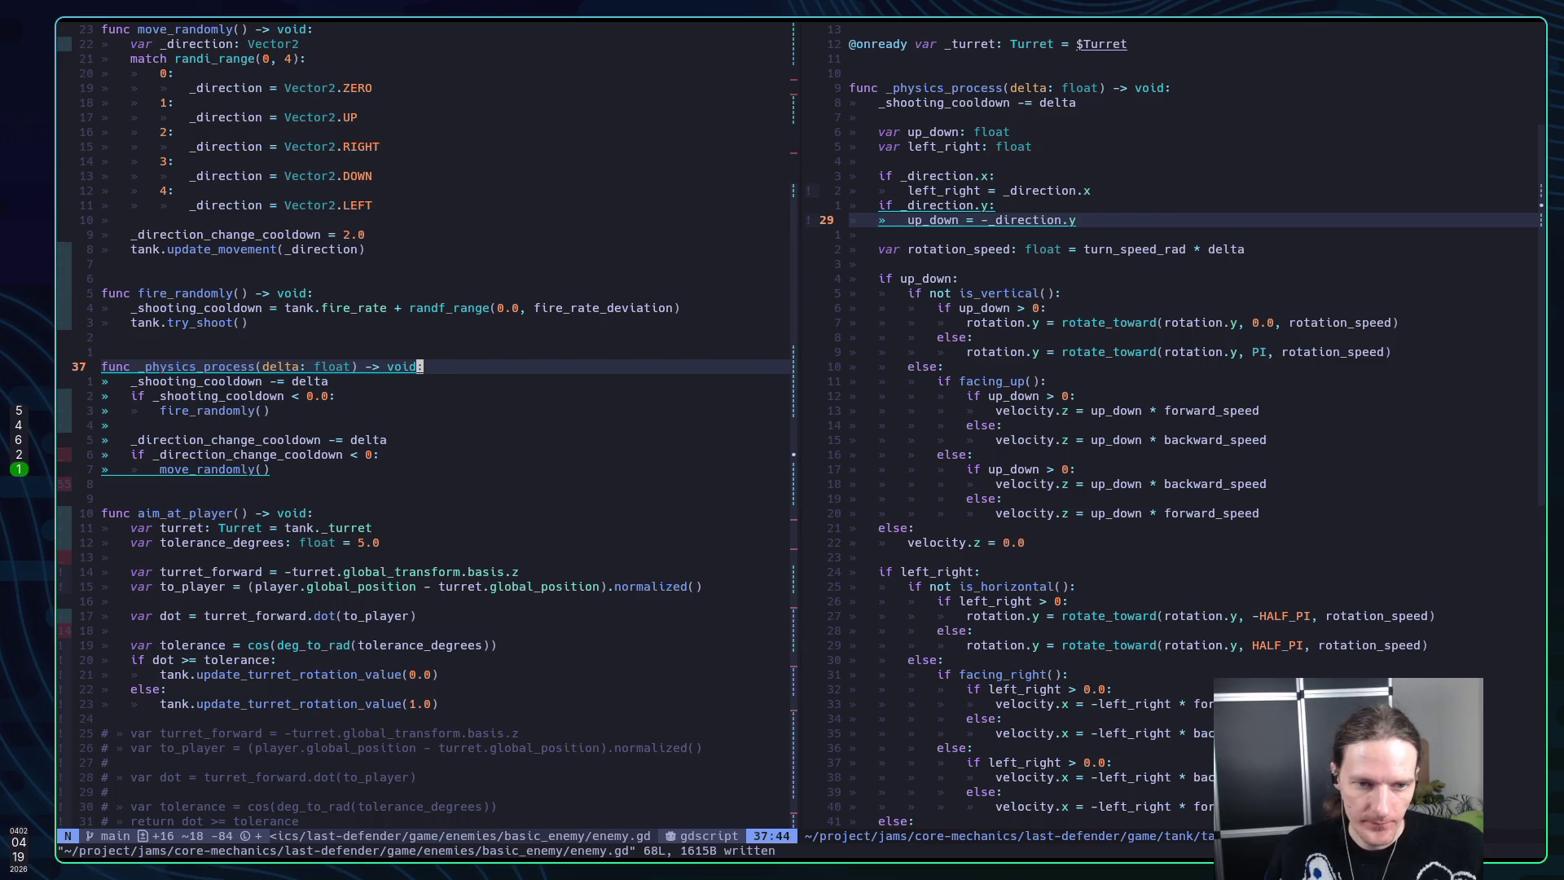
{"action": "type", "text": "o"}
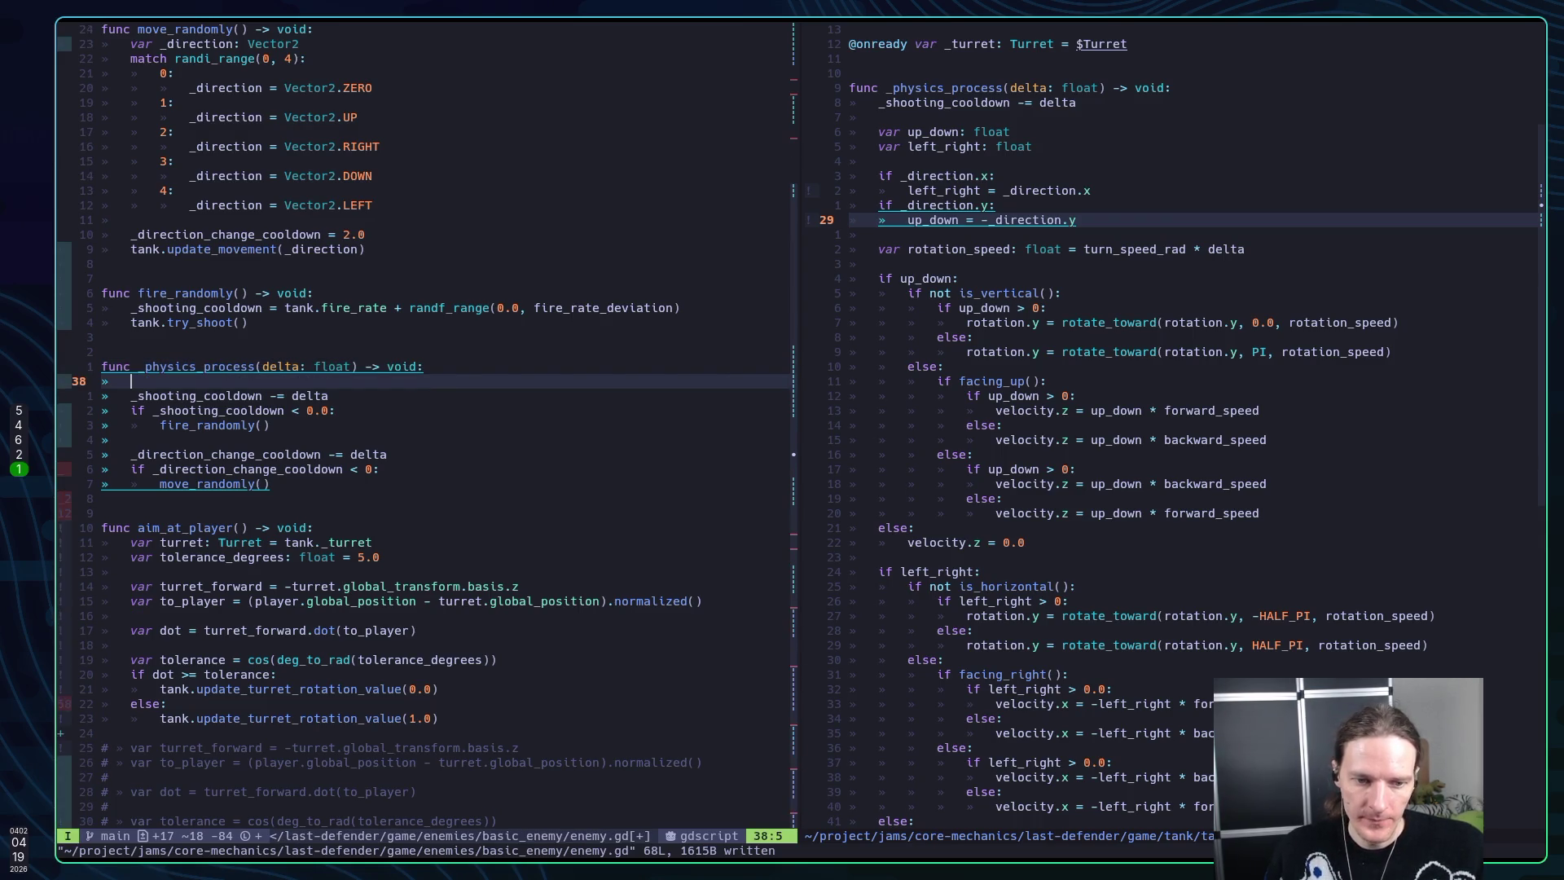
{"action": "type", "text": "ai"}
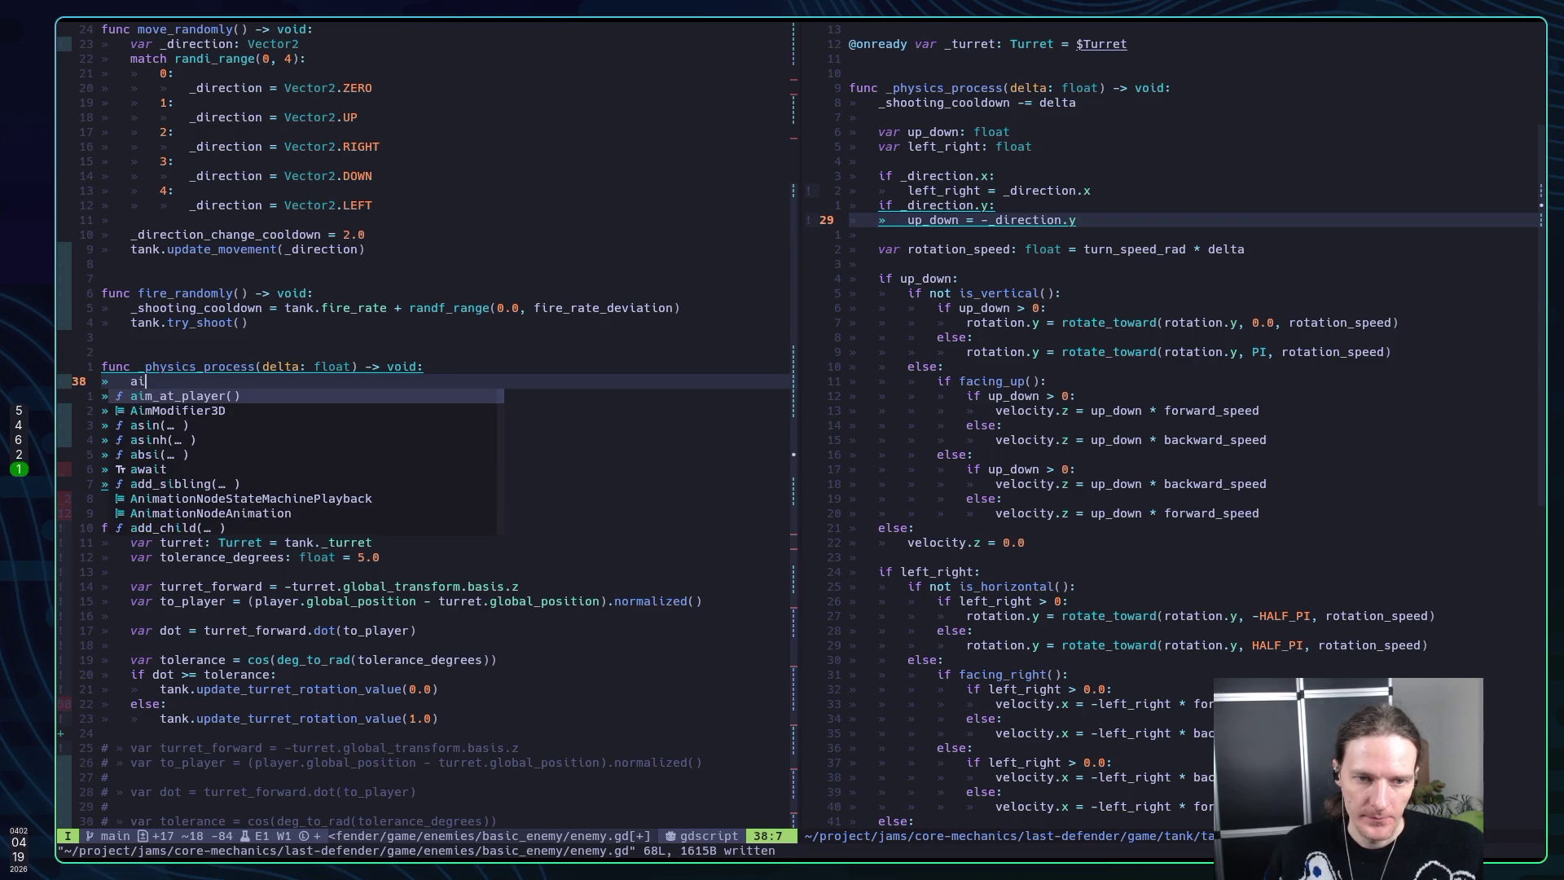
{"action": "key", "text": "Return"}
{"action": "key", "text": "Escape"}
{"action": "type", "text": ":w"}
{"action": "key", "text": "Return"}
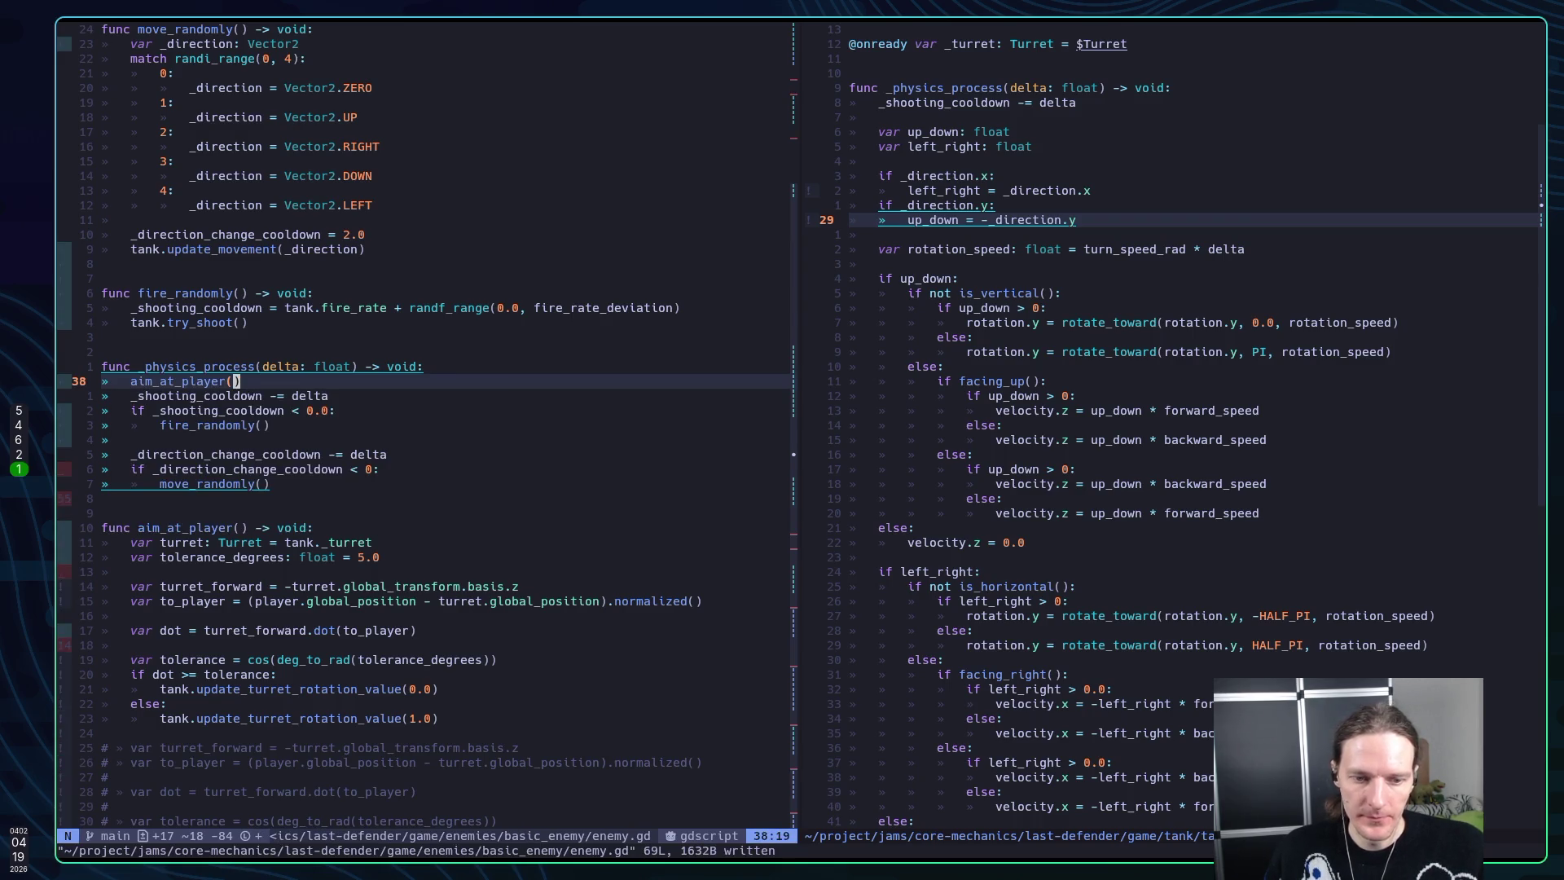
{"action": "key", "text": "alt+Tab"}
{"action": "key", "text": "F5"}
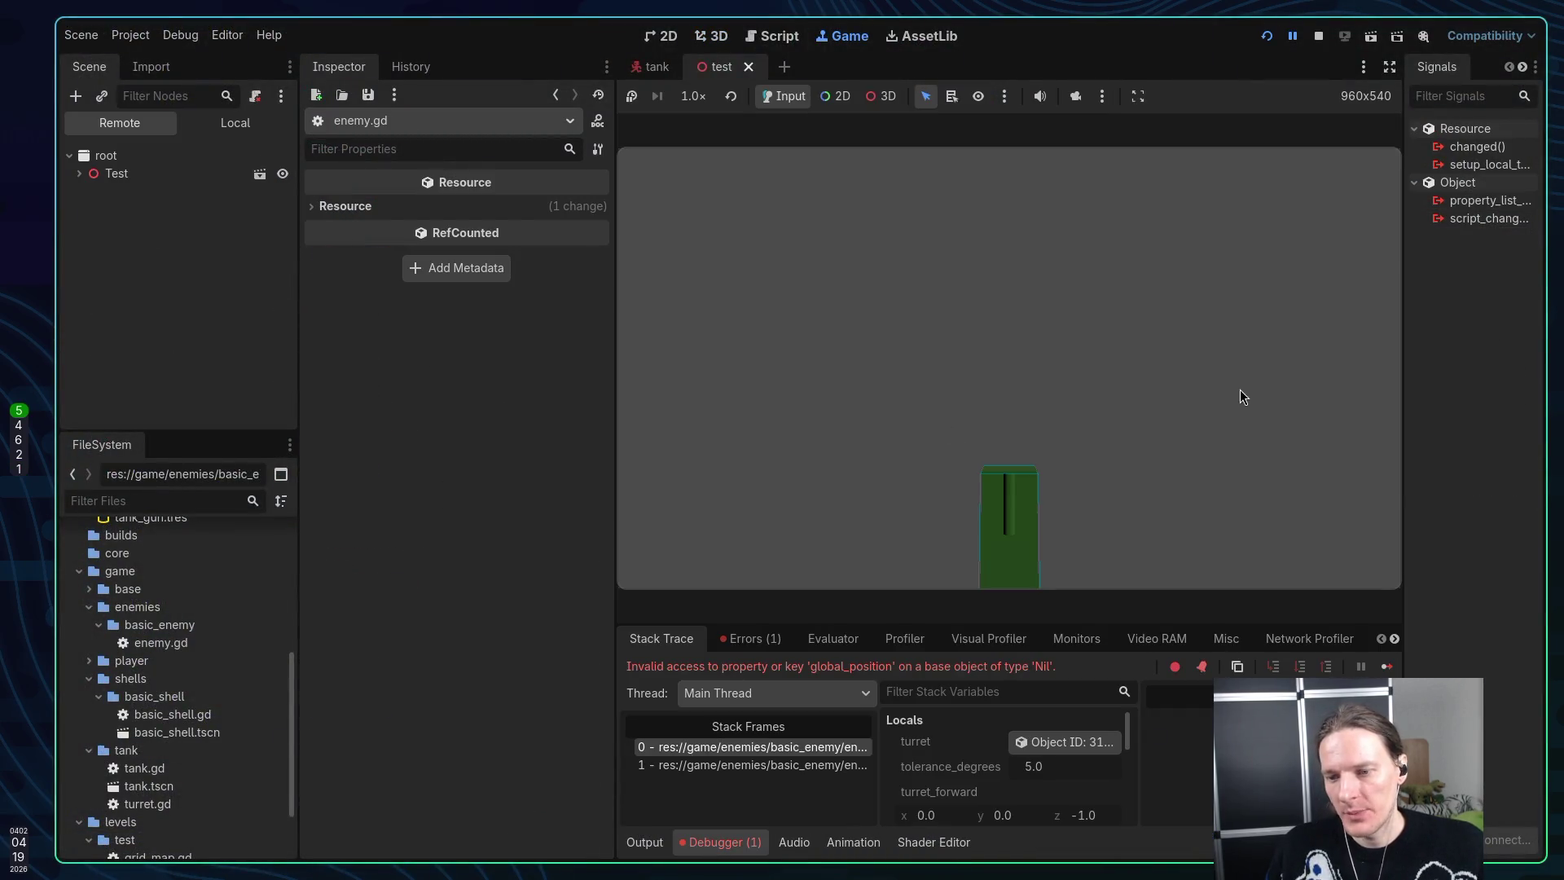
Stop the errored game and assign the Player node to the Enemy node's Player property
{"action": "left_click", "coordinate": [1318, 37]}
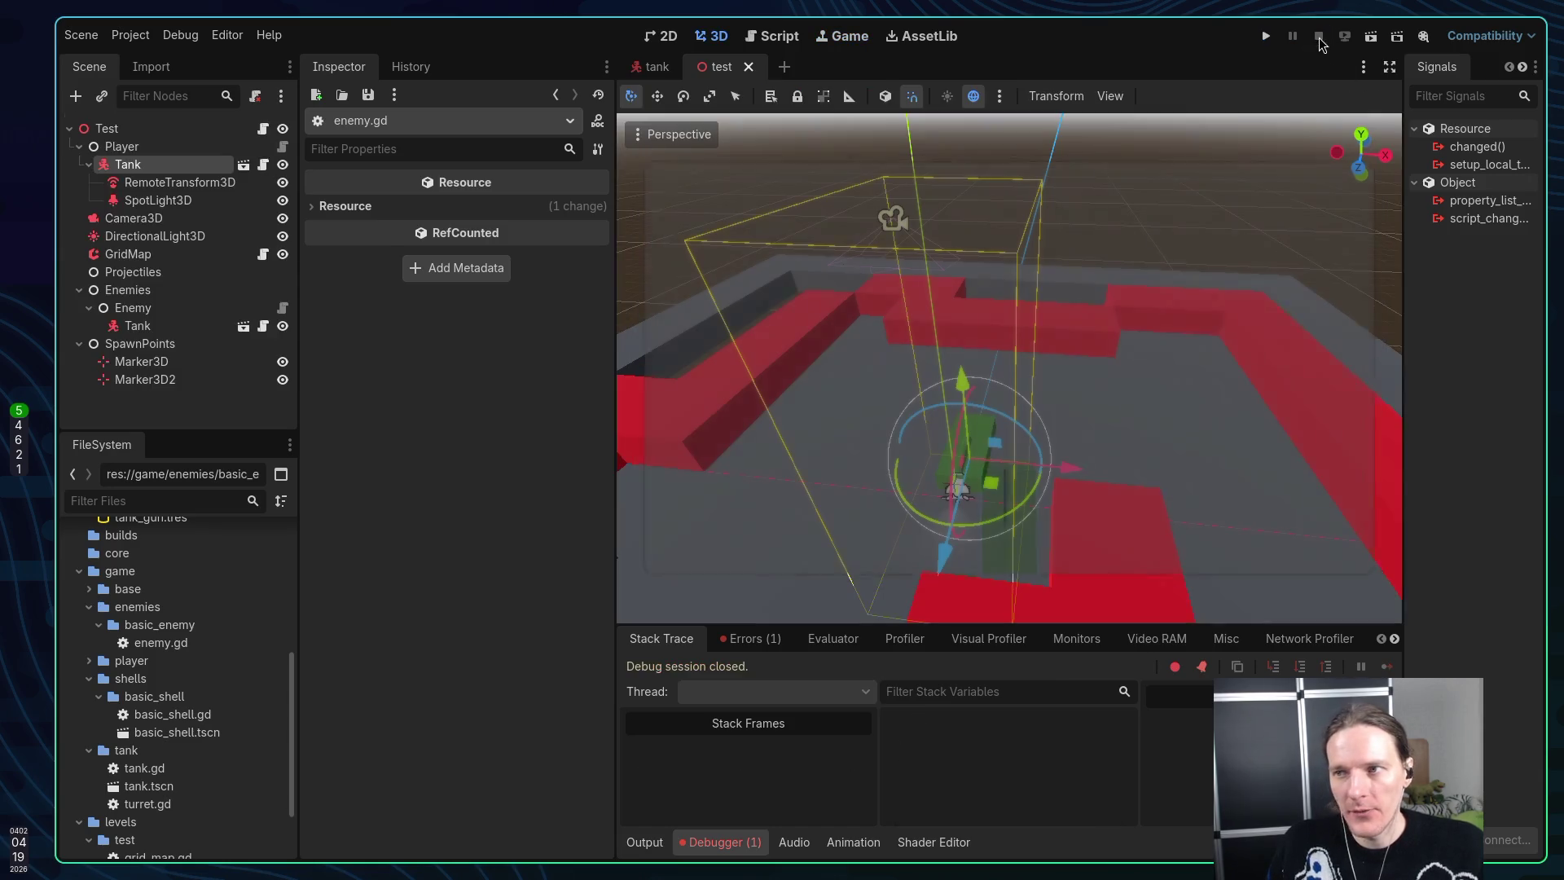
{"action": "left_click", "coordinate": [155, 325]}
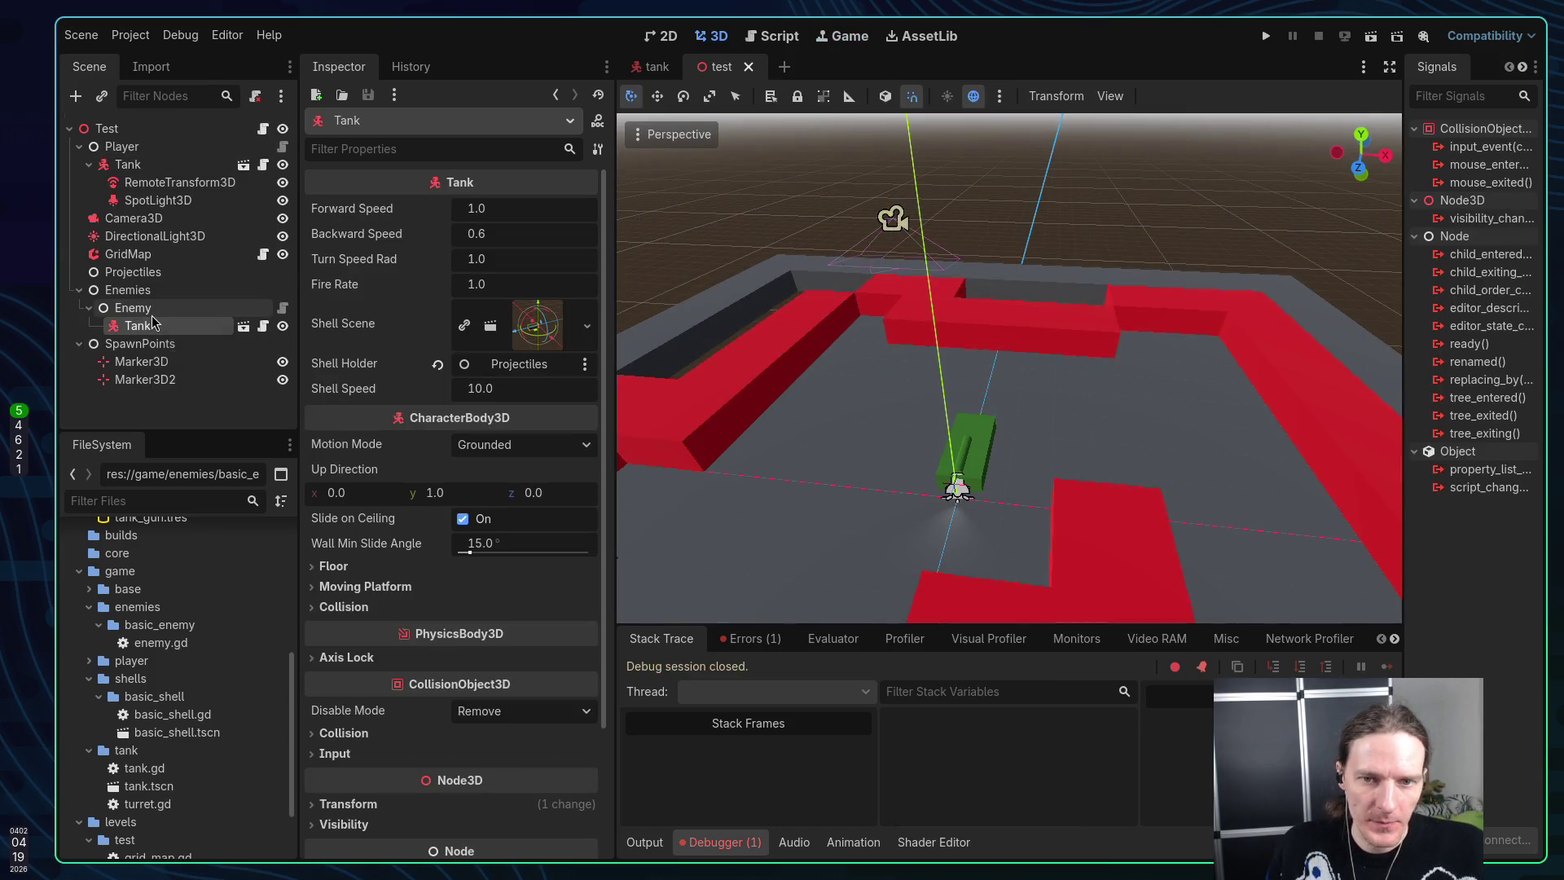
{"action": "left_click", "coordinate": [154, 310]}
{"action": "left_click", "coordinate": [517, 261]}
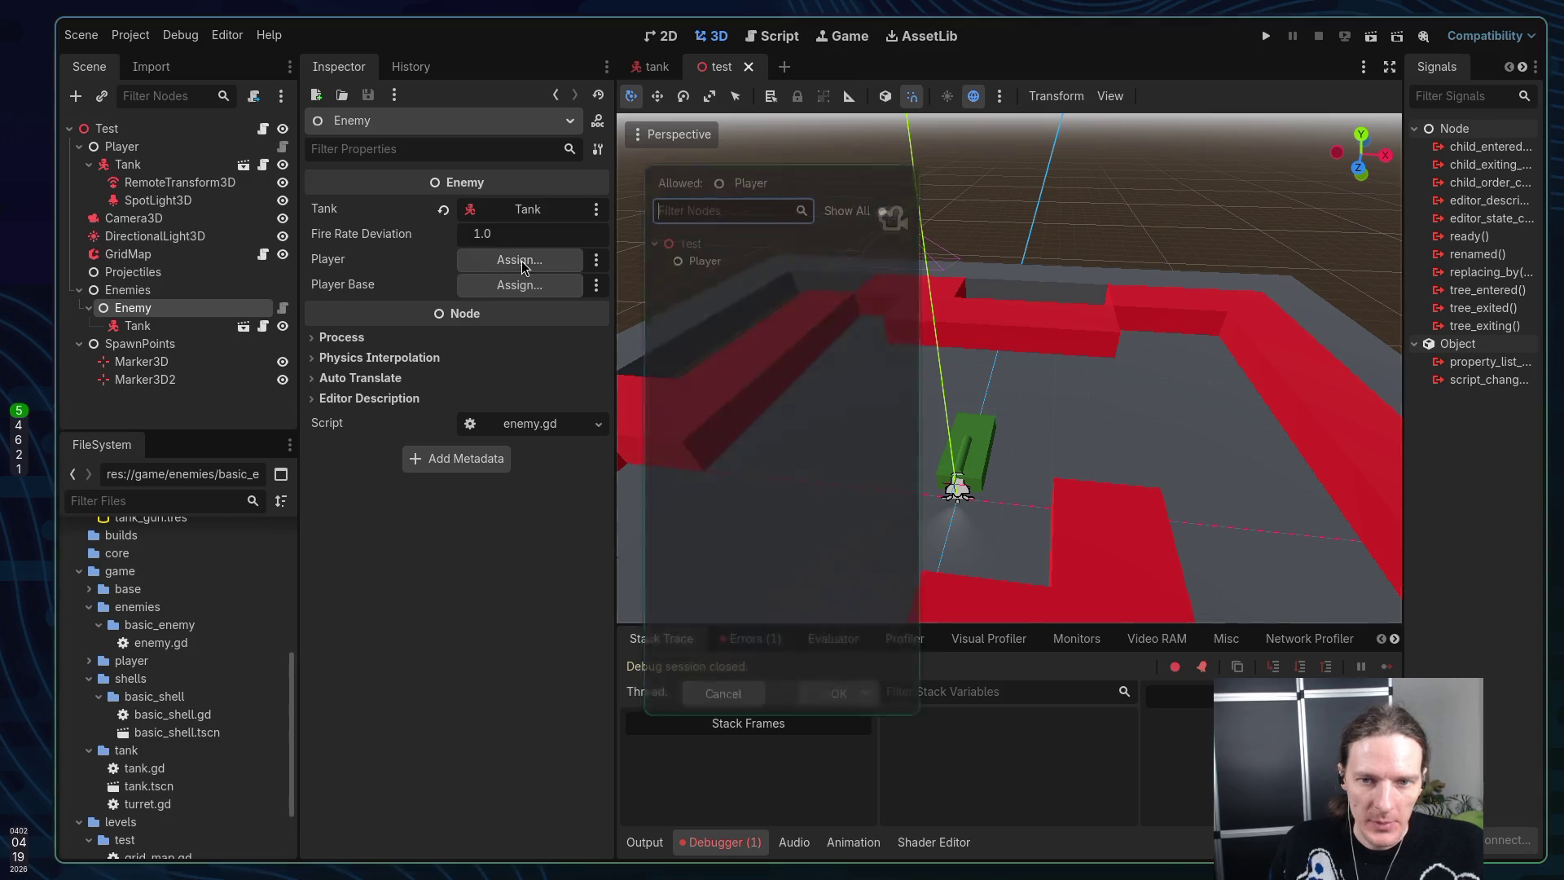
{"action": "left_click", "coordinate": [716, 255]}
{"action": "left_click", "coordinate": [843, 707]}
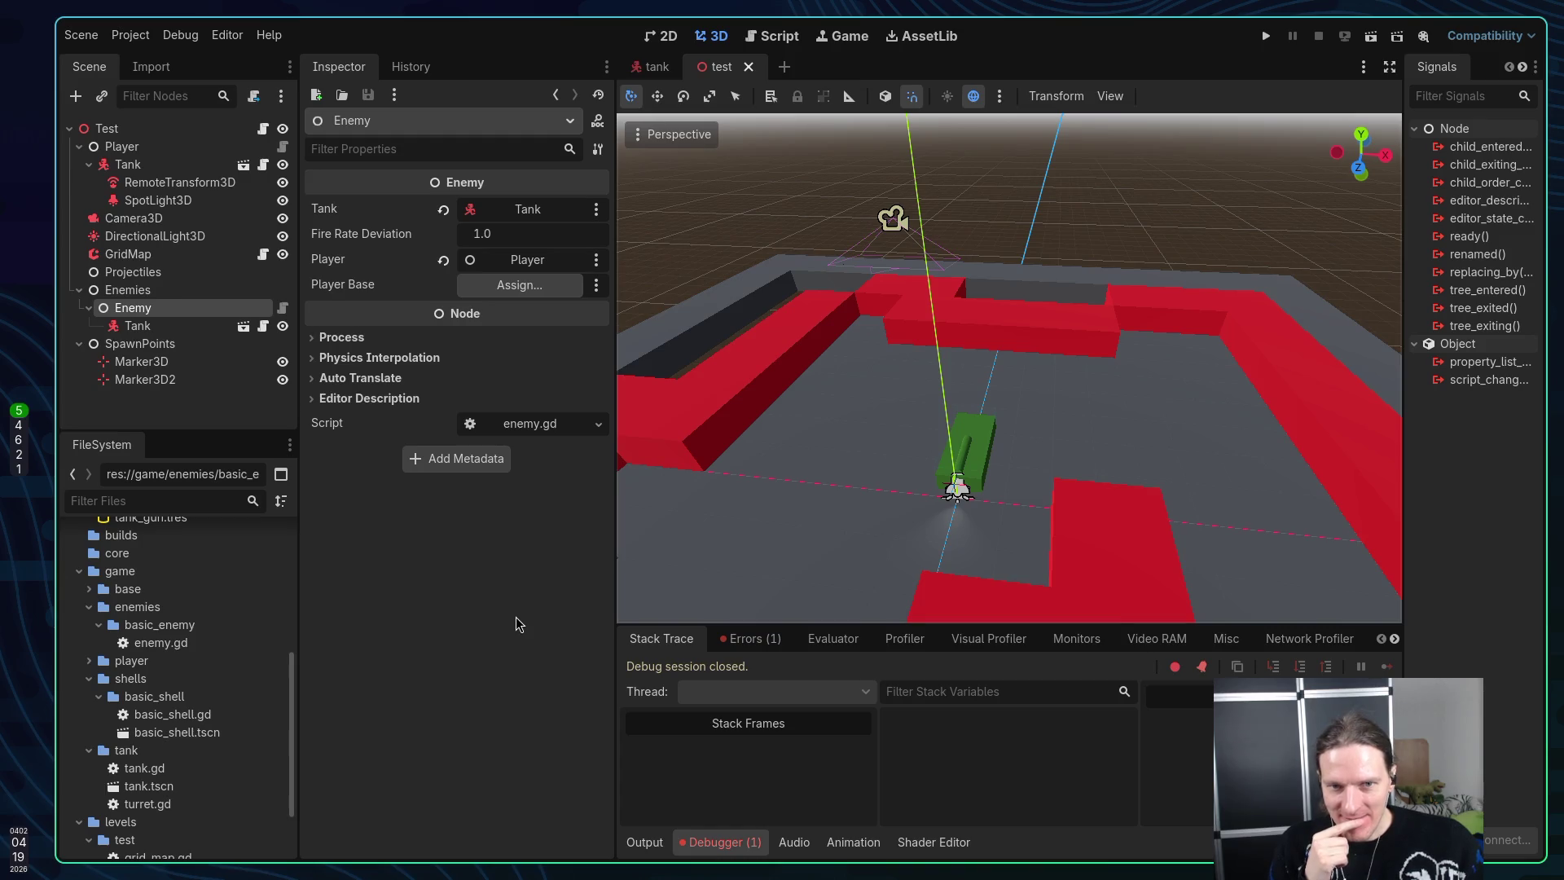
{"action": "key", "text": "super+1"}
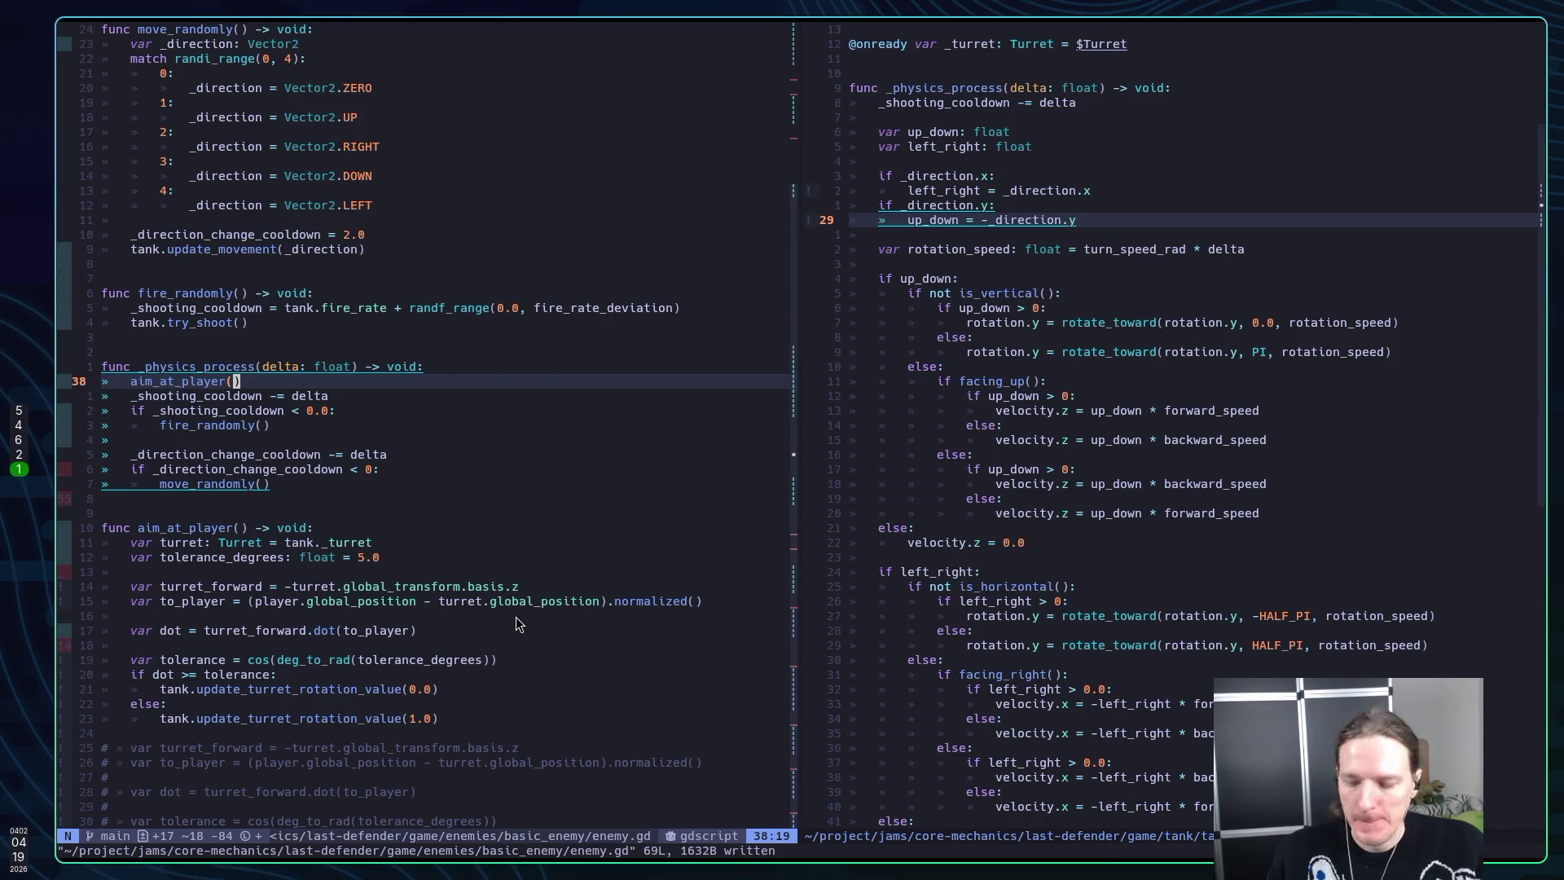
Change to_player to use player.tank.global_position, save enemy.gd, and rerun the game
{"action": "key", "text": "j"}
{"action": "key", "text": "j"}
{"action": "key", "text": "j"}
{"action": "key", "text": "j"}
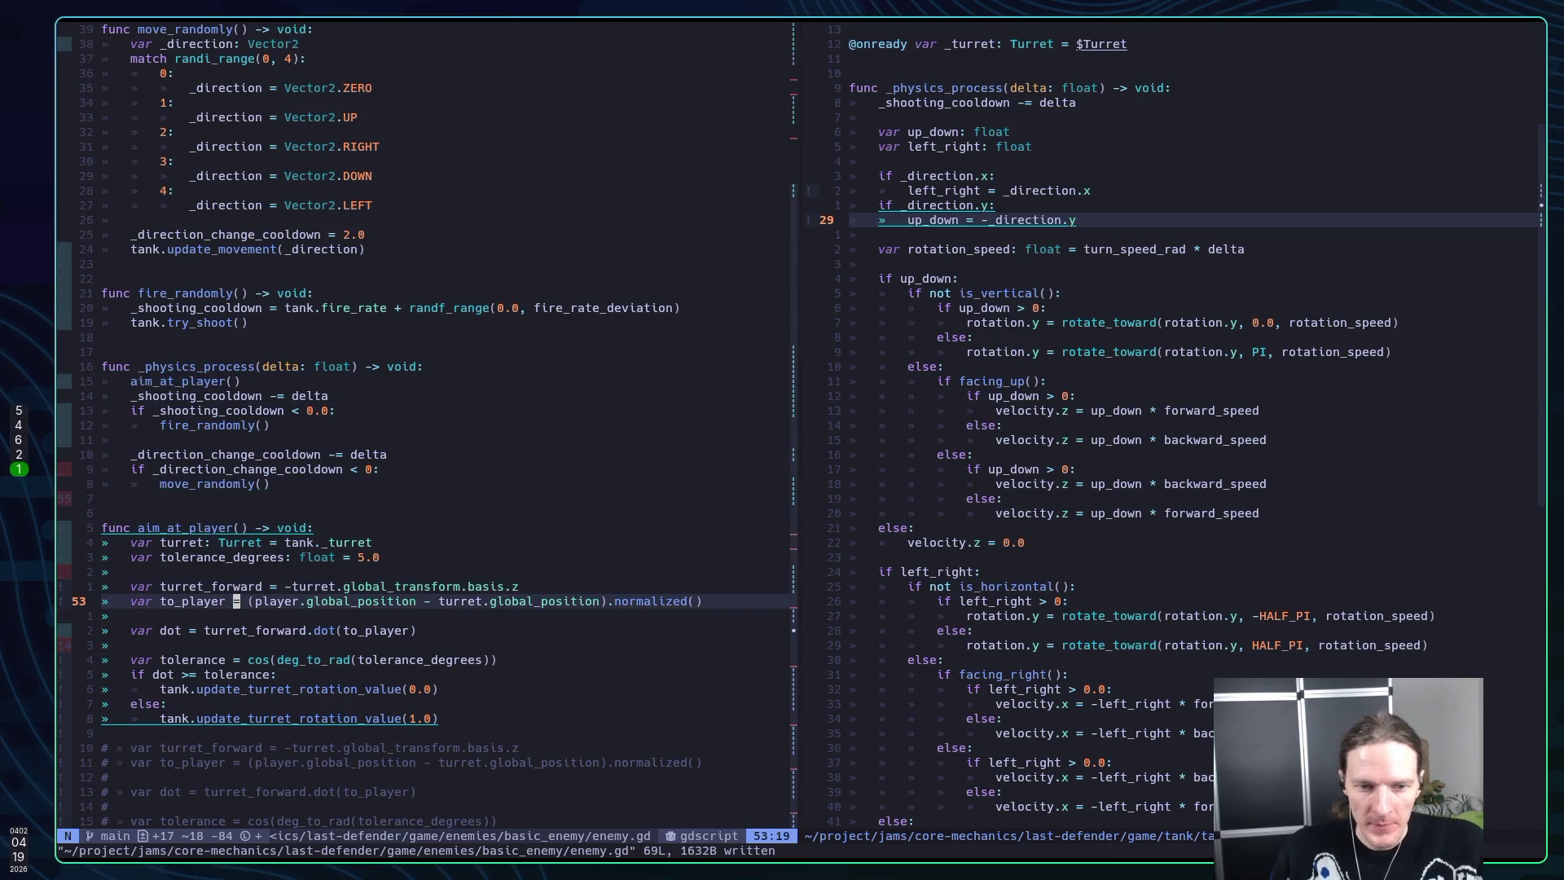
{"action": "key", "text": "w"}
{"action": "key", "text": "w"}
{"action": "key", "text": "w"}
{"action": "type", "text": "i"}
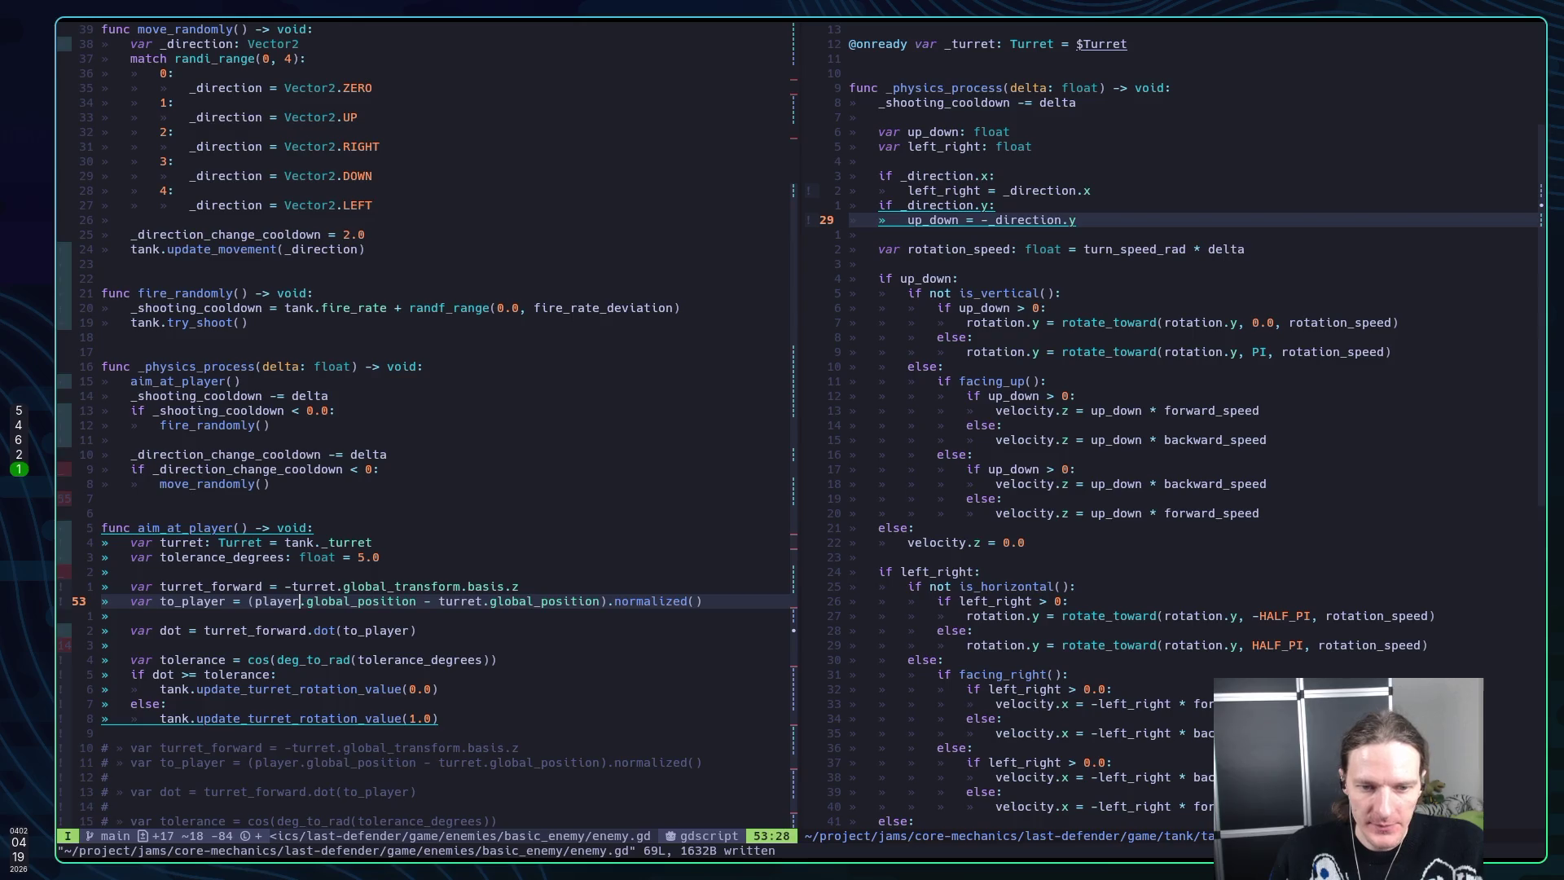
{"action": "type", "text": ".tank"}
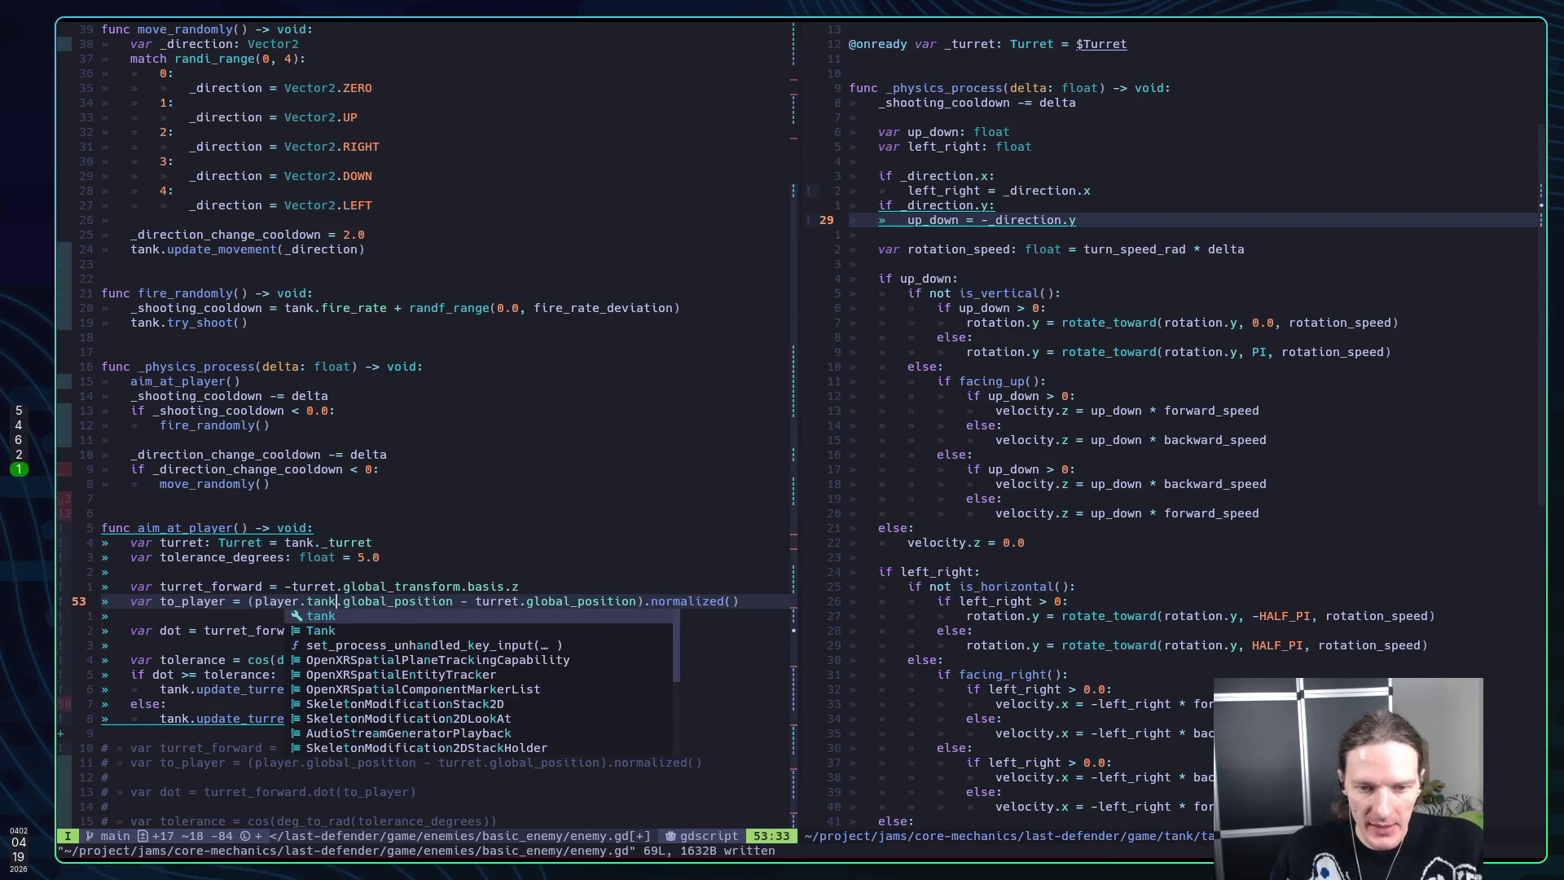
{"action": "key", "text": "Escape"}
{"action": "type", "text": ":w"}
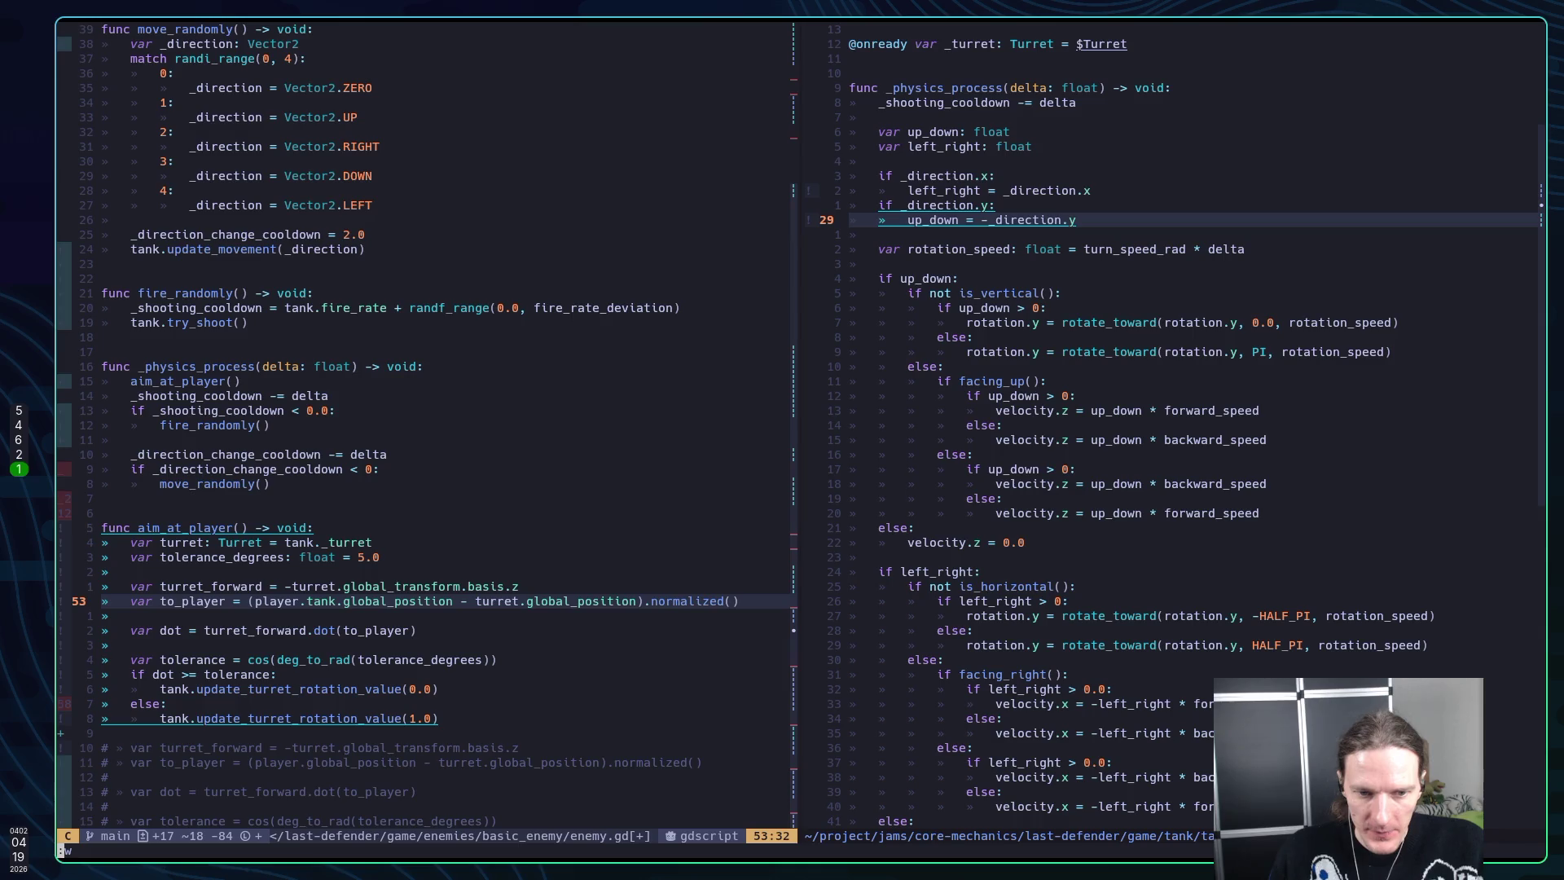
{"action": "key", "text": "Return"}
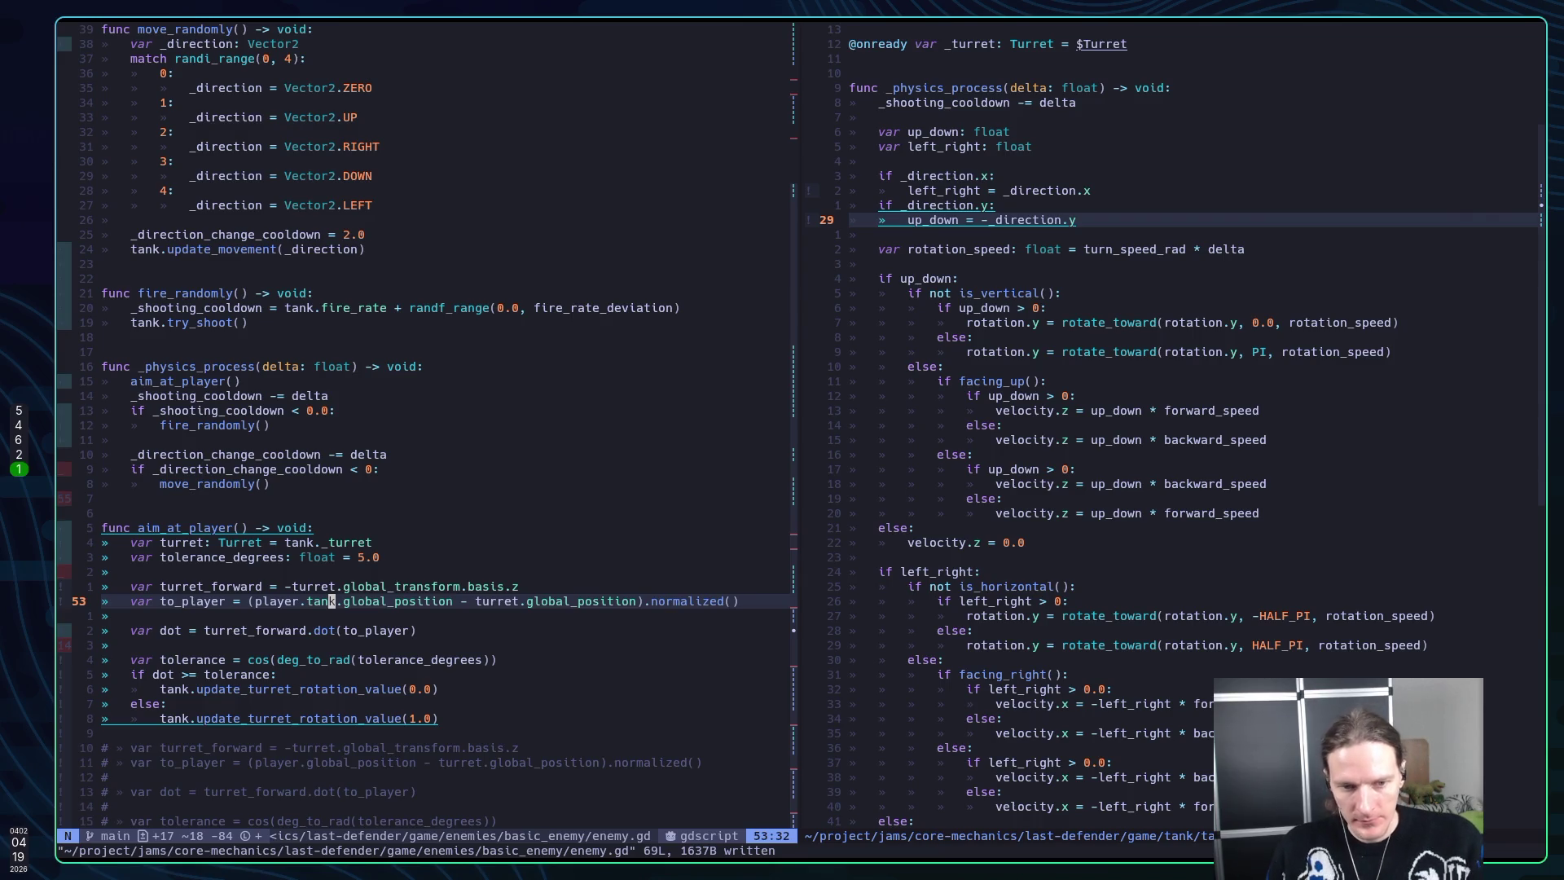
{"action": "key", "text": "super+5"}
{"action": "key", "text": "F5"}
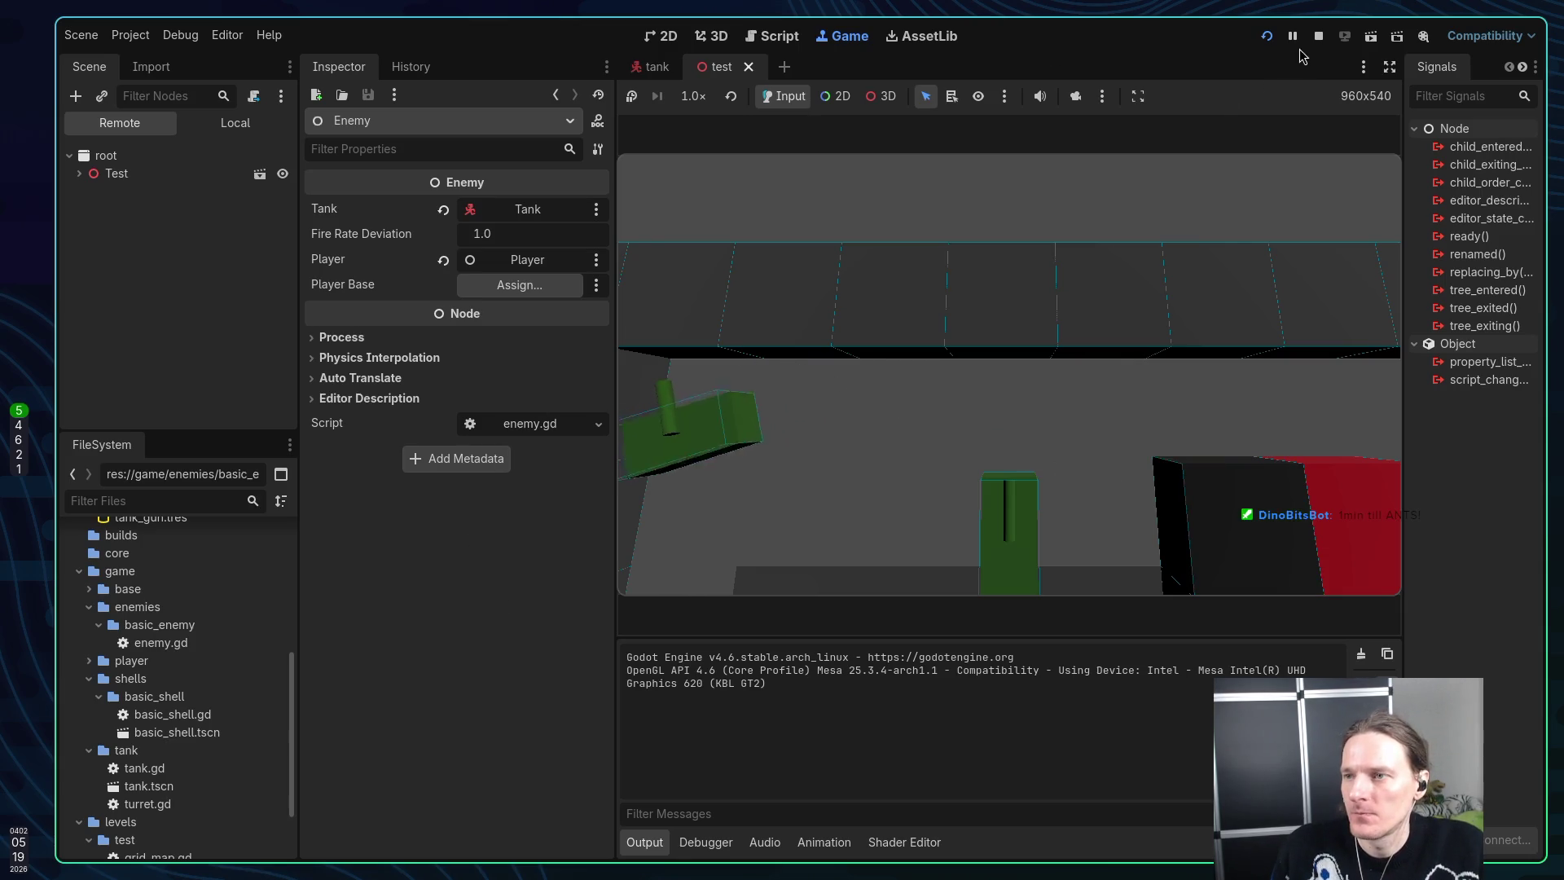
Watch the enemy tank's turret in the running test scene, then stop the game
{"action": "left_click", "coordinate": [1319, 35]}
Review the 'if dot >= tolerance' line in enemy.gd, comparing it against Godot, then return to ChatGPT
{"action": "key", "text": "alt+Tab"}
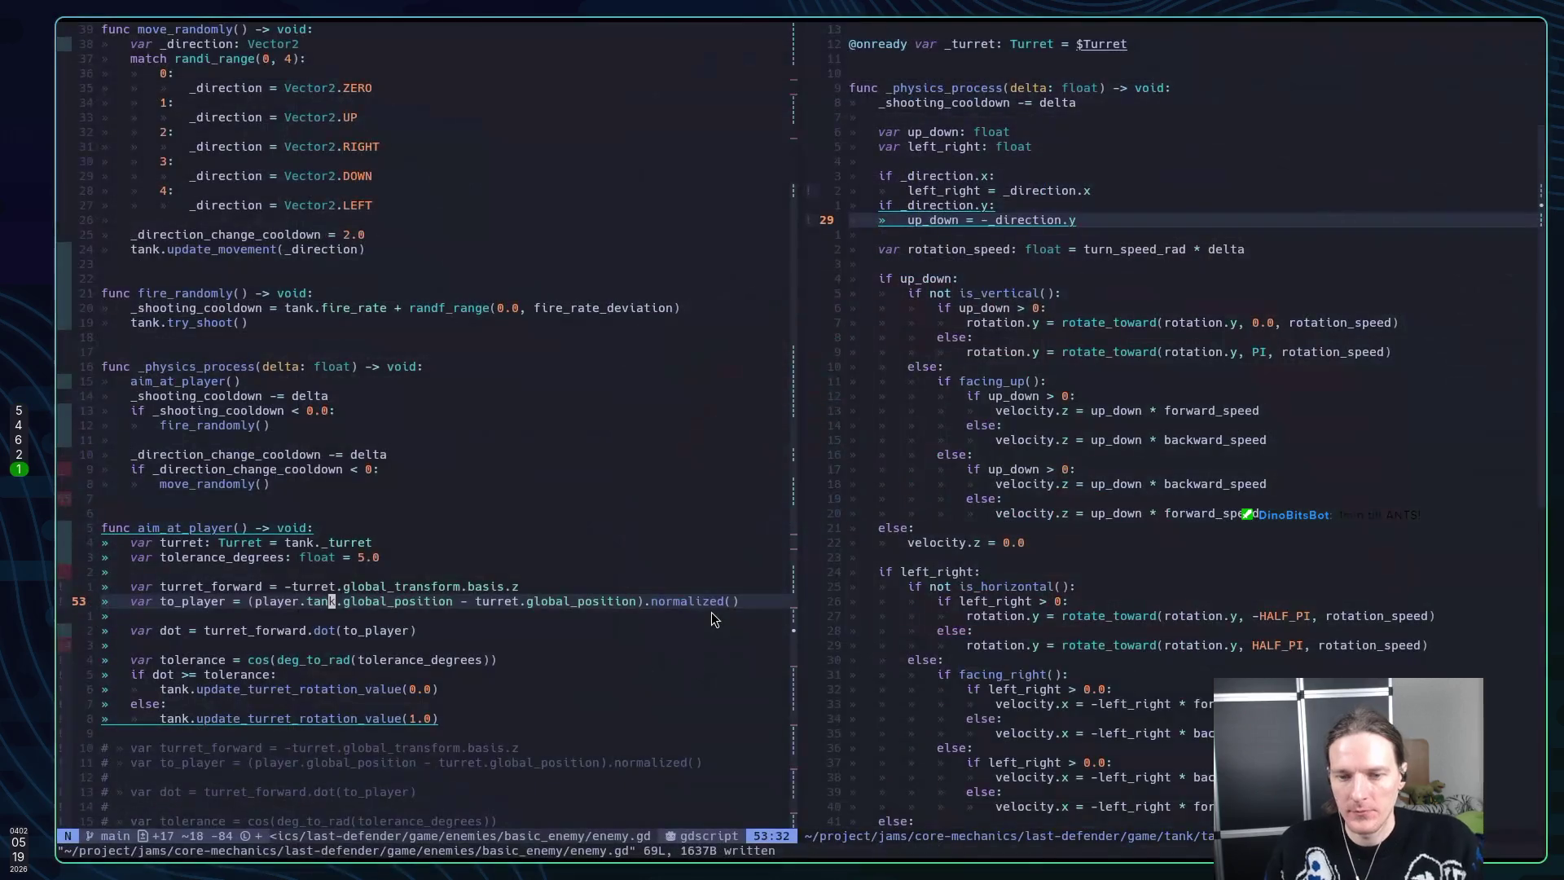
{"action": "key", "text": "j"}
{"action": "key", "text": "j"}
{"action": "key", "text": "j"}
{"action": "key", "text": "j"}
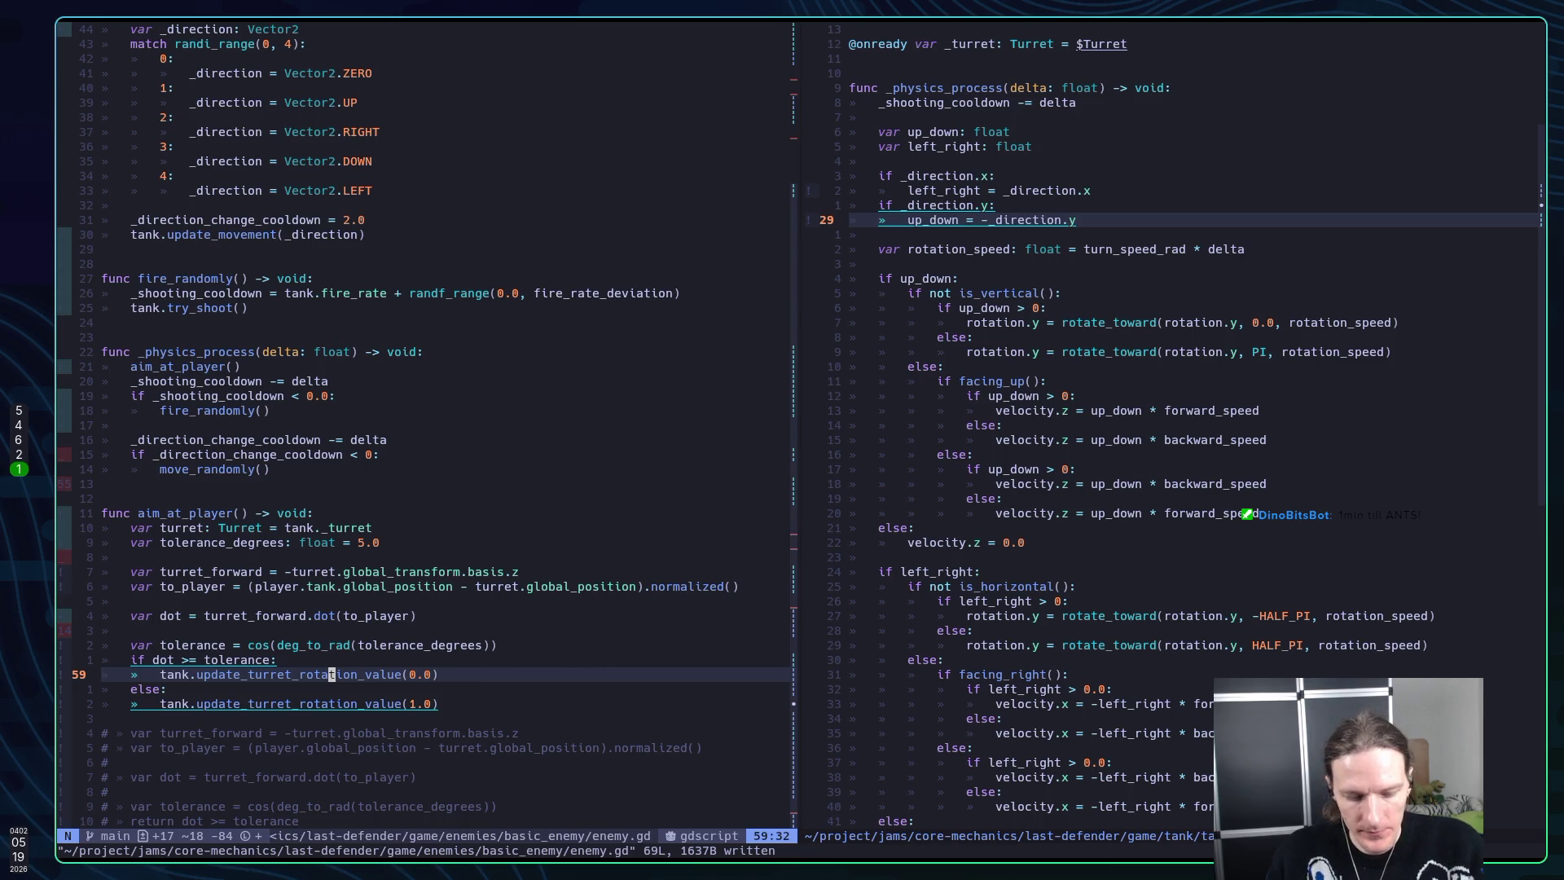
{"action": "key", "text": "alt+Tab"}
{"action": "key", "text": "alt+Tab"}
{"action": "key", "text": "alt+Tab"}
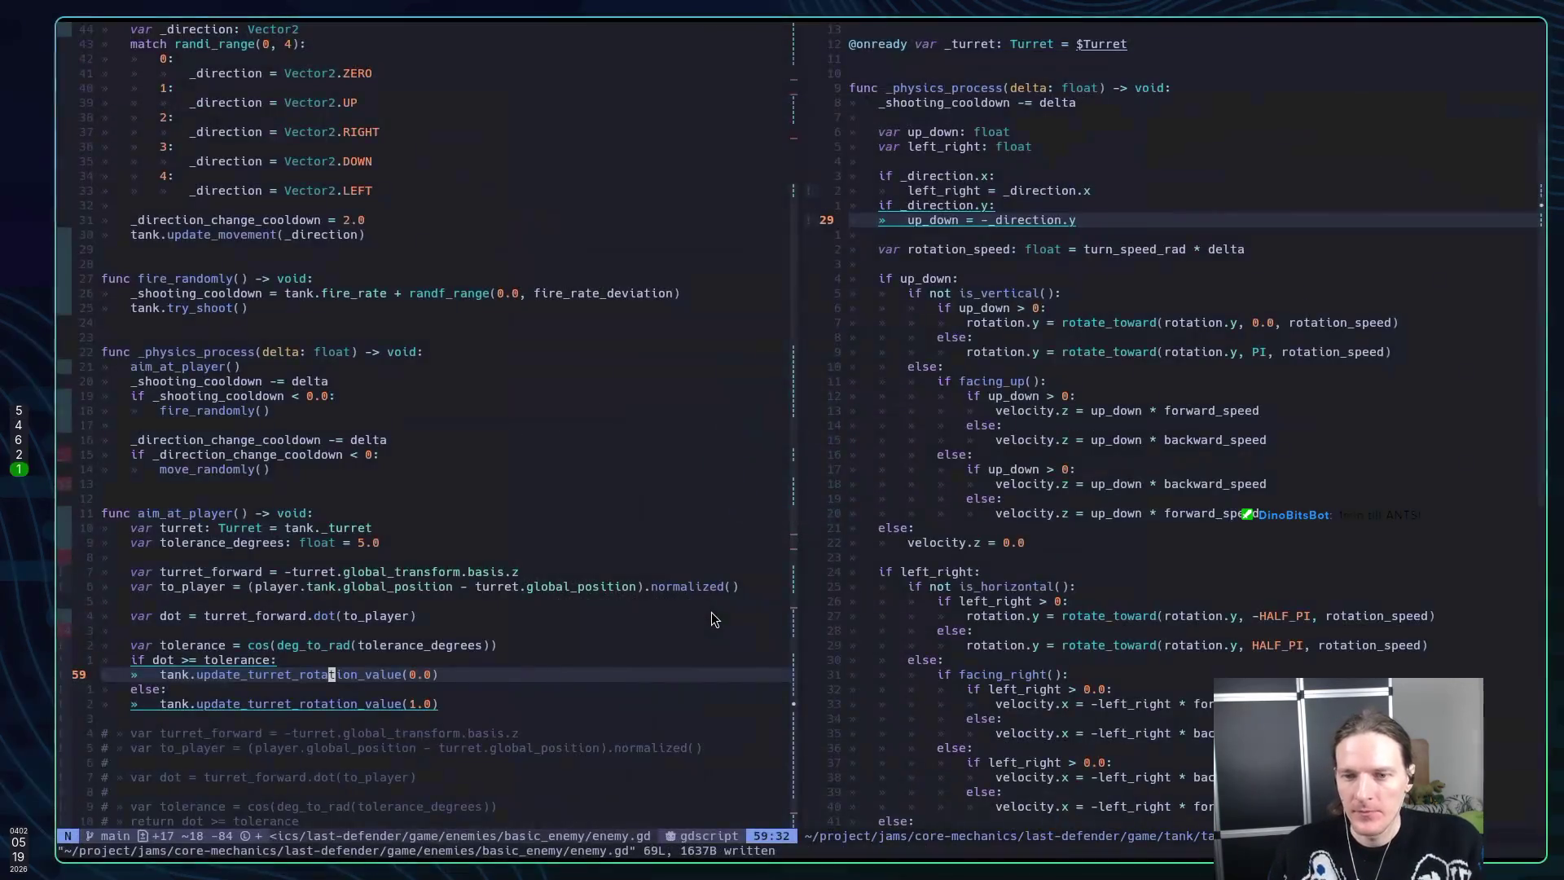
{"action": "key", "text": "alt+Tab"}
{"action": "scroll", "coordinate": [700, 607], "scroll_direction": "up", "scroll_amount": 4}
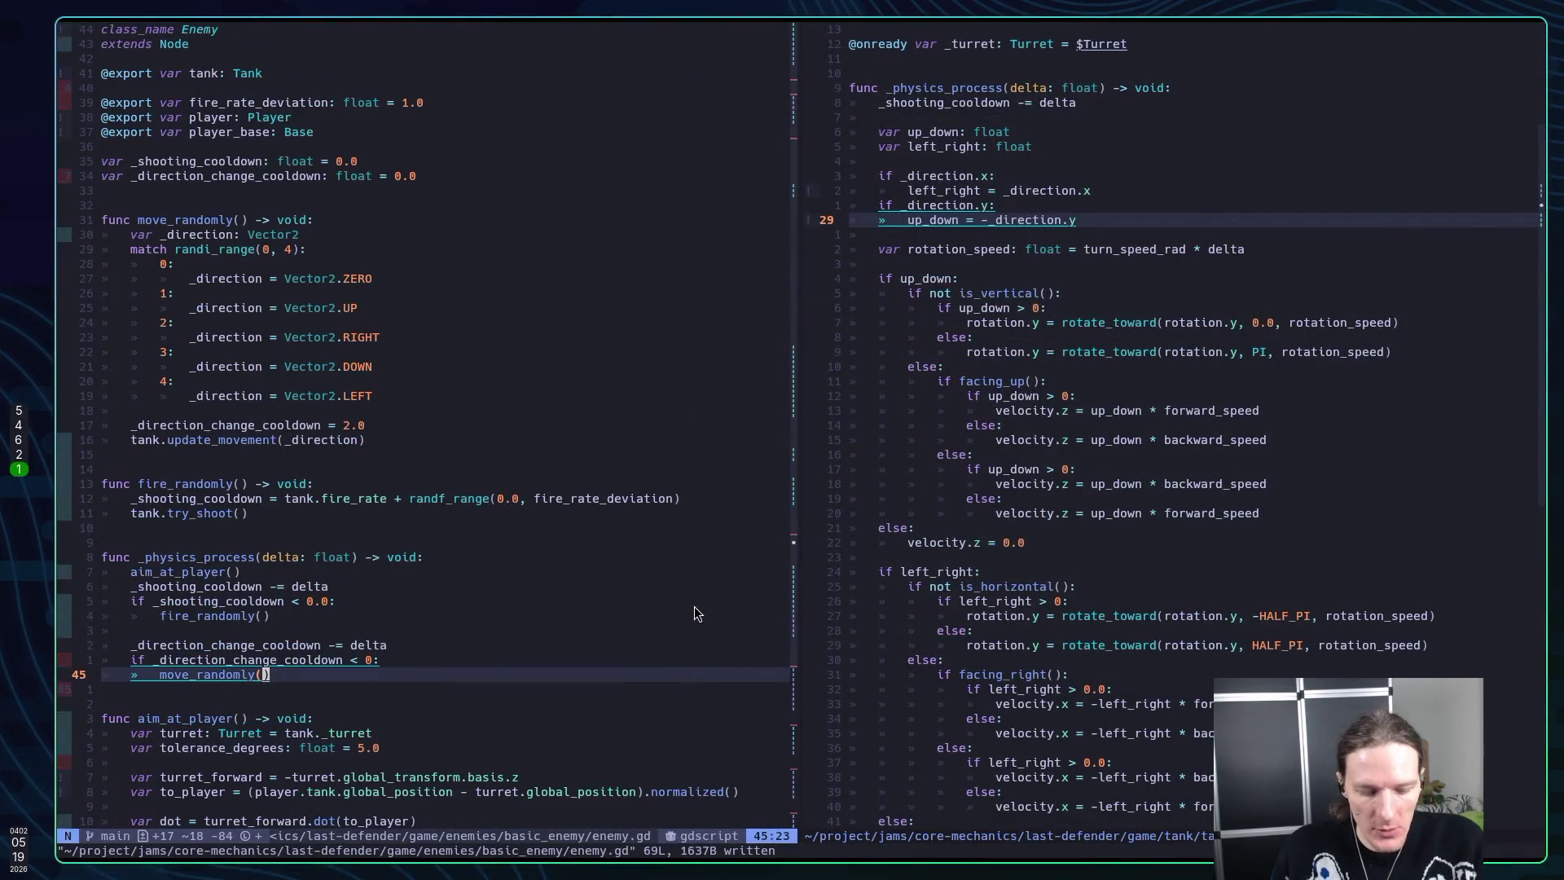
{"action": "key", "text": "alt+Tab"}
{"action": "key", "text": "super+2"}
Find the 'Debug it visually' DebugDraw3D draw_line snippet in ChatGPT's answer and grab its code
{"action": "scroll", "coordinate": [687, 563], "scroll_direction": "up", "scroll_amount": 6}
{"action": "scroll", "coordinate": [688, 563], "scroll_direction": "down", "scroll_amount": 4}
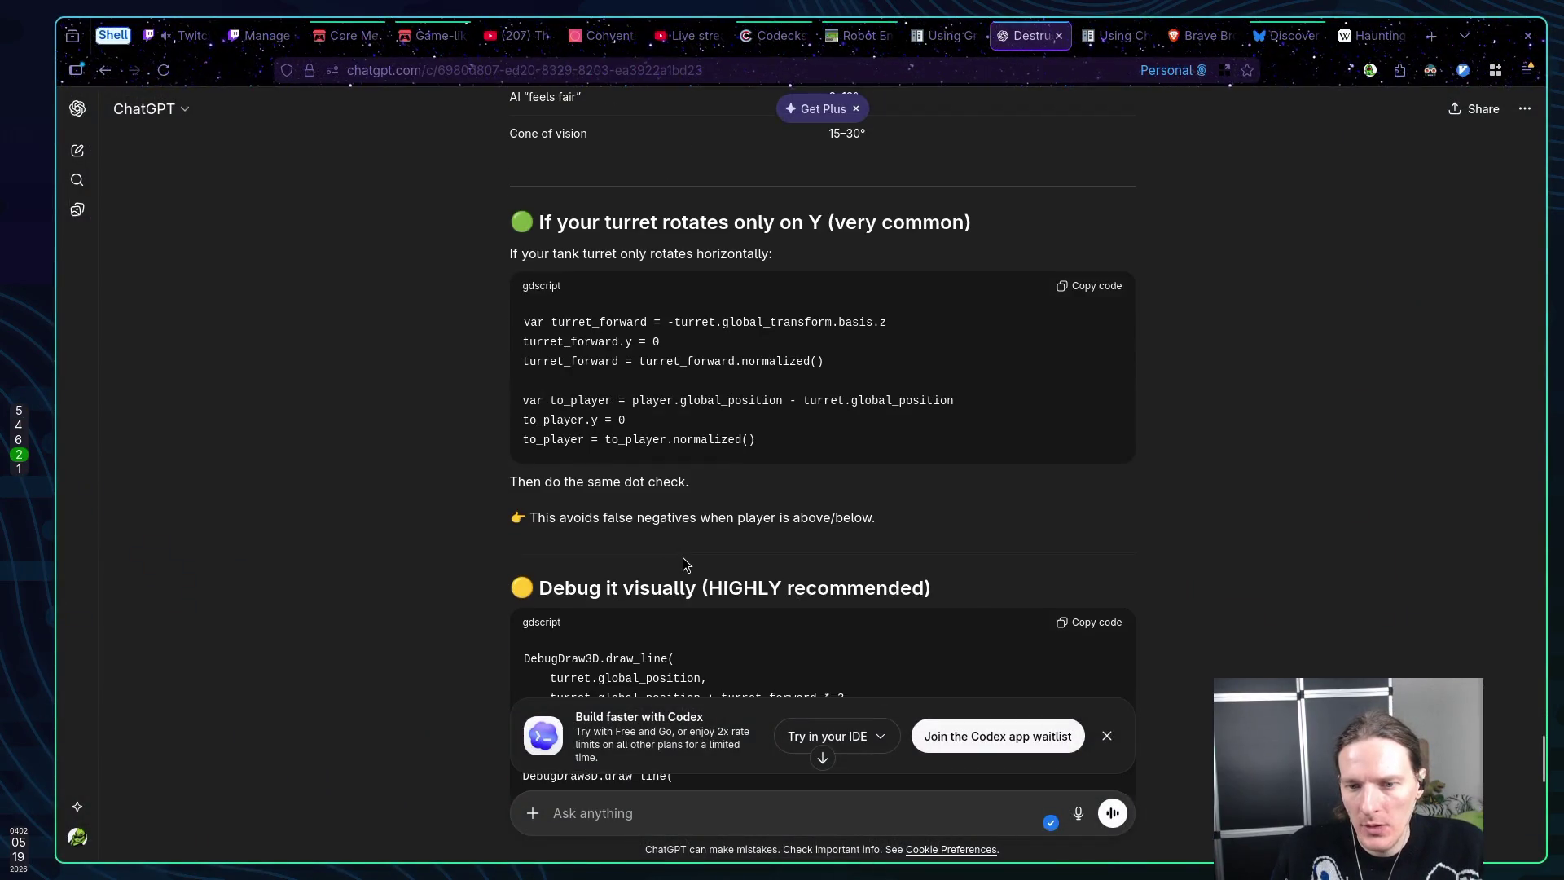
{"action": "scroll", "coordinate": [684, 564], "scroll_direction": "up", "scroll_amount": 1}
{"action": "scroll", "coordinate": [683, 562], "scroll_direction": "up", "scroll_amount": 8}
{"action": "scroll", "coordinate": [672, 530], "scroll_direction": "up", "scroll_amount": 5}
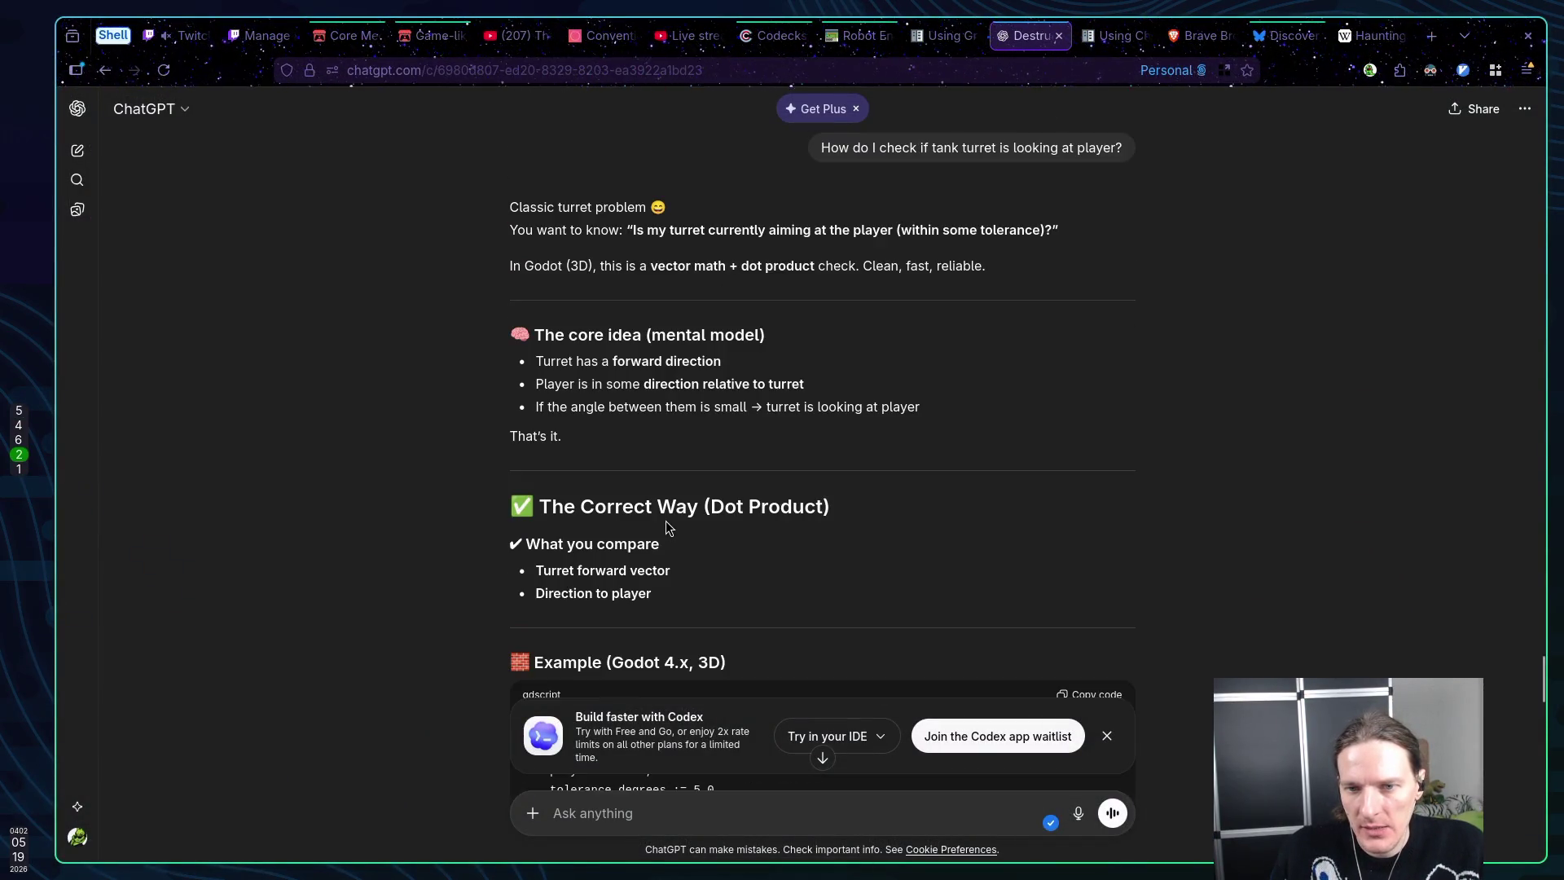
{"action": "scroll", "coordinate": [666, 522], "scroll_direction": "down", "scroll_amount": 15}
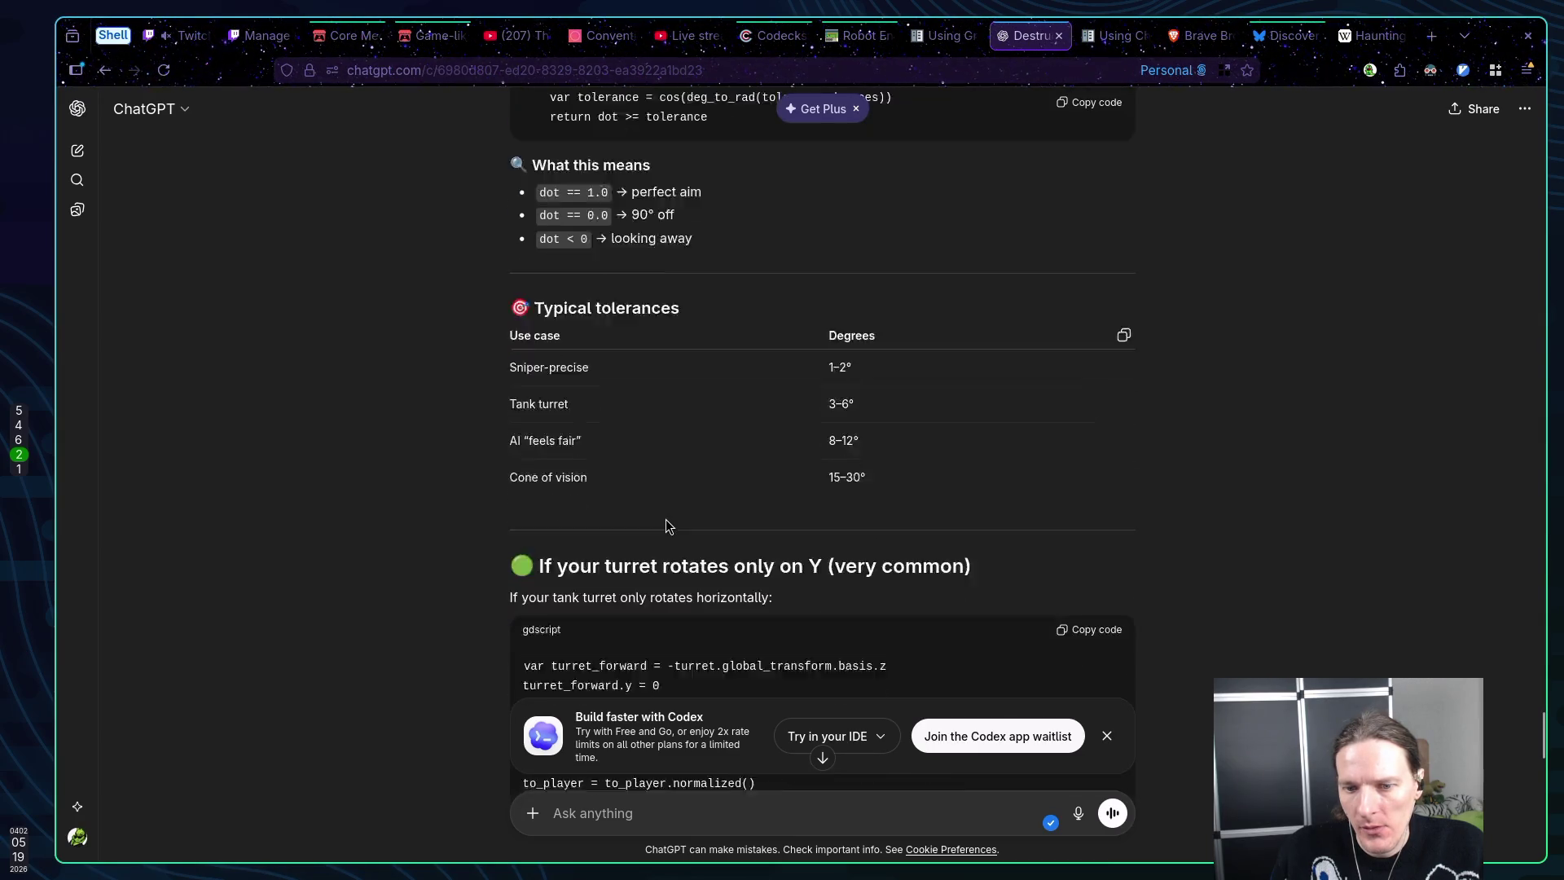
{"action": "scroll", "coordinate": [666, 518], "scroll_direction": "down", "scroll_amount": 5}
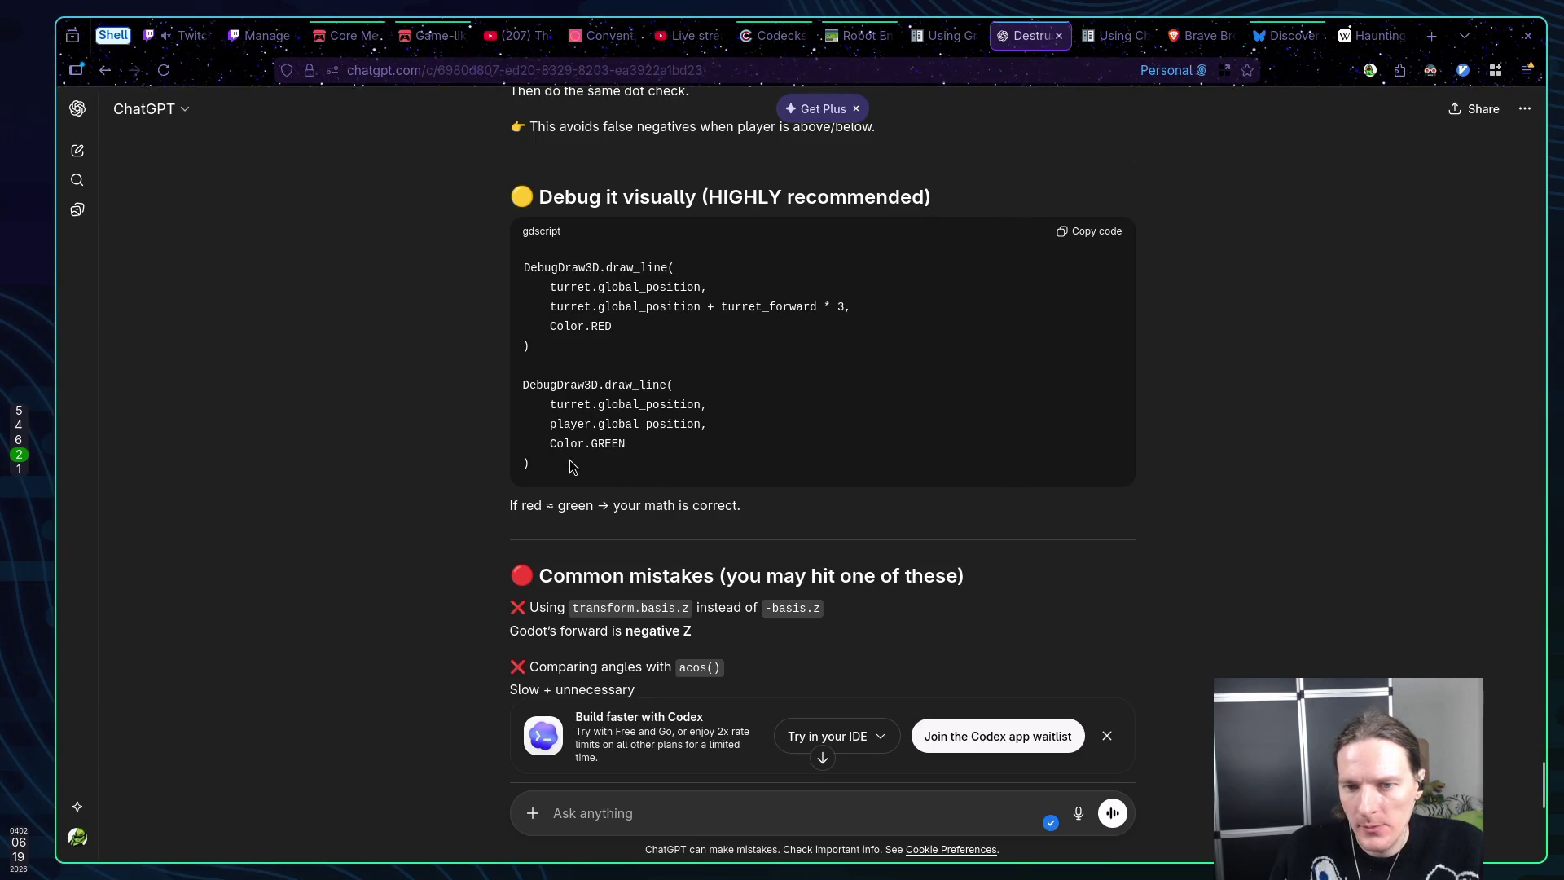
{"action": "left_click_drag", "start_coordinate": [572, 466], "coordinate": [517, 267]}
{"action": "left_click", "coordinate": [659, 345]}
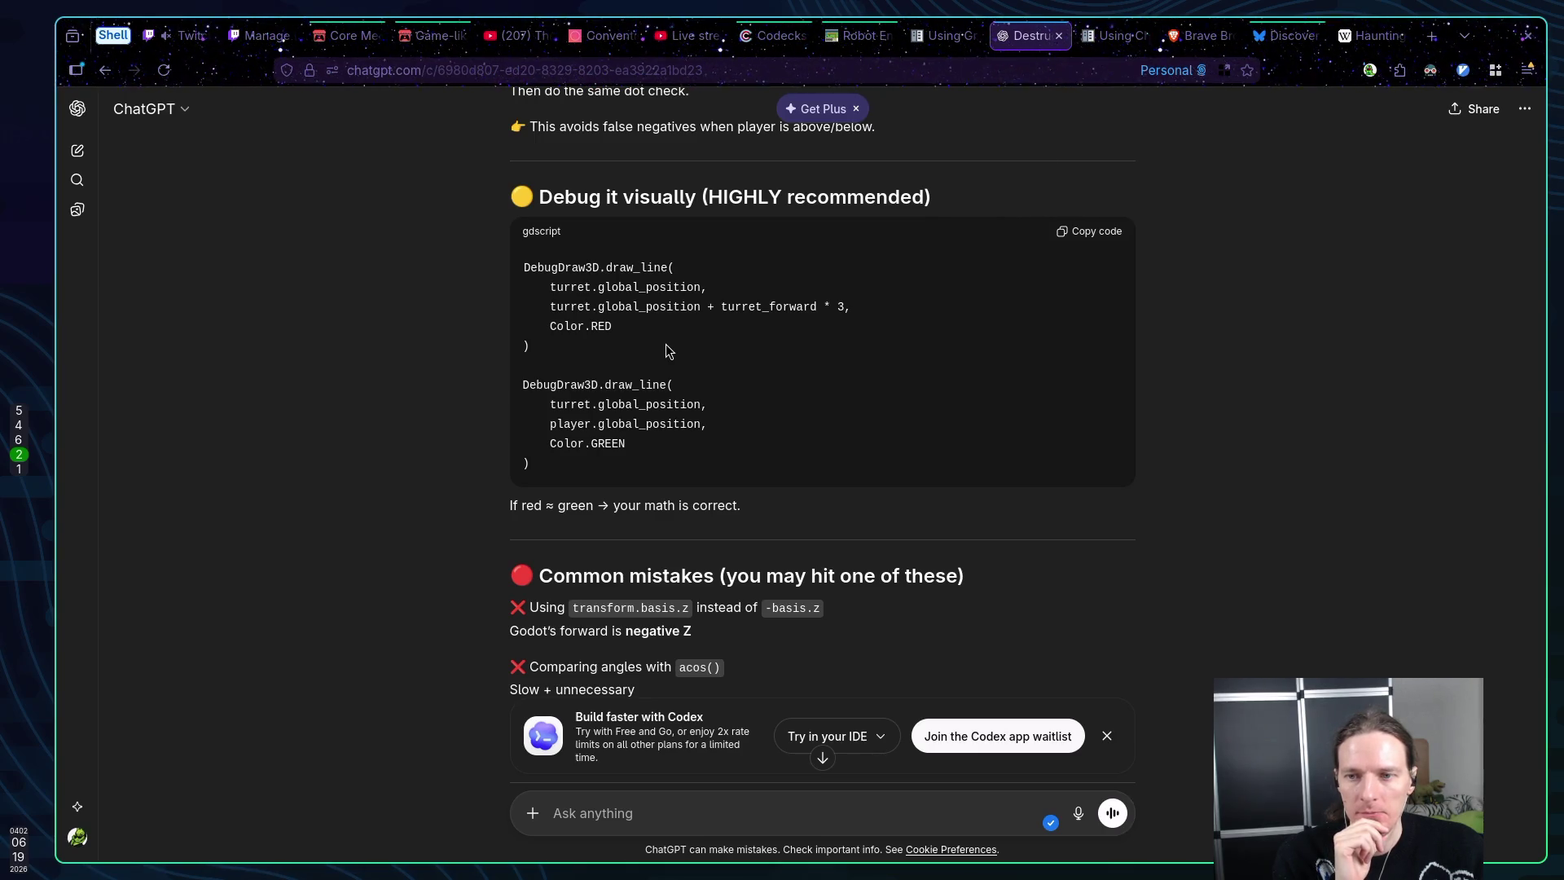
{"action": "key", "text": "super+3"}
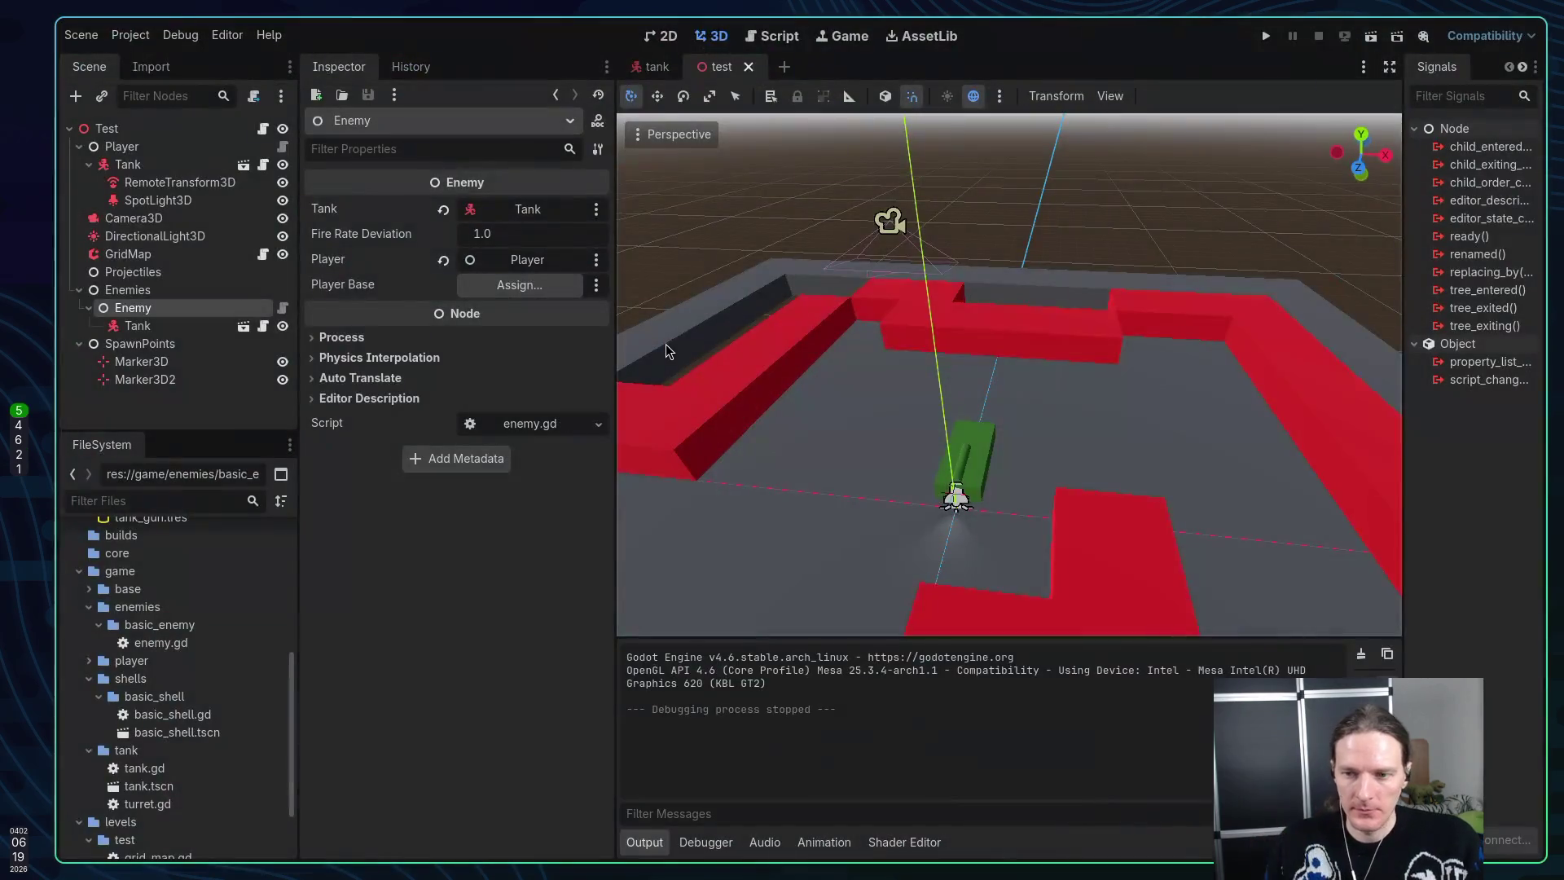
Paste the DebugDraw3D code below aim_at_player in enemy.gd and comment it out
{"action": "key", "text": "super+1"}
{"action": "key", "text": "j"}
{"action": "key", "text": "j"}
{"action": "key", "text": "j"}
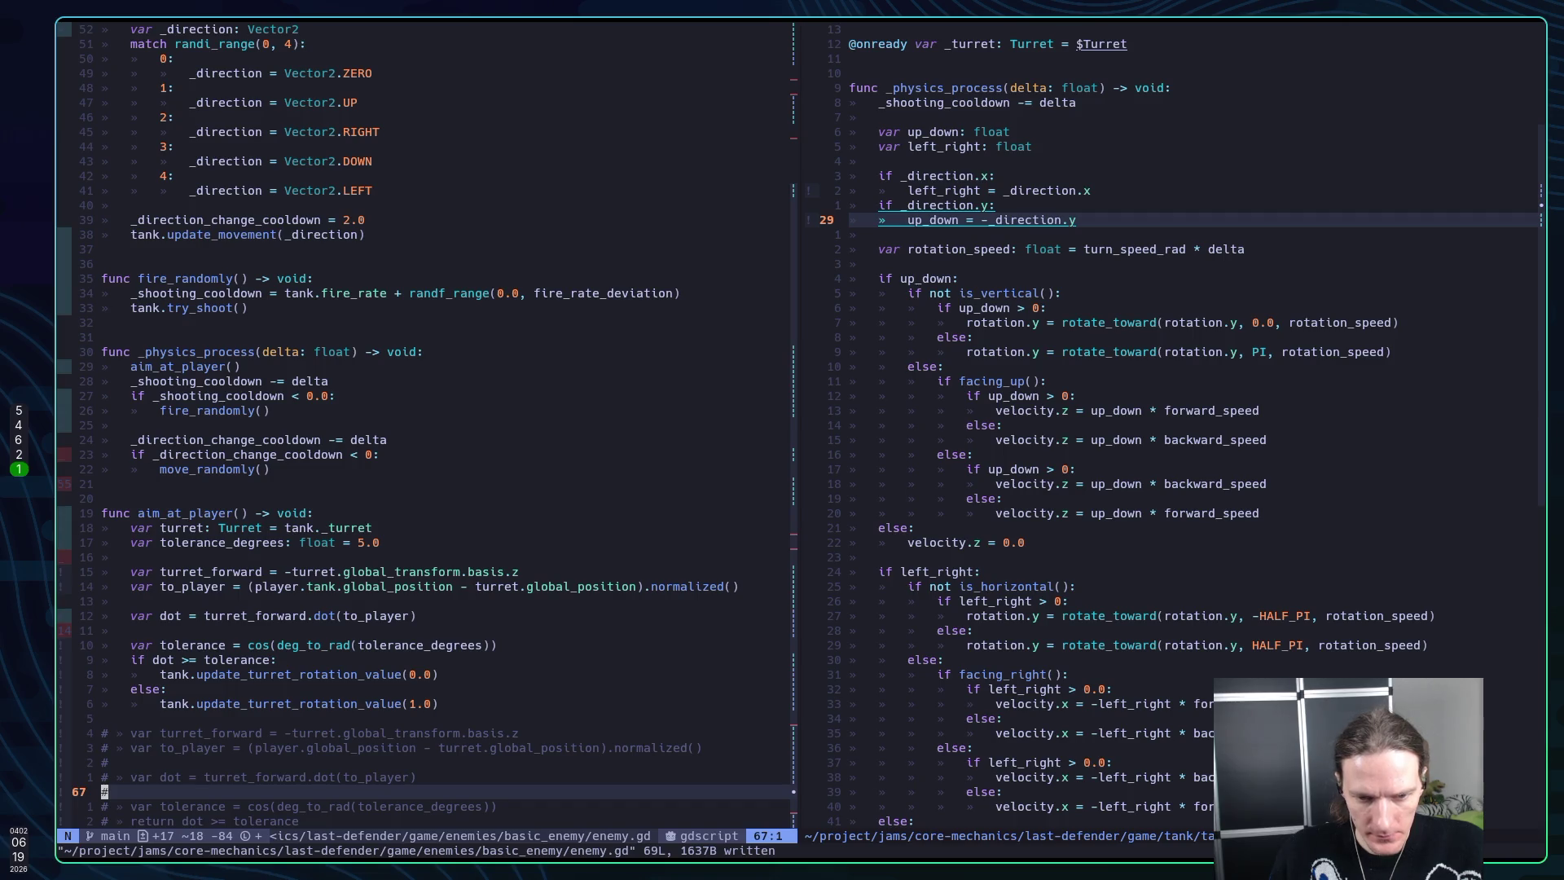
{"action": "key", "text": "v"}
{"action": "key", "text": "a"}
{"action": "key", "text": "p"}
{"action": "key", "text": "p"}
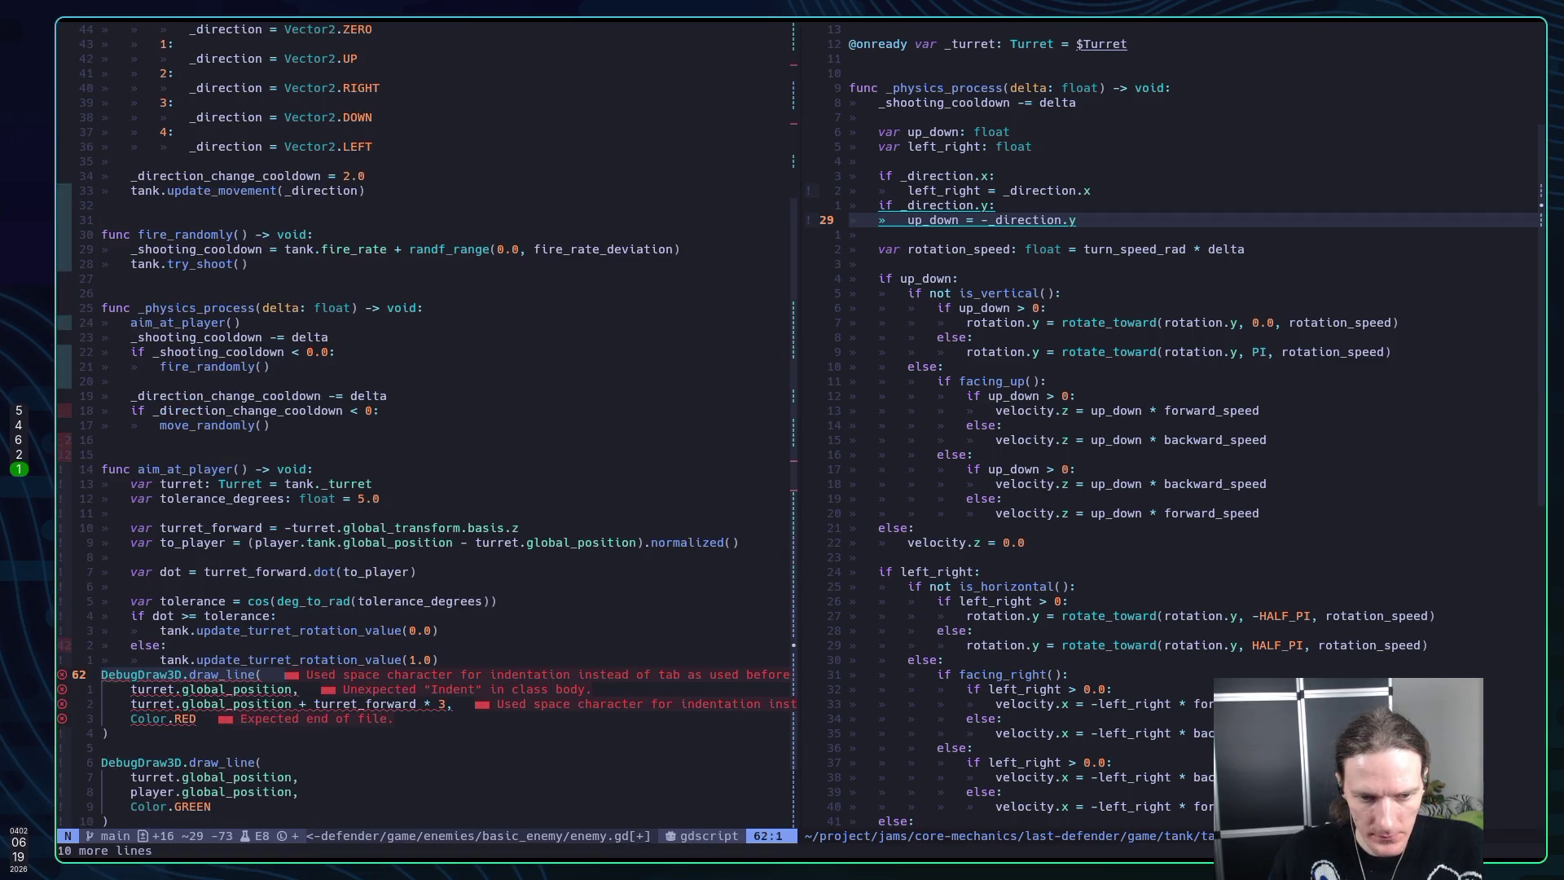
{"action": "key", "text": "v"}
{"action": "key", "text": "j"}
{"action": "key", "text": "j"}
{"action": "key", "text": "j"}
{"action": "key", "text": "g"}
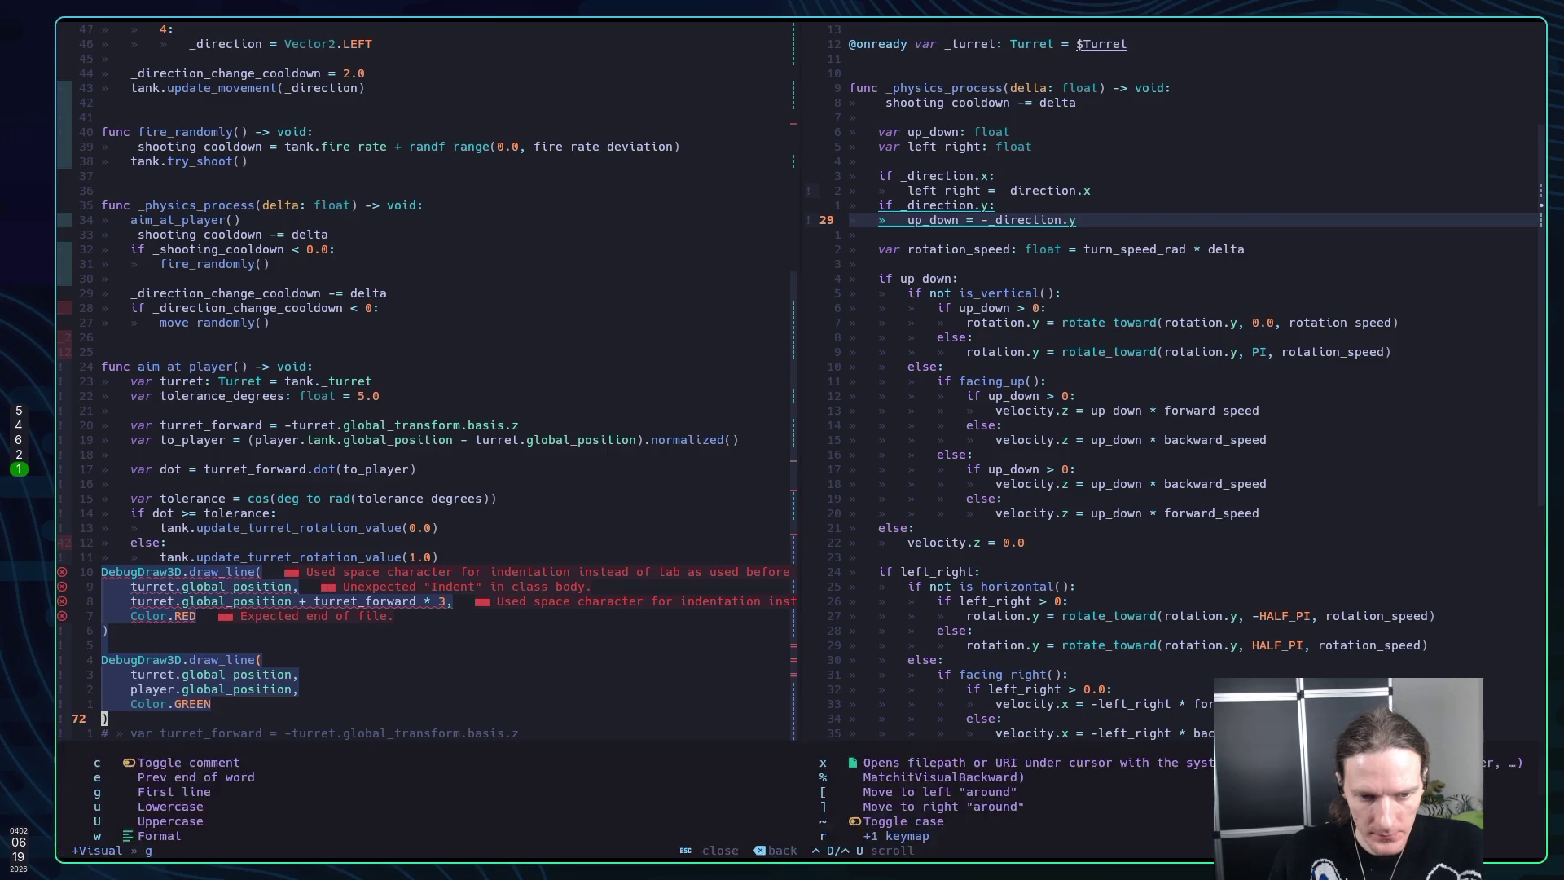
{"action": "key", "text": "c"}
{"action": "key", "text": "l"}
{"action": "key", "text": "l"}
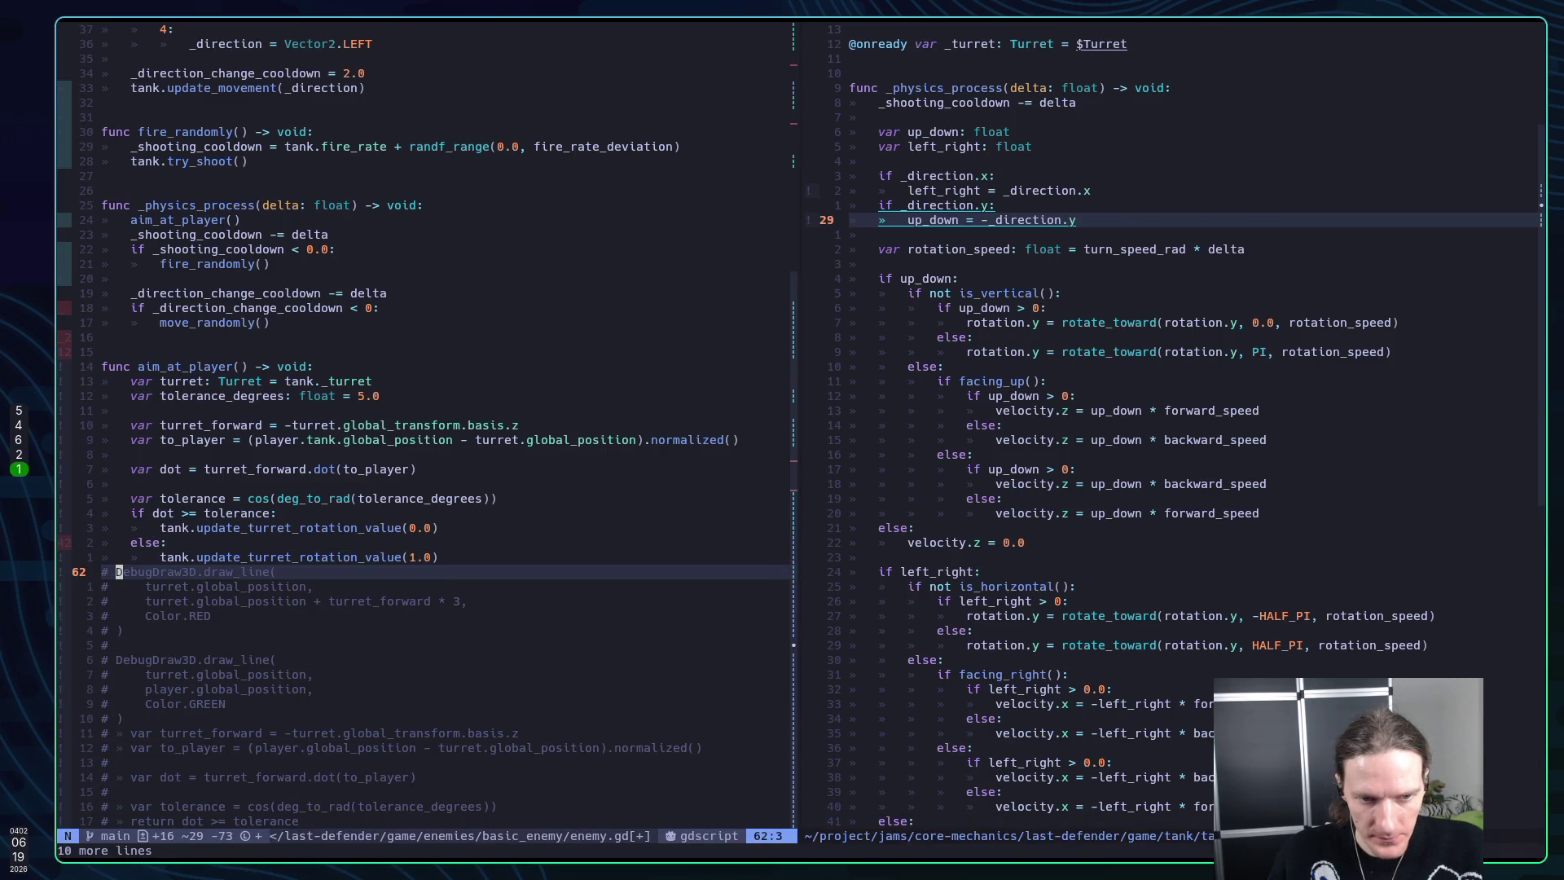
Yank the commented red draw_line block and return to the tolerance line
{"action": "key", "text": "shift+v"}
{"action": "key", "text": "j"}
{"action": "key", "text": "j"}
{"action": "key", "text": "j"}
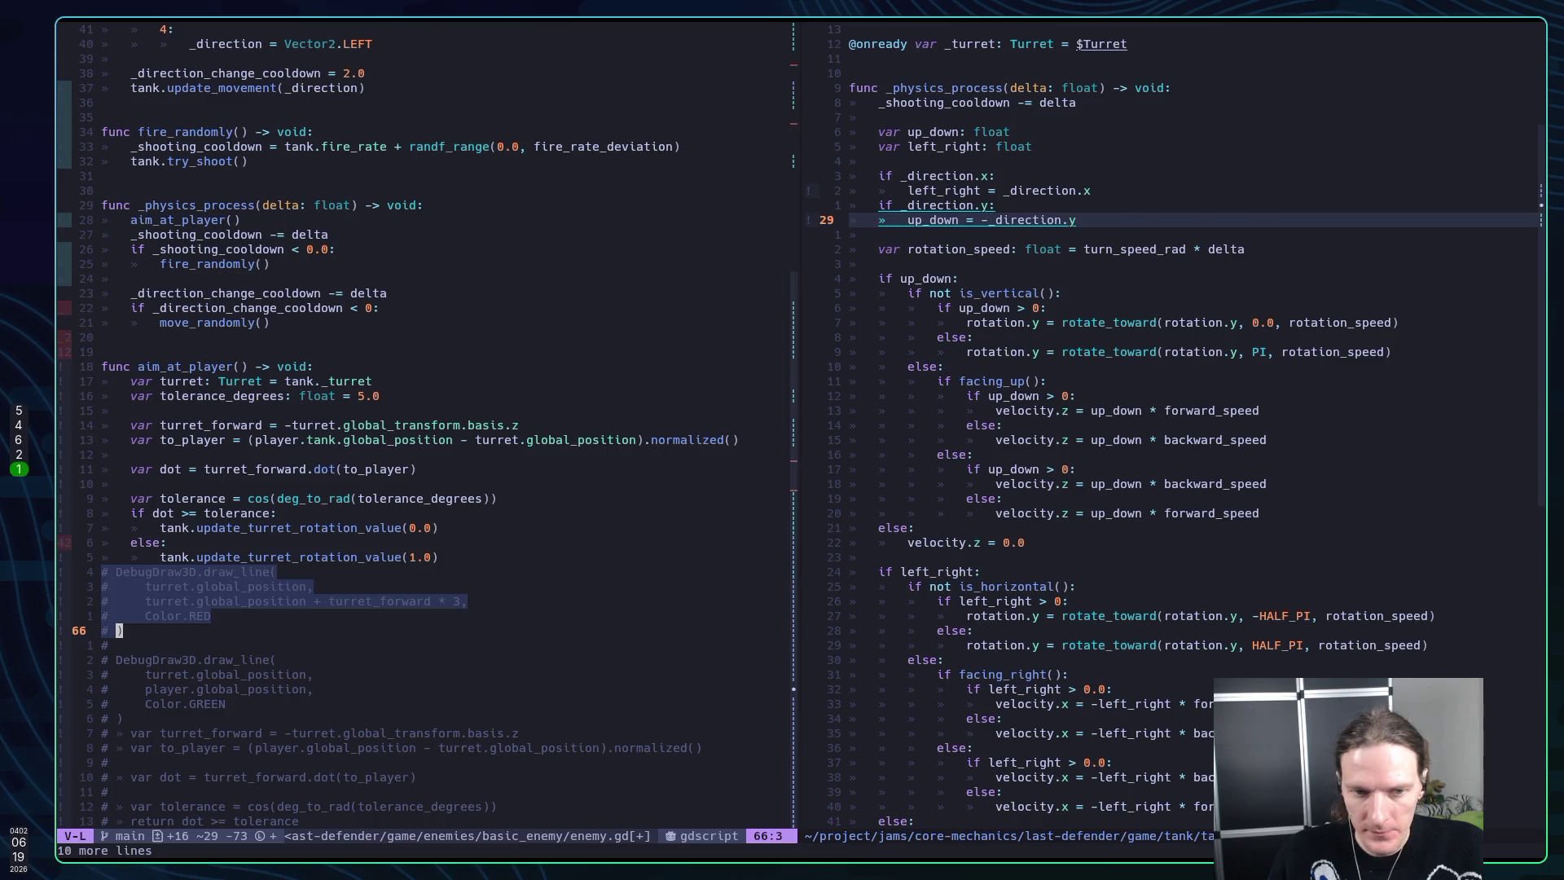
{"action": "key", "text": "y"}
{"action": "key", "text": "k"}
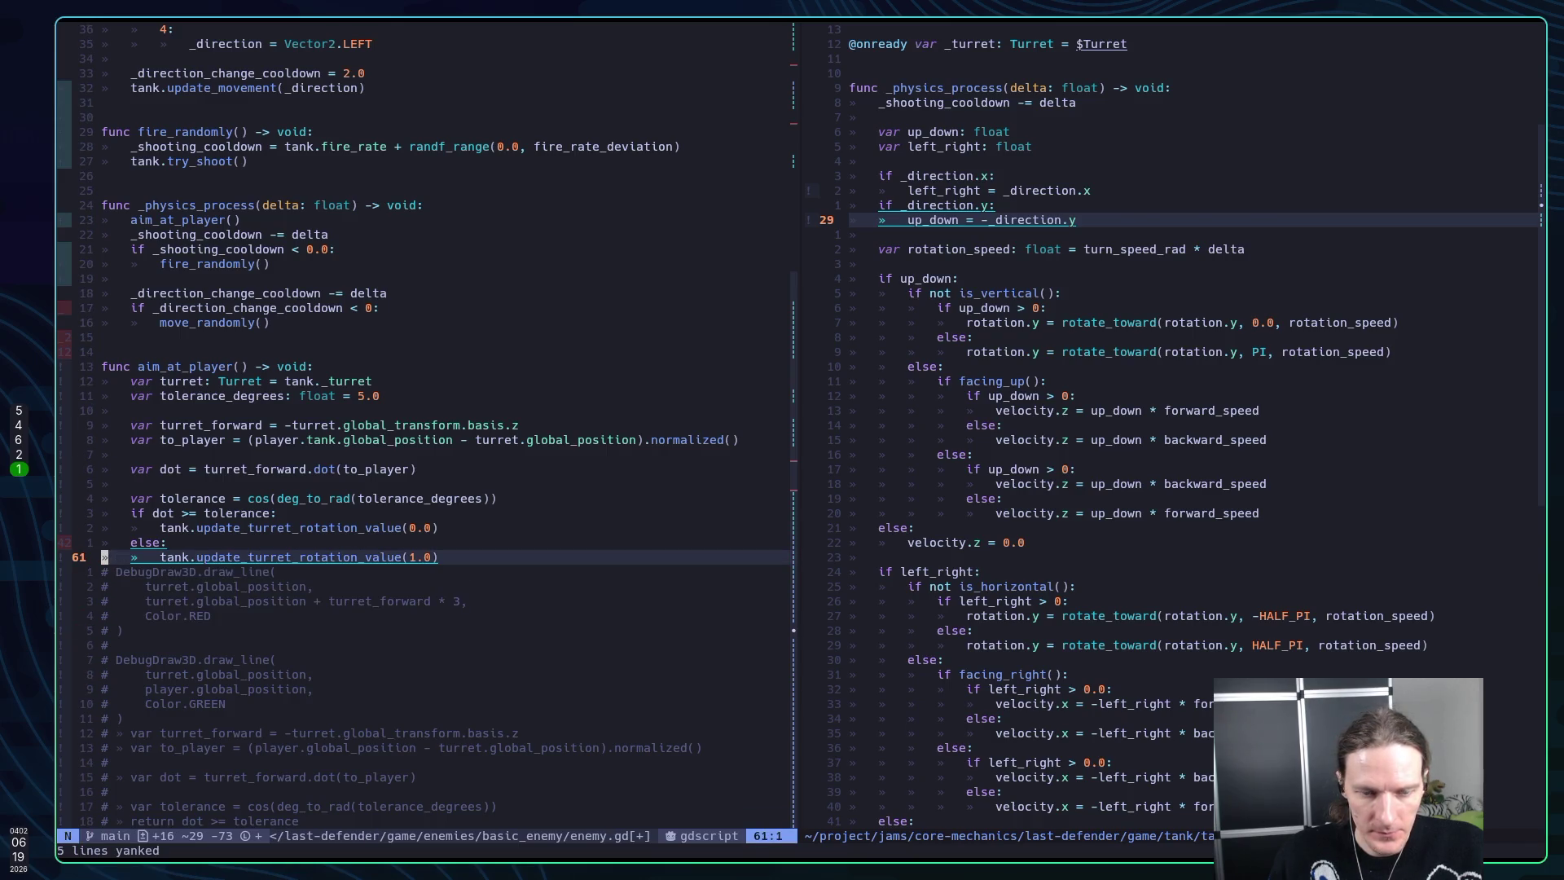
{"action": "key", "text": "k"}
{"action": "key", "text": "k"}
{"action": "key", "text": "k"}
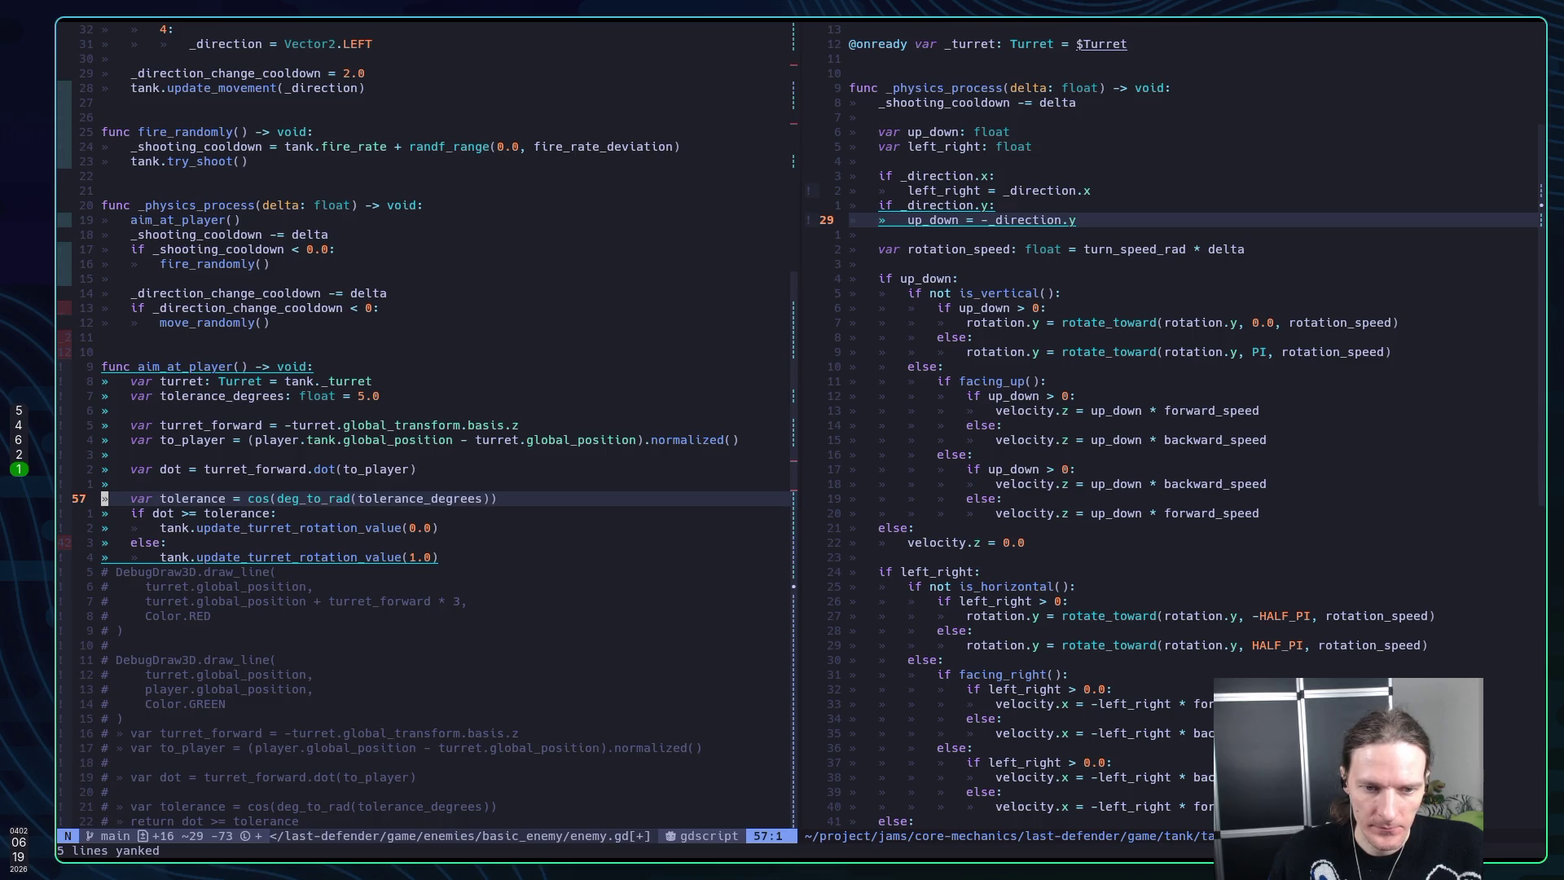
Paste the red draw_line block under the tolerance line, uncomment and indent it, and save
{"action": "key", "text": "o"}
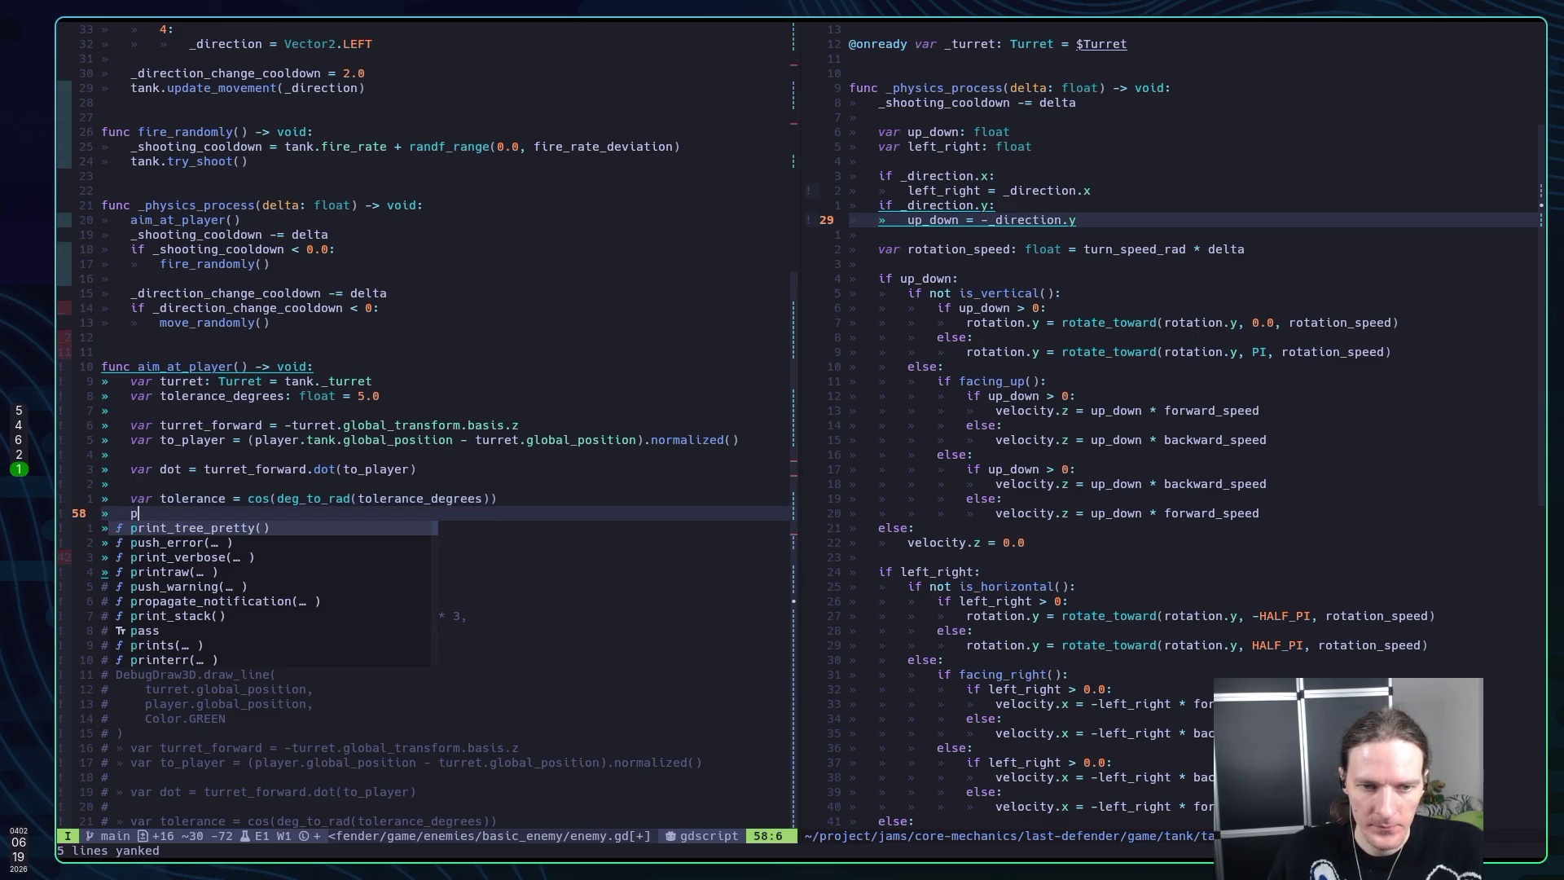
{"action": "key", "text": "Escape"}
{"action": "key", "text": "p"}
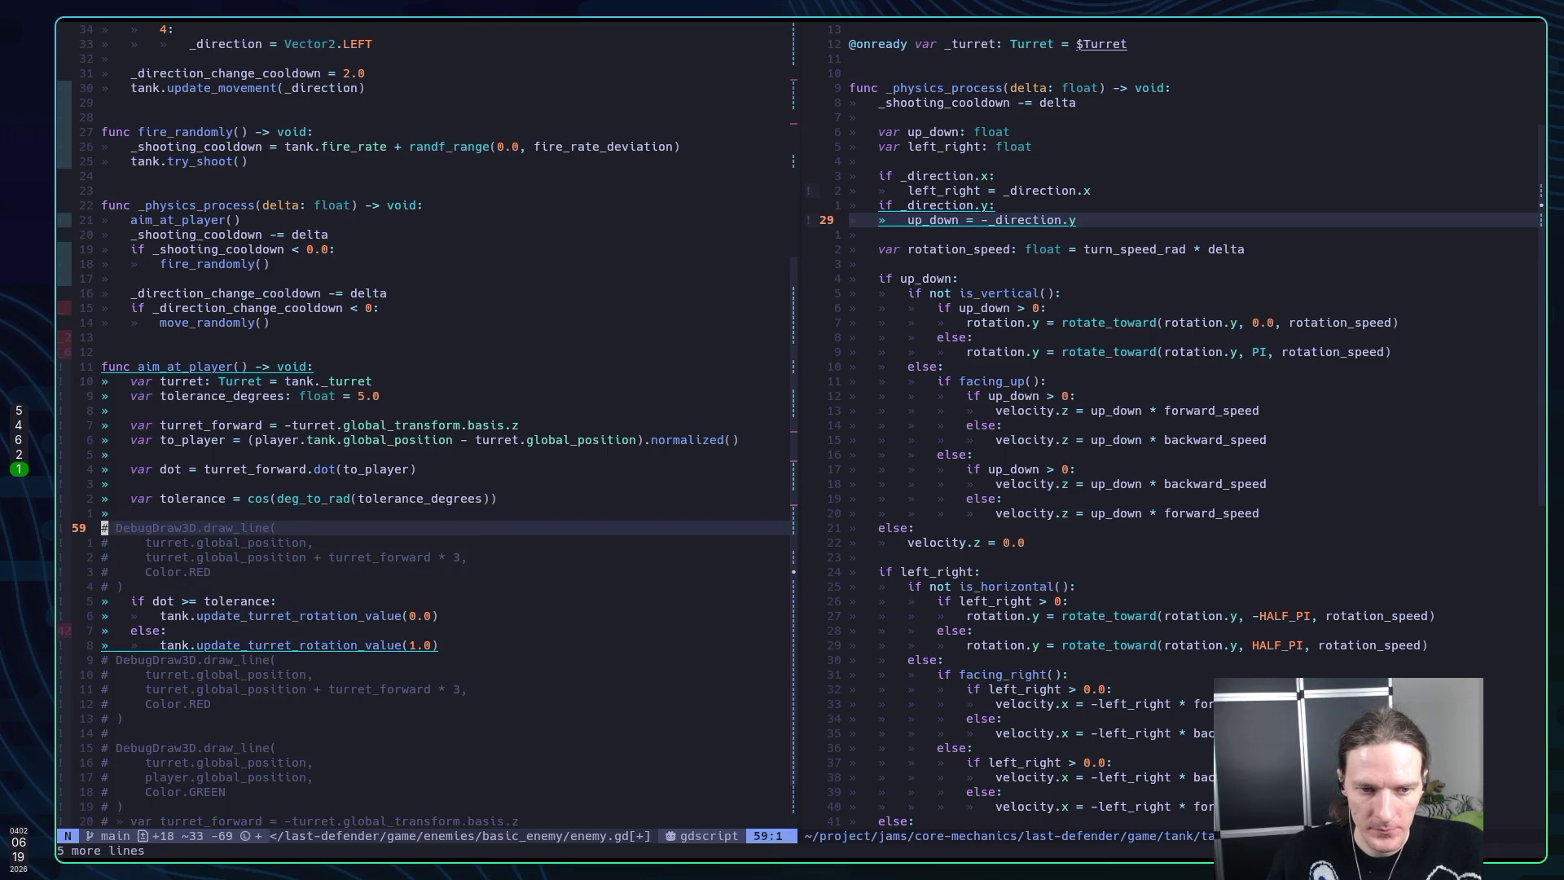
{"action": "key", "text": "shift+v"}
{"action": "key", "text": "j"}
{"action": "key", "text": "j"}
{"action": "key", "text": "j"}
{"action": "key", "text": "g"}
{"action": "key", "text": "c"}
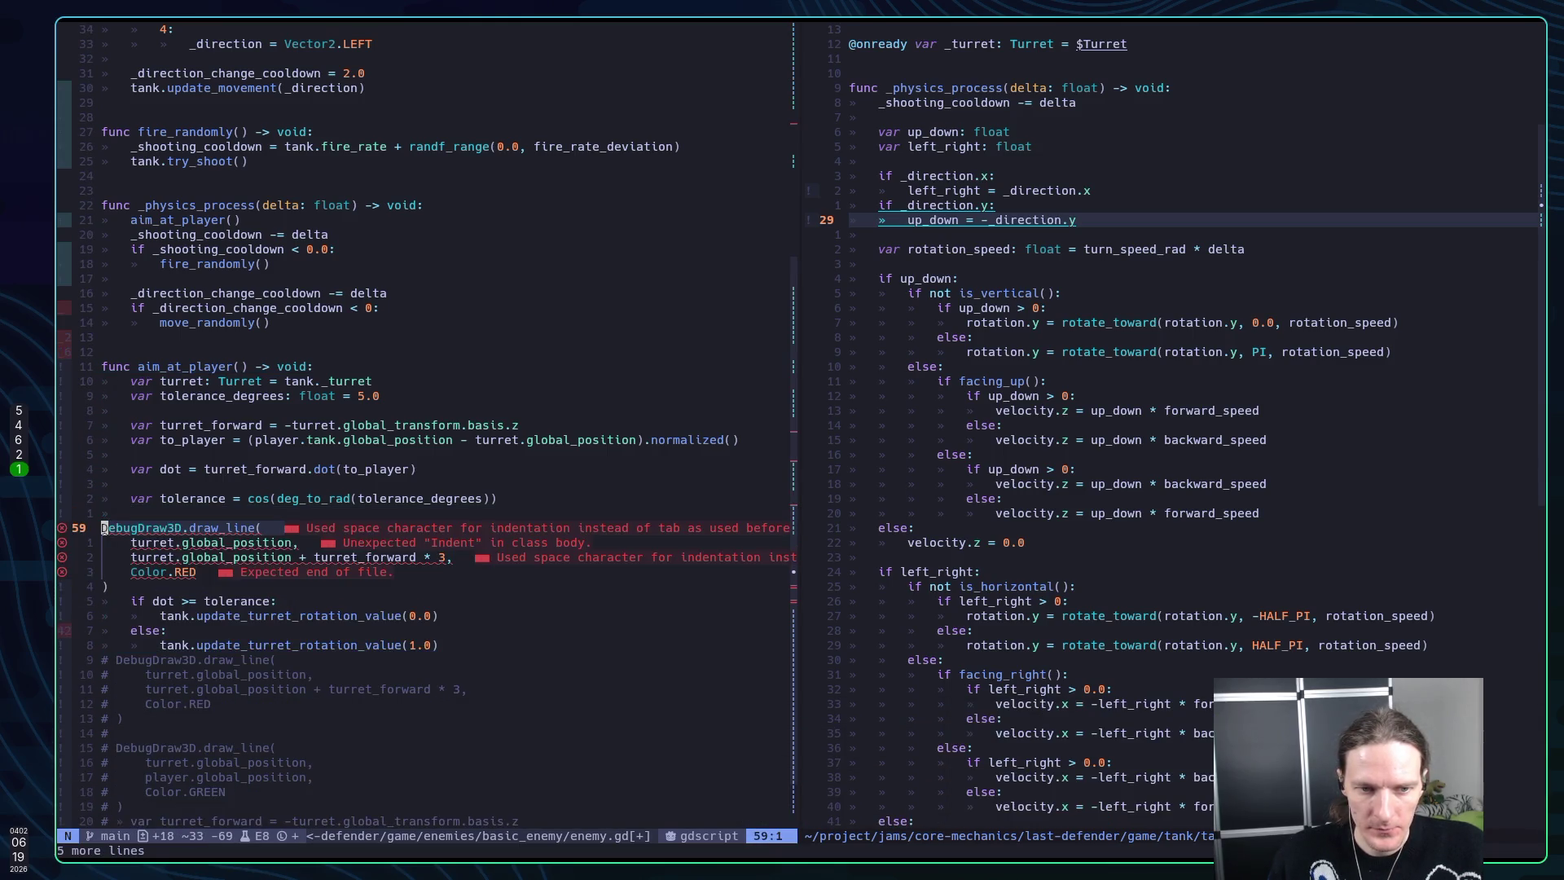
{"action": "key", "text": "shift+v"}
{"action": "key", "text": "j"}
{"action": "key", "text": "j"}
{"action": "key", "text": "j"}
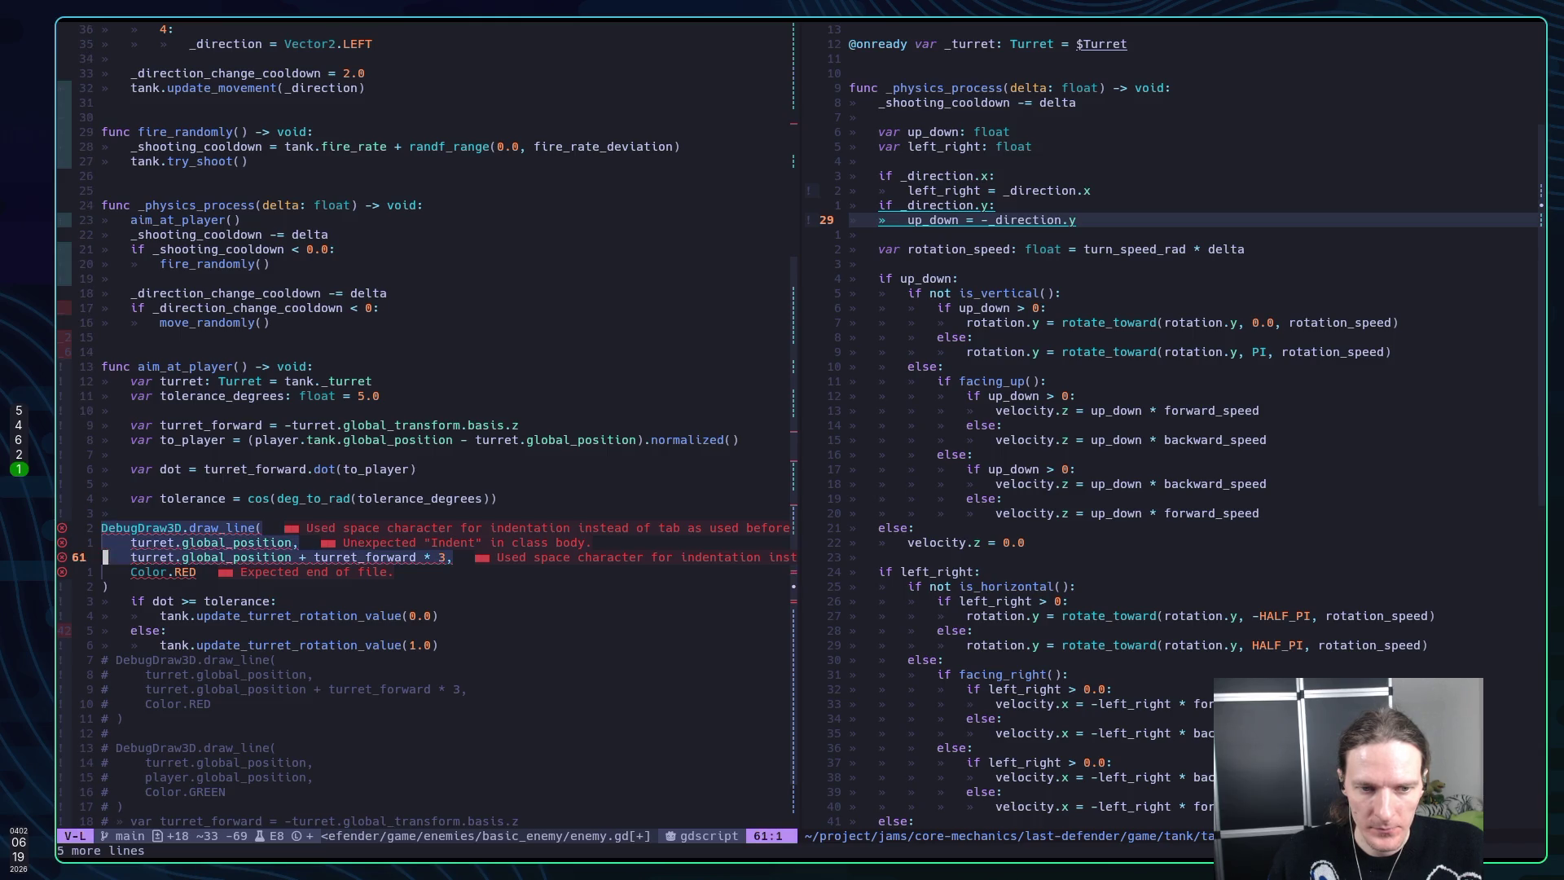
{"action": "key", "text": "greater"}
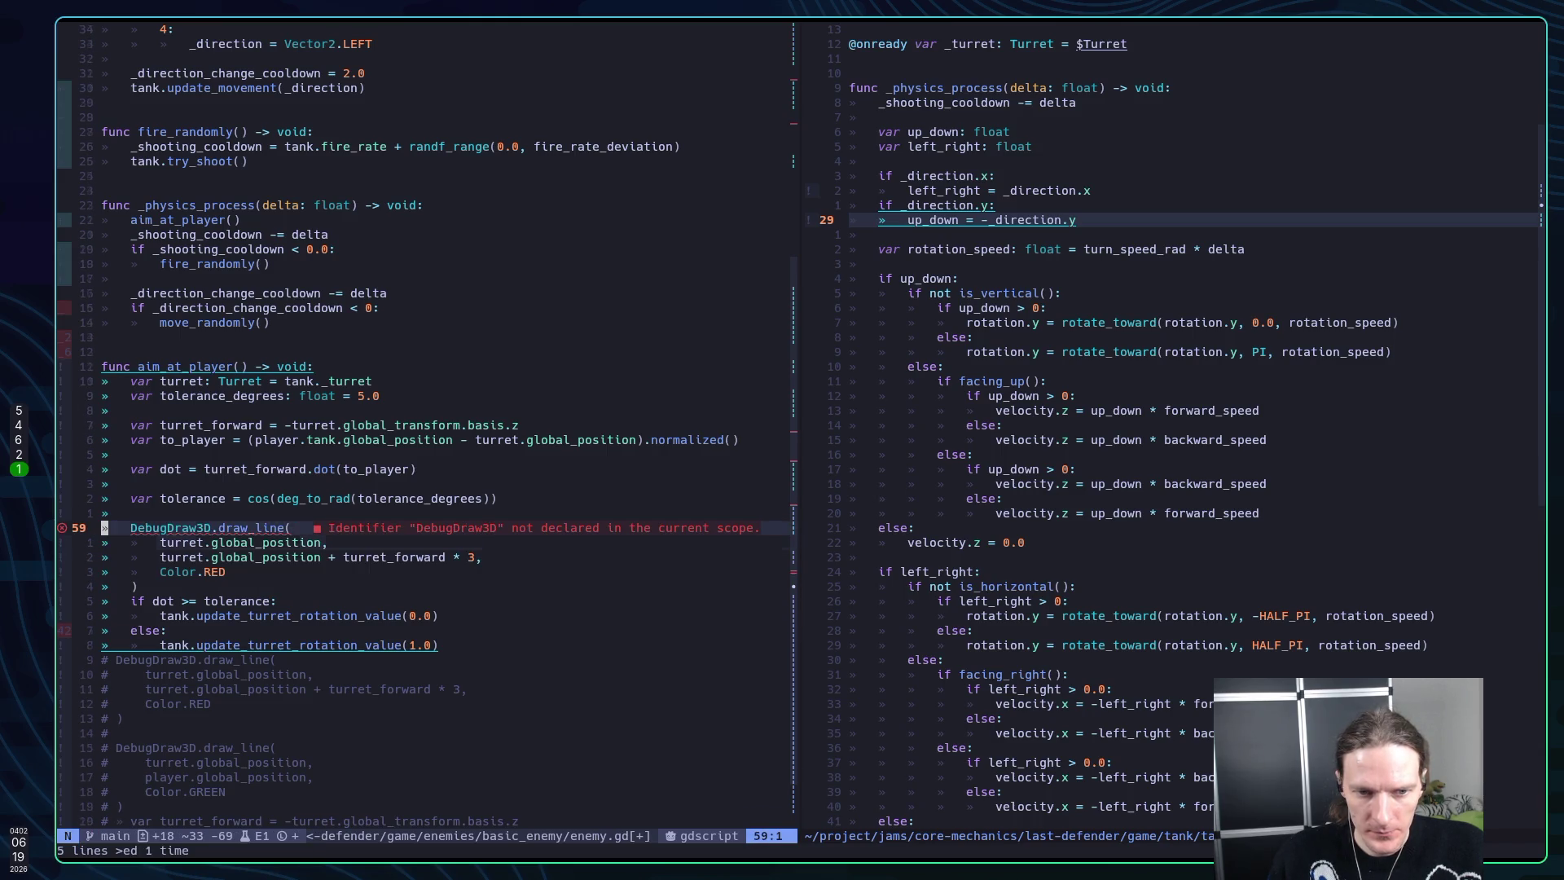
{"action": "type", "text": ":w"}
{"action": "key", "text": "Return"}
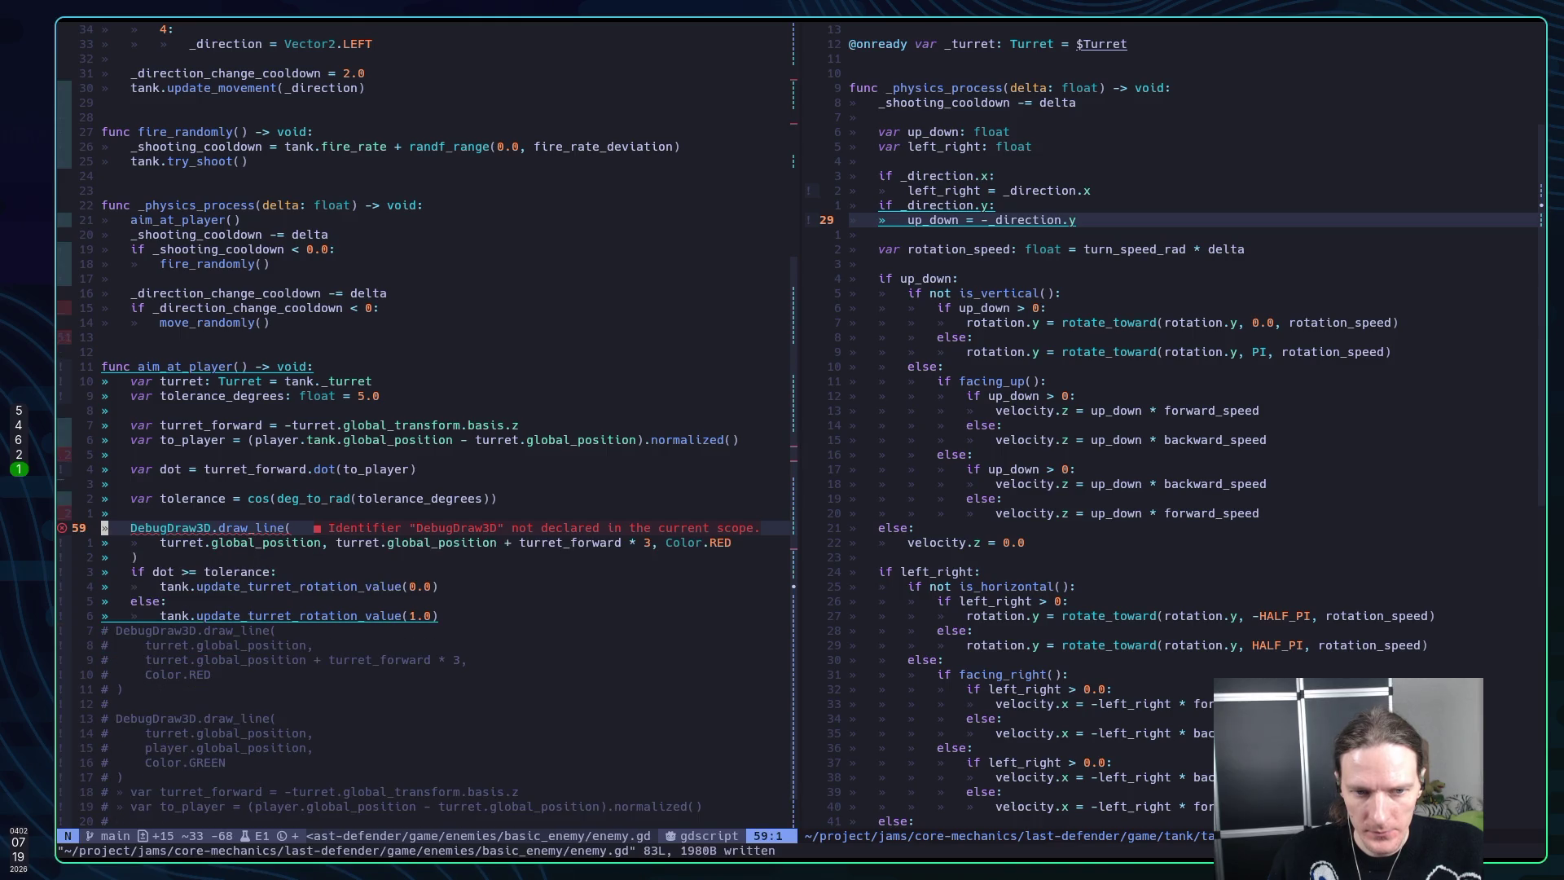
Test autocompletion by typing Debug and draw_ on a new line, then delete it
{"action": "key", "text": "w"}
{"action": "type", "text": "O"}
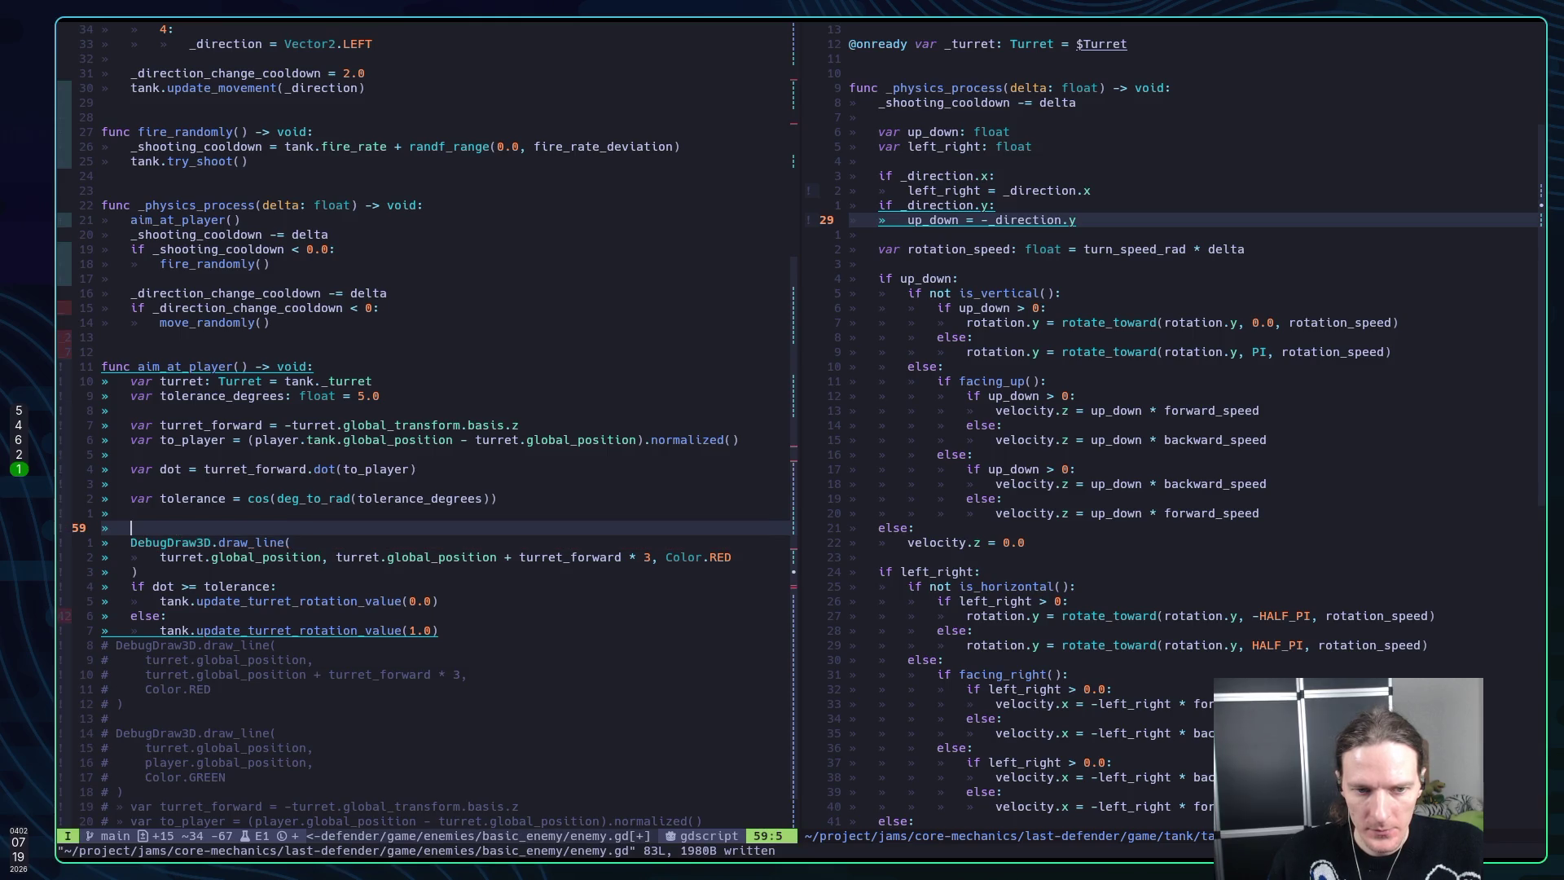
{"action": "type", "text": "Debug"}
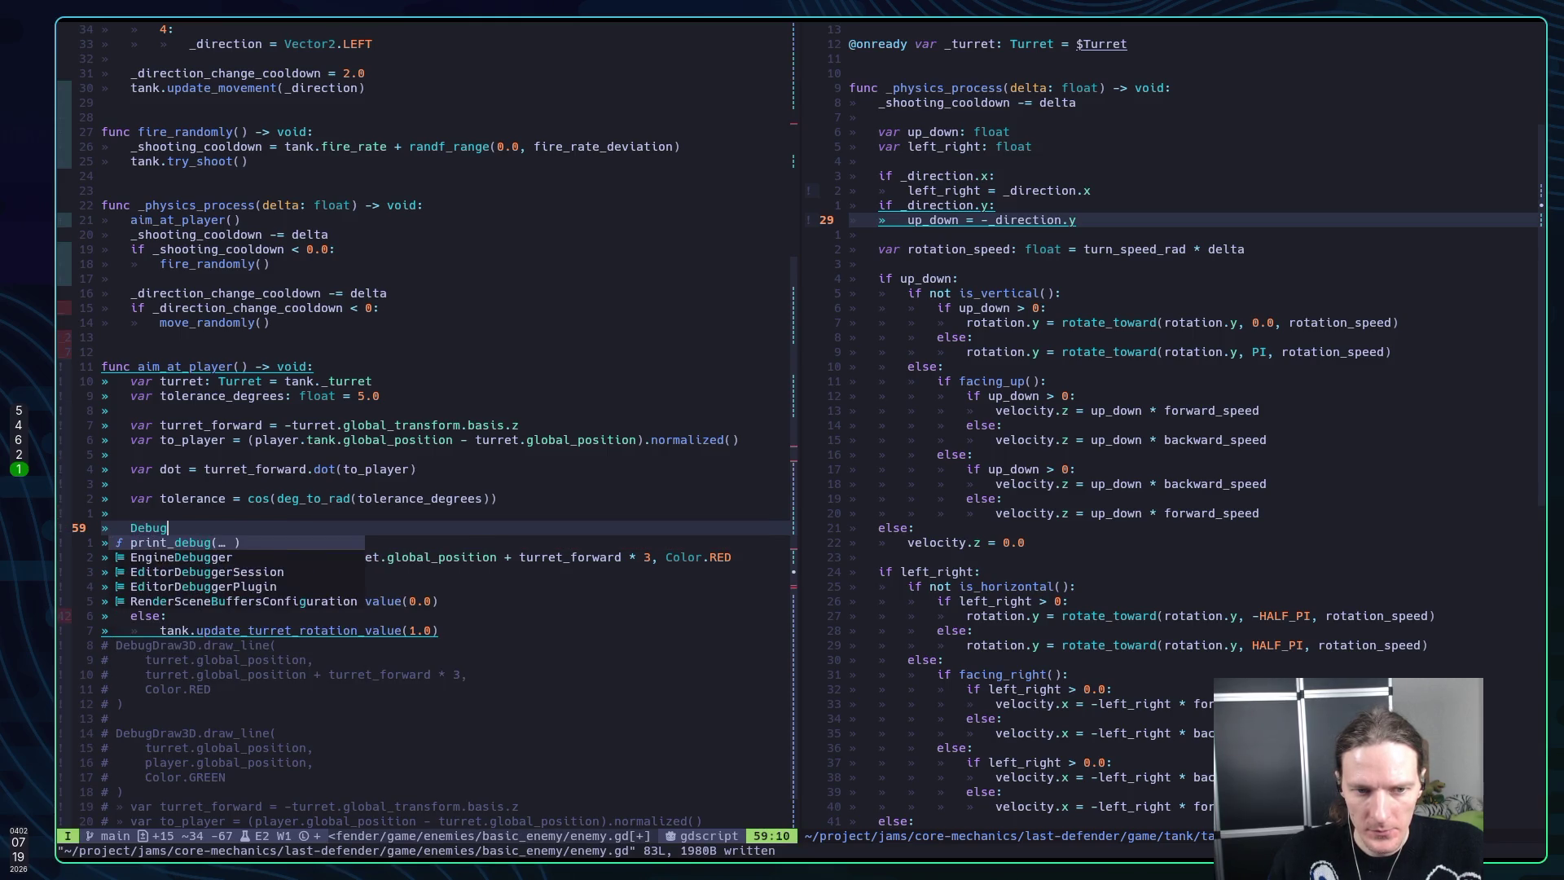
{"action": "key", "text": "BackSpace"}
{"action": "key", "text": "BackSpace"}
{"action": "key", "text": "BackSpace"}
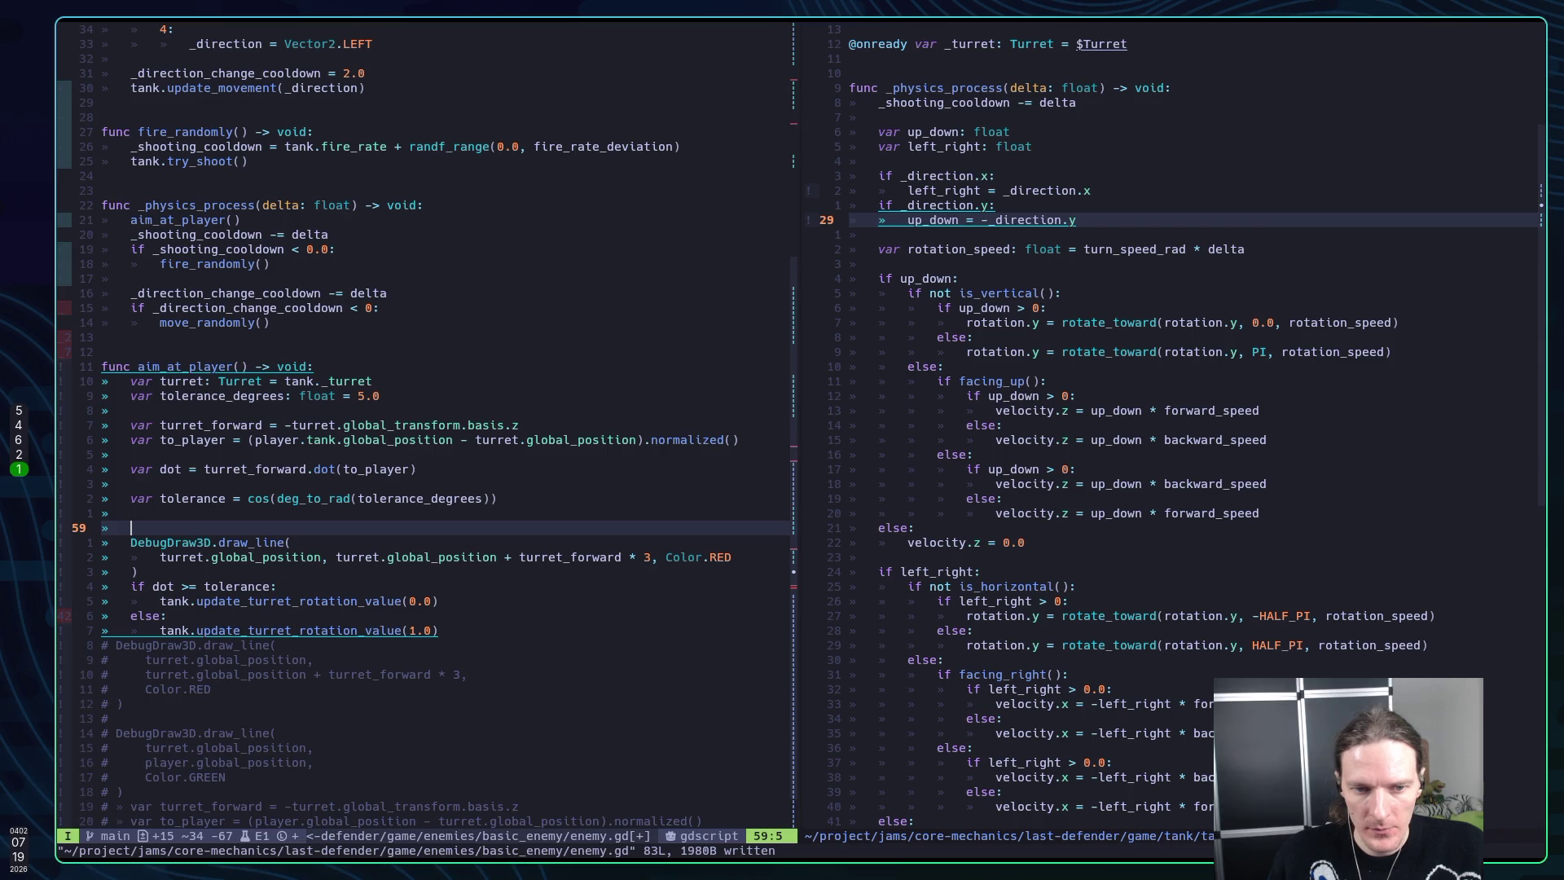
{"action": "type", "text": "dr"}
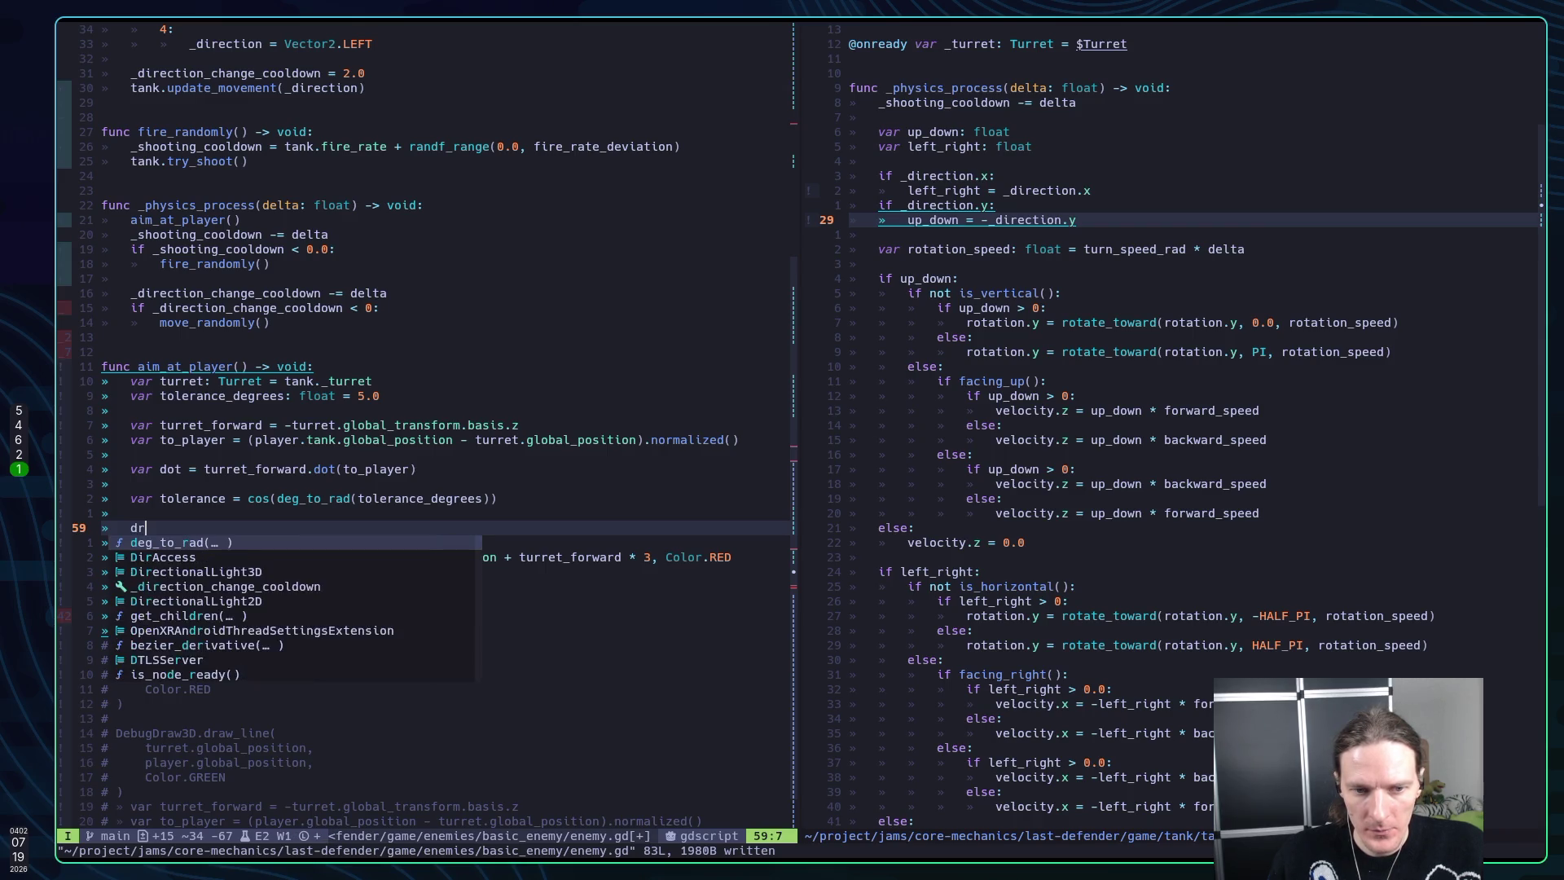
{"action": "type", "text": "aw_"}
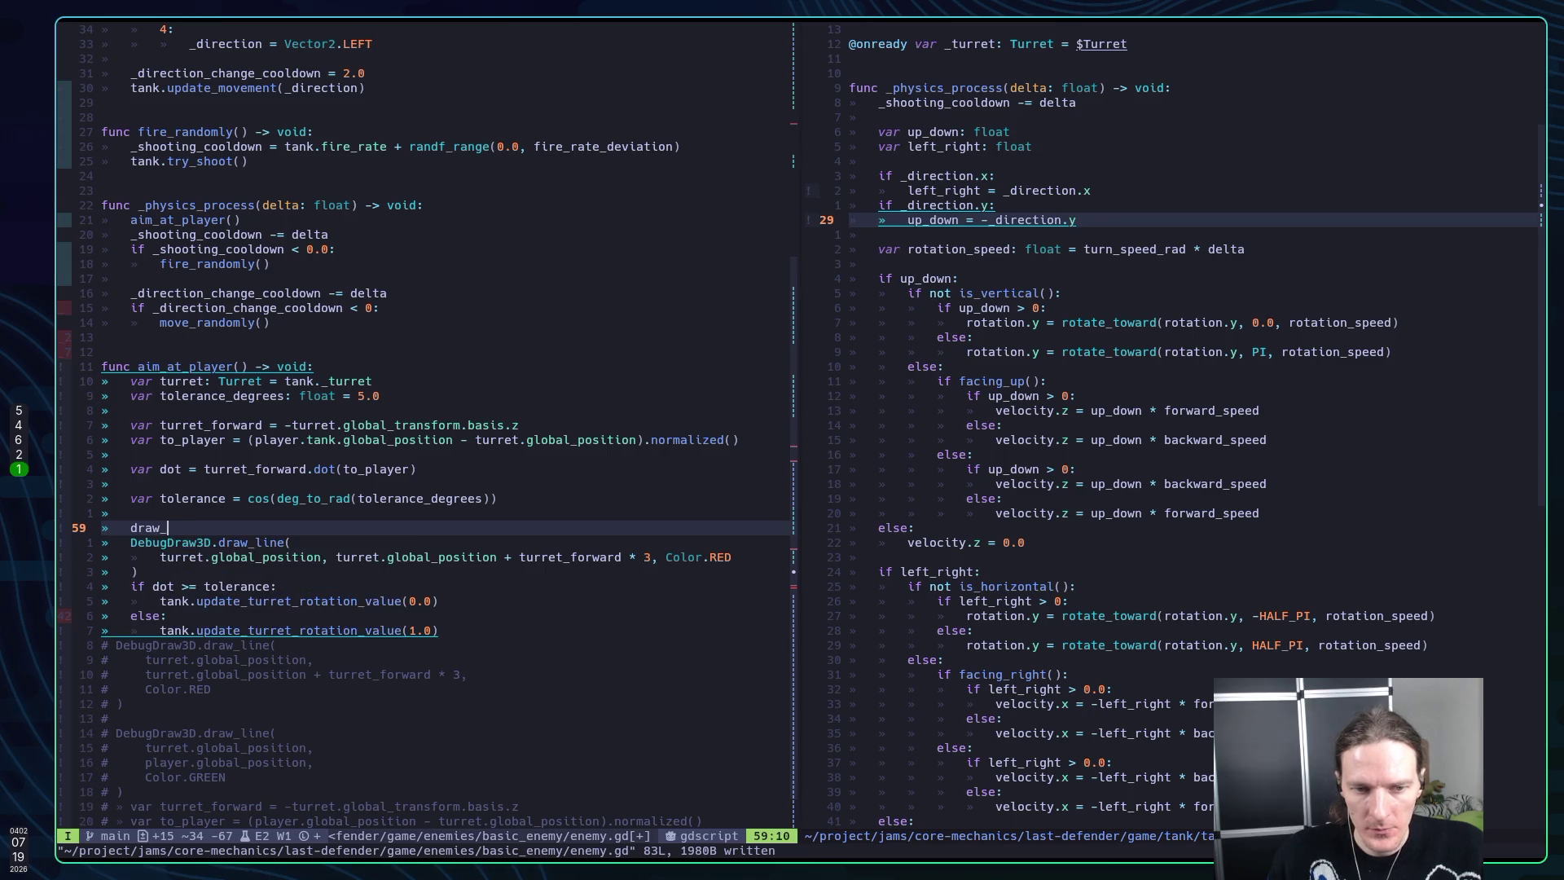
{"action": "key", "text": "Escape"}
{"action": "key", "text": "d"}
{"action": "key", "text": "d"}
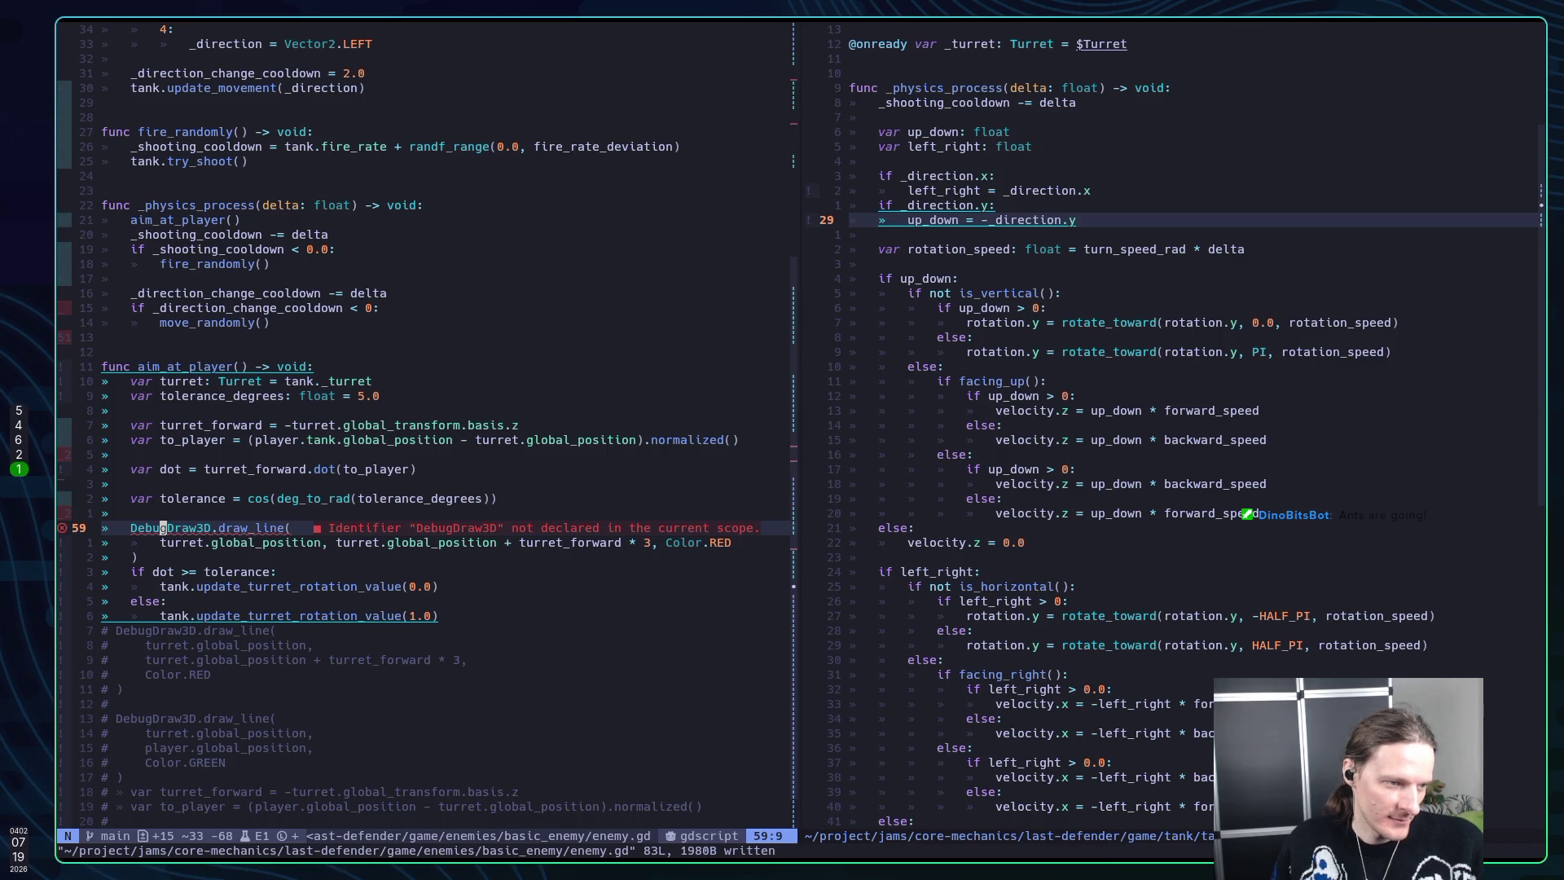
Undo the DebugDraw3D additions in enemy.gd and return to the ChatGPT conversation
{"action": "key", "text": "u"}
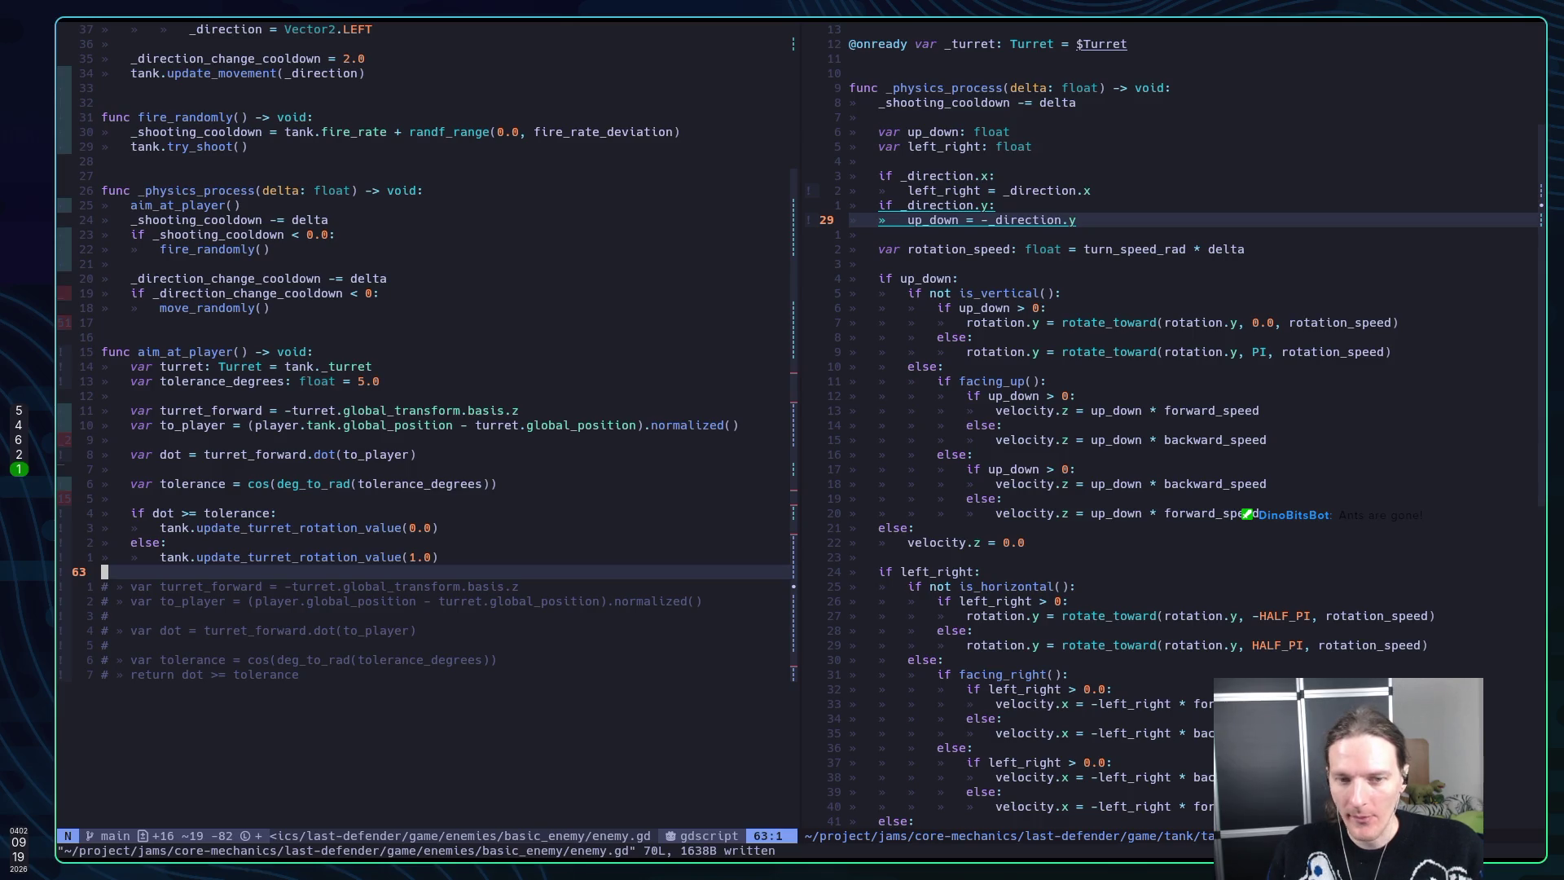
{"action": "key", "text": "j"}
{"action": "key", "text": "k"}
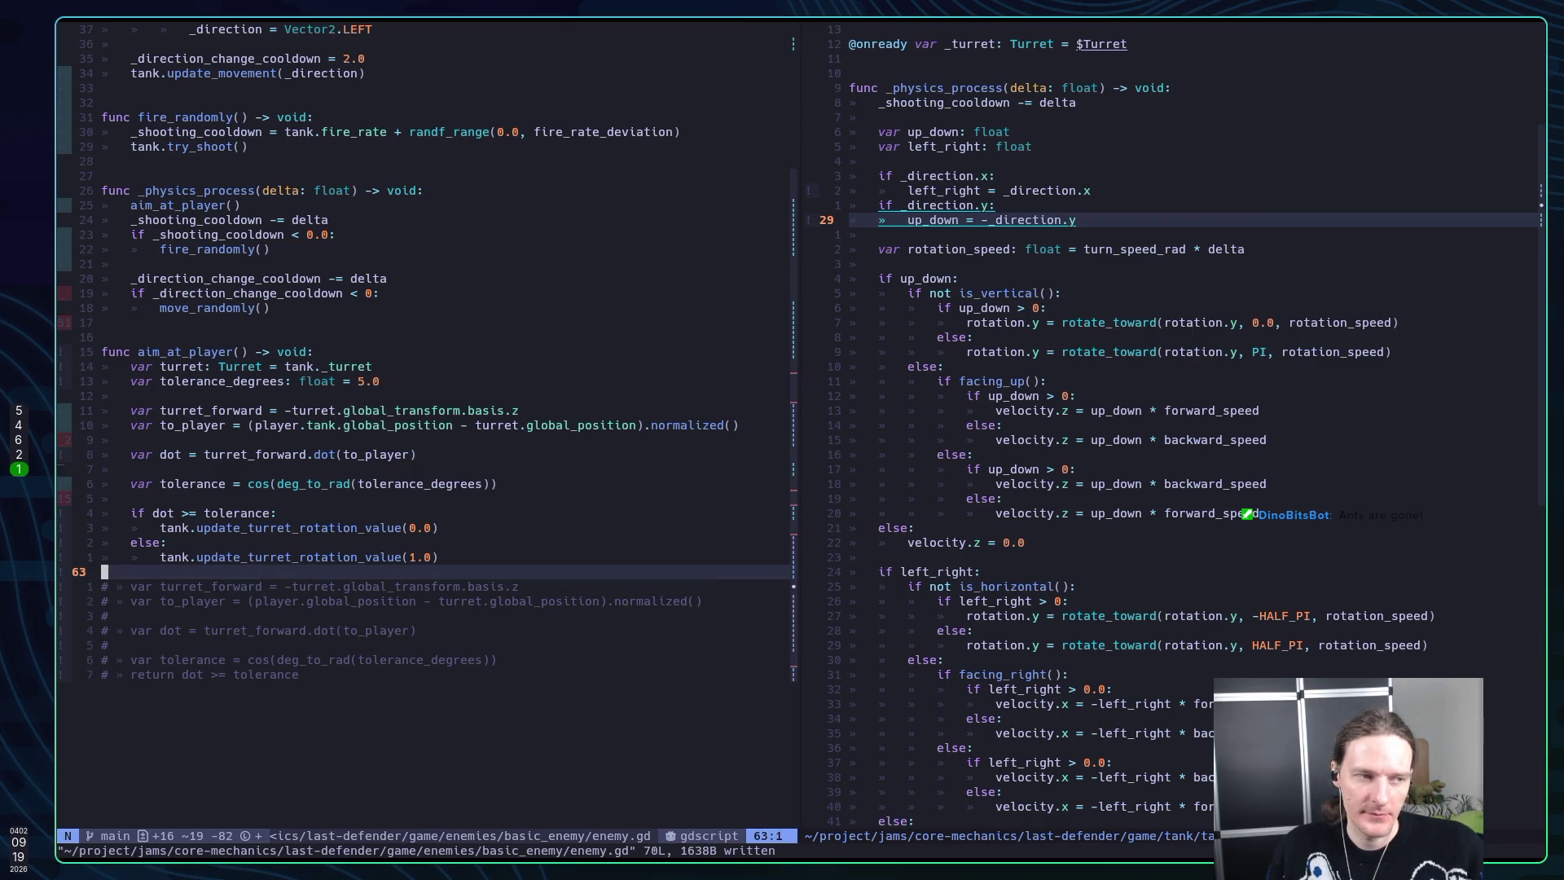
{"action": "key", "text": "super+2"}
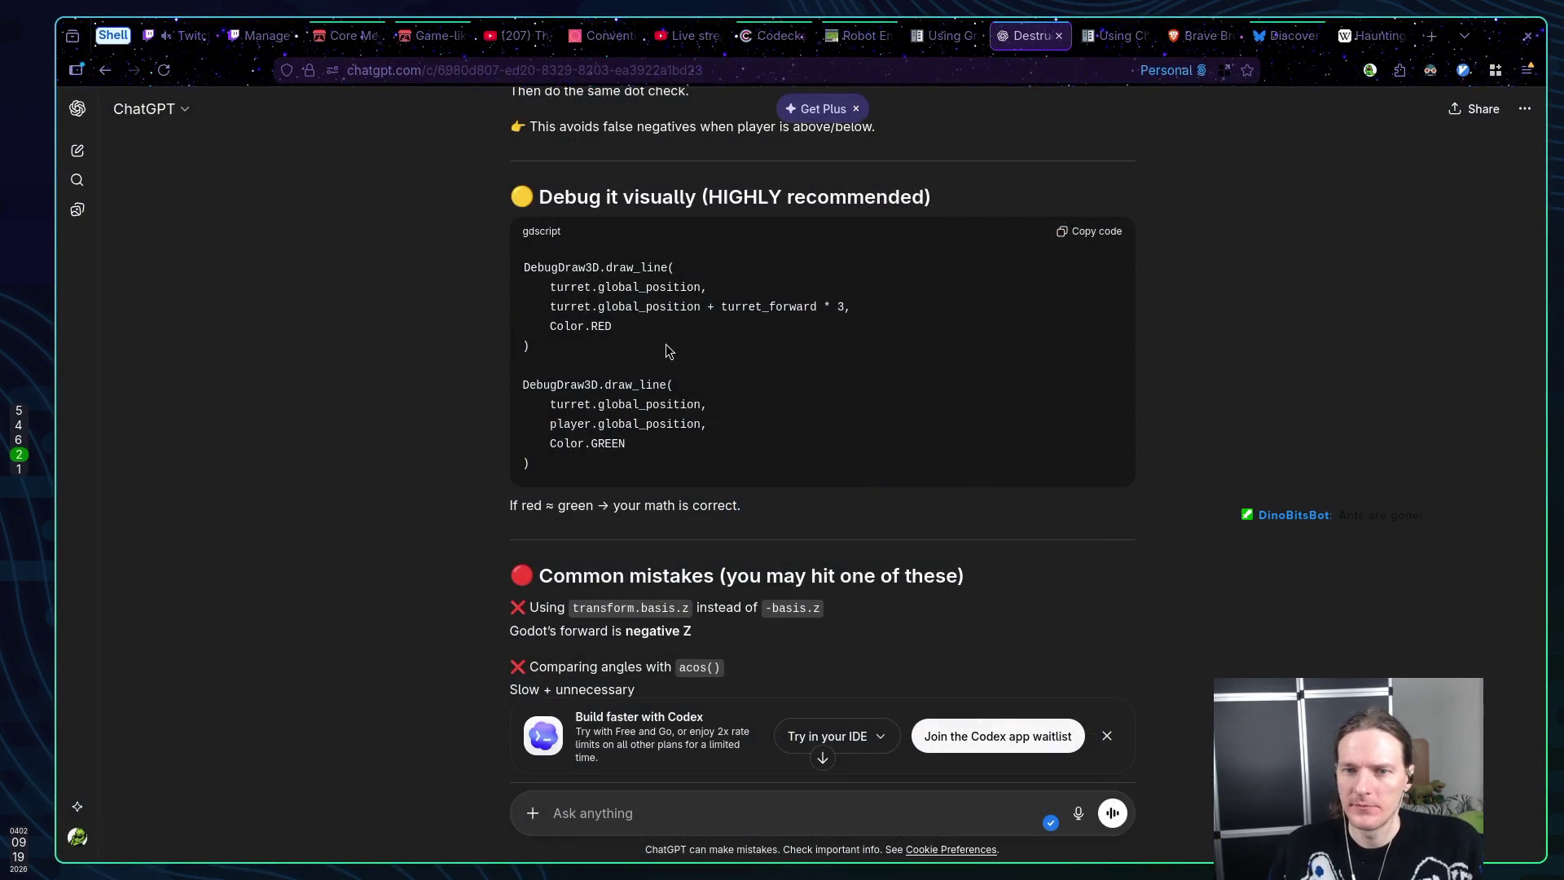
Read ChatGPT's raycast bonus and TL;DR sections, then return to enemy.gd in Neovim
{"action": "scroll", "coordinate": [667, 346], "scroll_direction": "down", "scroll_amount": 7}
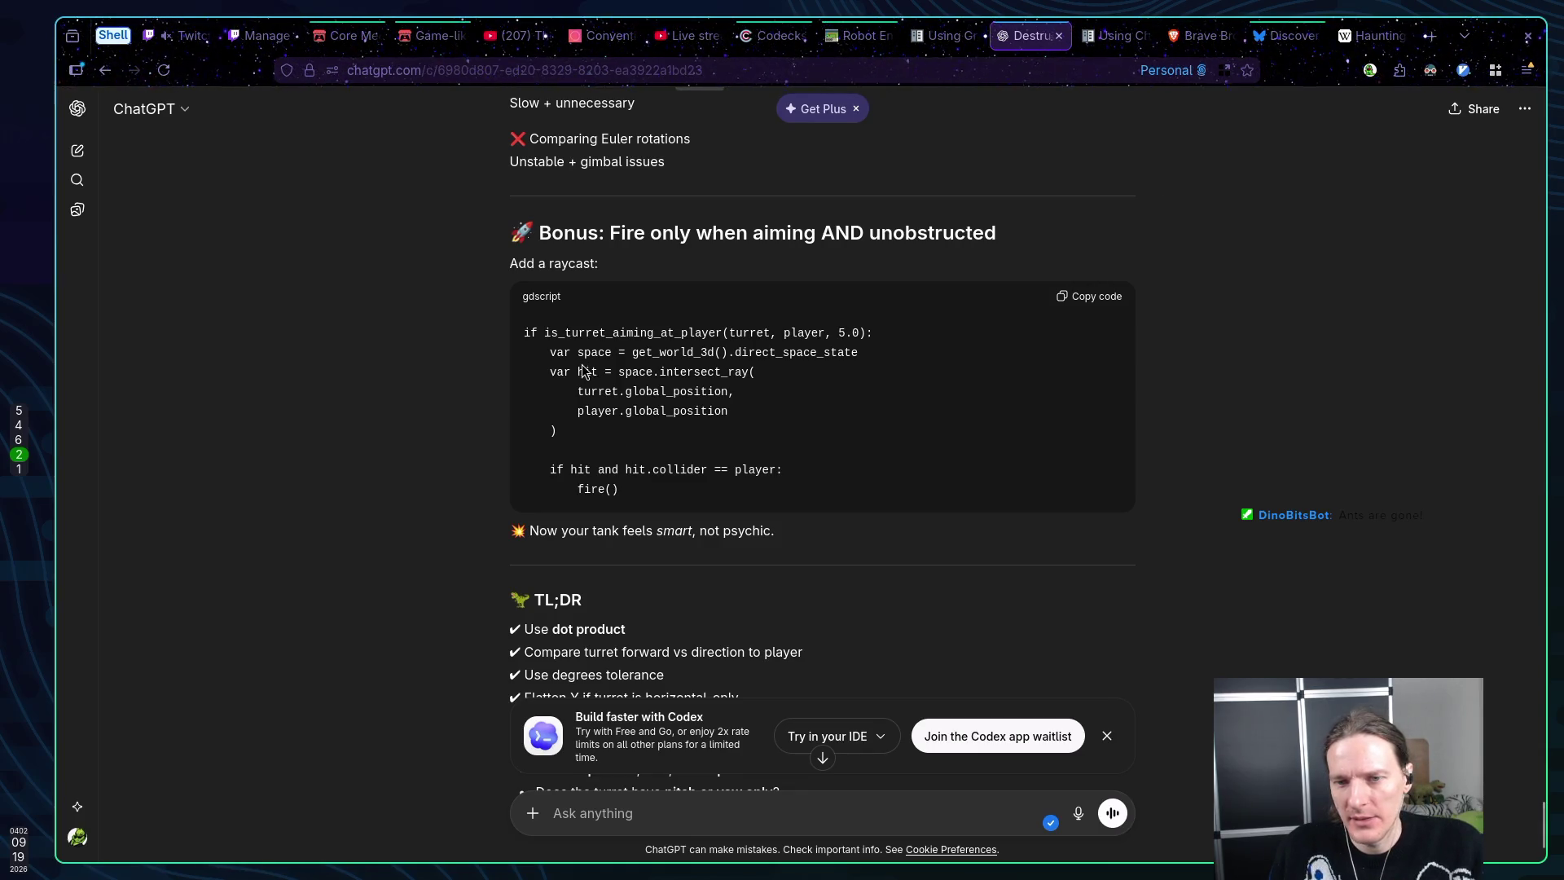
{"action": "scroll", "coordinate": [535, 354], "scroll_direction": "down", "scroll_amount": 1}
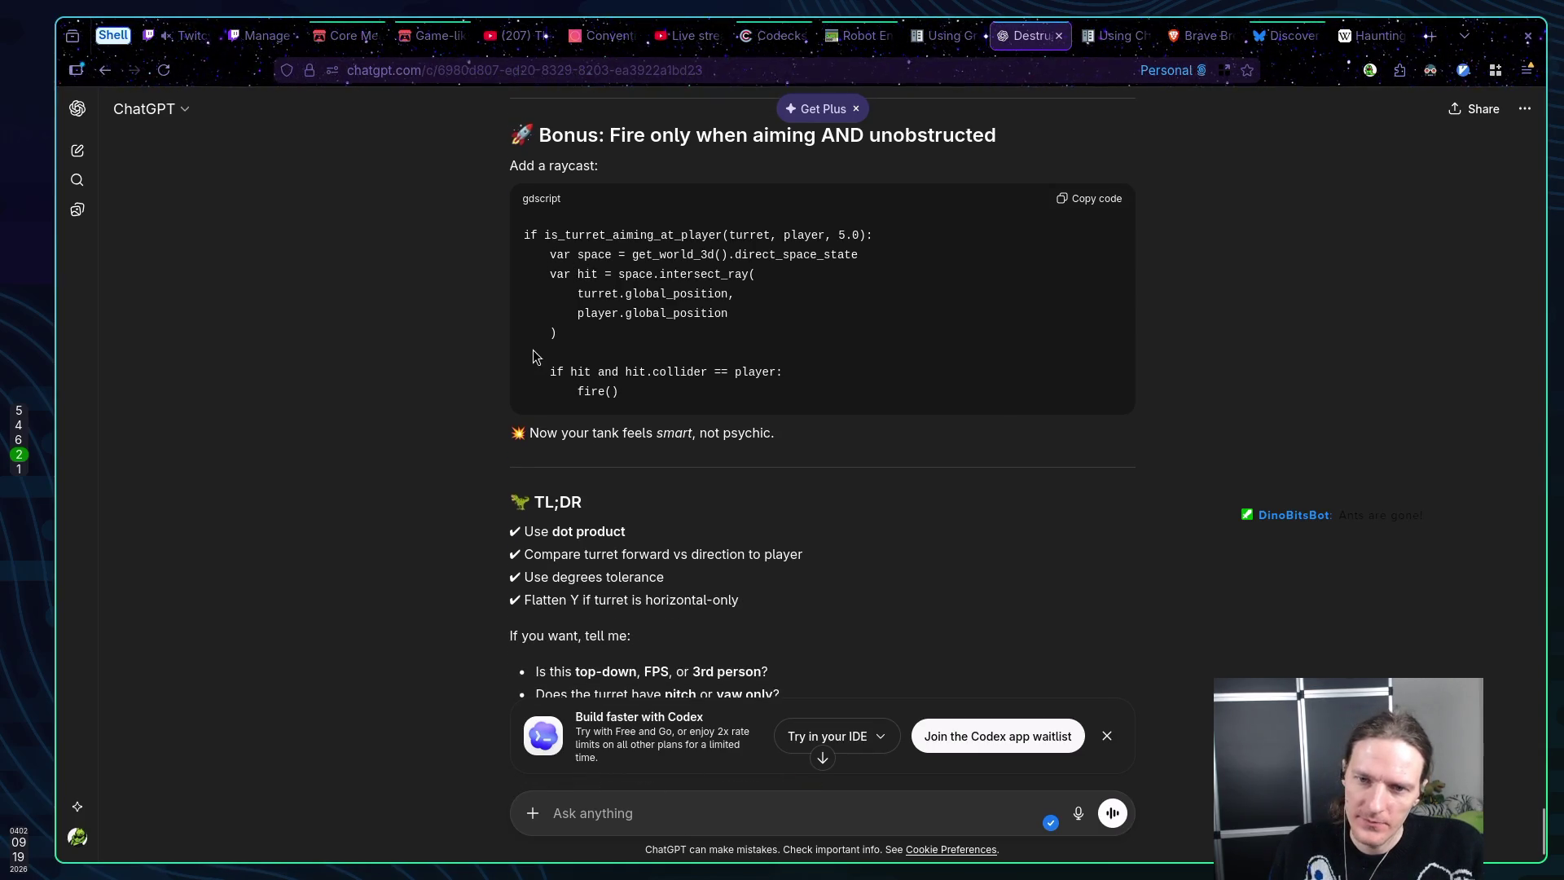
{"action": "scroll", "coordinate": [536, 356], "scroll_direction": "down", "scroll_amount": 2}
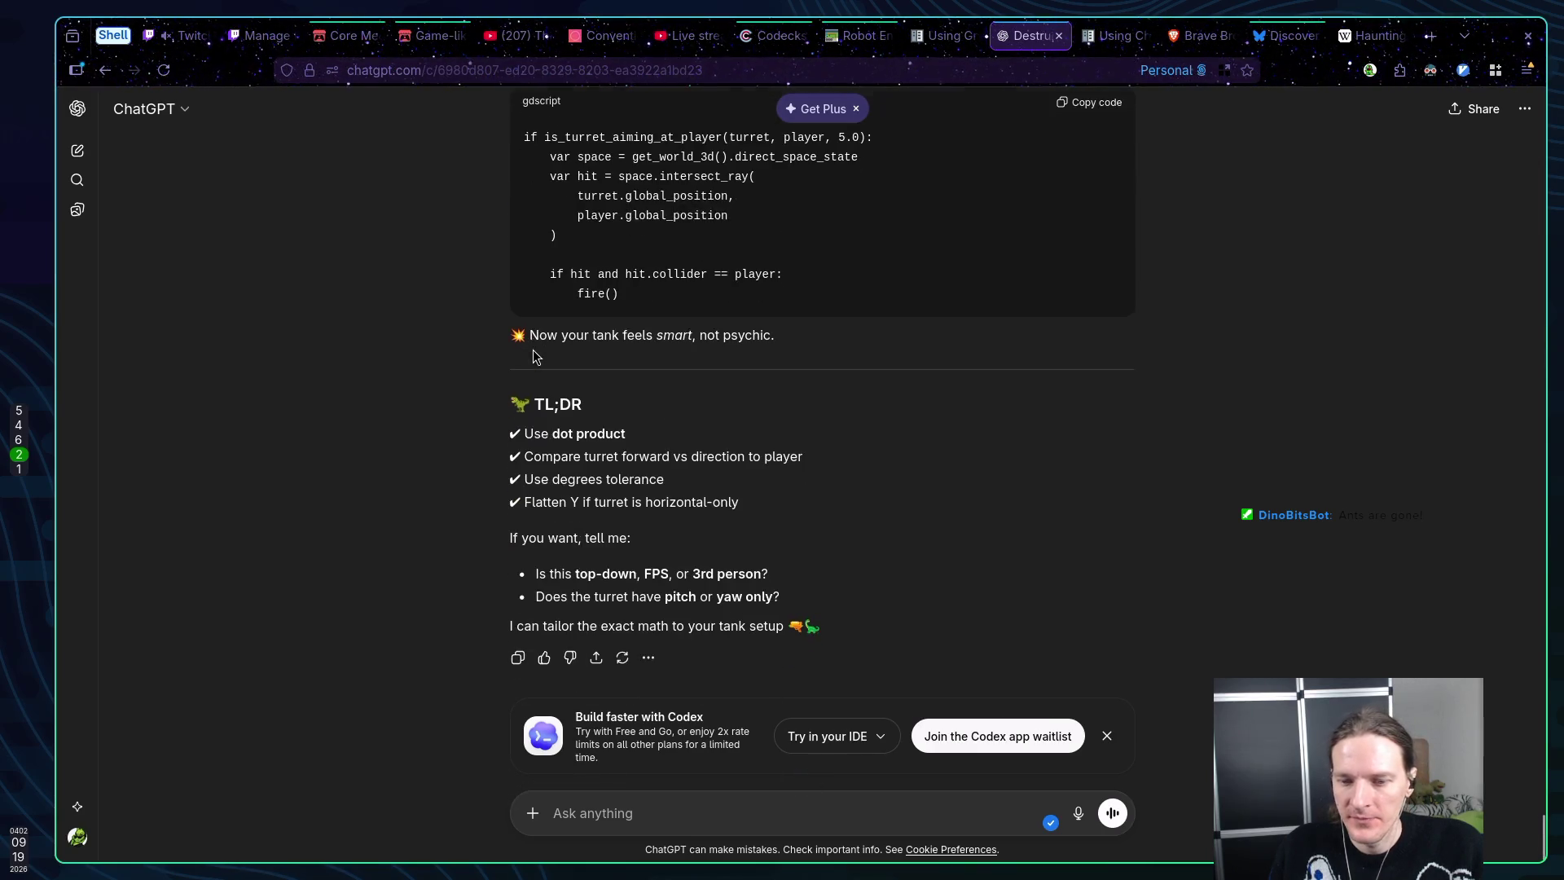
{"action": "key", "text": "super+1"}
Add a prints(dot) debug line above the tolerance check in aim_at_player
{"action": "key", "text": "k"}
{"action": "key", "text": "k"}
{"action": "key", "text": "k"}
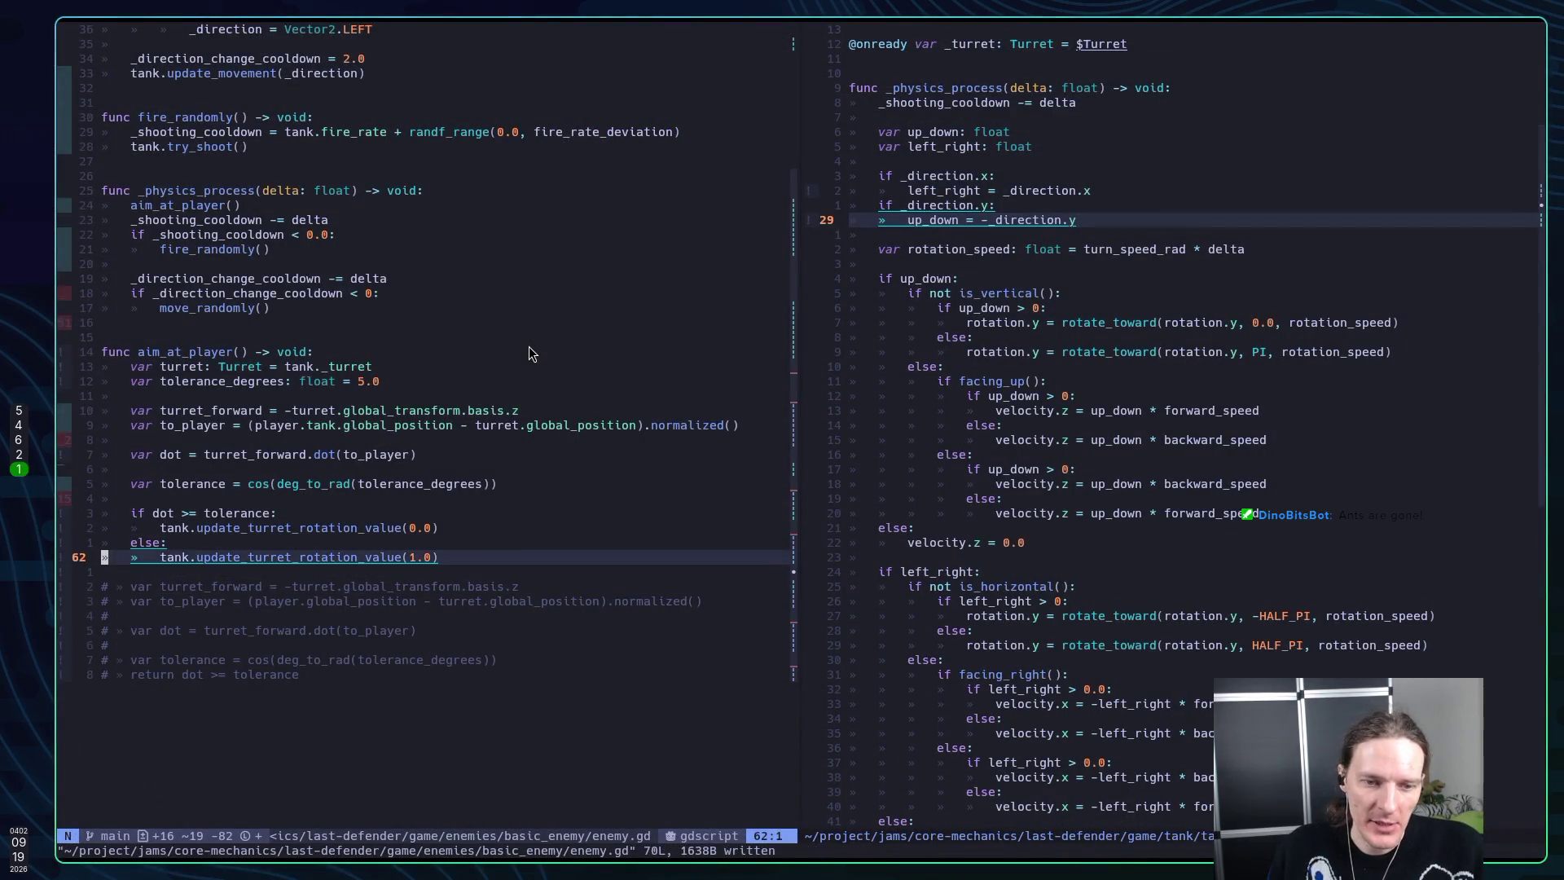
{"action": "type", "text": "Oprints("}
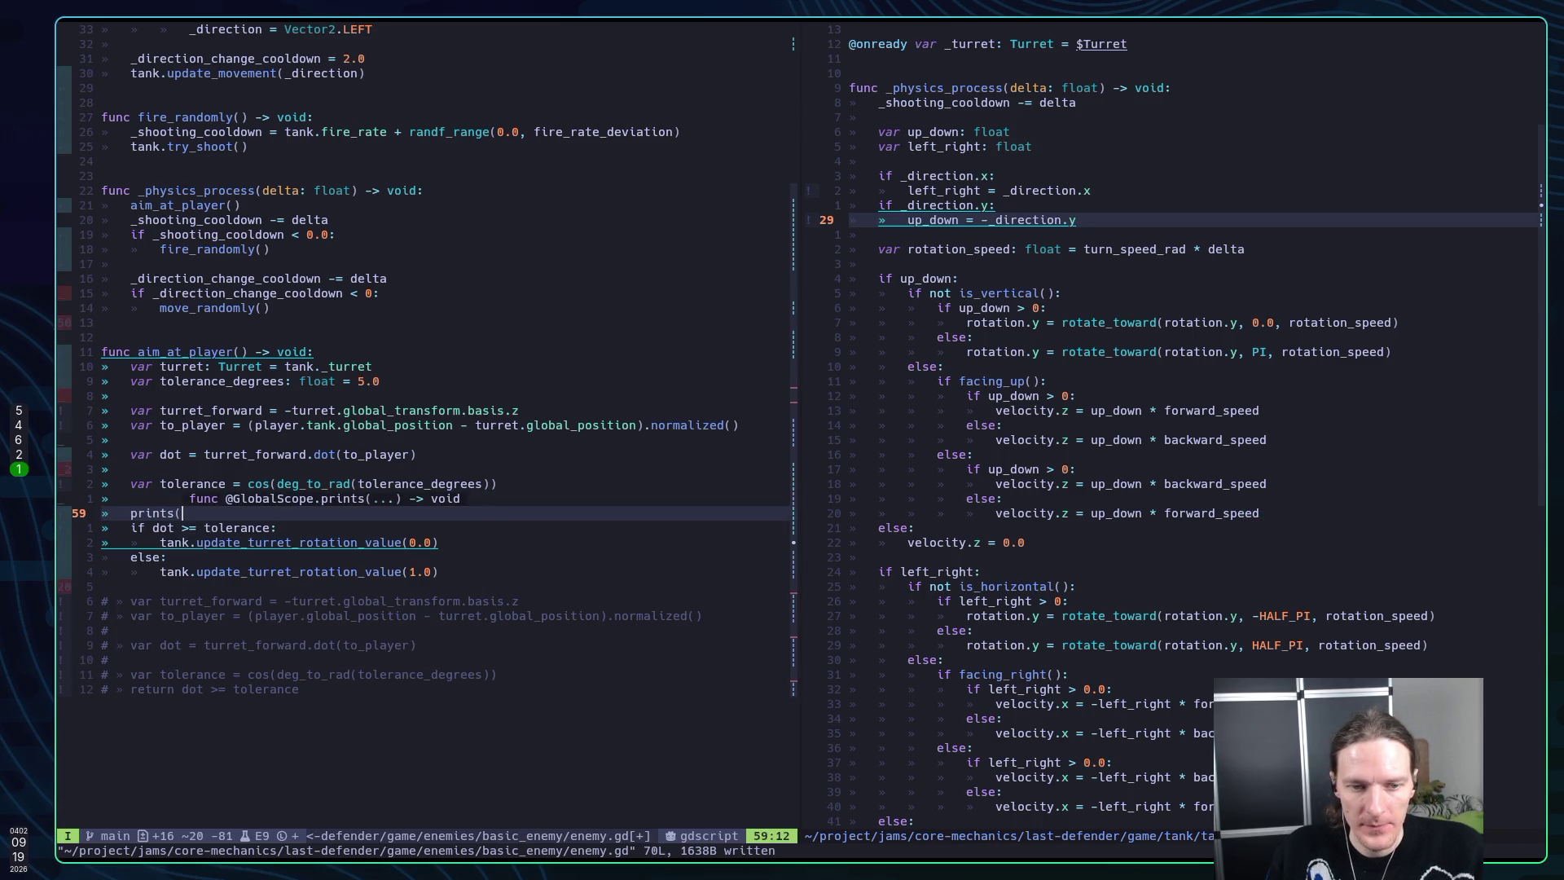
{"action": "type", "text": "dot)"}
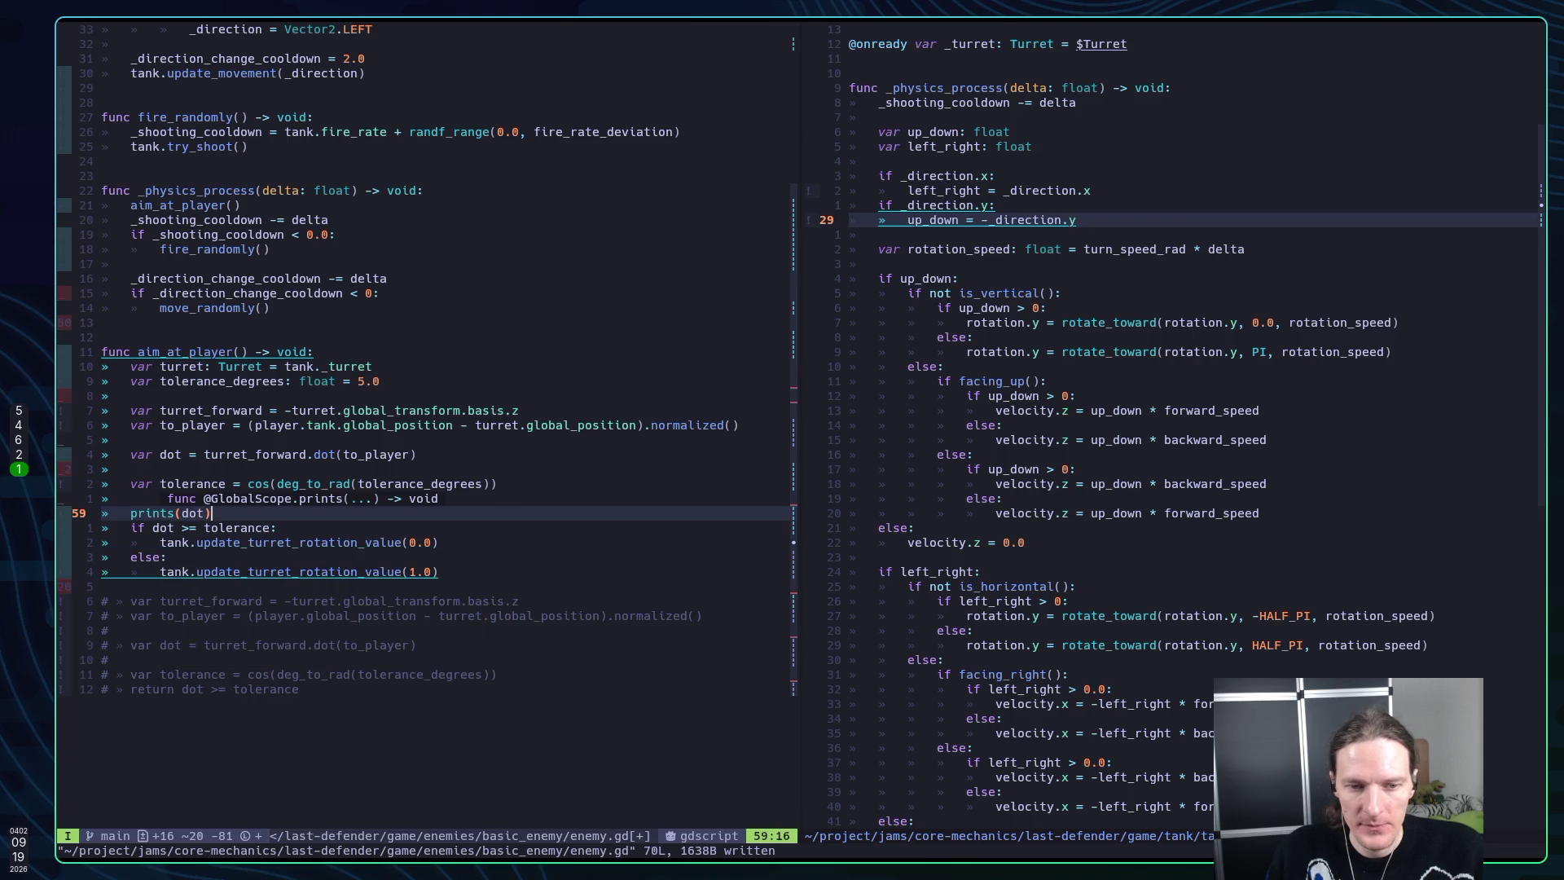
{"action": "key", "text": "Escape"}
{"action": "key", "text": "i"}
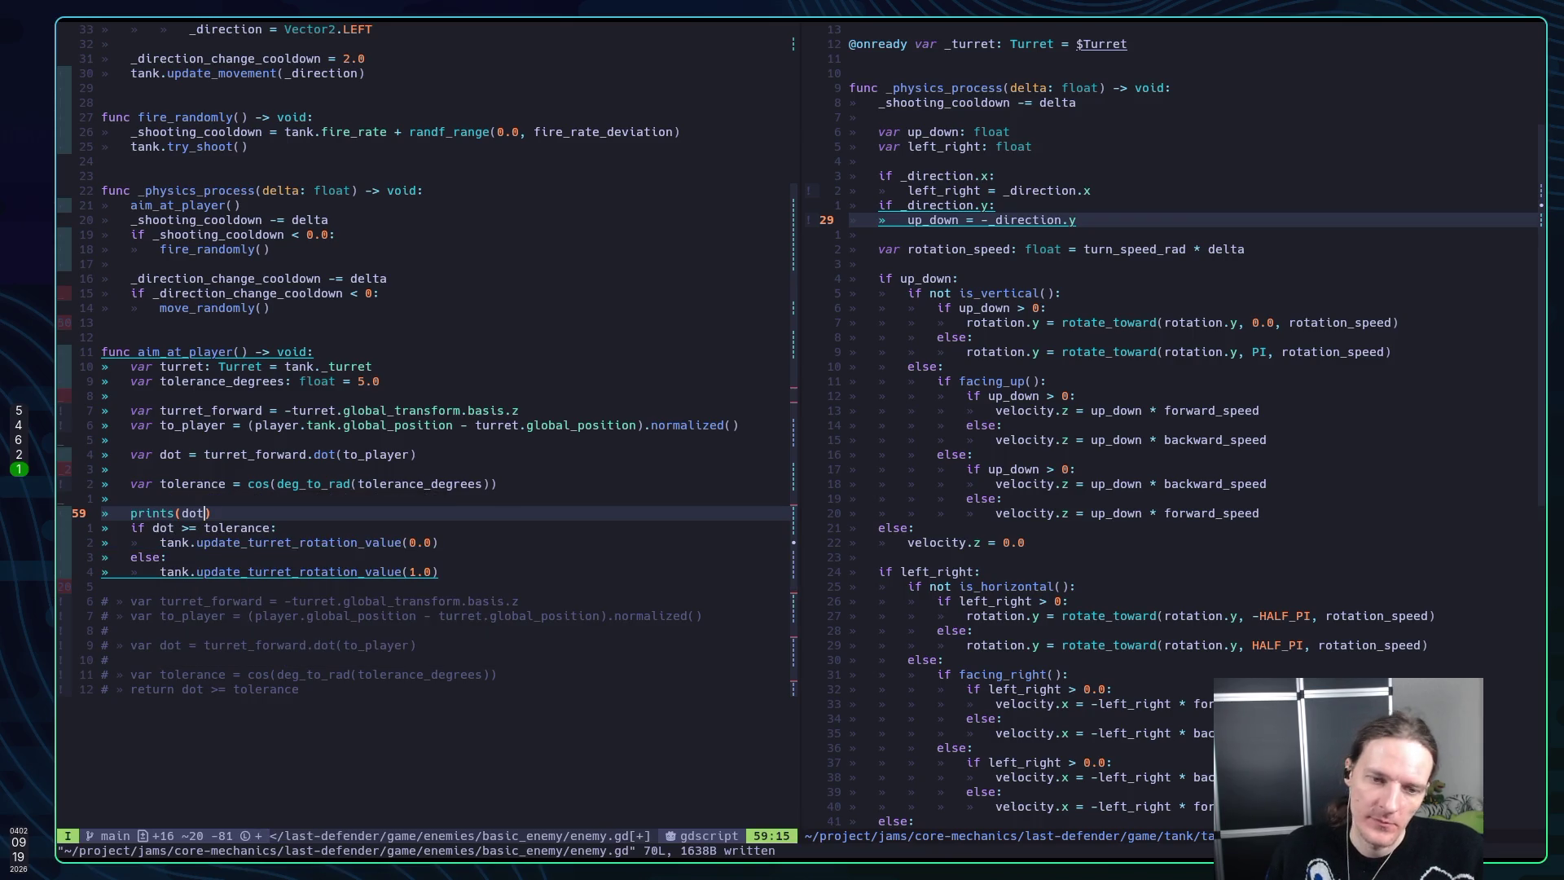
{"action": "key", "text": "Left"}
{"action": "key", "text": "Left"}
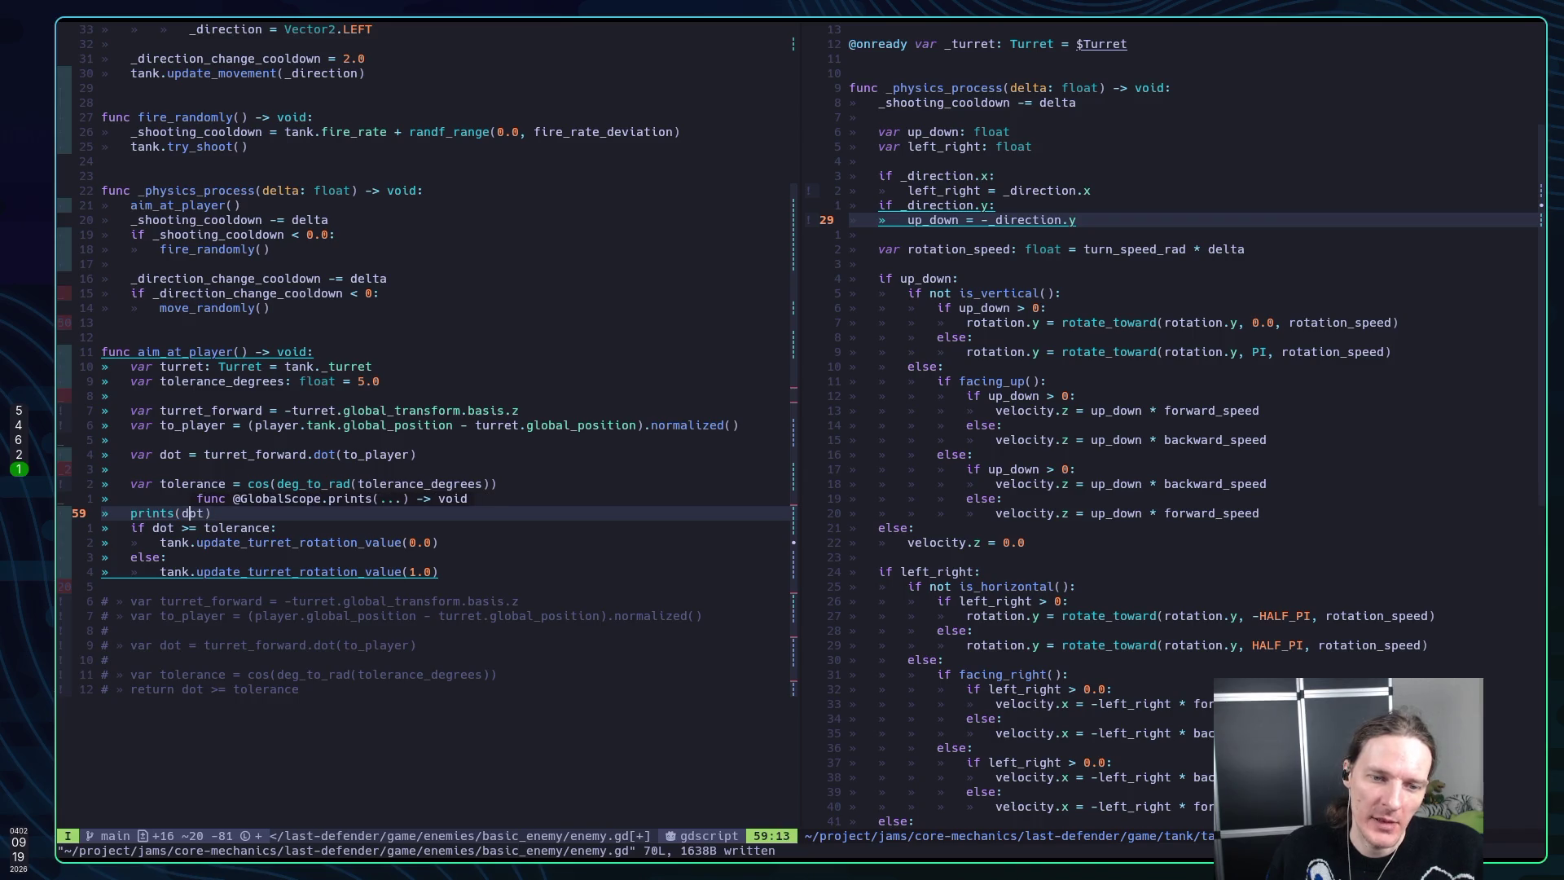
{"action": "key", "text": "Escape"}
Copy 'dot >= tolerance' into the call so it reads prints(dot >= tolerance, dot)
{"action": "key", "text": "j"}
{"action": "key", "text": "h"}
{"action": "key", "text": "h"}
{"action": "key", "text": "h"}
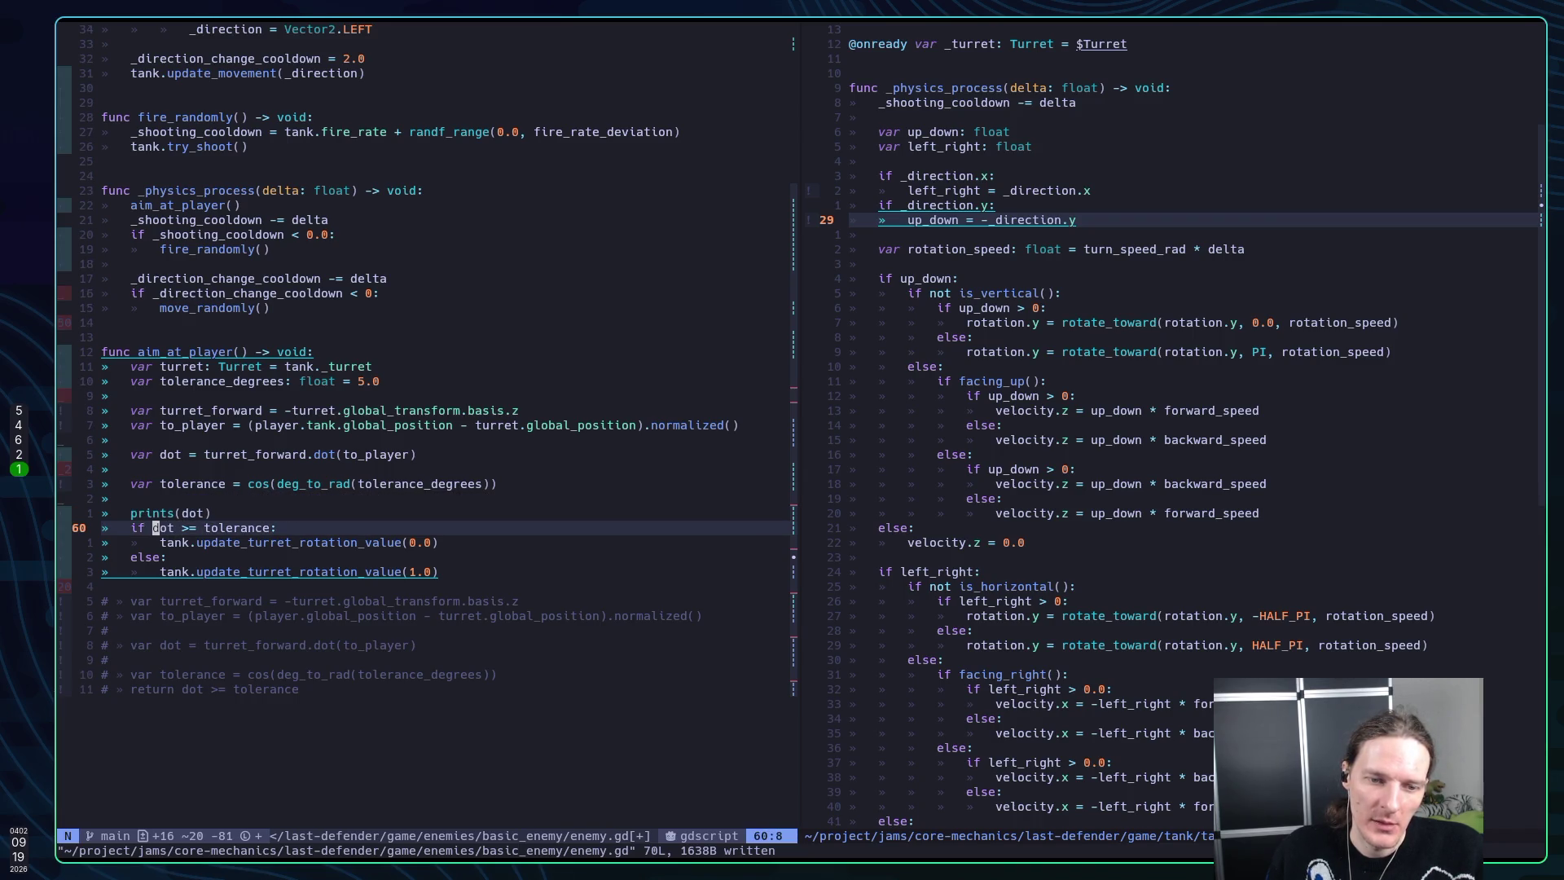
{"action": "key", "text": "v"}
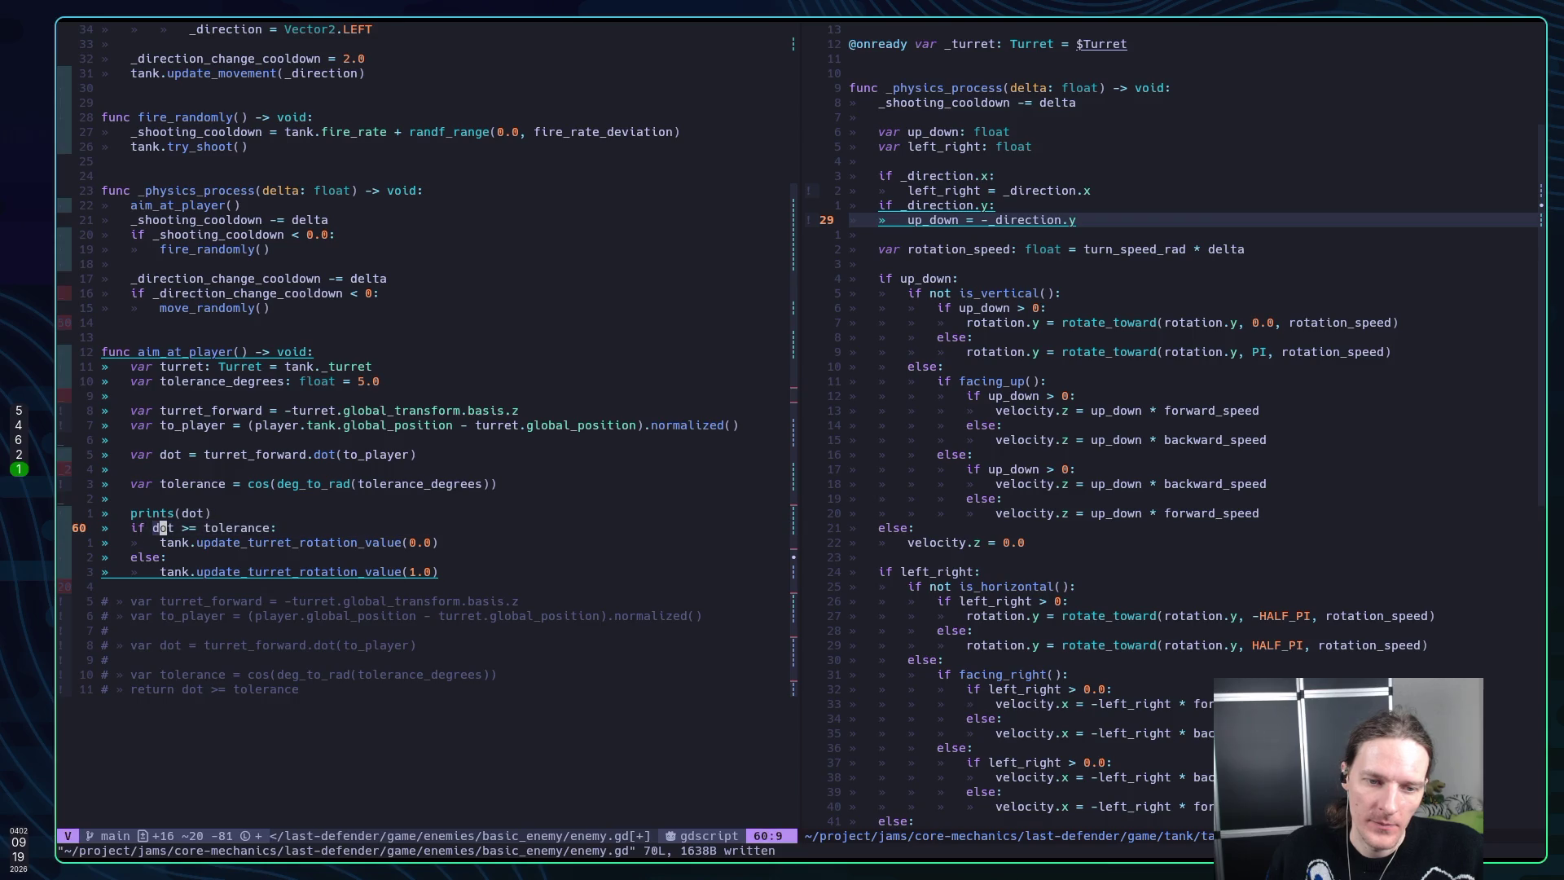
{"action": "key", "text": "e"}
{"action": "key", "text": "e"}
{"action": "key", "text": "e"}
{"action": "key", "text": "y"}
{"action": "key", "text": "k"}
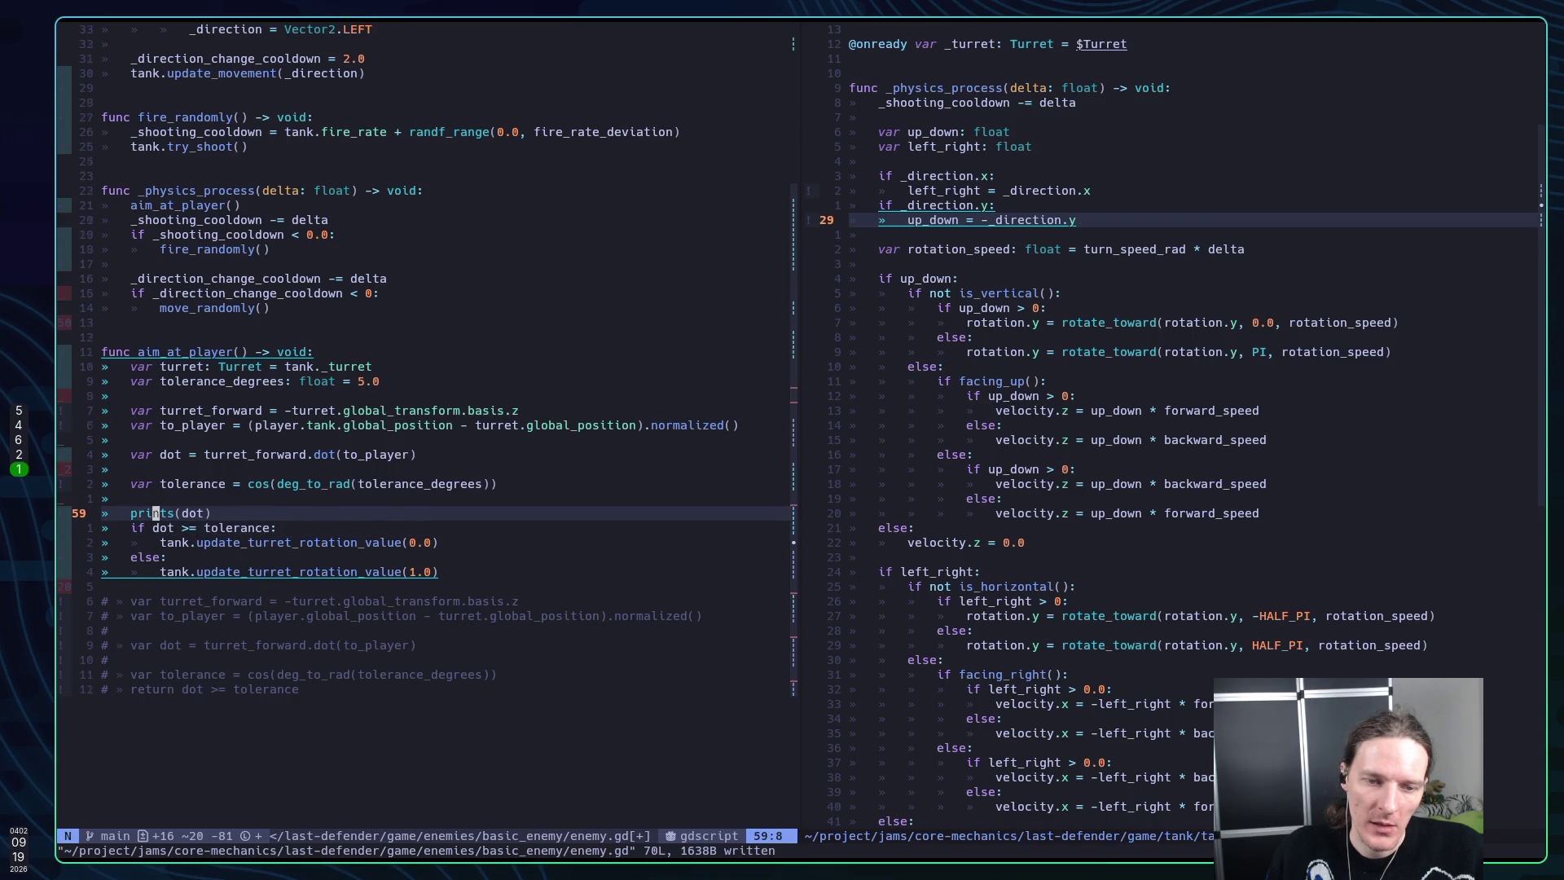
{"action": "key", "text": "l"}
{"action": "key", "text": "l"}
{"action": "key", "text": "l"}
{"action": "key", "text": "P"}
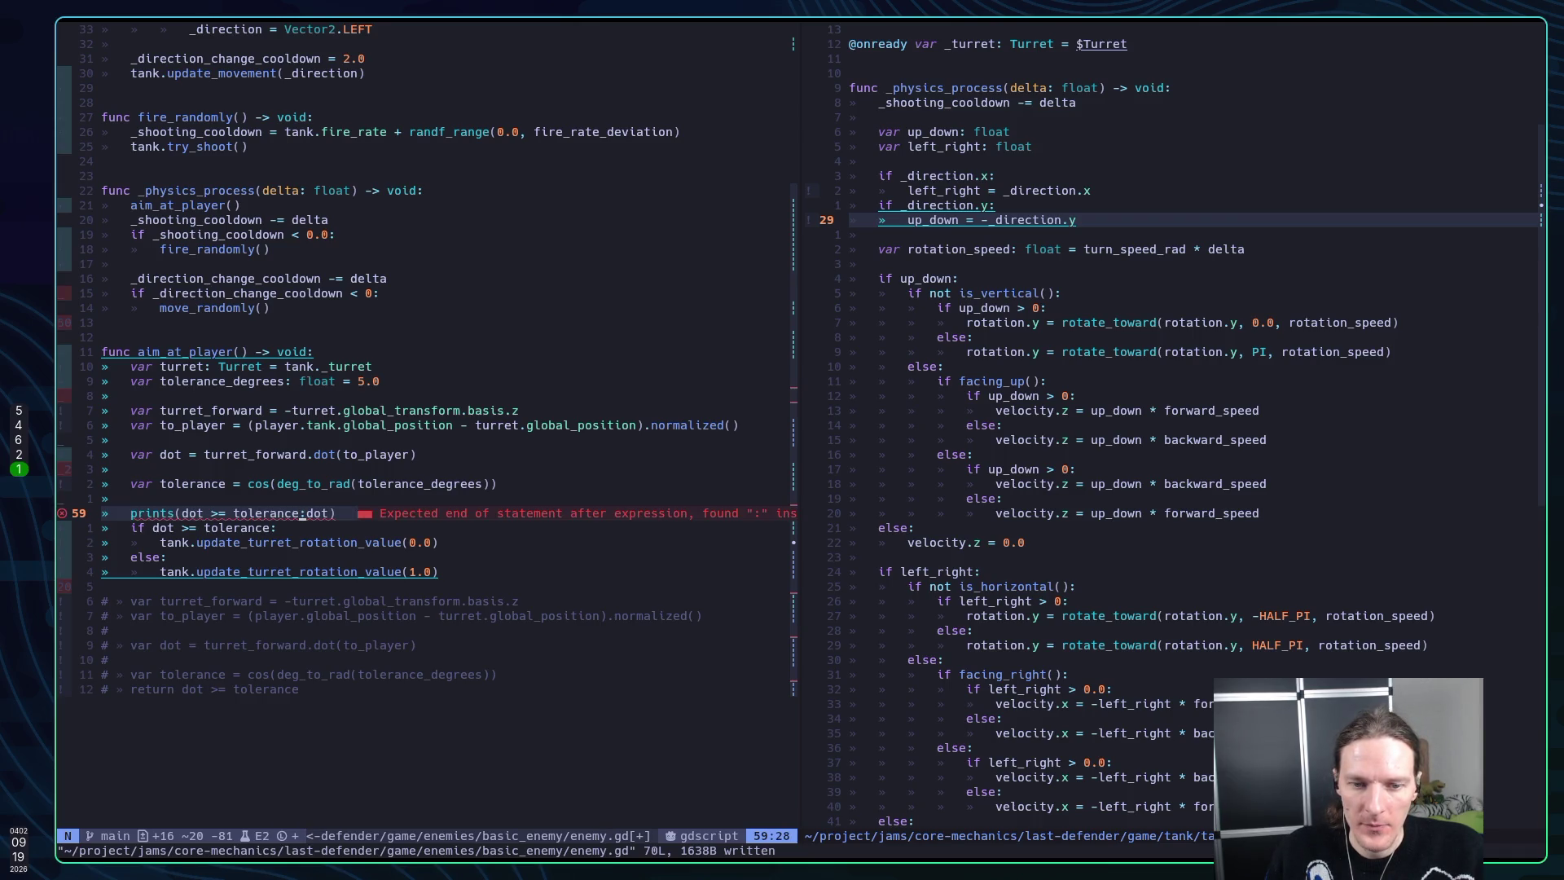
{"action": "key", "text": "r"}
{"action": "key", "text": "comma"}
Save enemy.gd with :w
{"action": "type", "text": ":w"}
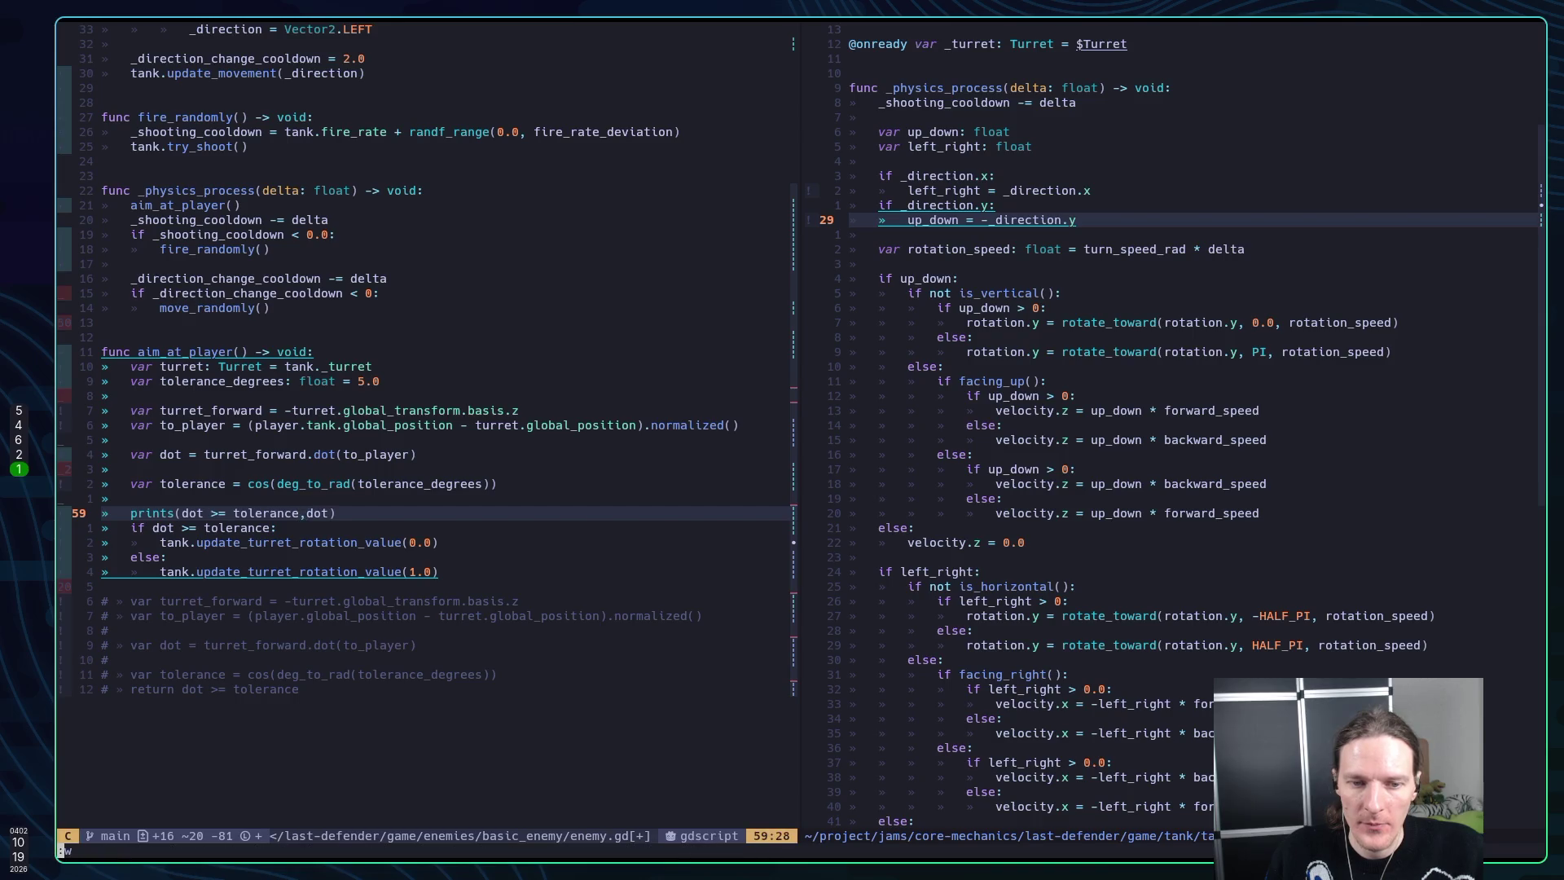
{"action": "key", "text": "Return"}
{"action": "key", "text": "super+5"}
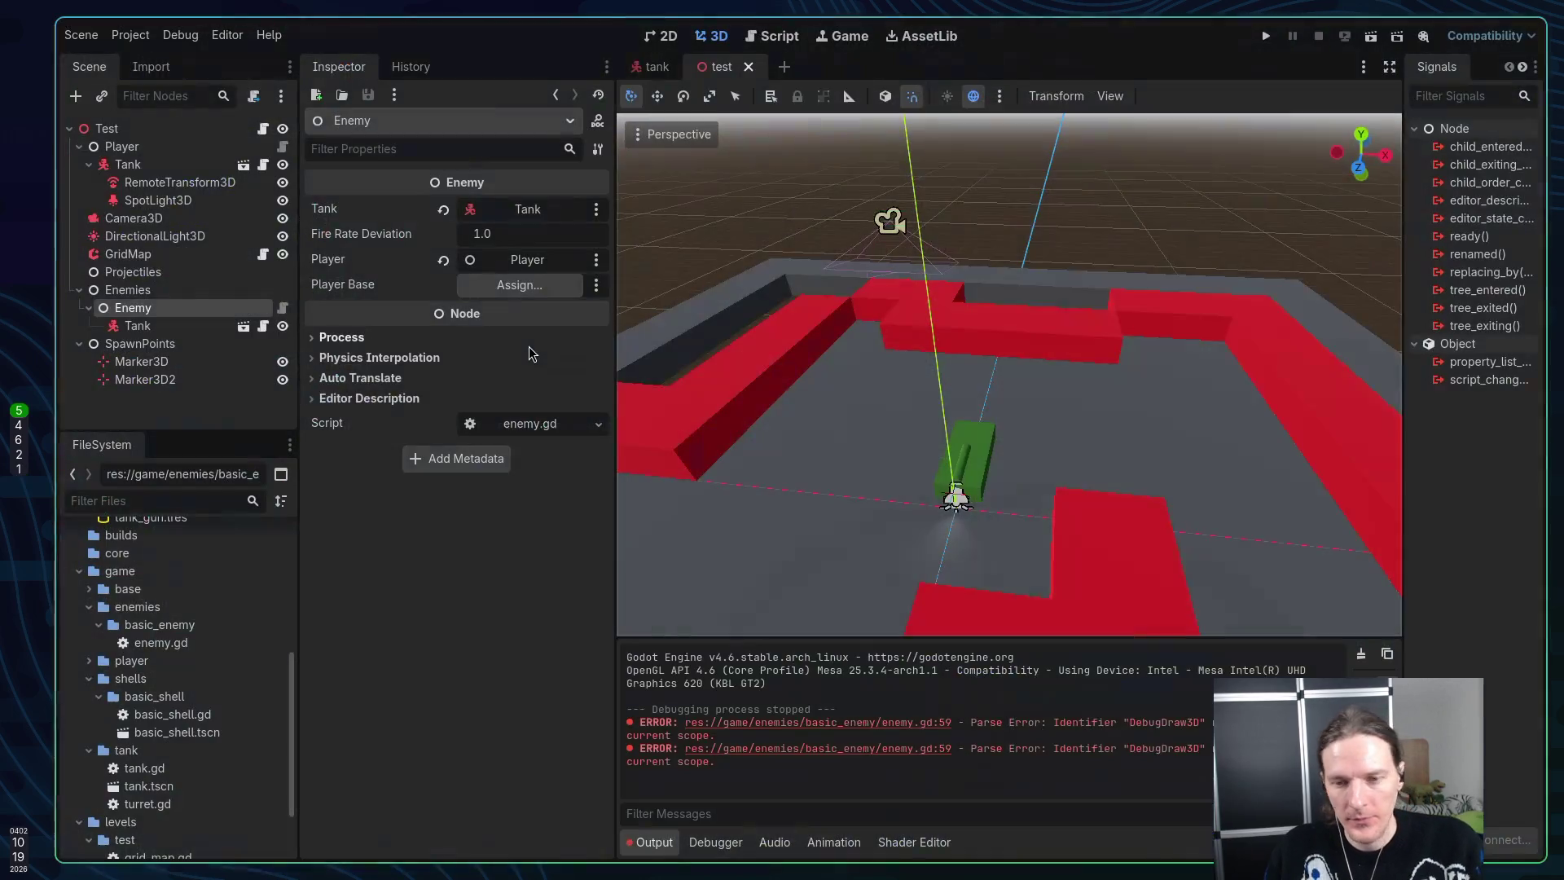
Run the game, drive the player tank with W, A and D, and note it prints only false with dot up to 0.91, then stop
{"action": "key", "text": "F5"}
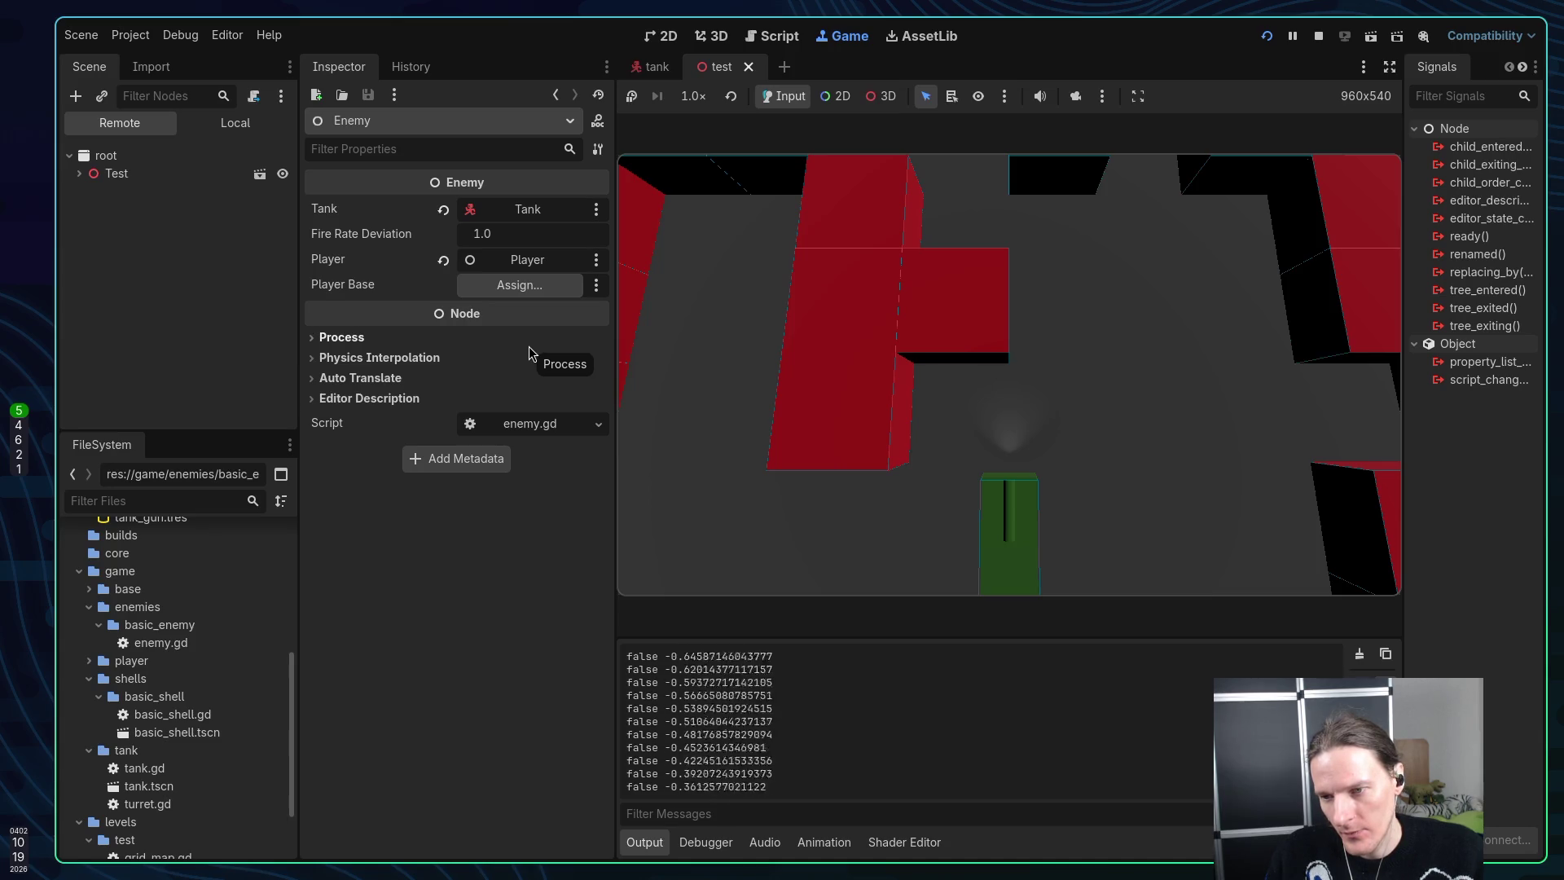
{"action": "left_click", "coordinate": [905, 331]}
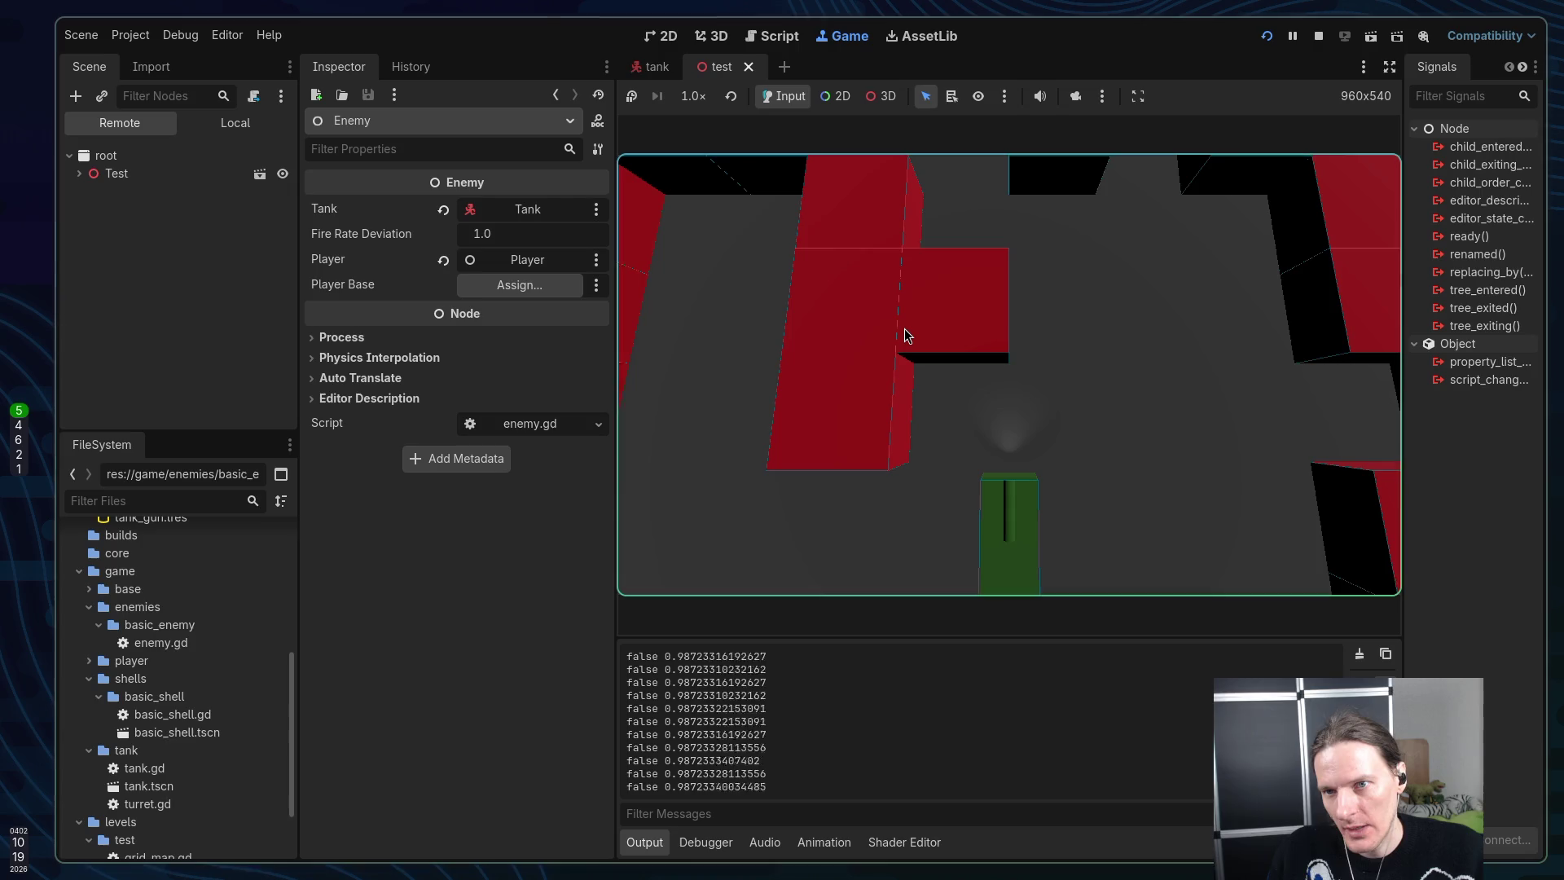
{"action": "key", "text": "w"}
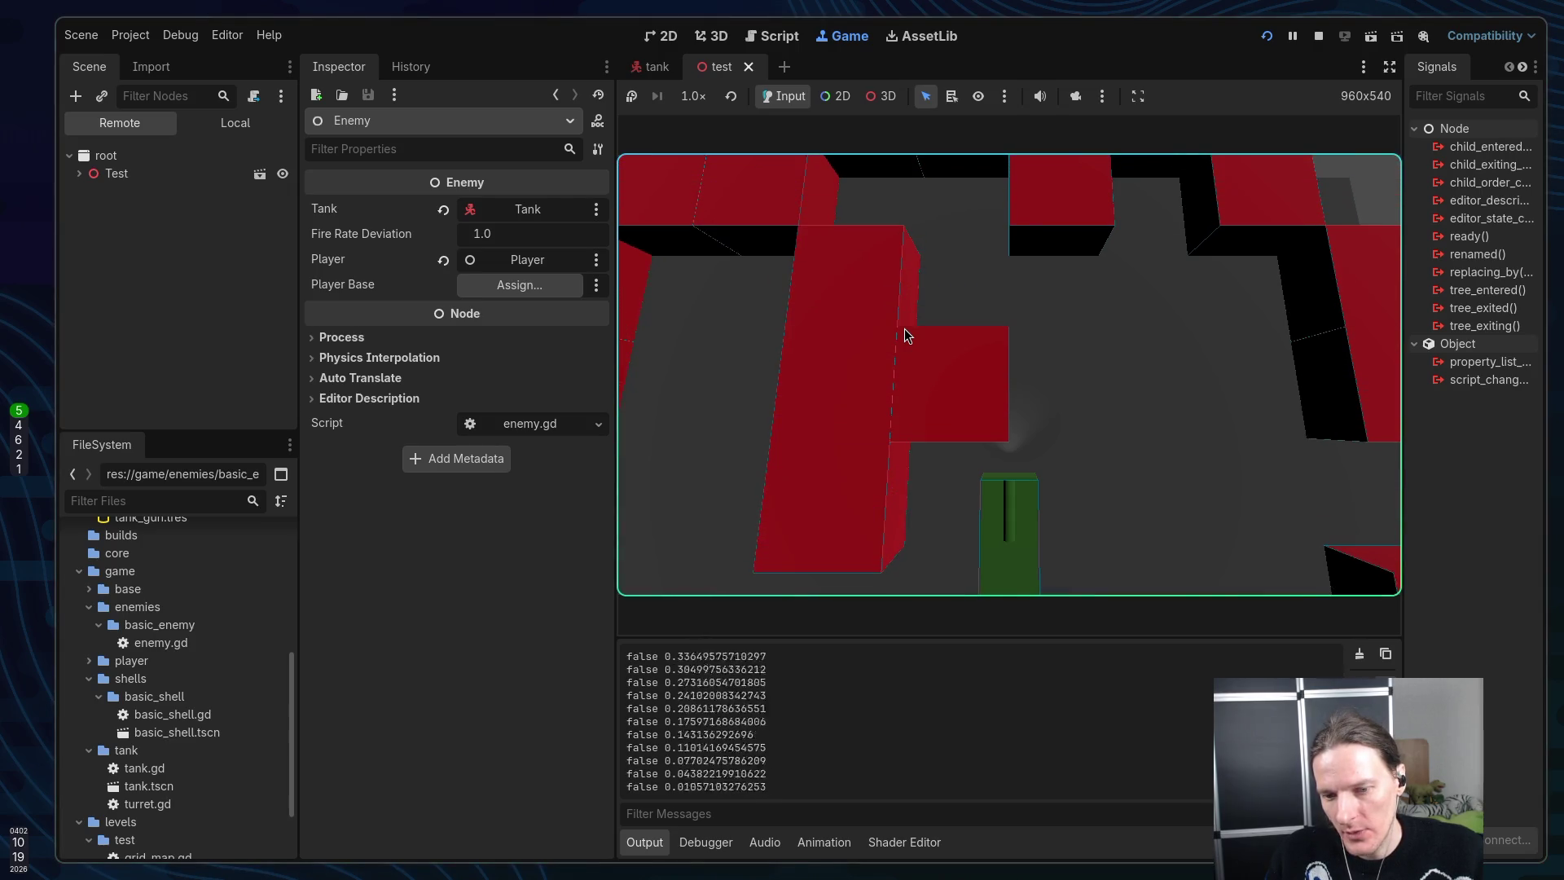
{"action": "key", "text": "d"}
{"action": "key", "text": "d"}
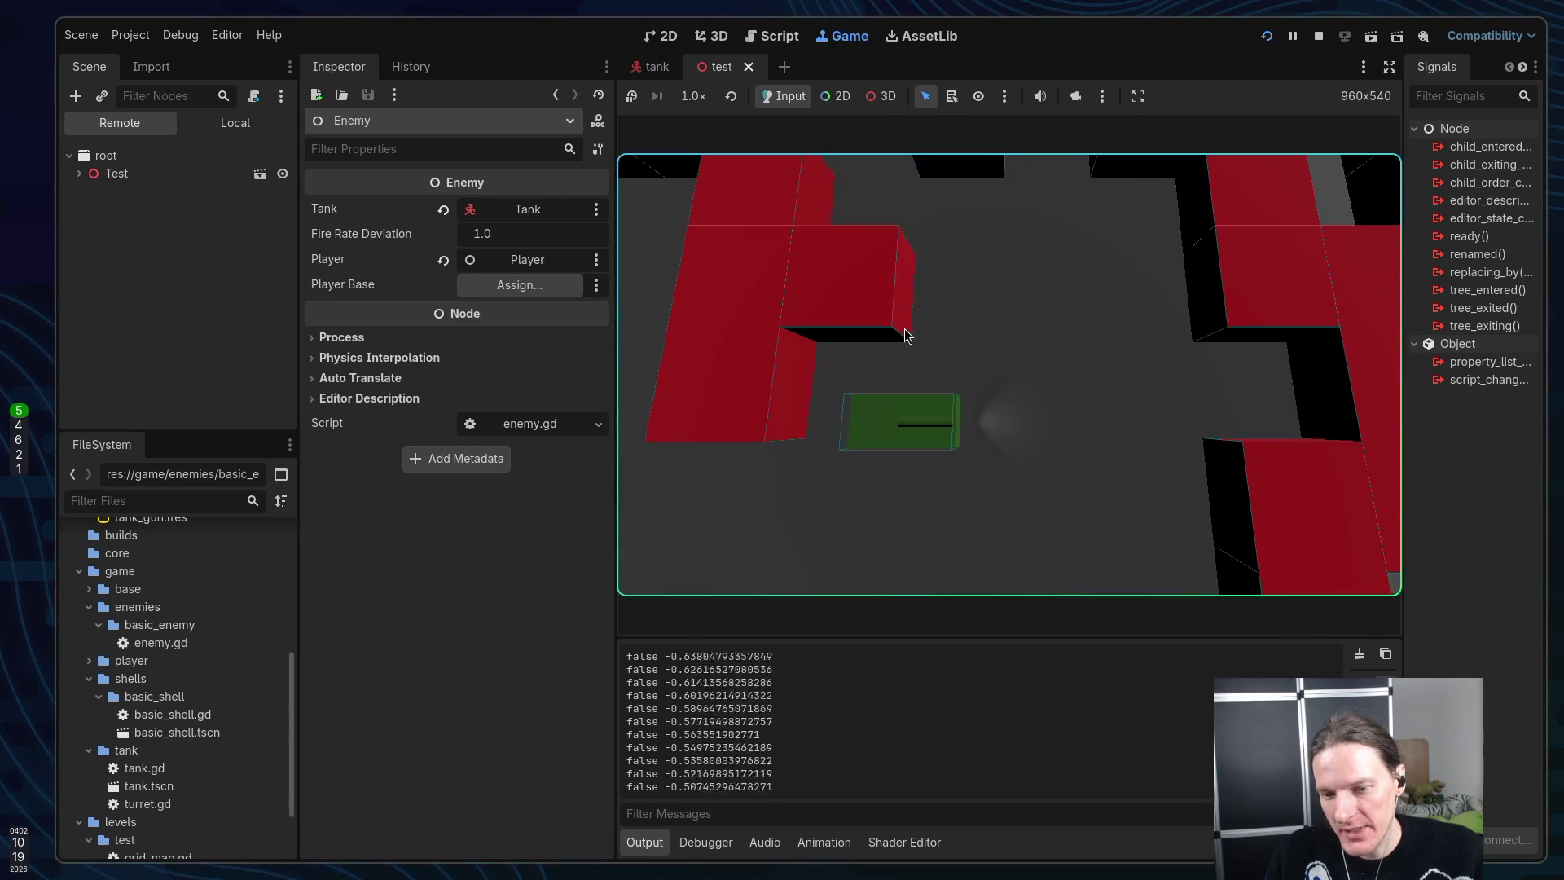
{"action": "key", "text": "a"}
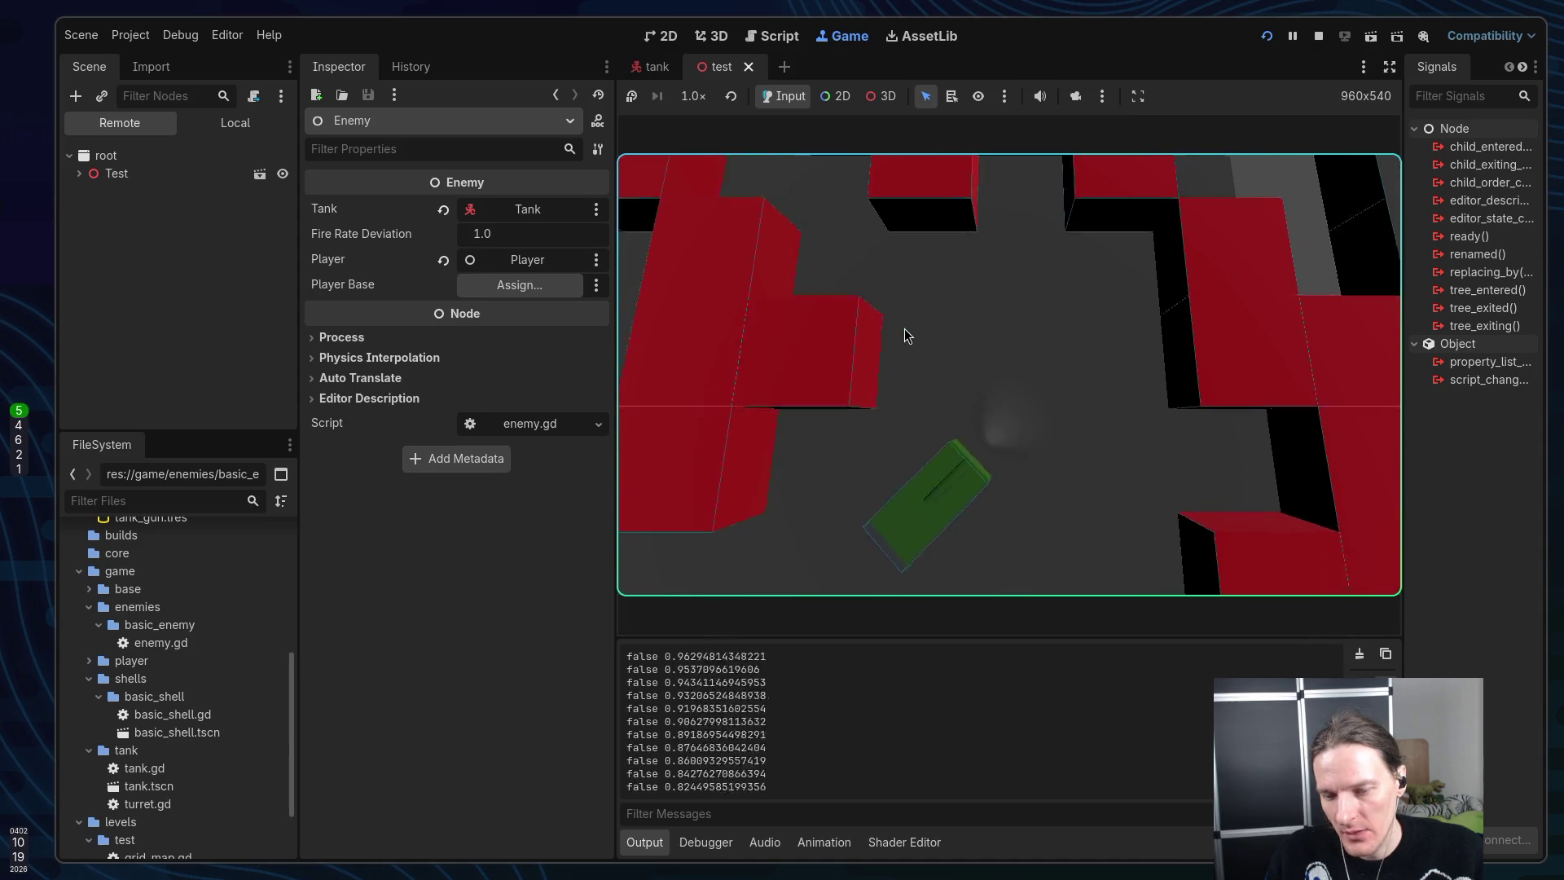
{"action": "key", "text": "w"}
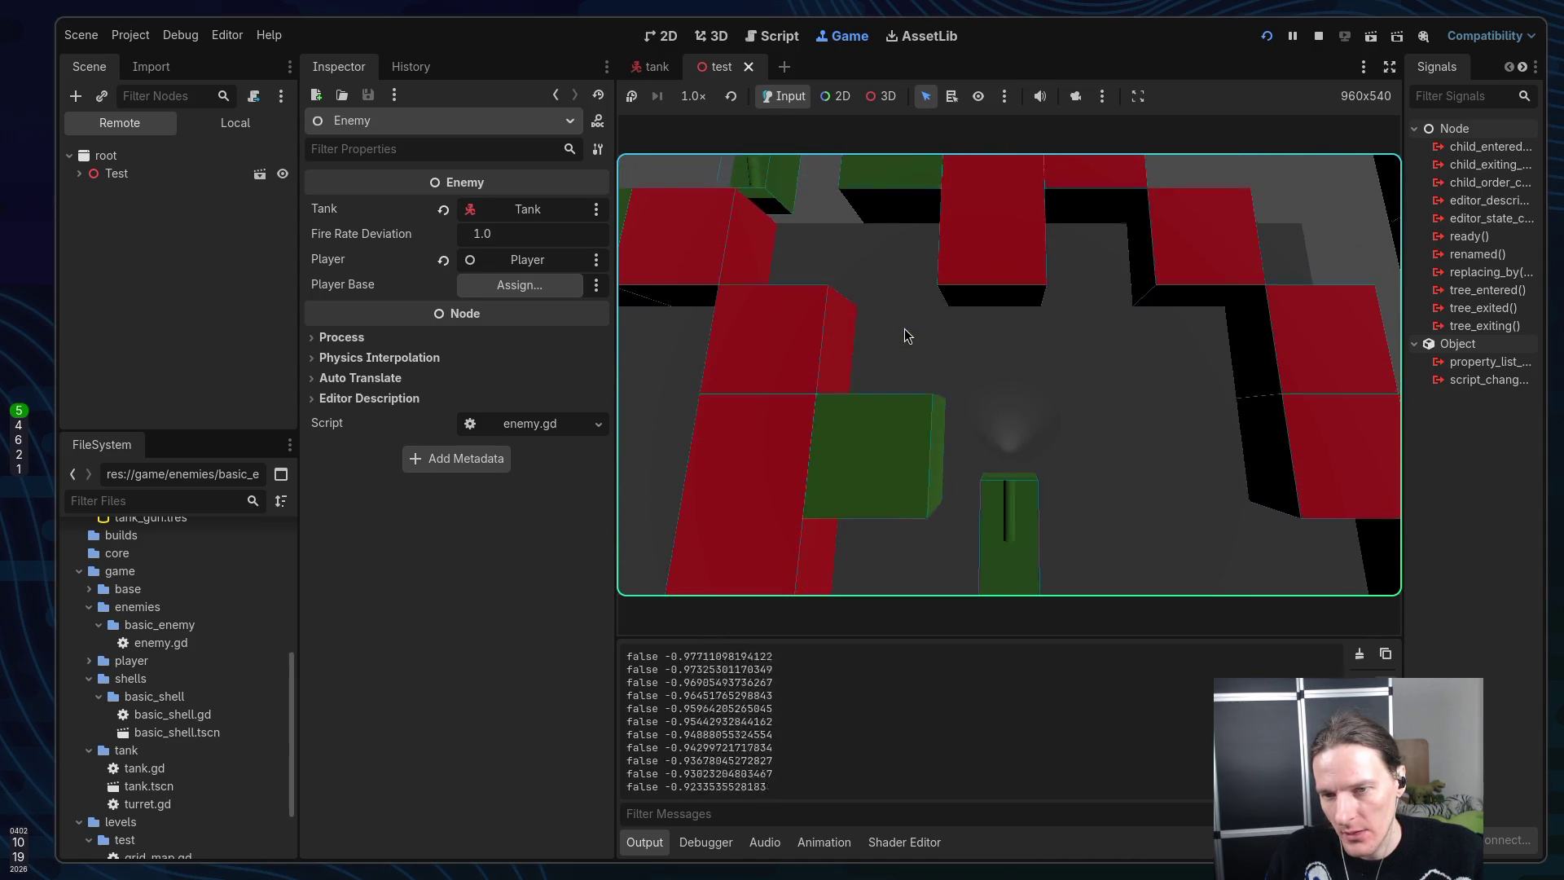
{"action": "key", "text": "w"}
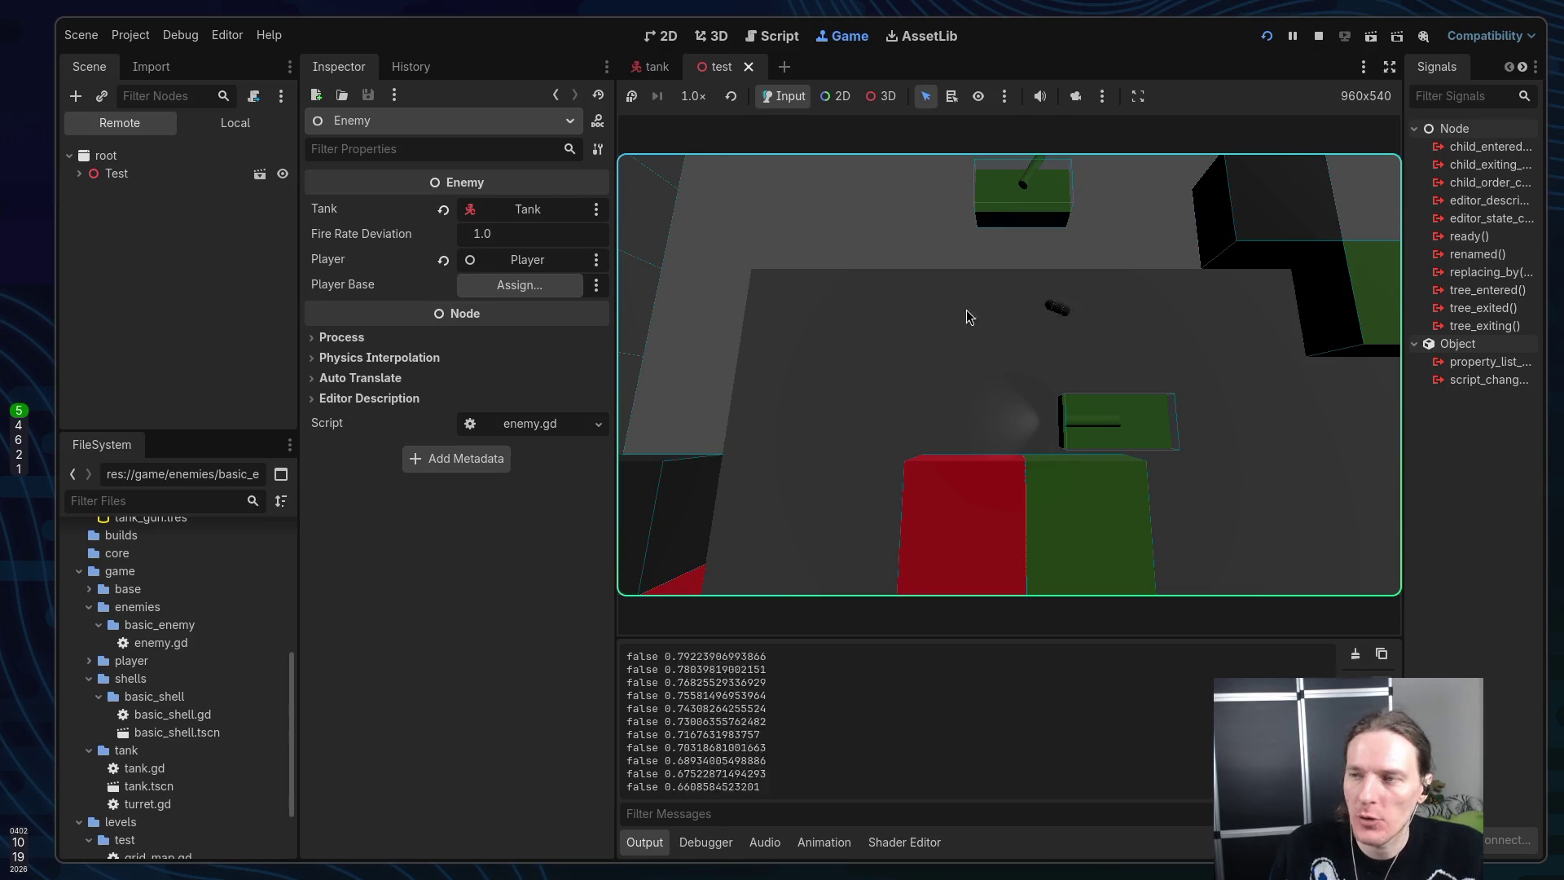
{"action": "left_click", "coordinate": [1315, 38]}
{"action": "key", "text": "alt+Tab"}
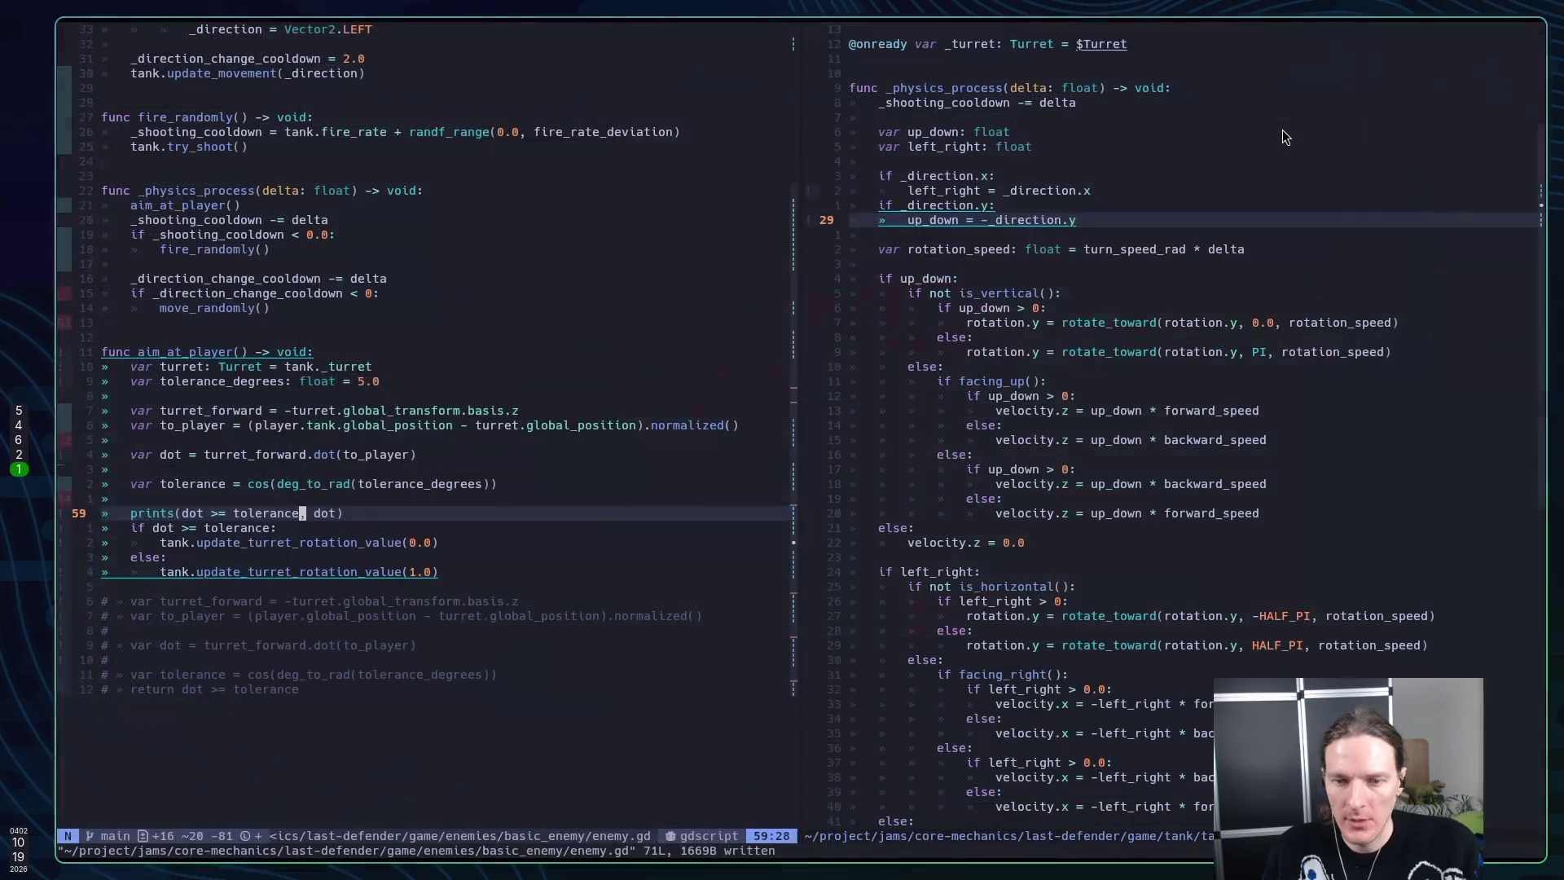
{"action": "key", "text": "j"}
{"action": "key", "text": "j"}
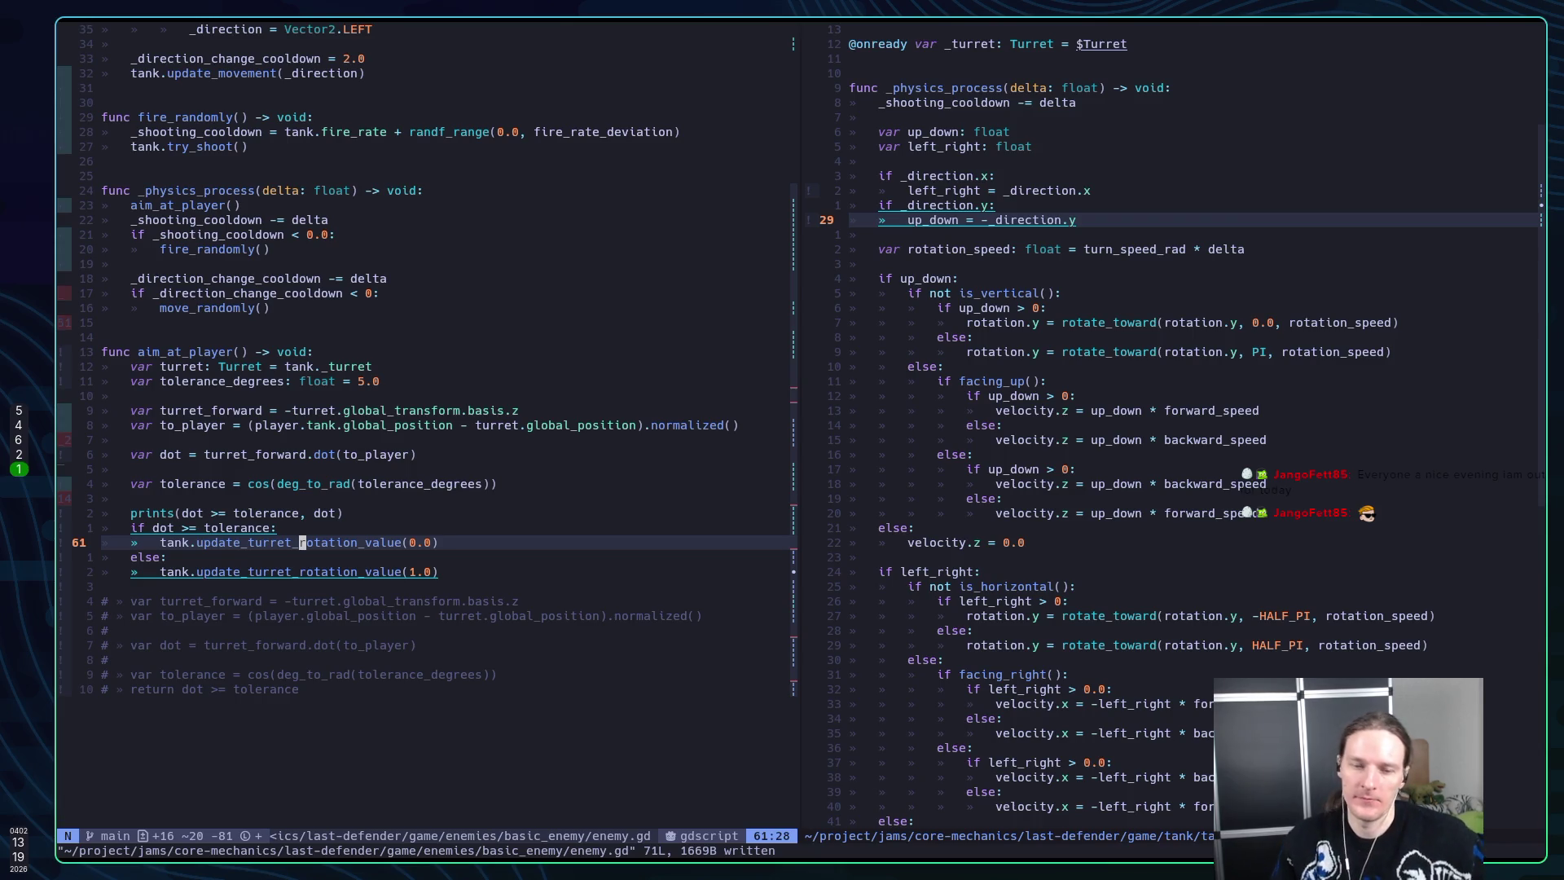
Append ', tolerance' to the prints debug line, save enemy.gd, and relaunch the game with F5
{"action": "key", "text": "k"}
{"action": "key", "text": "k"}
{"action": "key", "text": "k"}
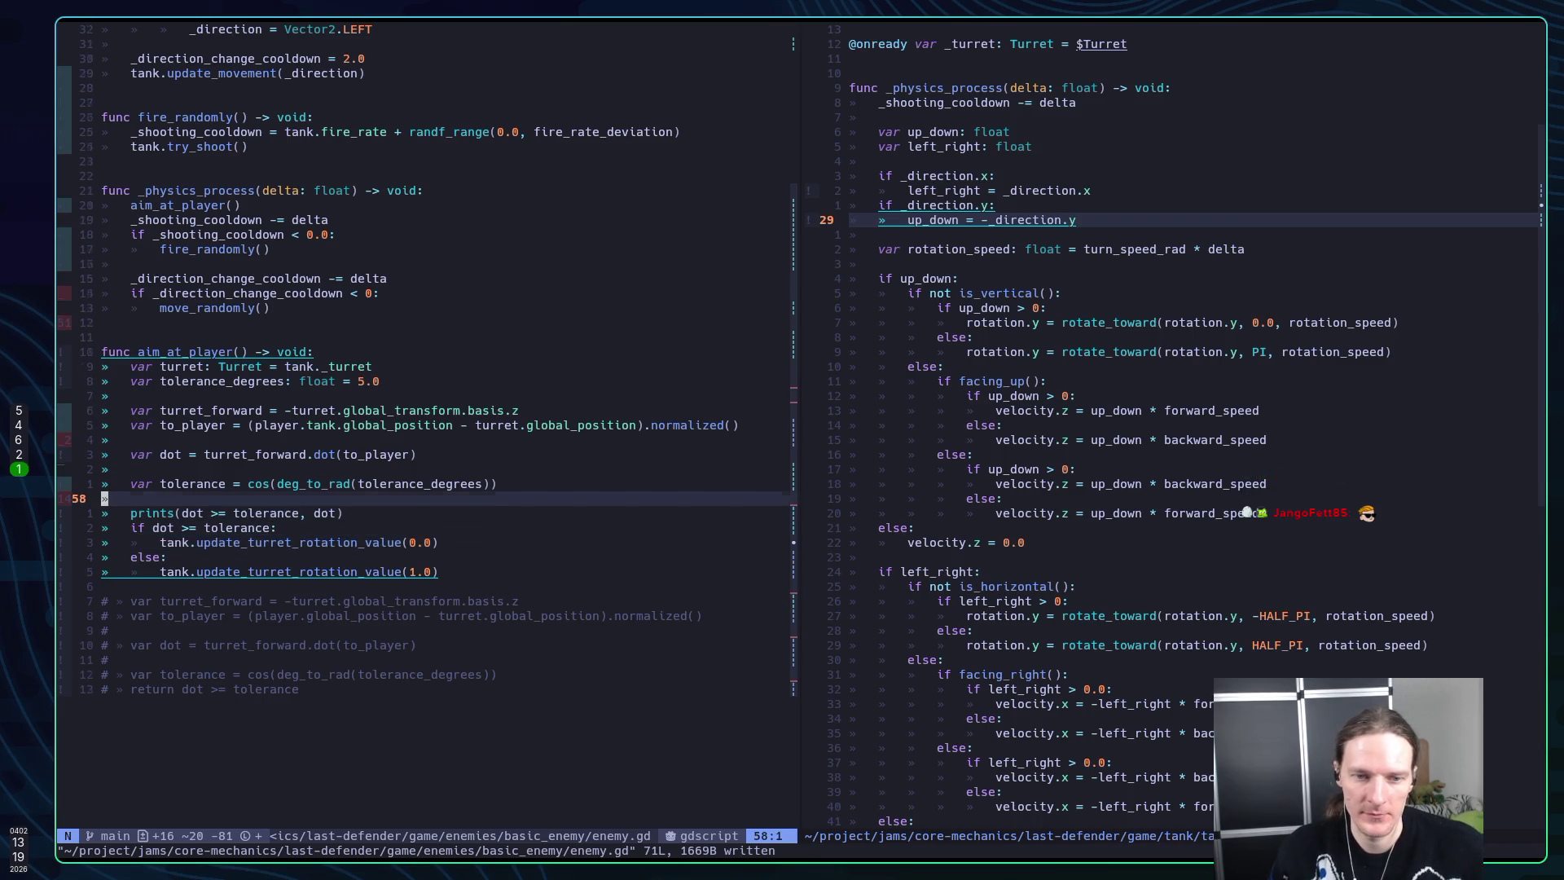
{"action": "key", "text": "j"}
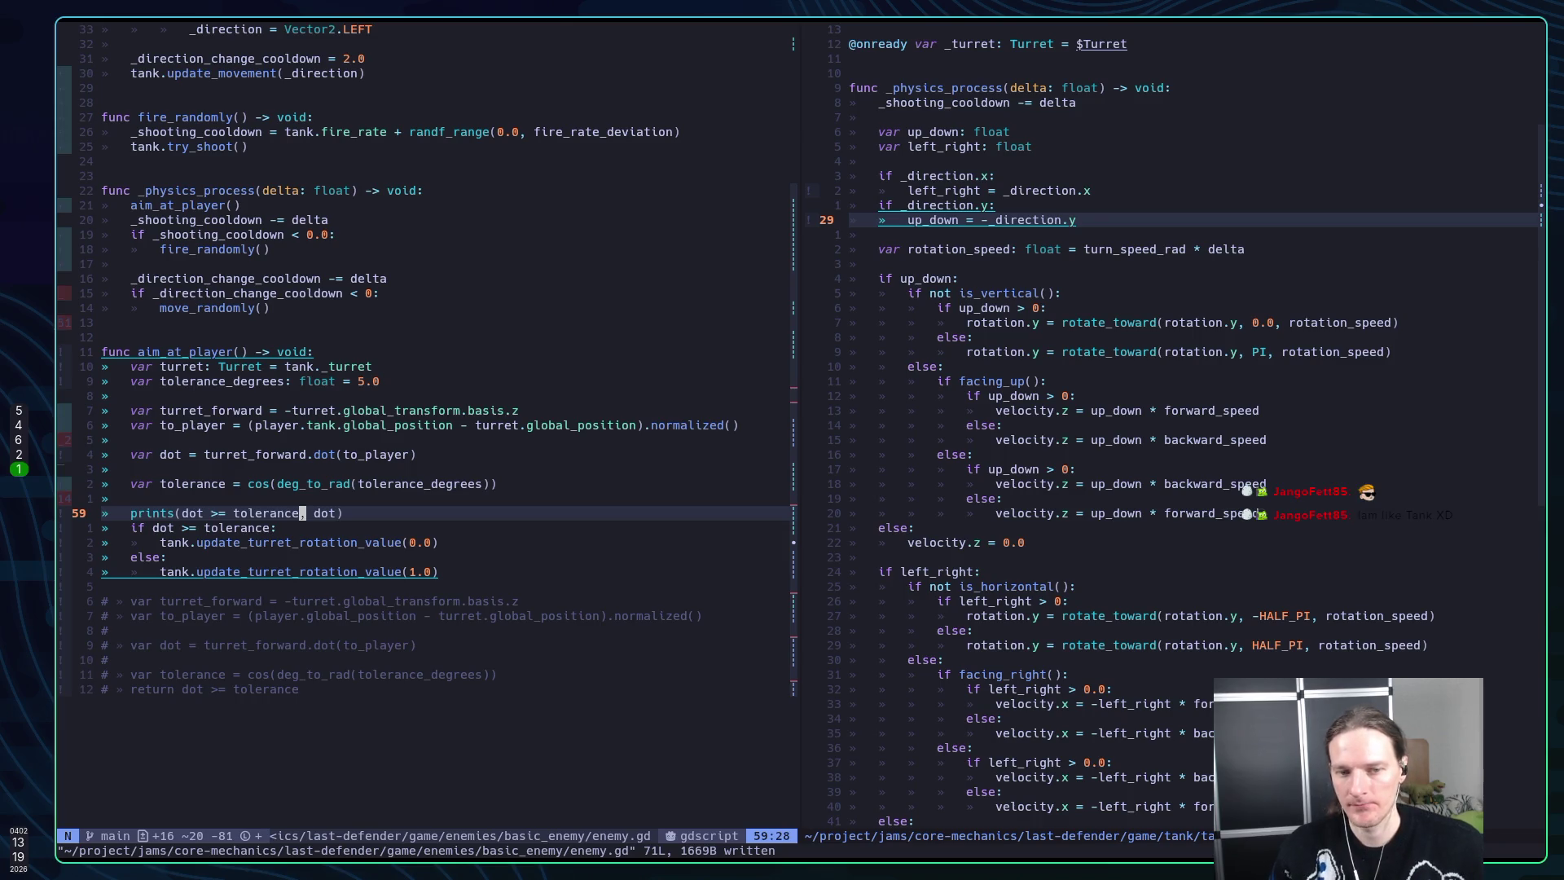
{"action": "type", "text": "i"}
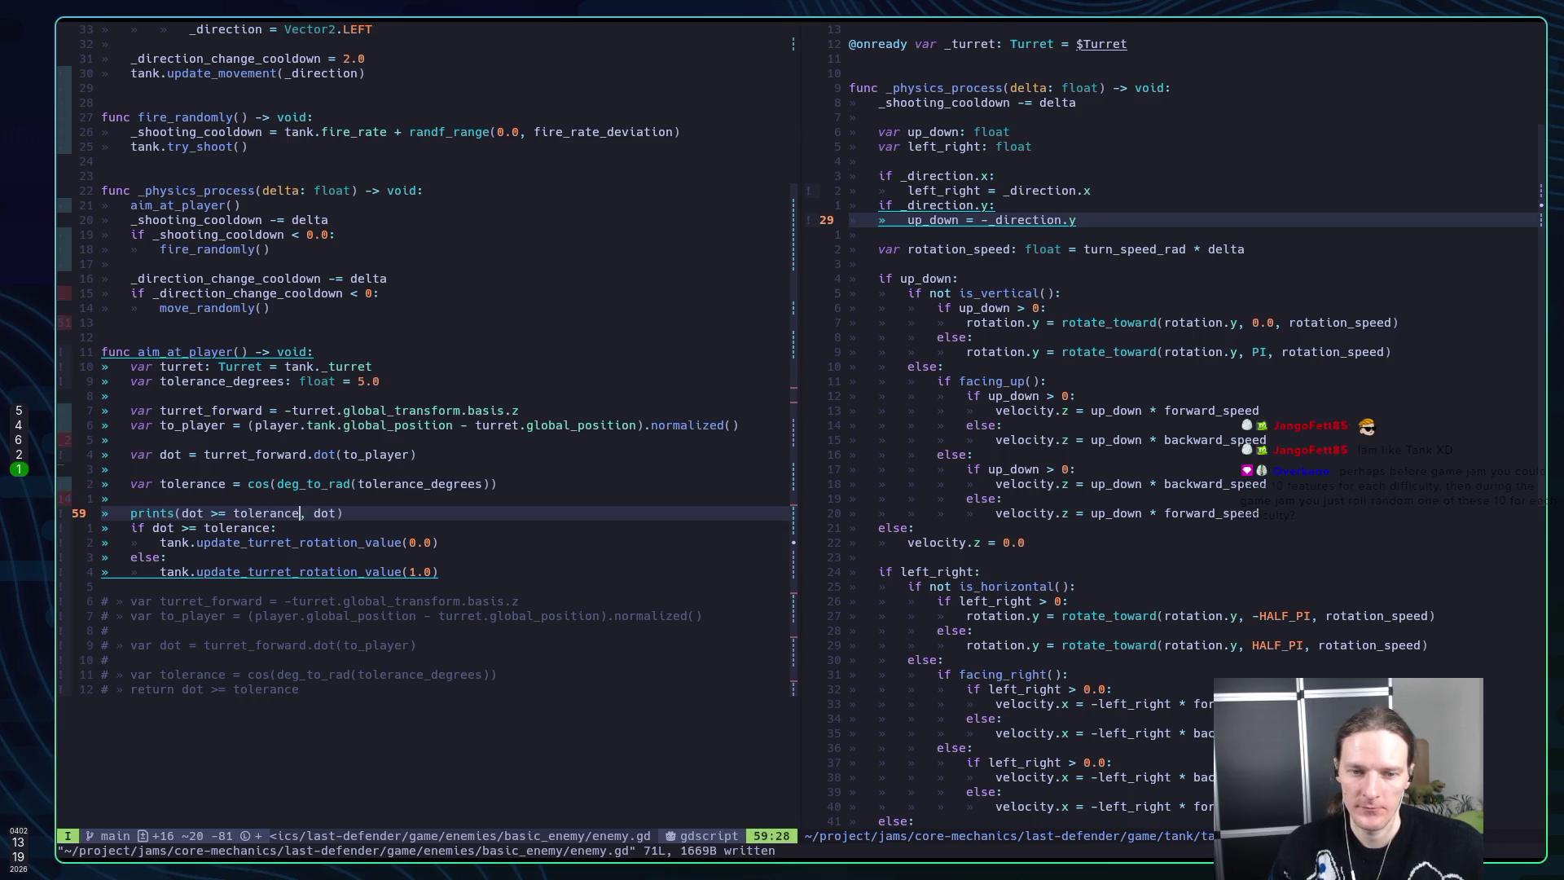
{"action": "type", "text": ", tolerance"}
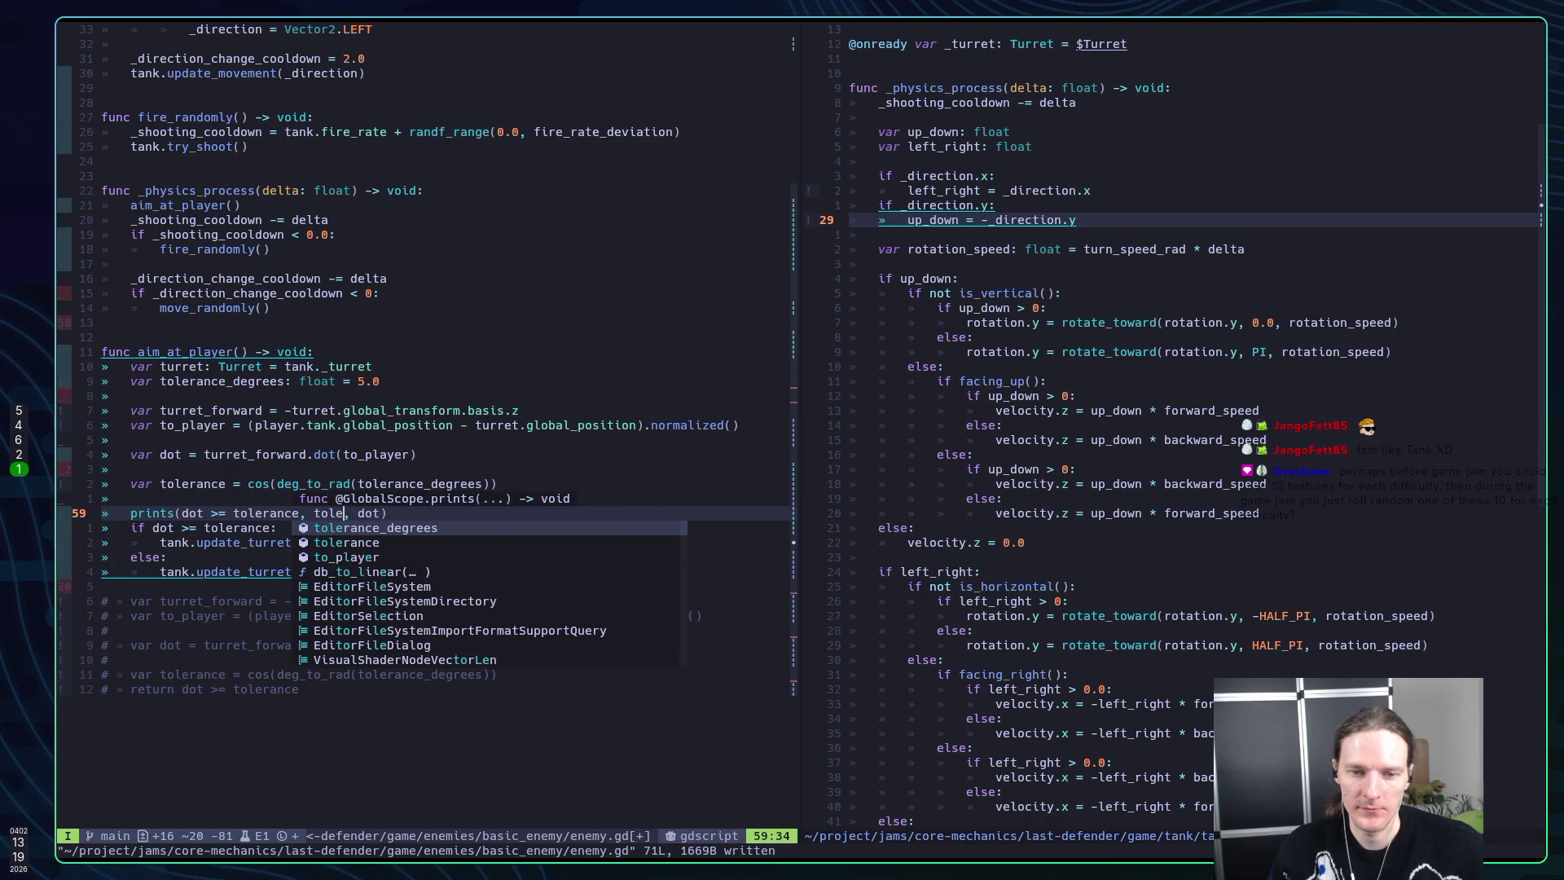
{"action": "key", "text": "Escape"}
{"action": "key", "text": "Escape"}
{"action": "type", "text": ":w"}
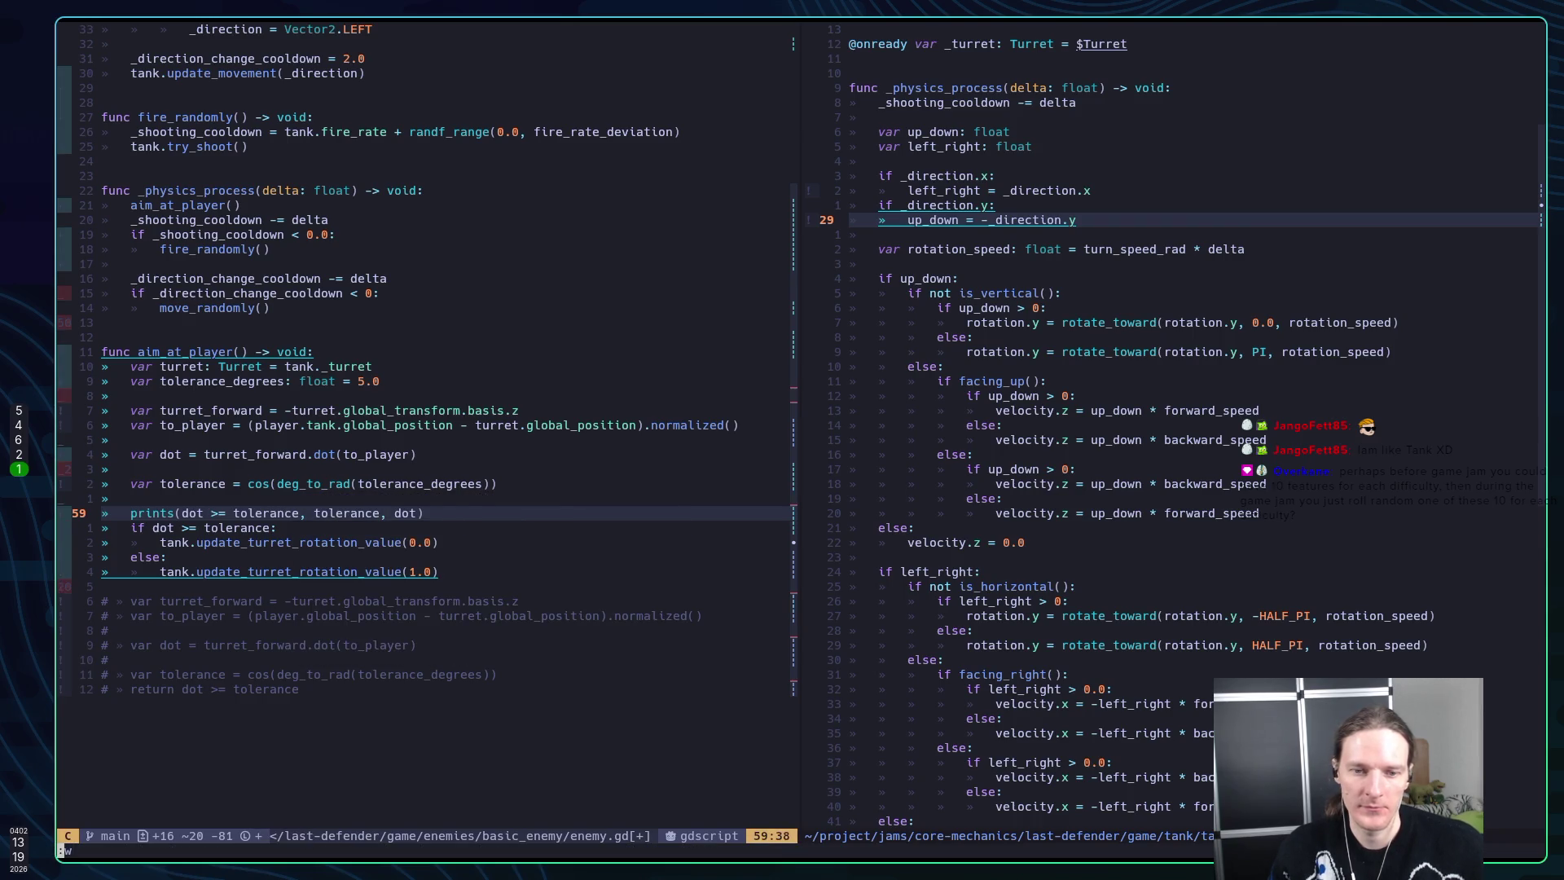
{"action": "key", "text": "Return"}
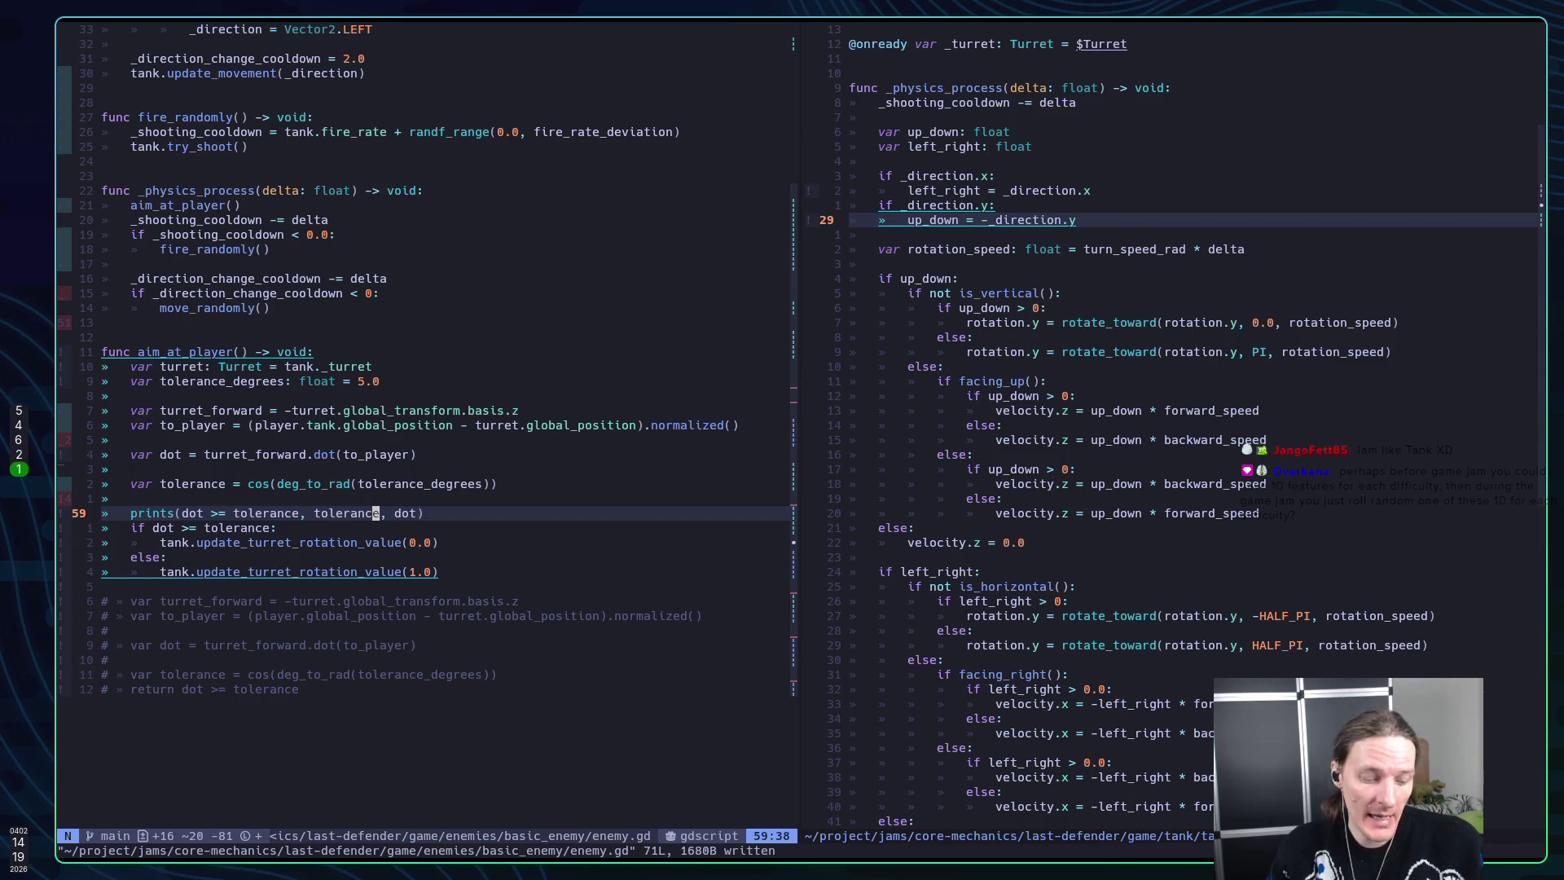
{"action": "key", "text": "super+5"}
{"action": "key", "text": "F5"}
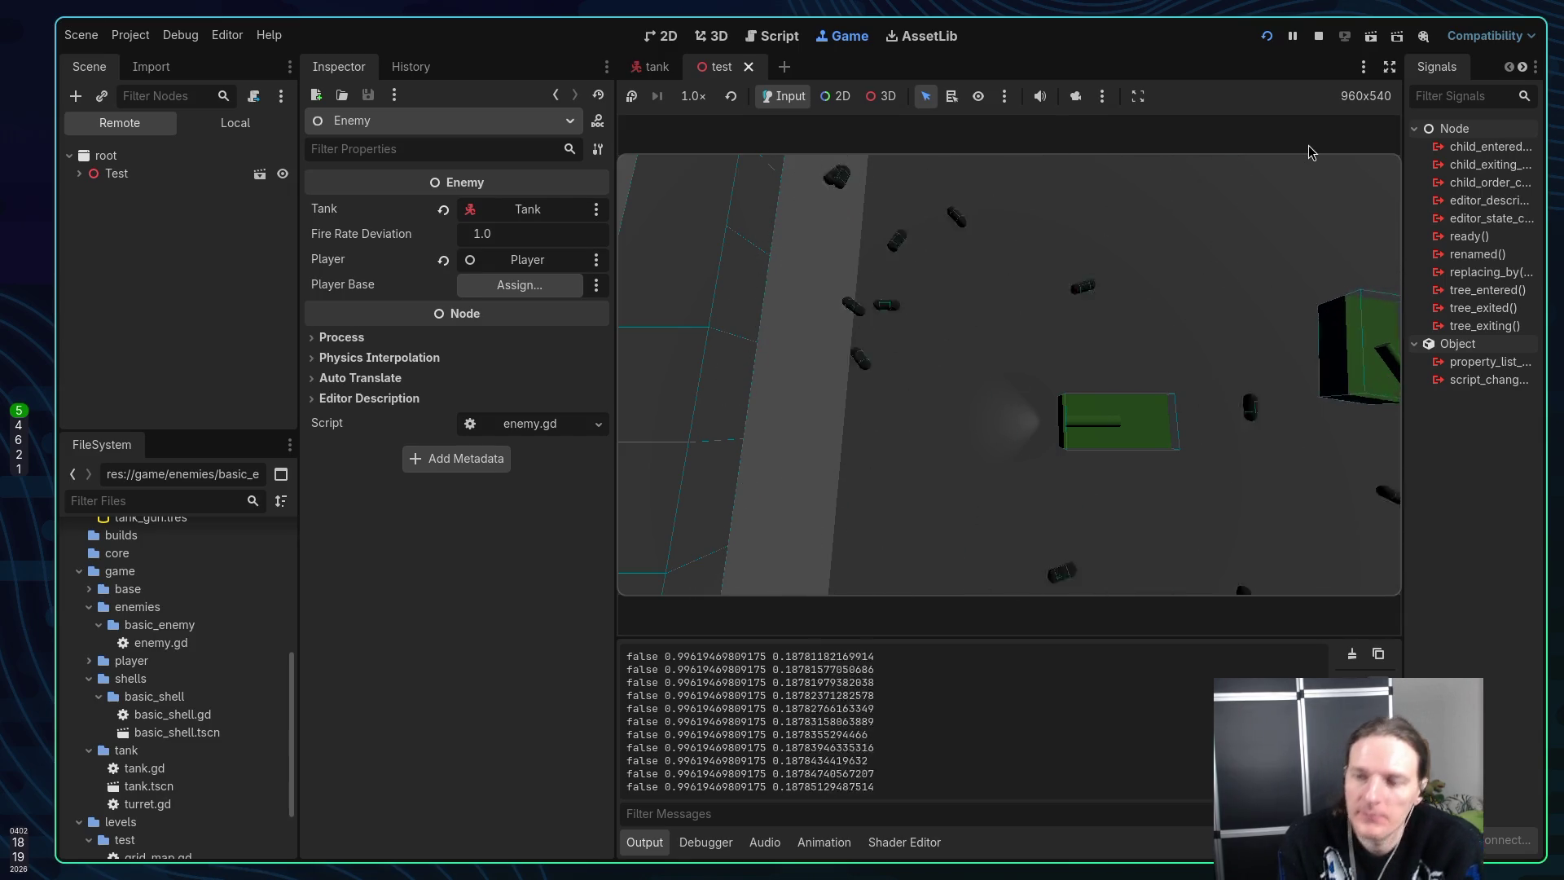
Stop the test run after watching false results with dot between about -0.18 and 0.12
{"action": "left_click", "coordinate": [1317, 36]}
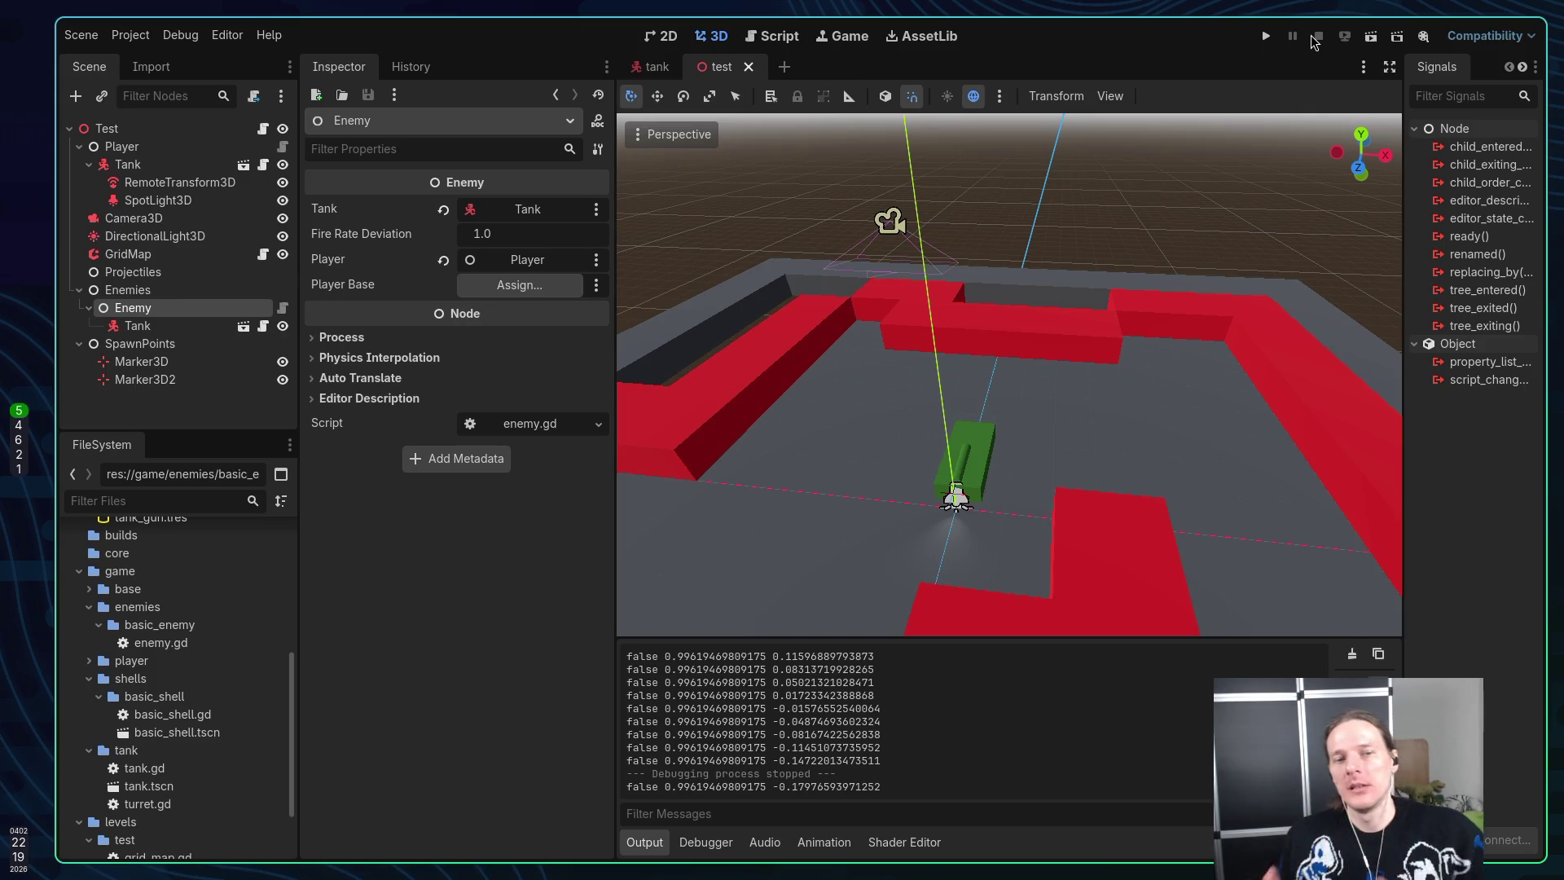
Return to enemy.gd and move to the 'if dot >= tolerance' lines in aim_at_player
{"action": "key", "text": "super+1"}
{"action": "key", "text": "j"}
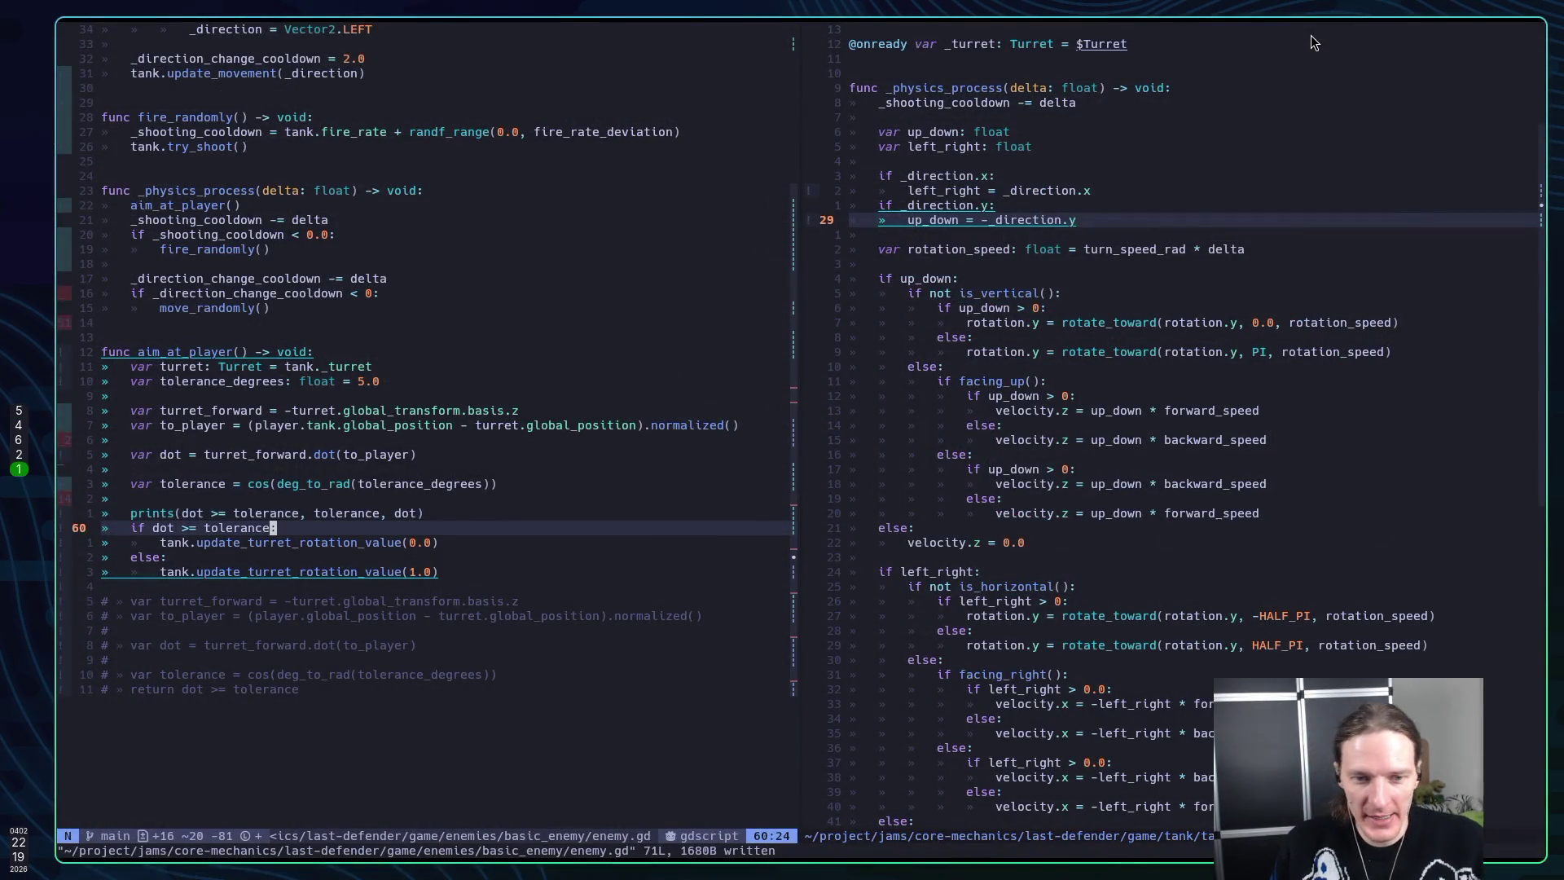
{"action": "key", "text": "k"}
{"action": "key", "text": "k"}
{"action": "key", "text": "k"}
{"action": "key", "text": "k"}
{"action": "key", "text": "k"}
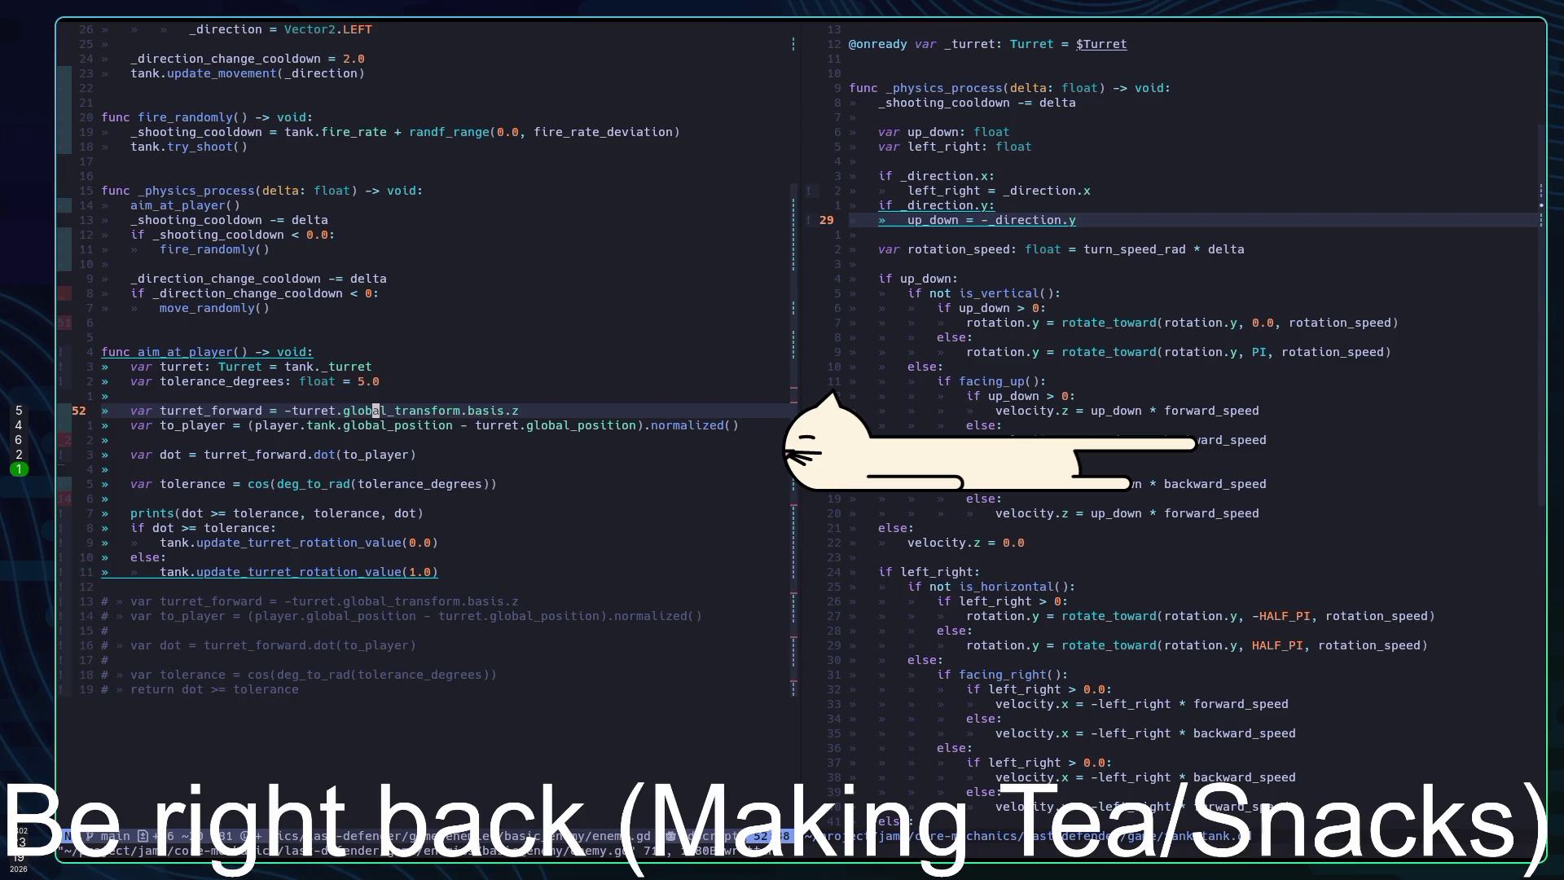
Switch back to Godot and run the project again with F5
{"action": "key", "text": "alt+Tab"}
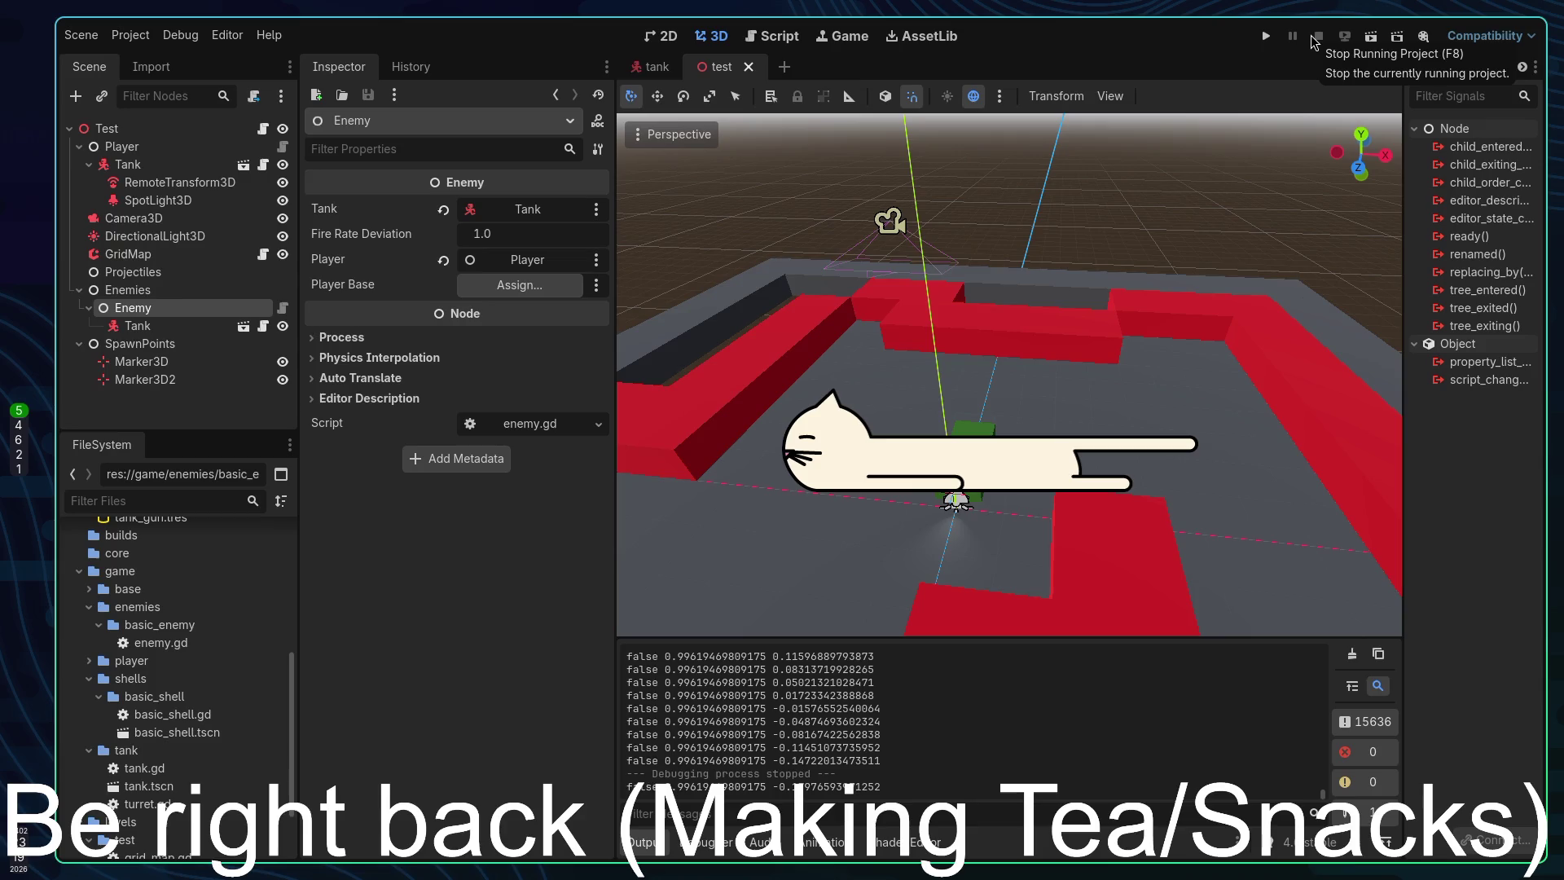
{"action": "key", "text": "F5"}
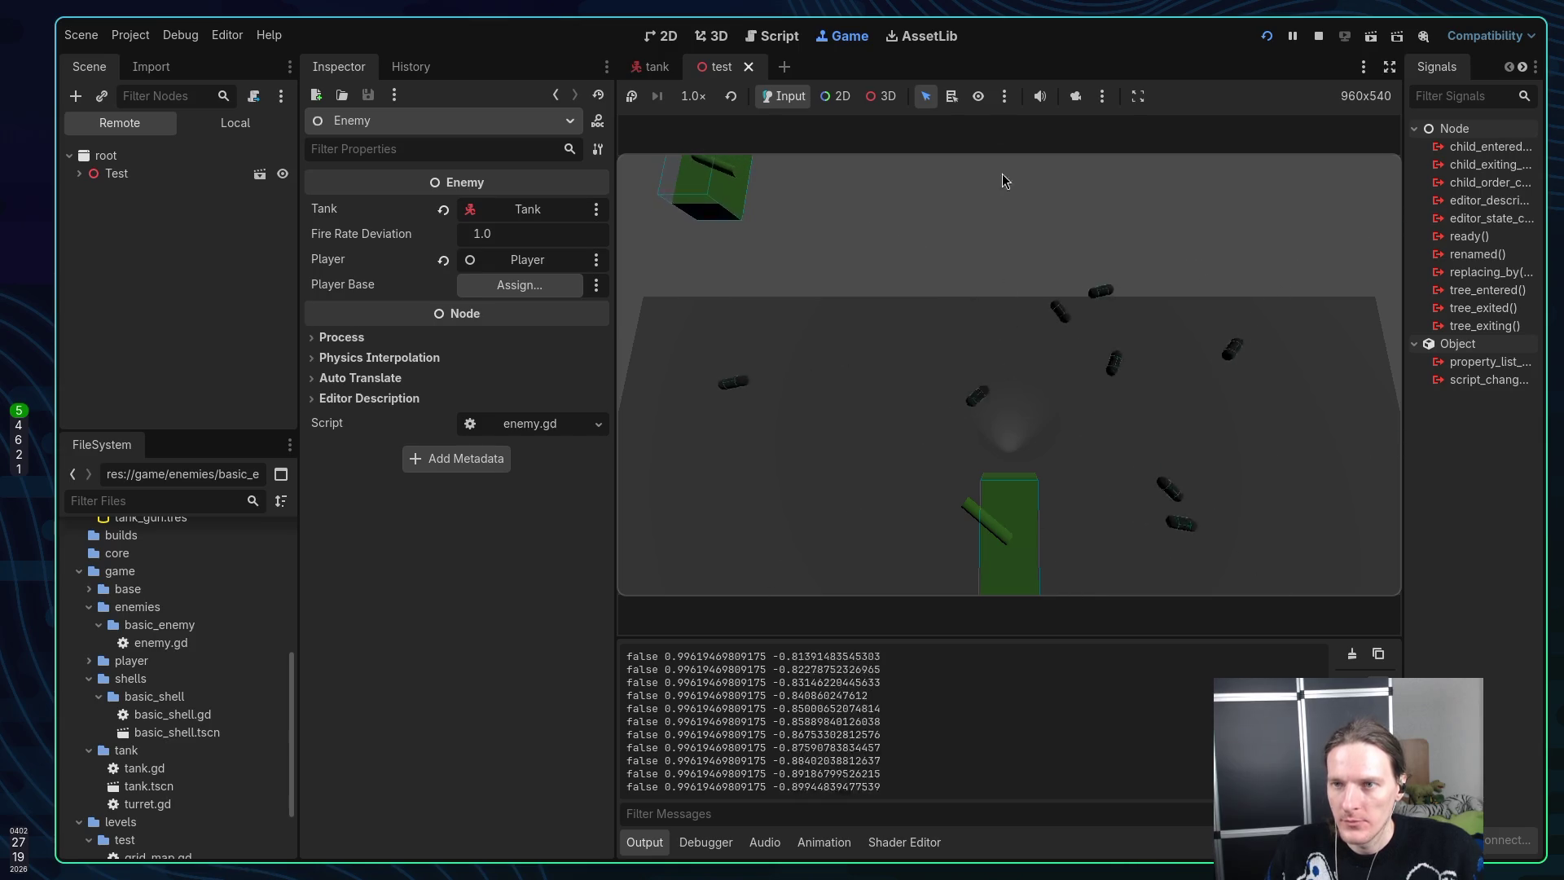
Use the camera override to view the arena from above, zoom out, then stop the run
{"action": "left_click", "coordinate": [1076, 95]}
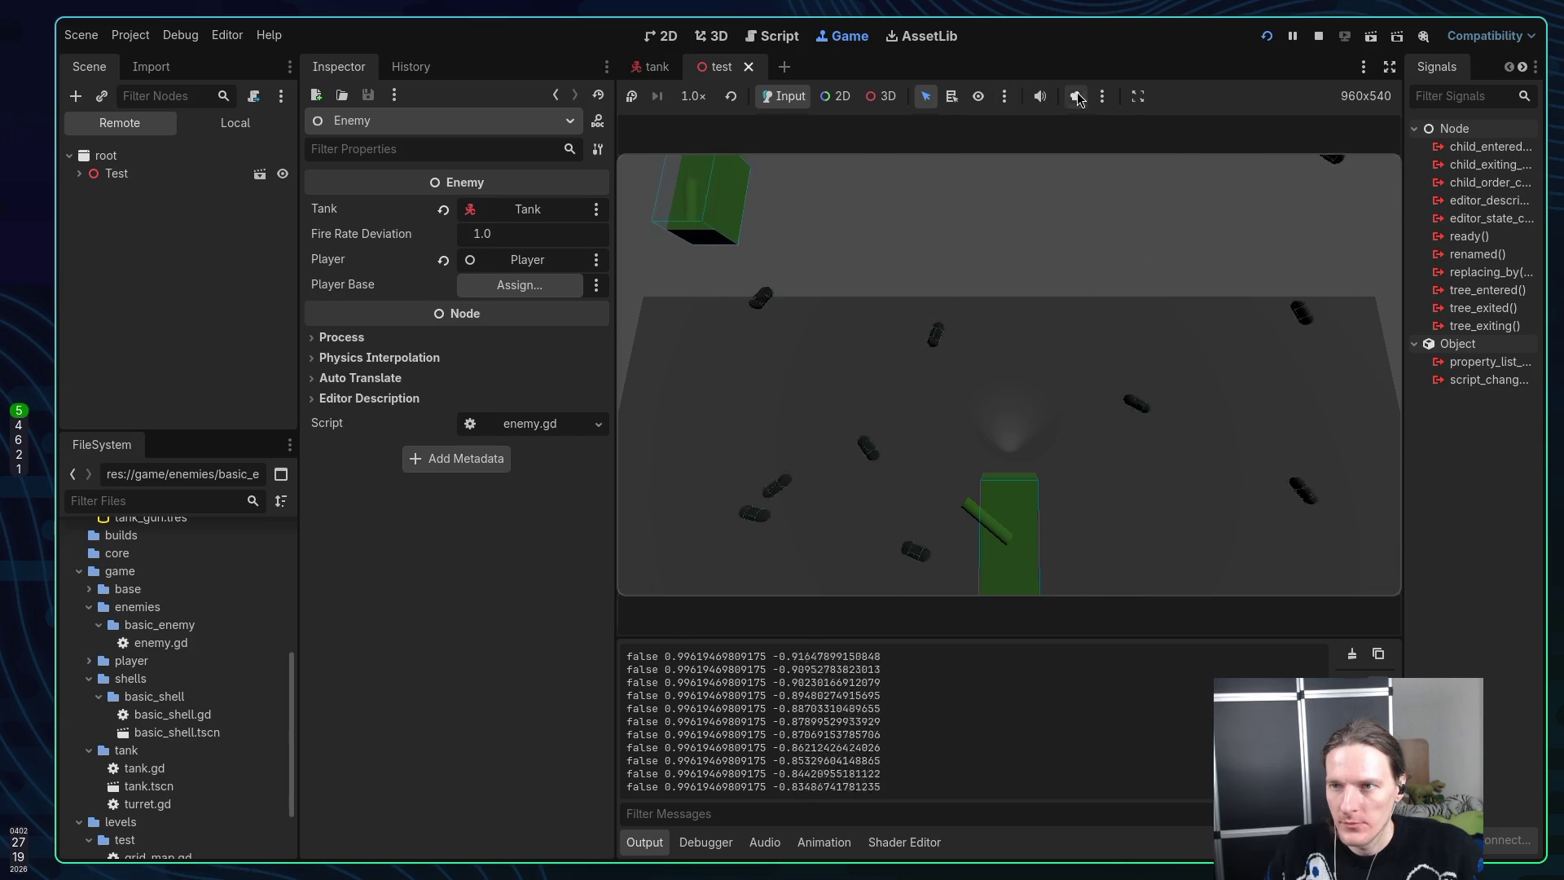
{"action": "left_click", "coordinate": [879, 95]}
{"action": "scroll", "coordinate": [914, 285], "scroll_direction": "down", "scroll_amount": 5}
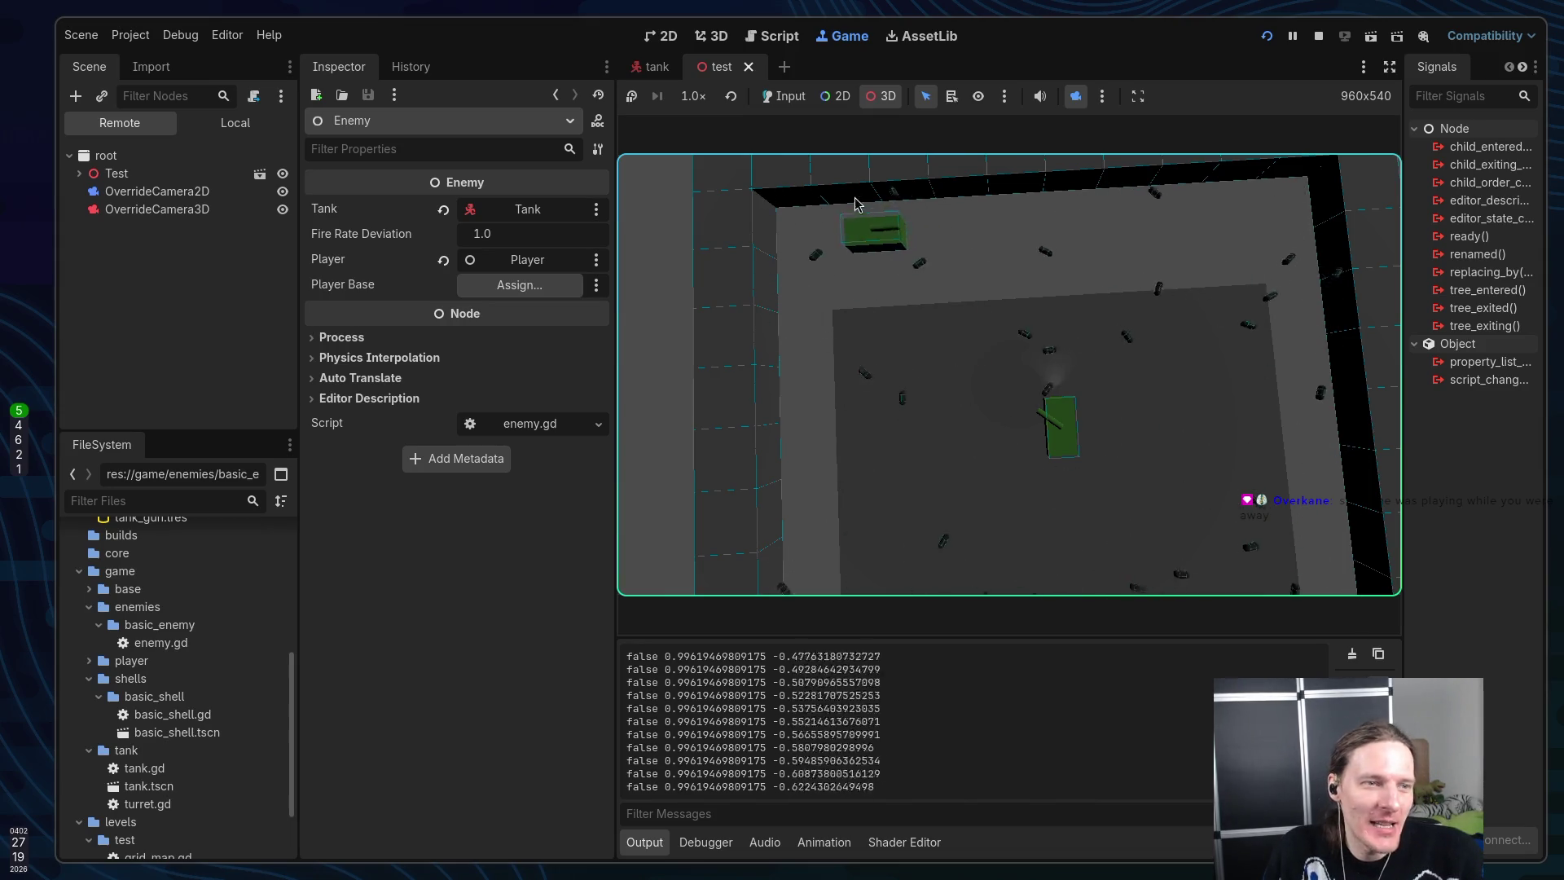
{"action": "left_click", "coordinate": [1319, 36]}
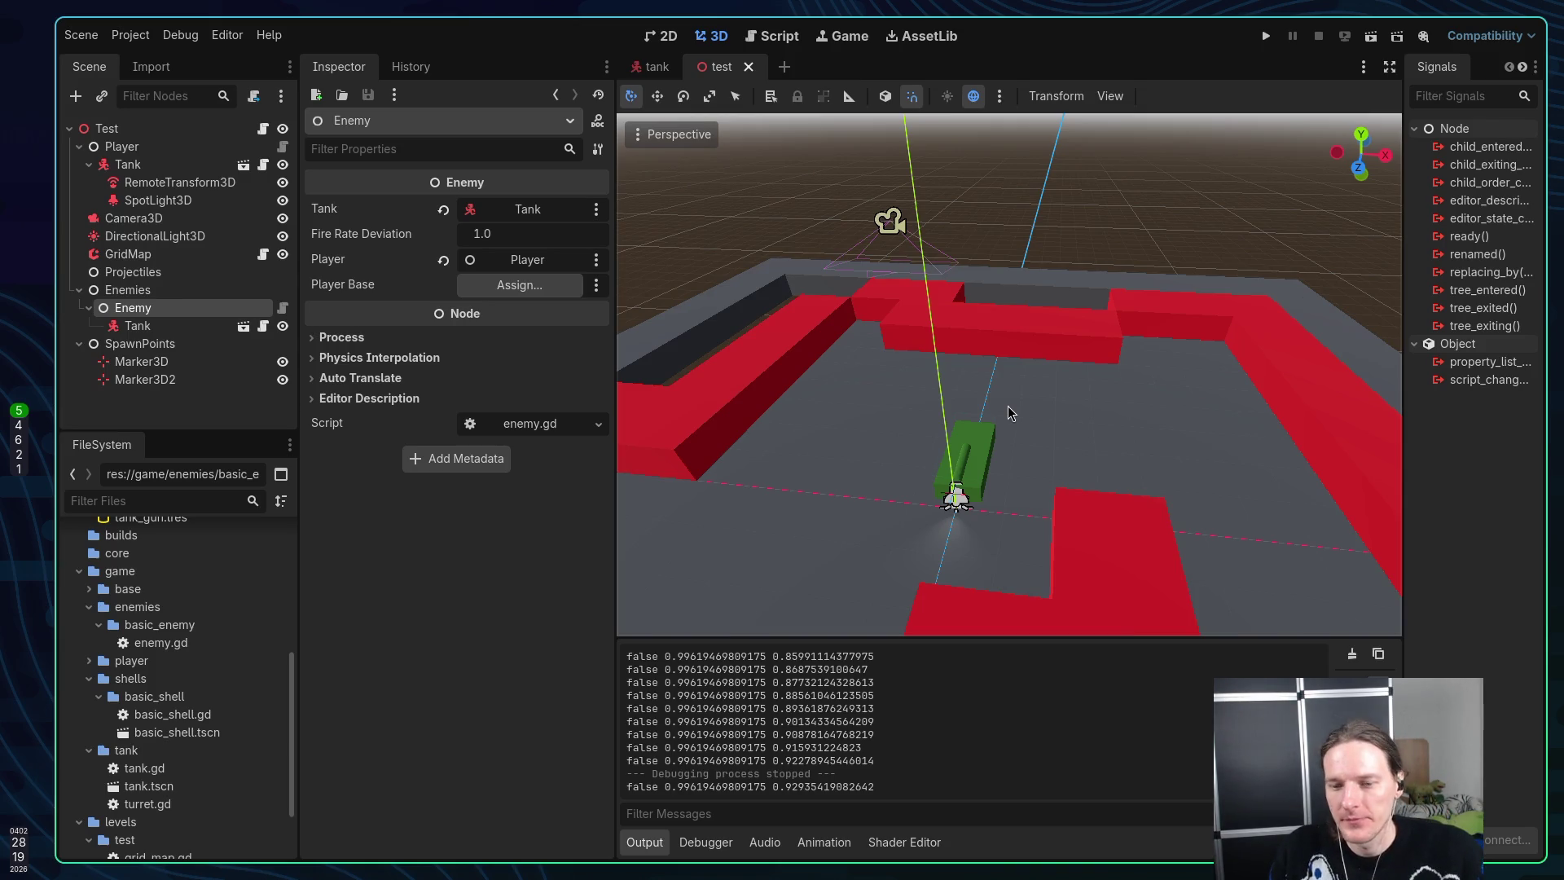
{"action": "key", "text": "super+1"}
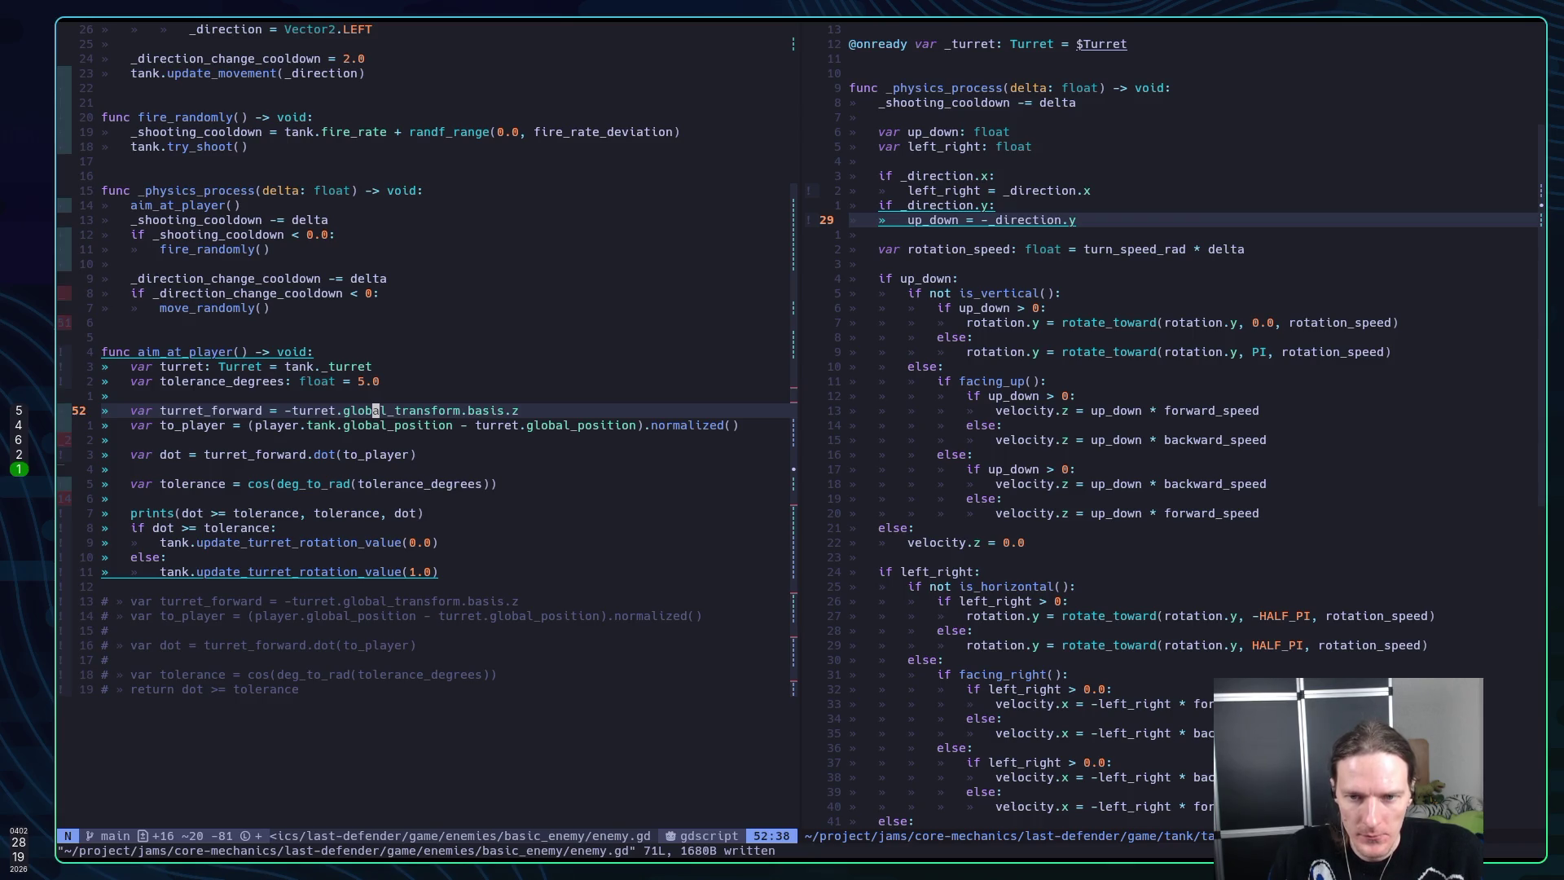
Remove the minus before turret.global_transform.basis.z, save enemy.gd, and rerun the game
{"action": "key", "text": "j"}
{"action": "key", "text": "j"}
{"action": "key", "text": "j"}
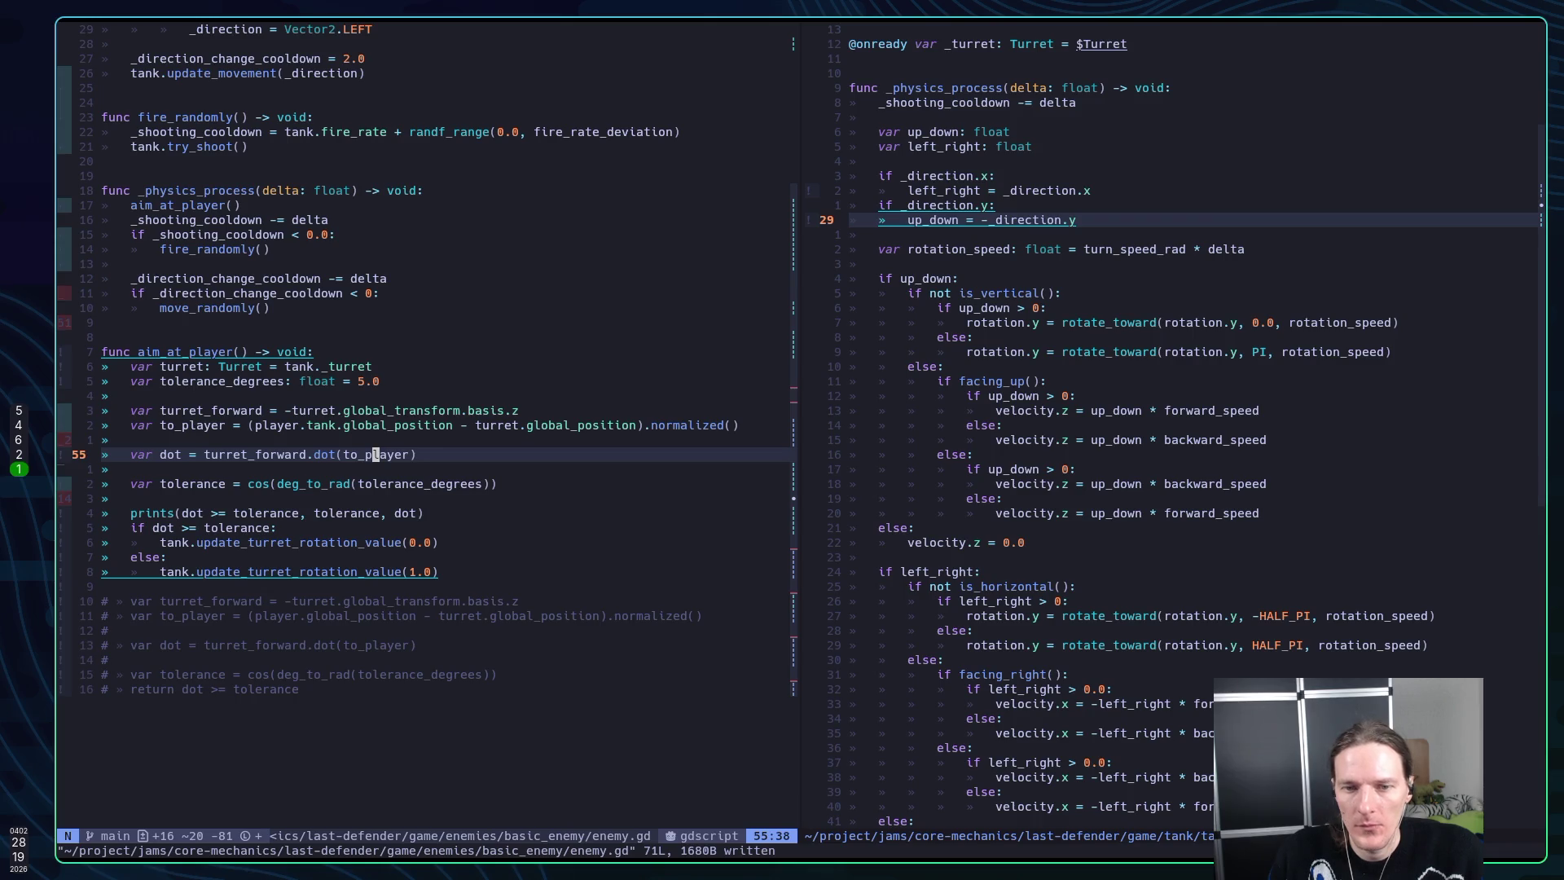
{"action": "key", "text": "k"}
{"action": "key", "text": "k"}
{"action": "key", "text": "k"}
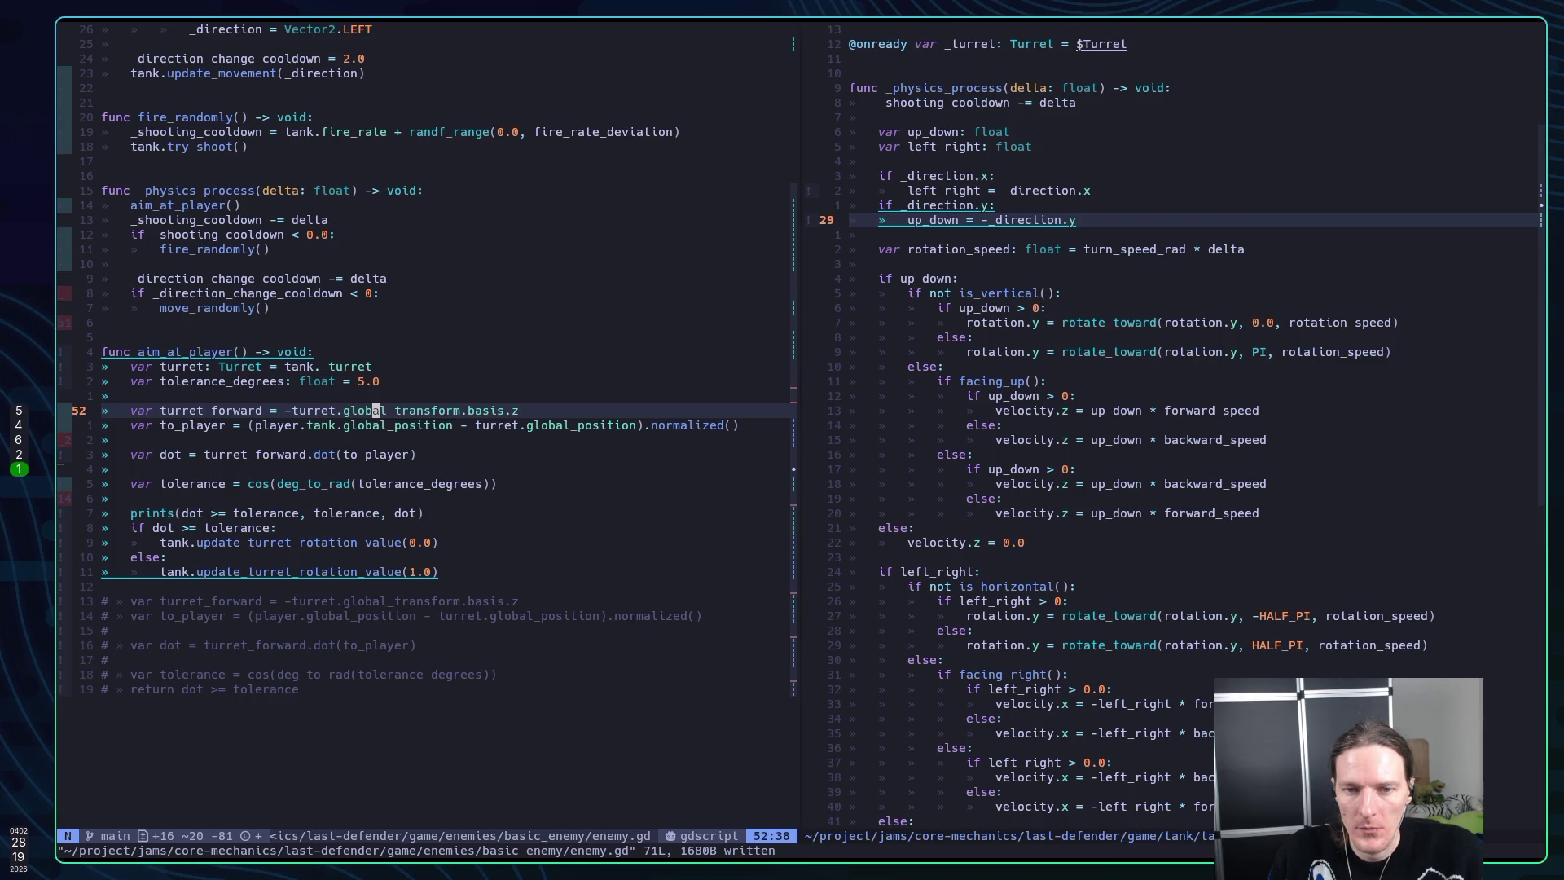
{"action": "key", "text": "b"}
{"action": "key", "text": "b"}
{"action": "type", "text": "h"}
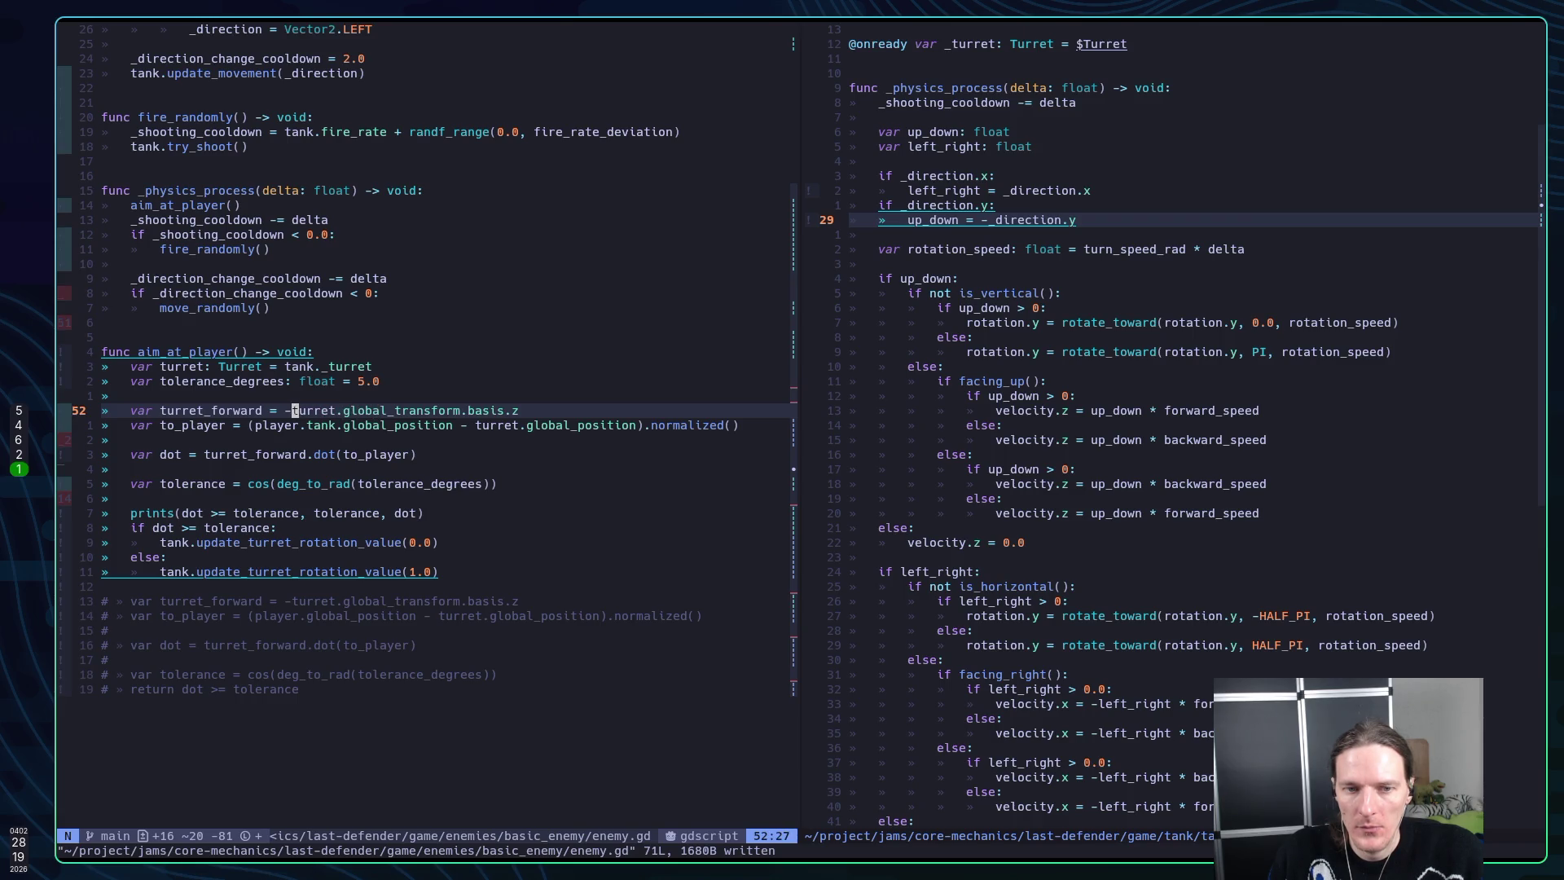
{"action": "type", "text": "x:w"}
{"action": "key", "text": "Return"}
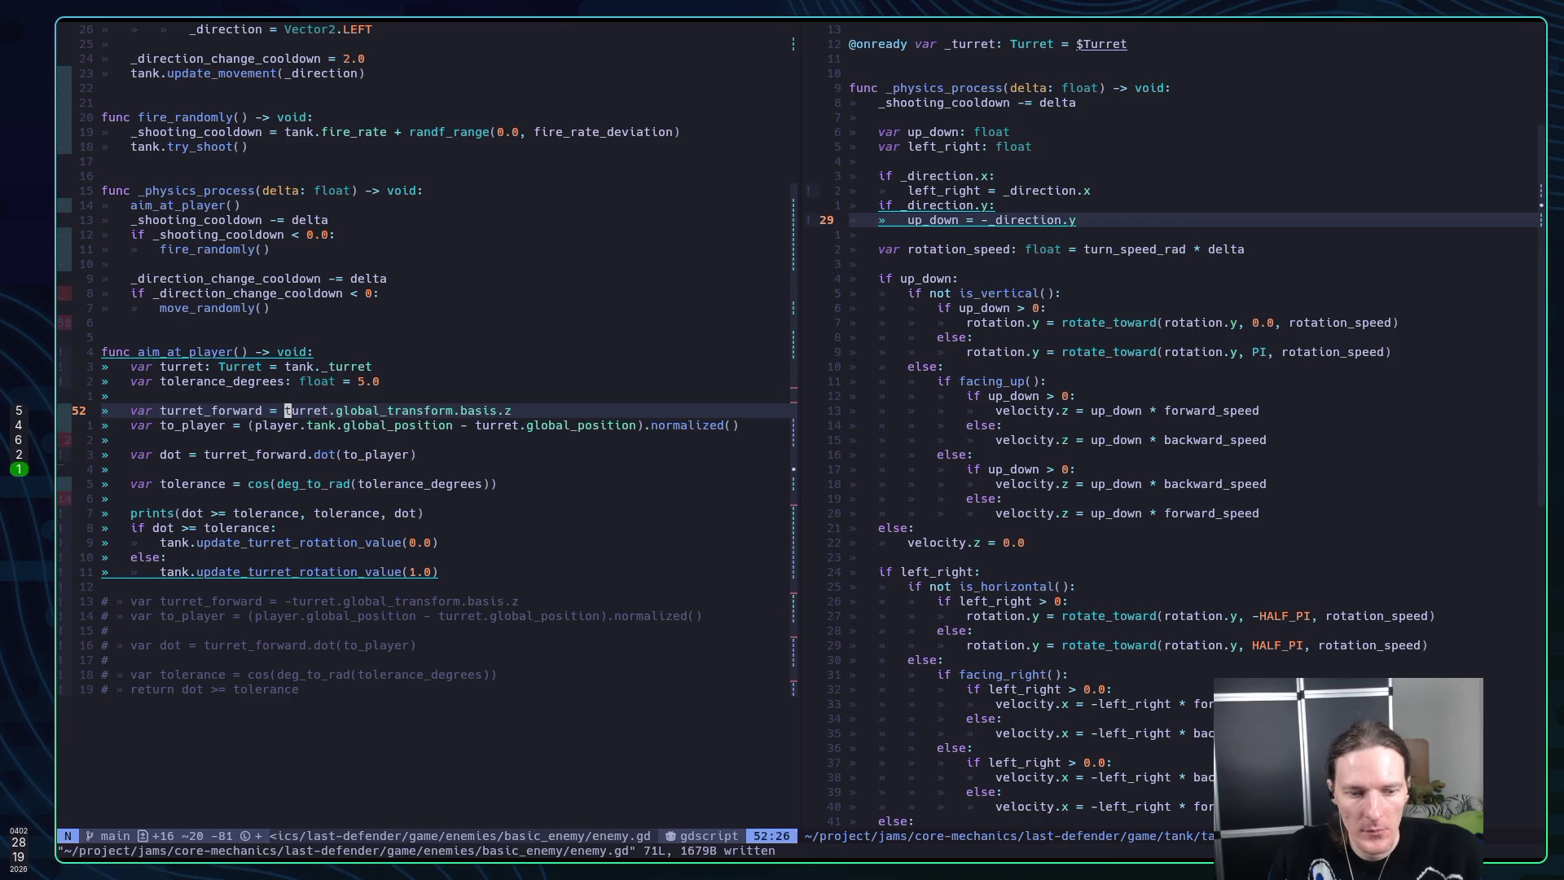
{"action": "key", "text": "super+5"}
{"action": "key", "text": "F5"}
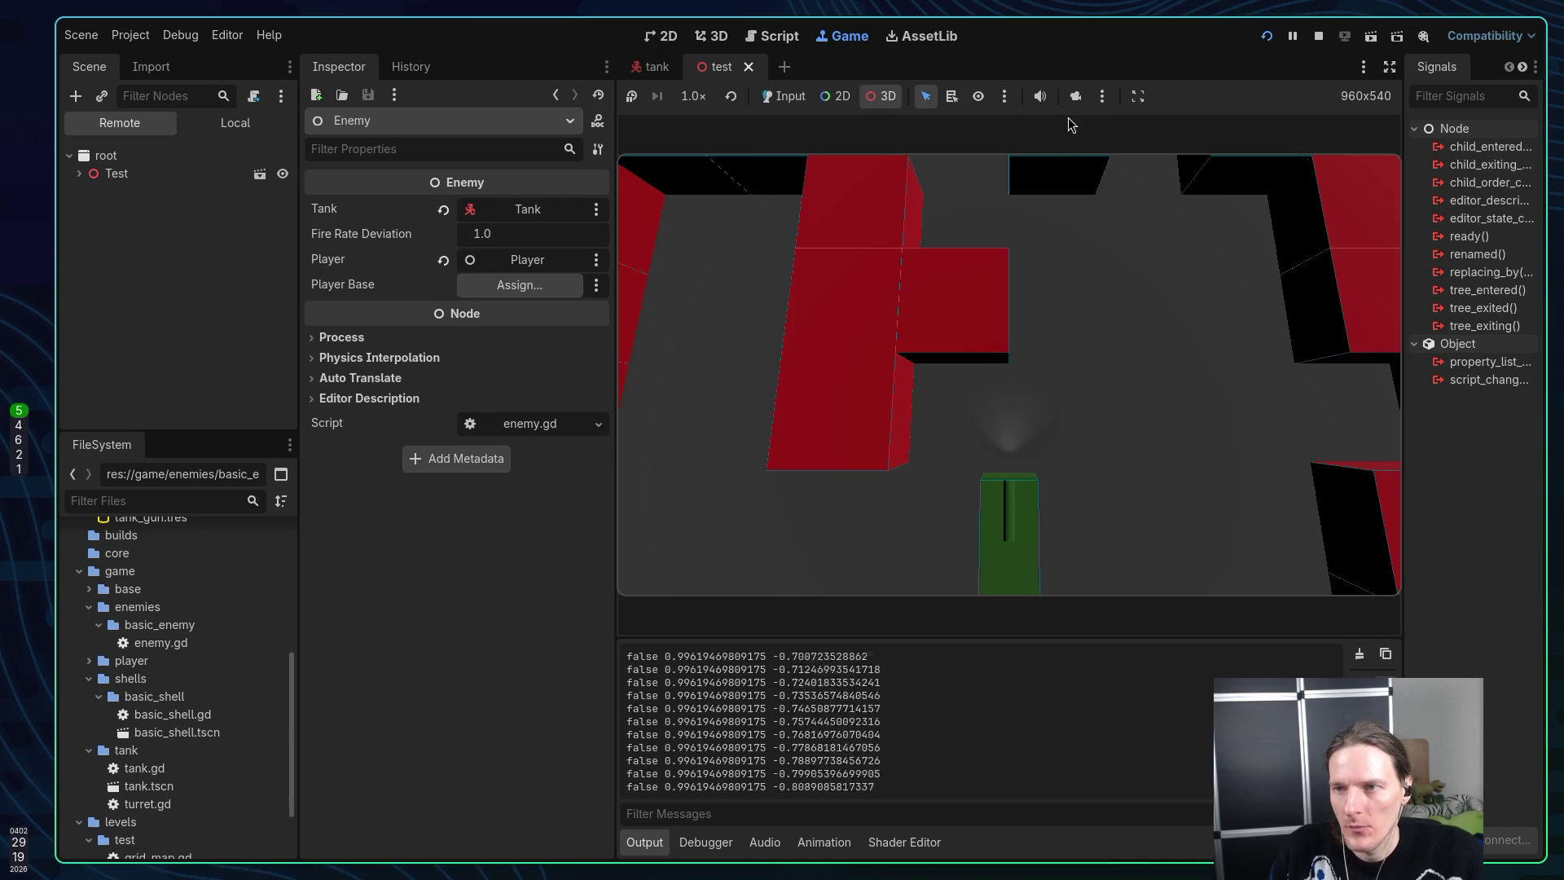
Watch the turret from an overhead free camera while dot prints near -0.93, then stop with F8
{"action": "left_click", "coordinate": [1076, 96]}
{"action": "scroll", "coordinate": [1013, 290], "scroll_direction": "down", "scroll_amount": 5}
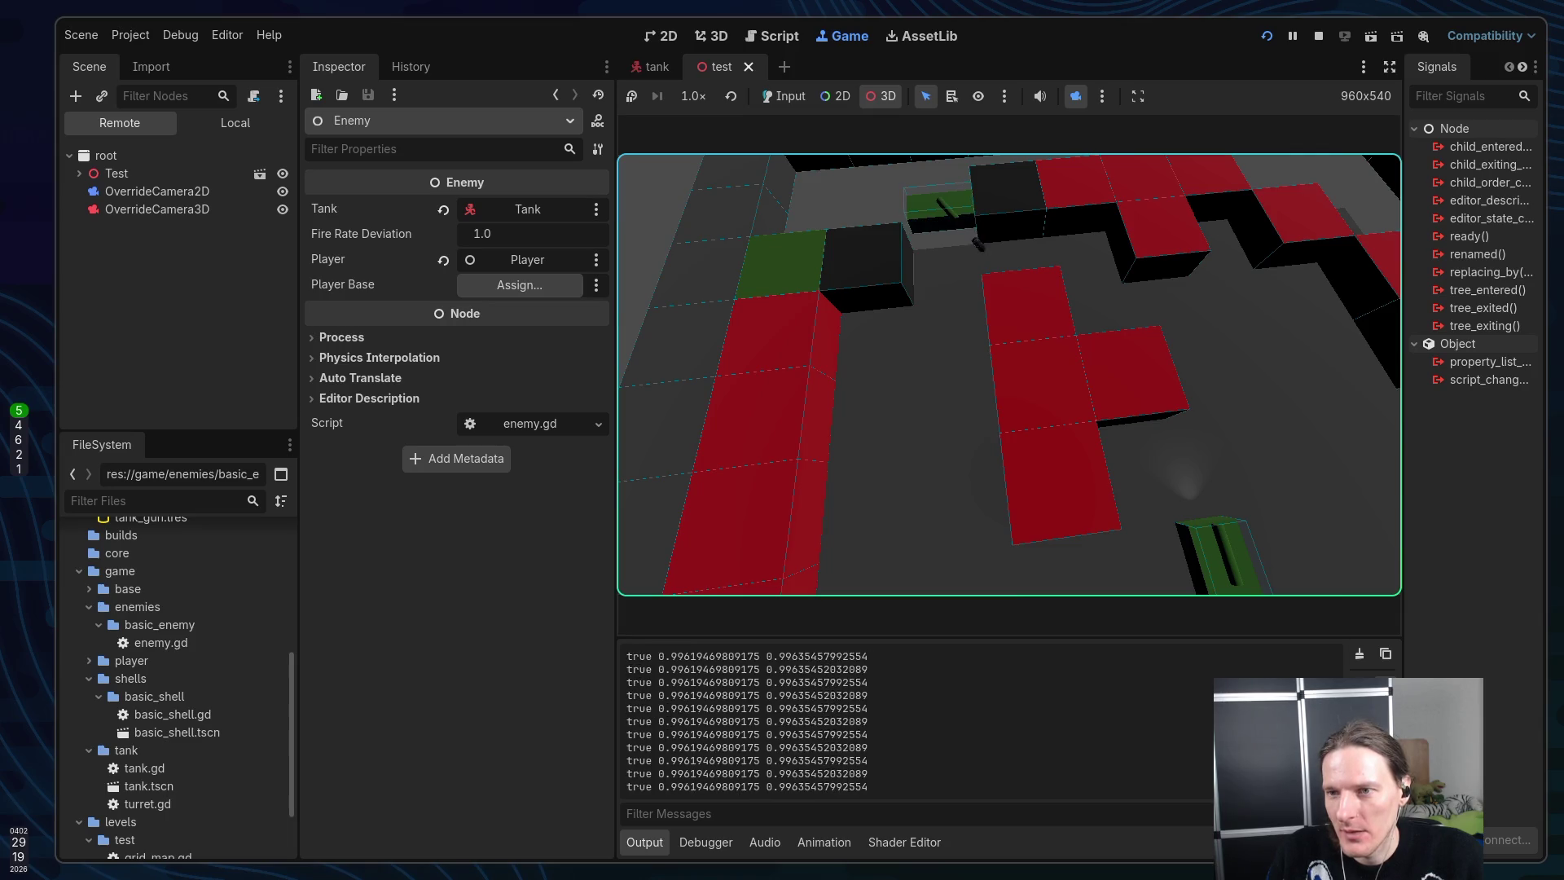
{"action": "left_click", "coordinate": [1036, 297]}
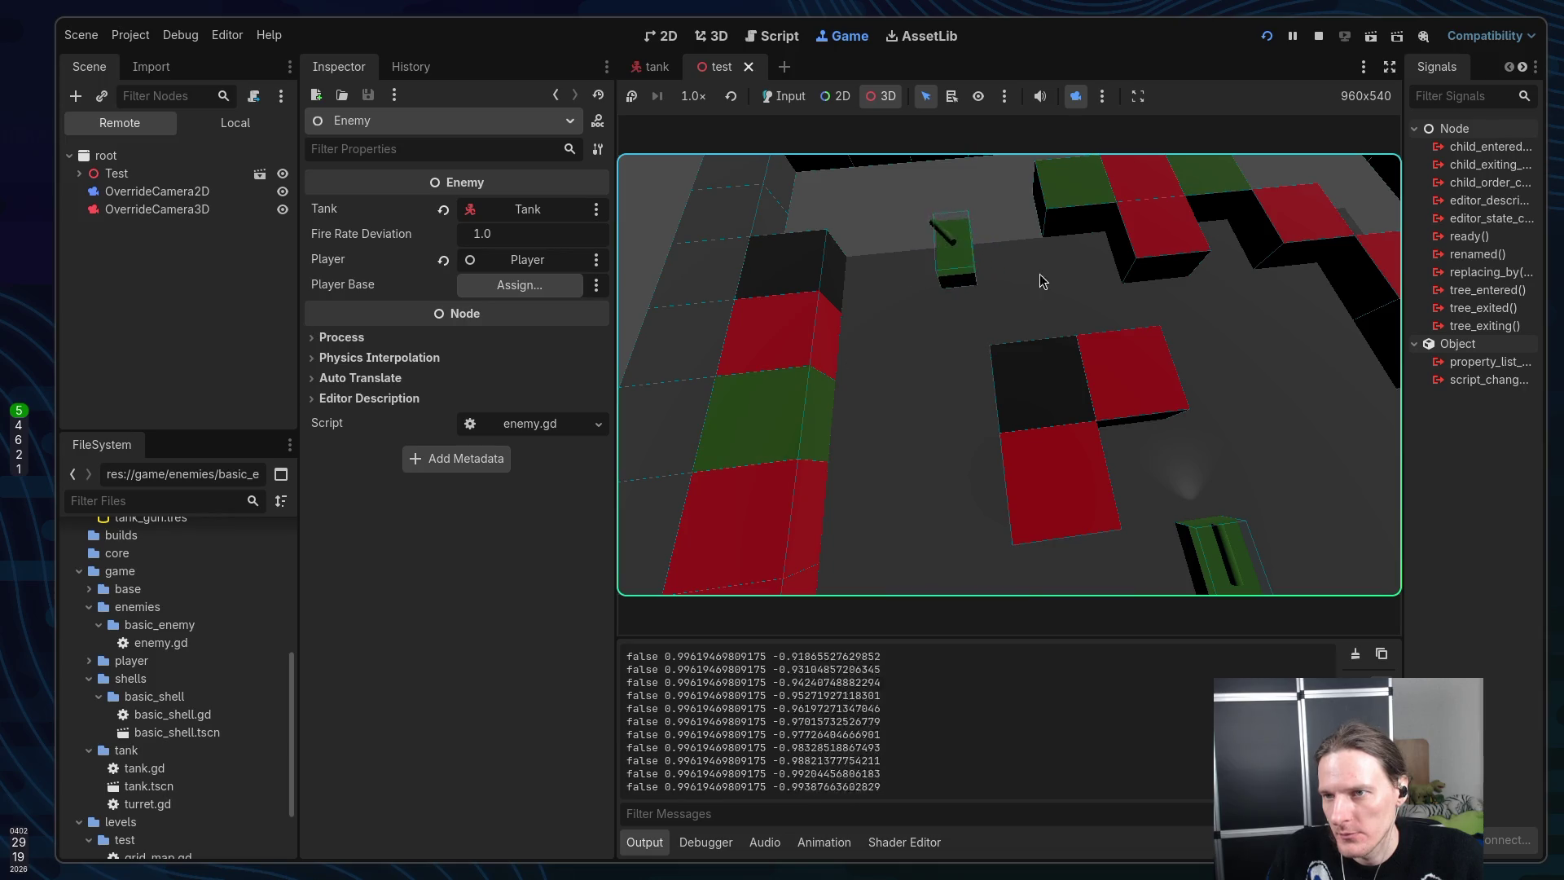
{"action": "key", "text": "F8"}
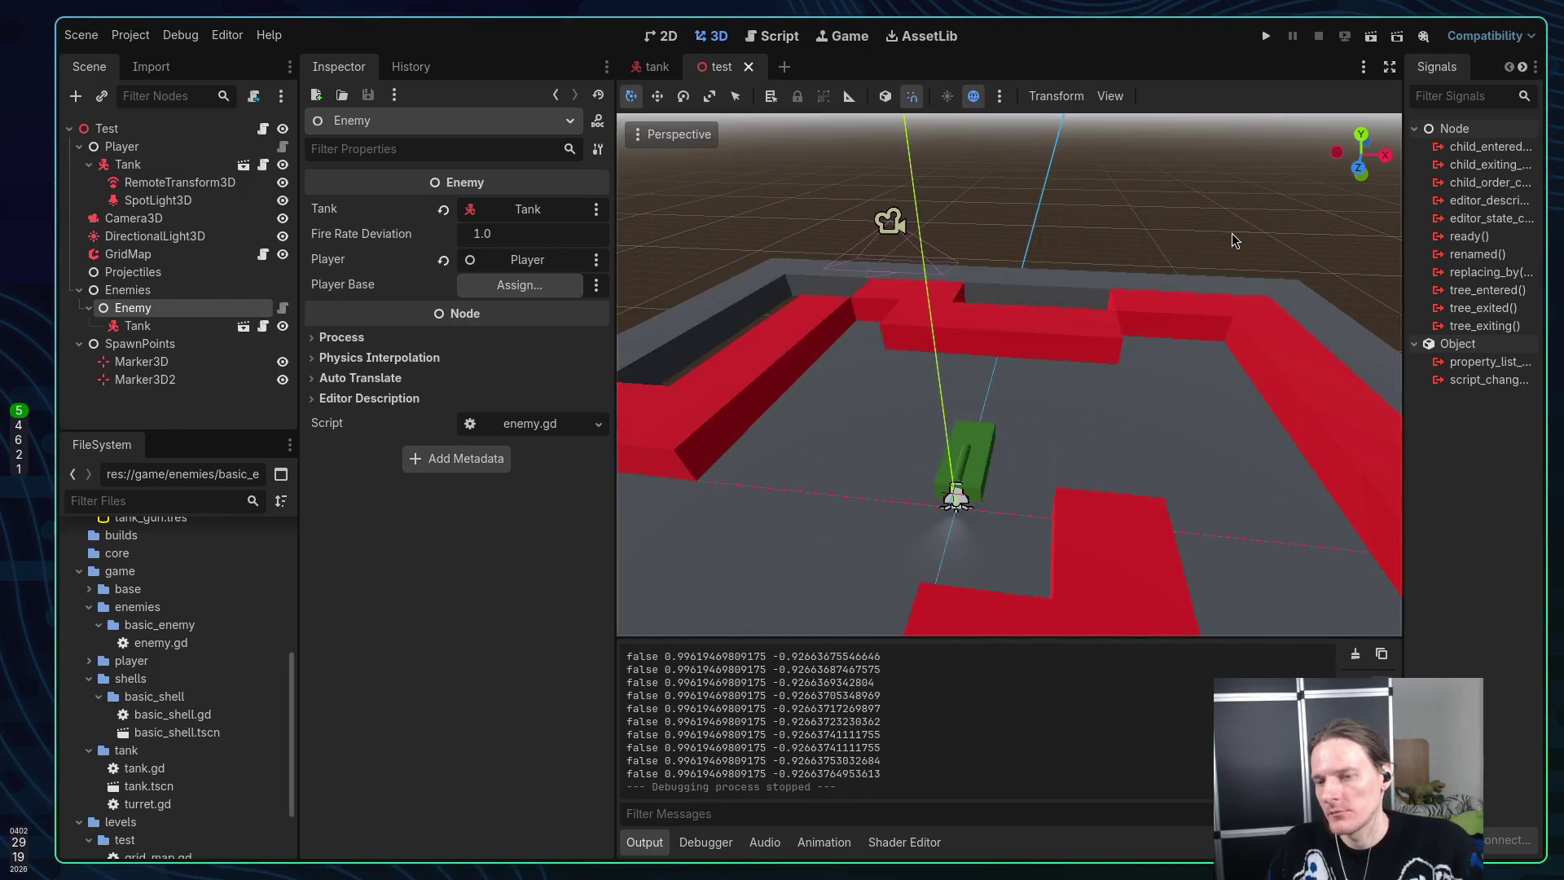
In the ChatGPT conversation, send the question 'How do I know which side to rotate the turret?'
{"action": "key", "text": "super+1"}
{"action": "key", "text": "super+2"}
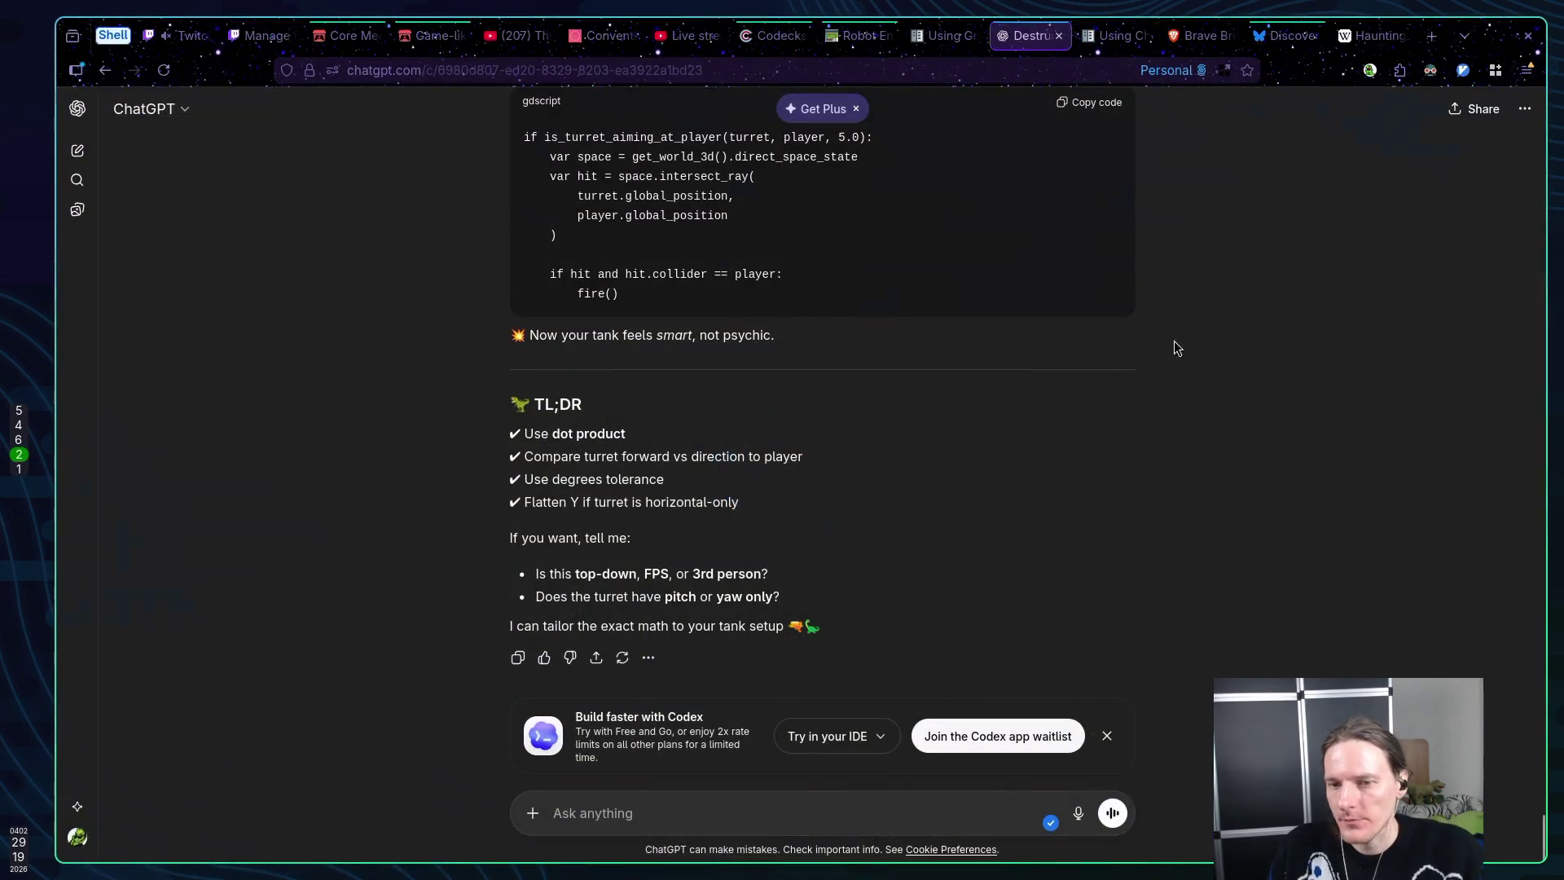
{"action": "type", "text": "How do I "}
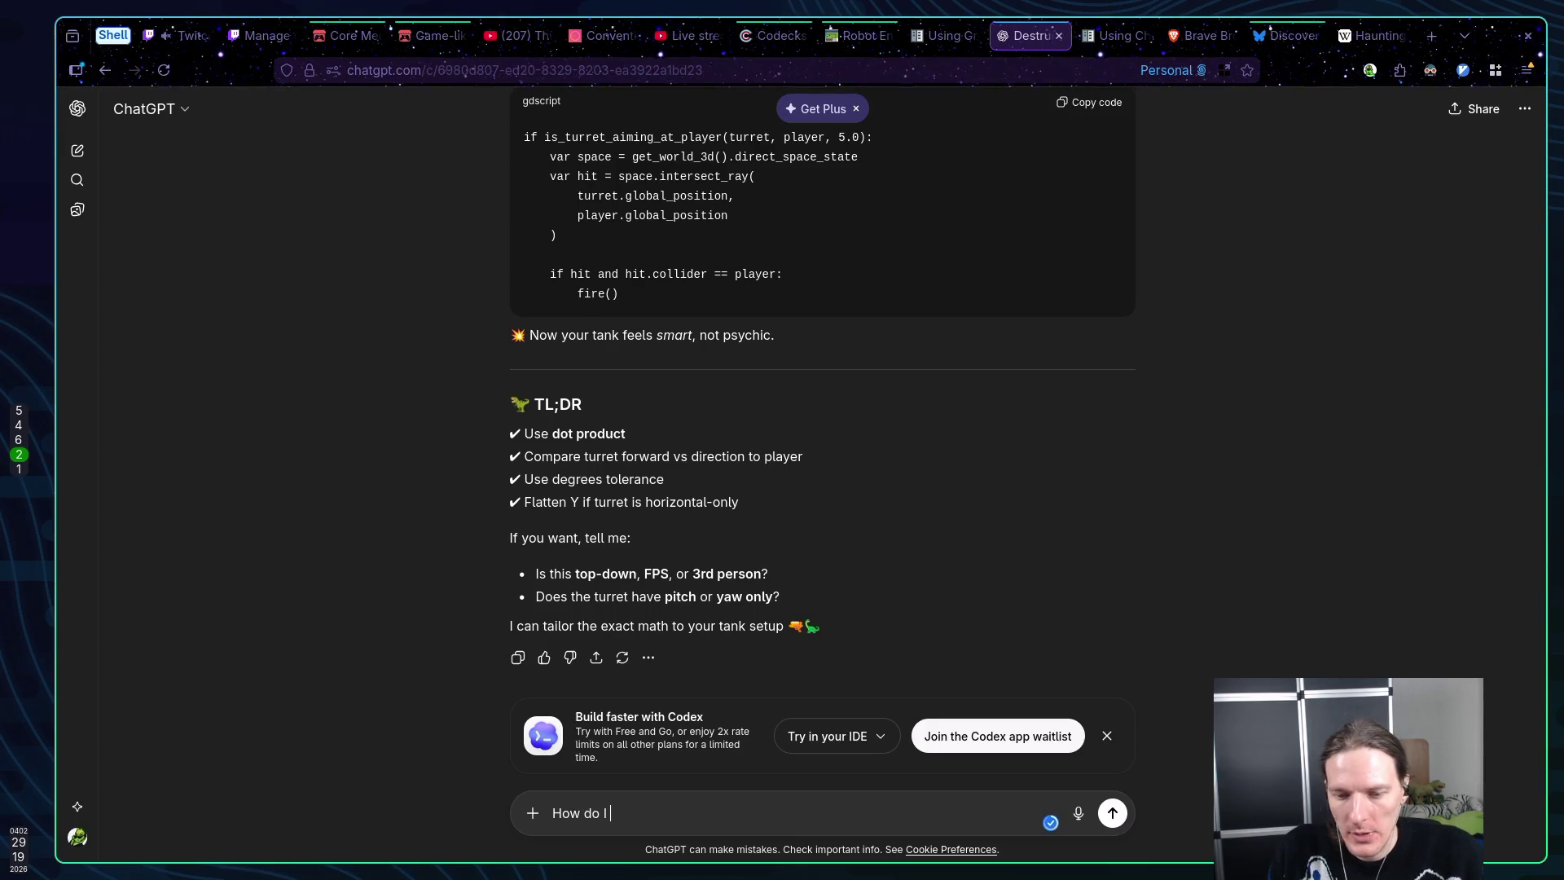
{"action": "type", "text": "kno"}
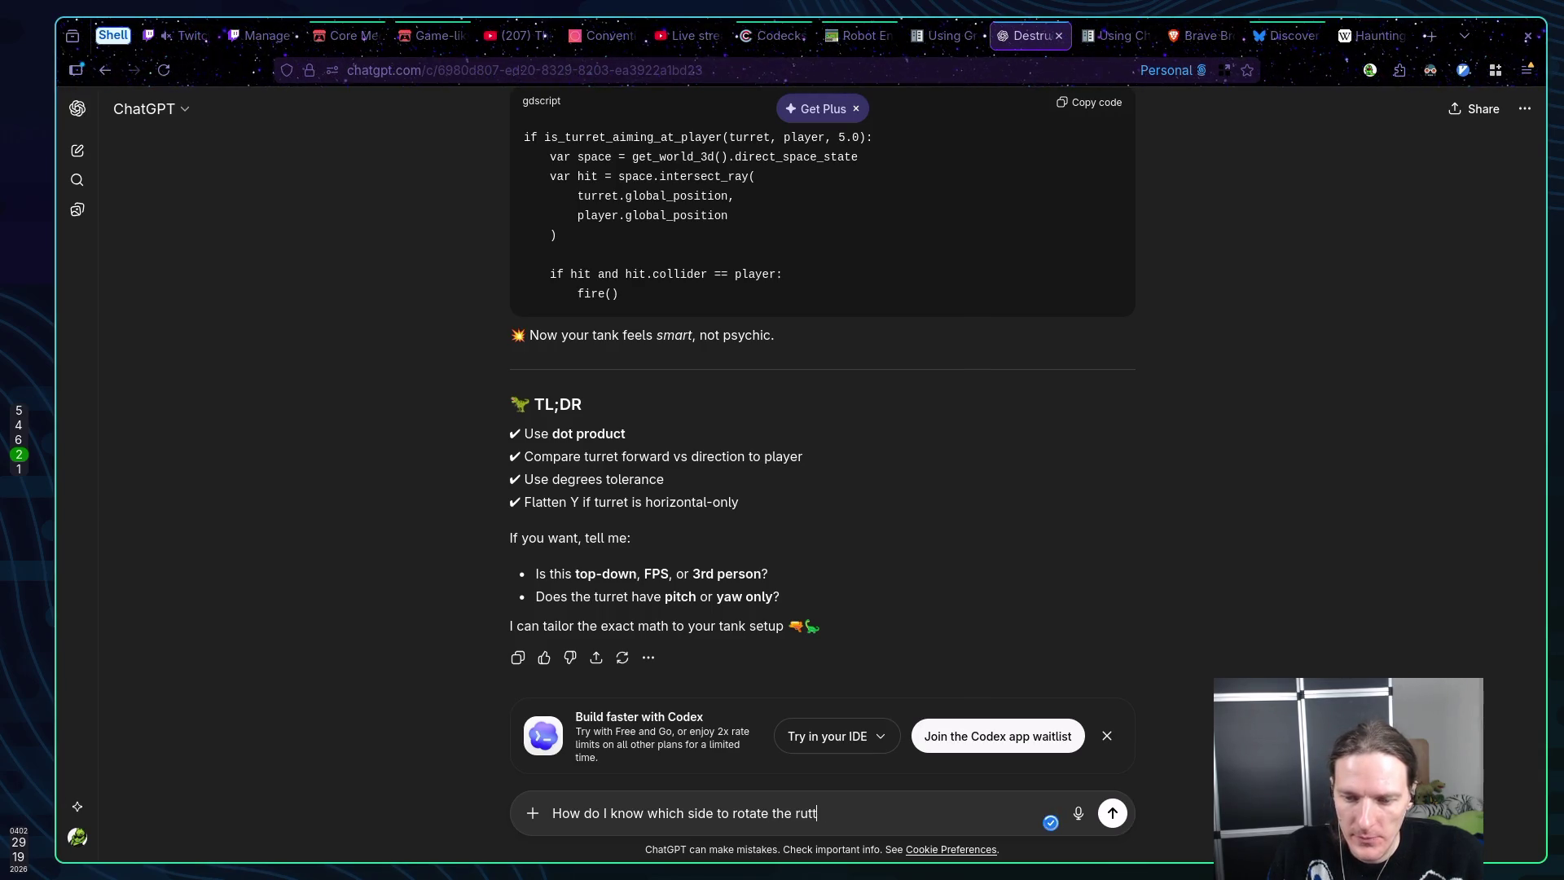
{"action": "type", "text": "et("}
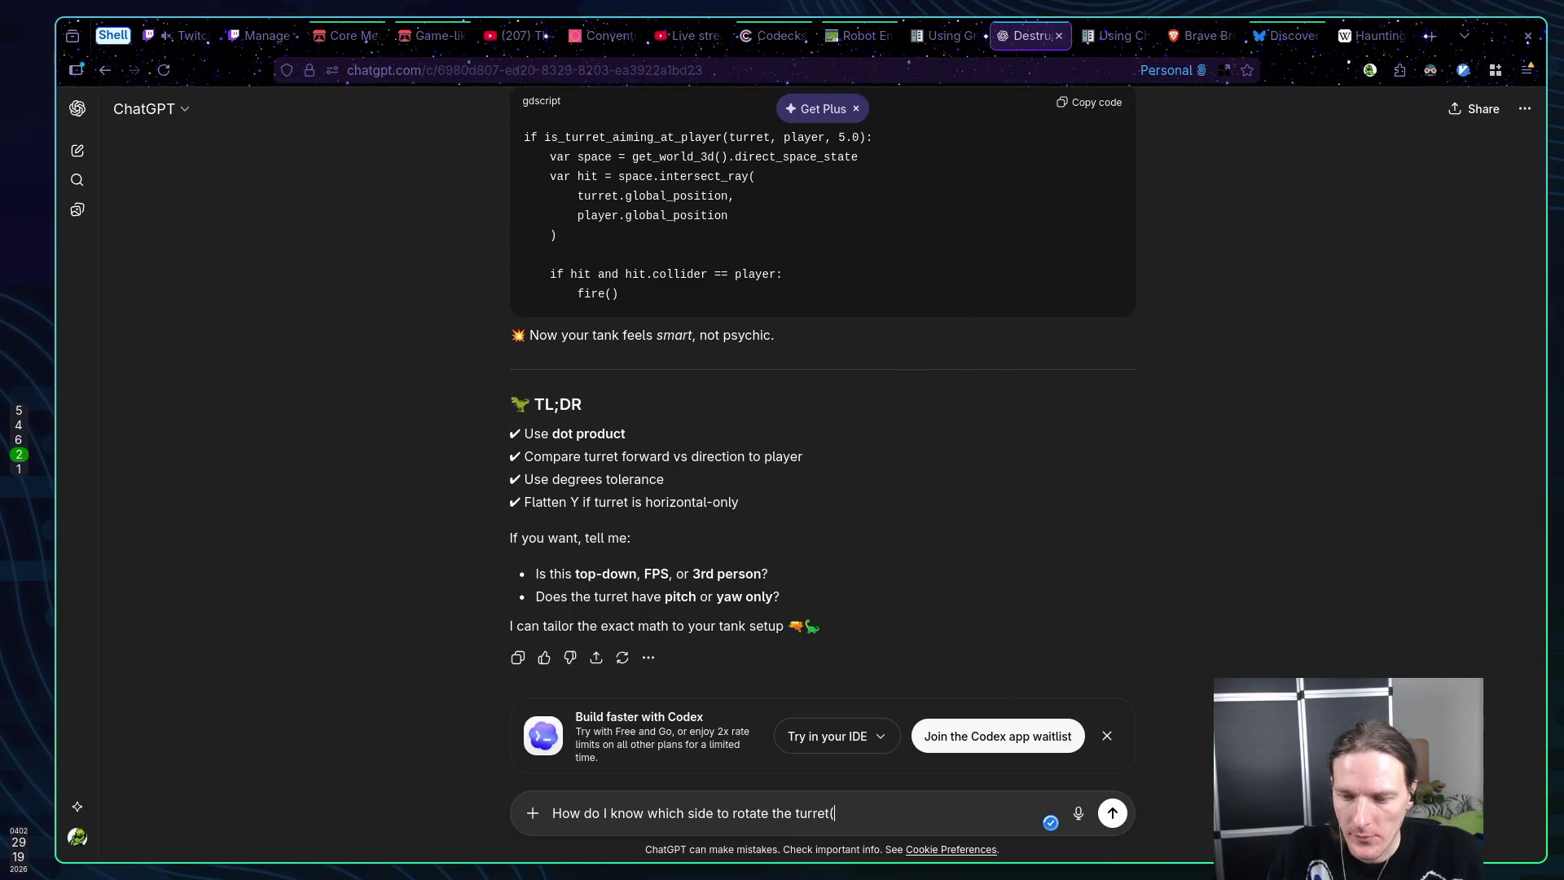
{"action": "key", "text": "BackSpace"}
{"action": "type", "text": "?"}
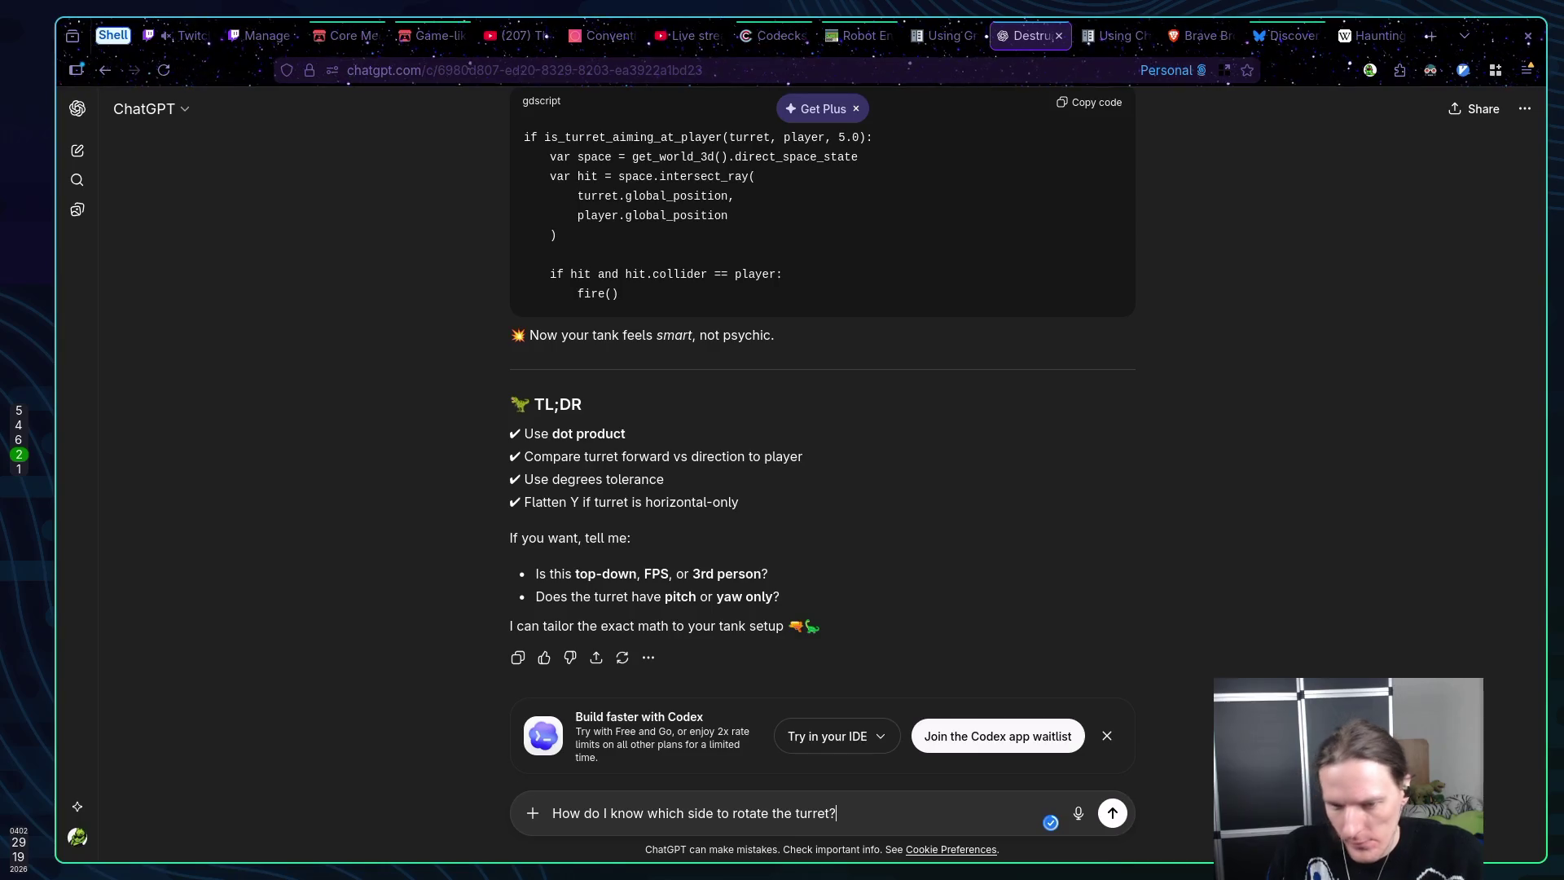
{"action": "key", "text": "Return"}
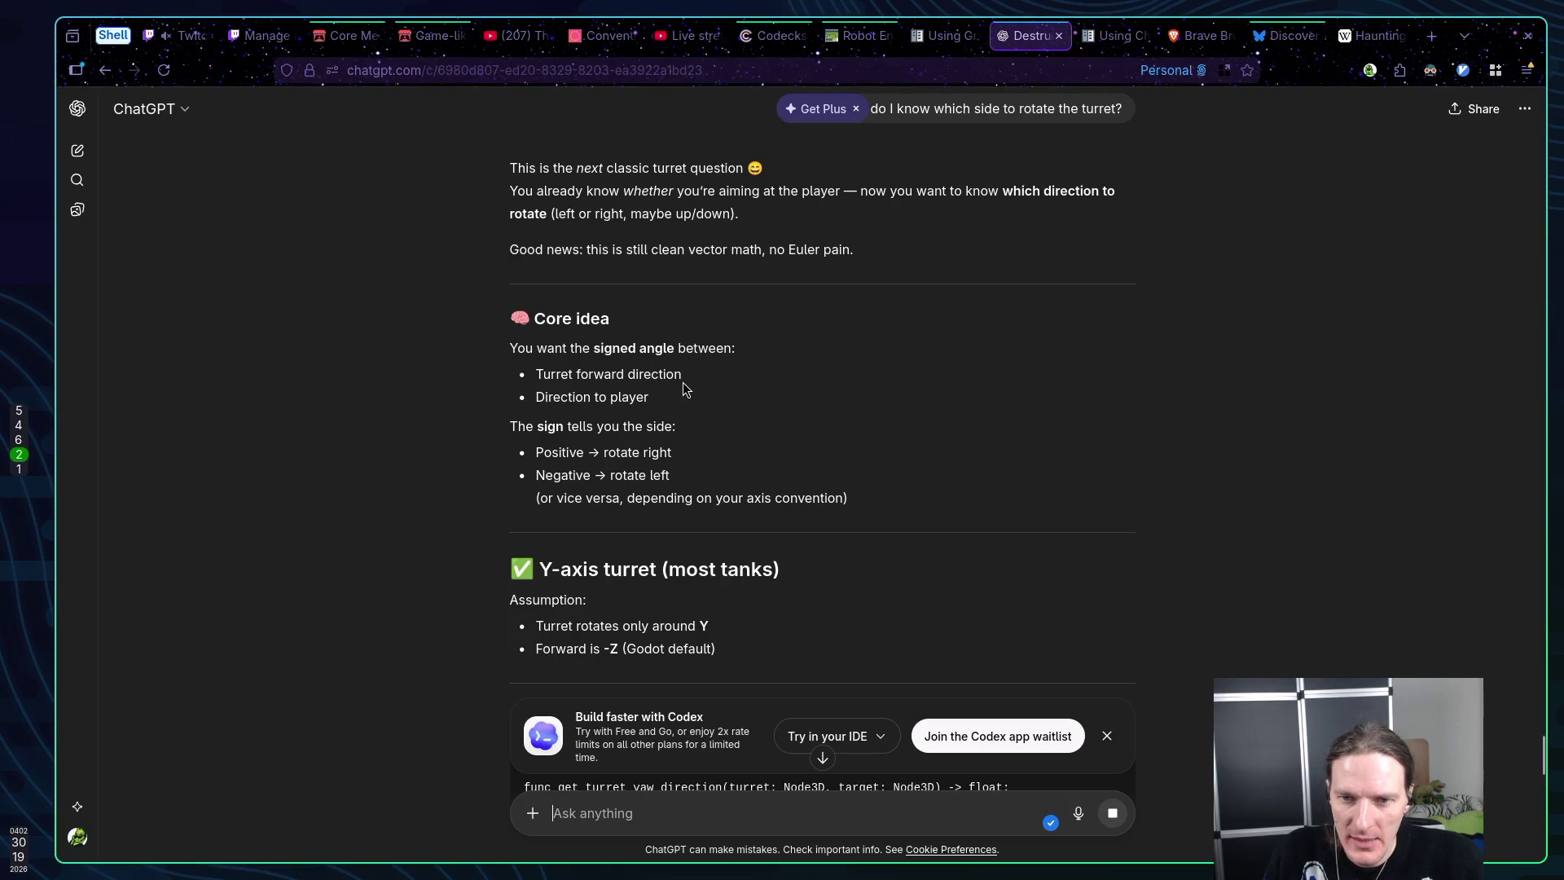
Scroll through ChatGPT's signed-angle answer to its get_turret_yaw_direction cross-product code
{"action": "scroll", "coordinate": [706, 394], "scroll_direction": "down", "scroll_amount": 1}
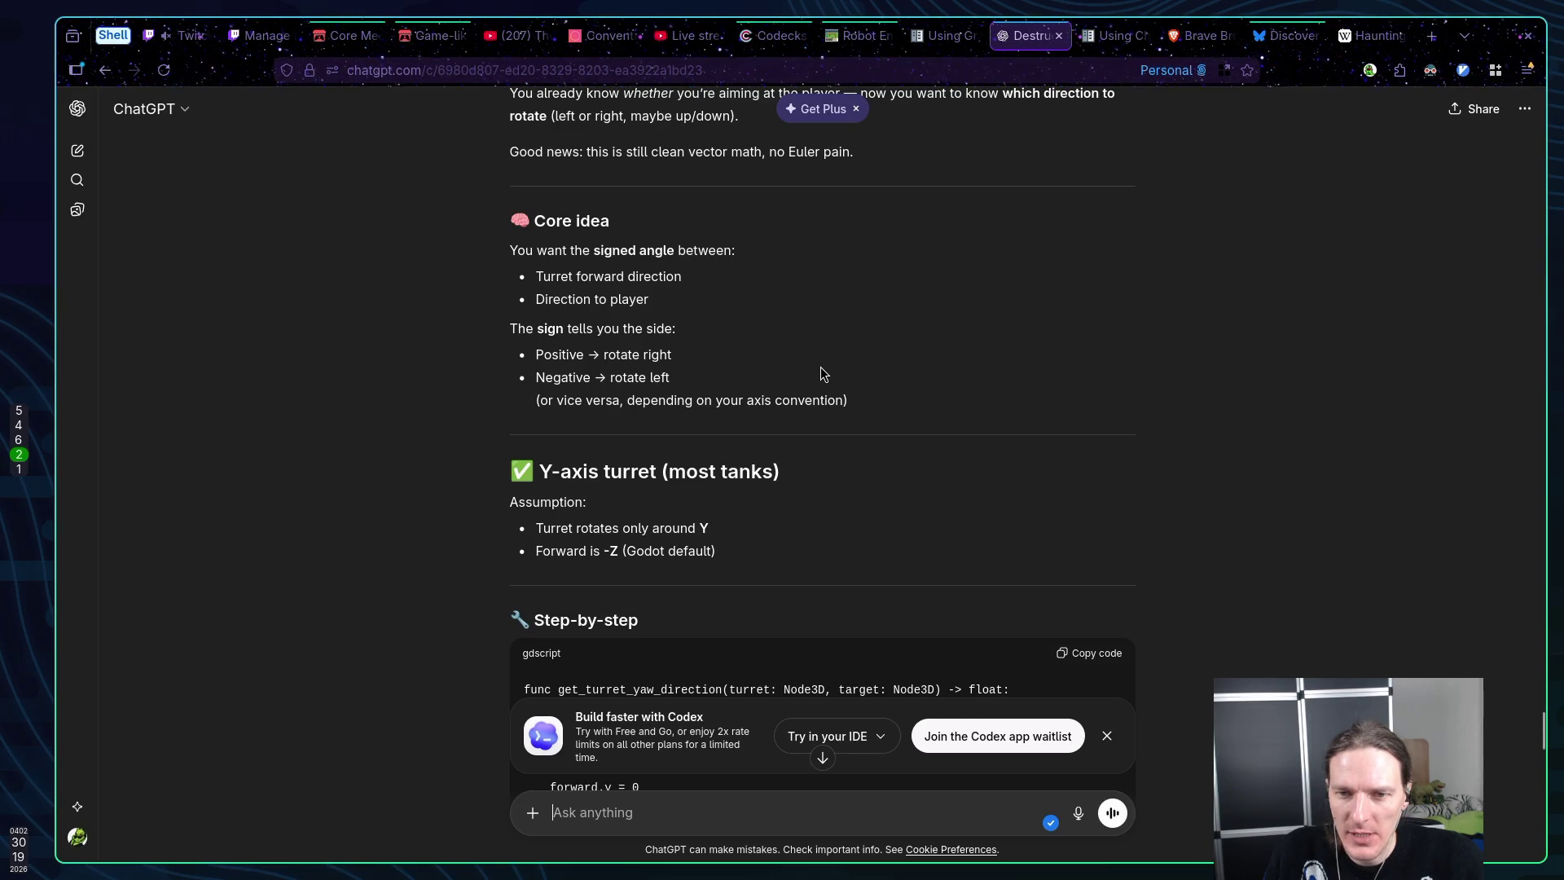
{"action": "scroll", "coordinate": [821, 370], "scroll_direction": "down", "scroll_amount": 3}
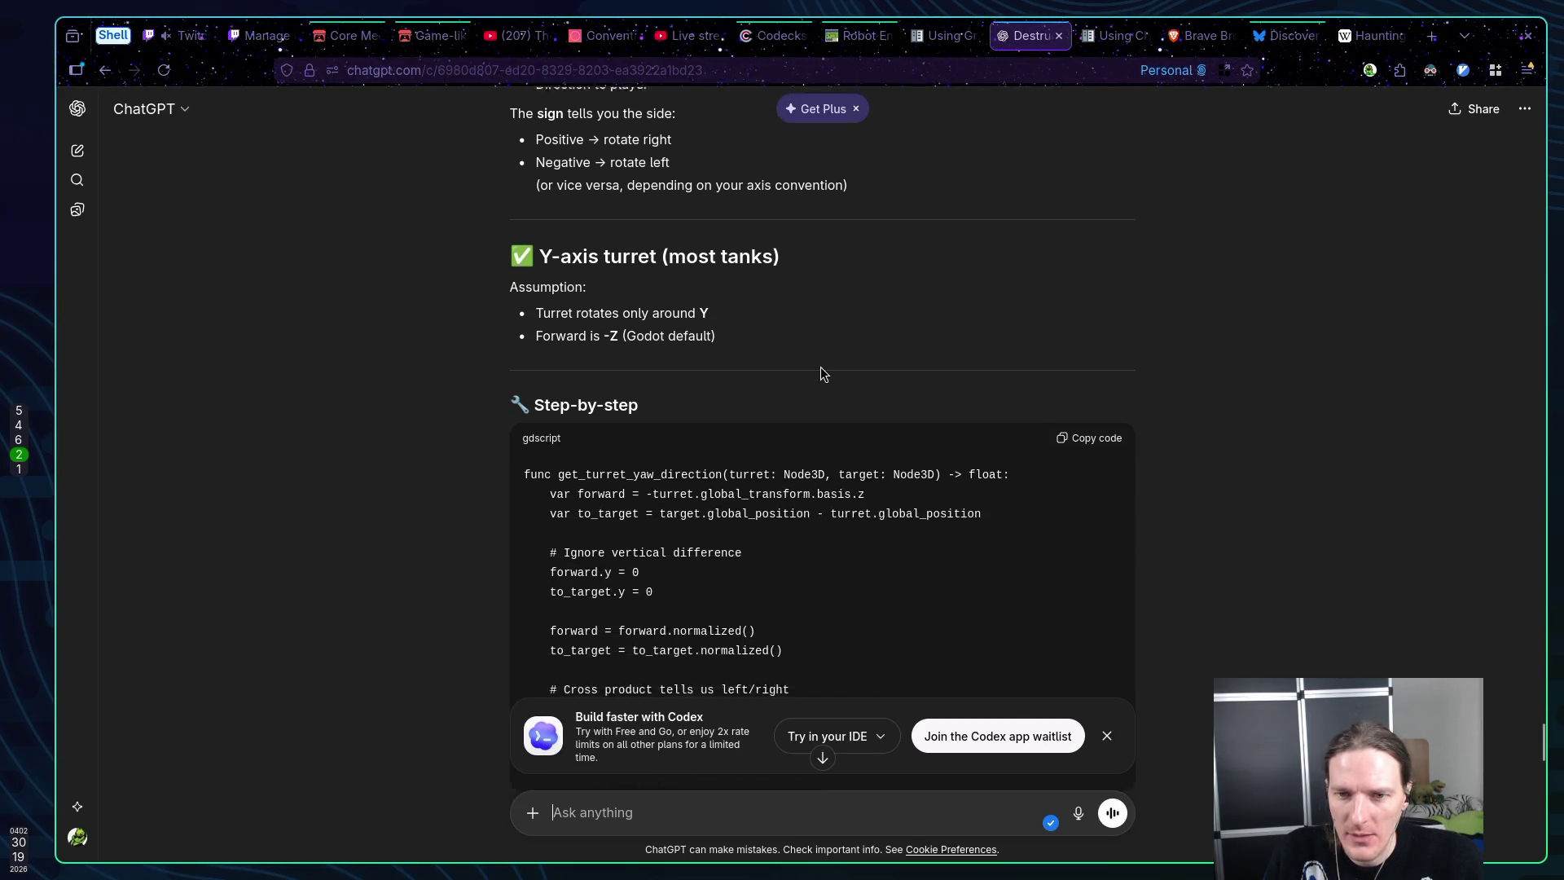
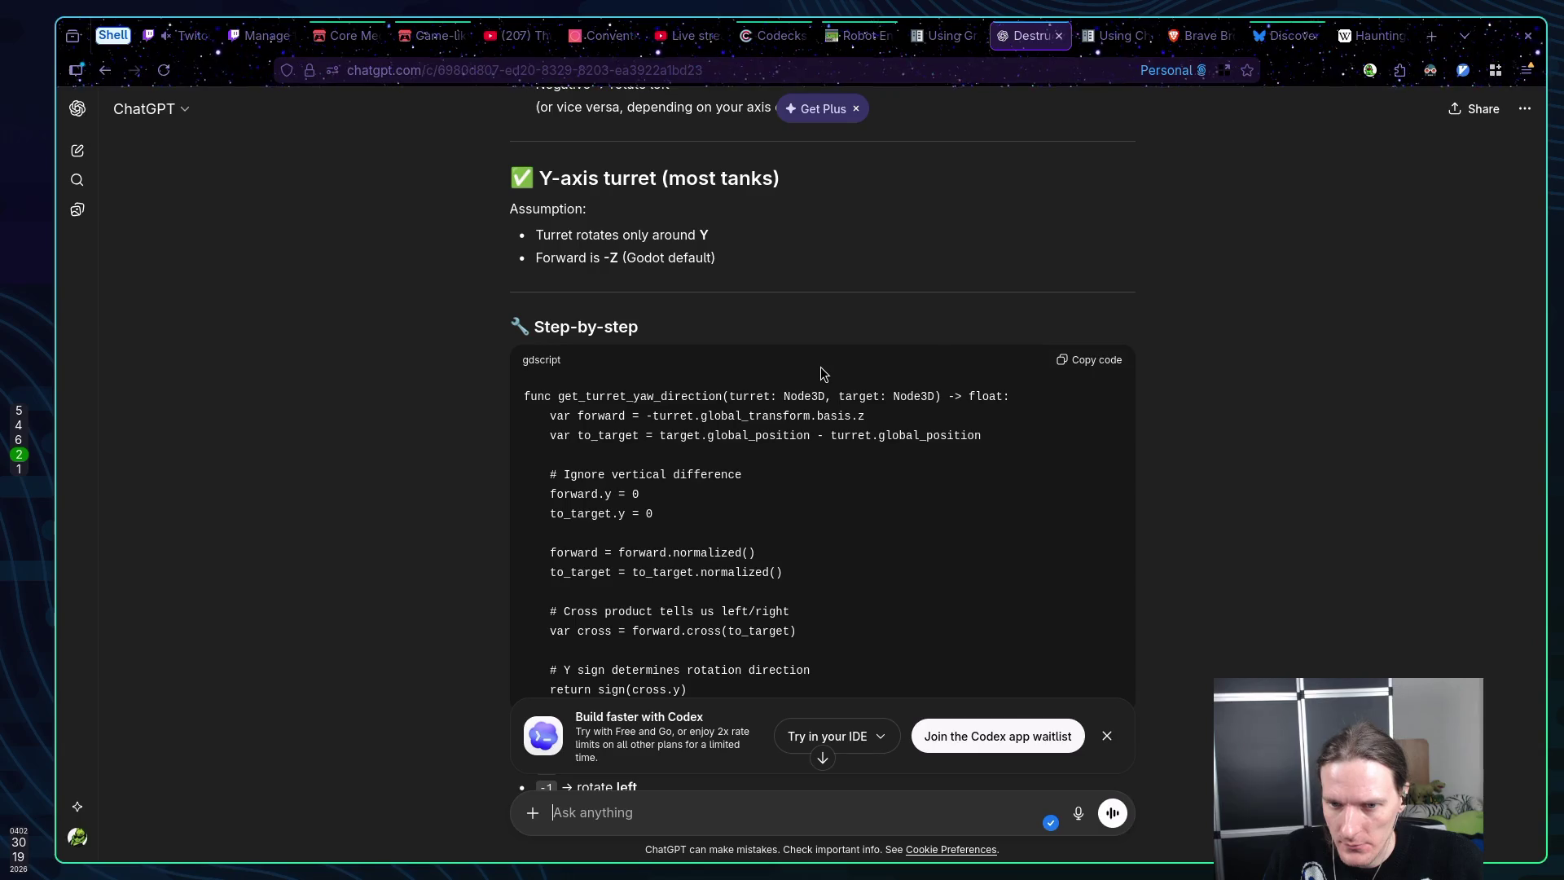
Read through ChatGPT's cross-product turret yaw answer, then return to enemy.gd in Neovim
{"action": "scroll", "coordinate": [810, 364], "scroll_direction": "down", "scroll_amount": 2}
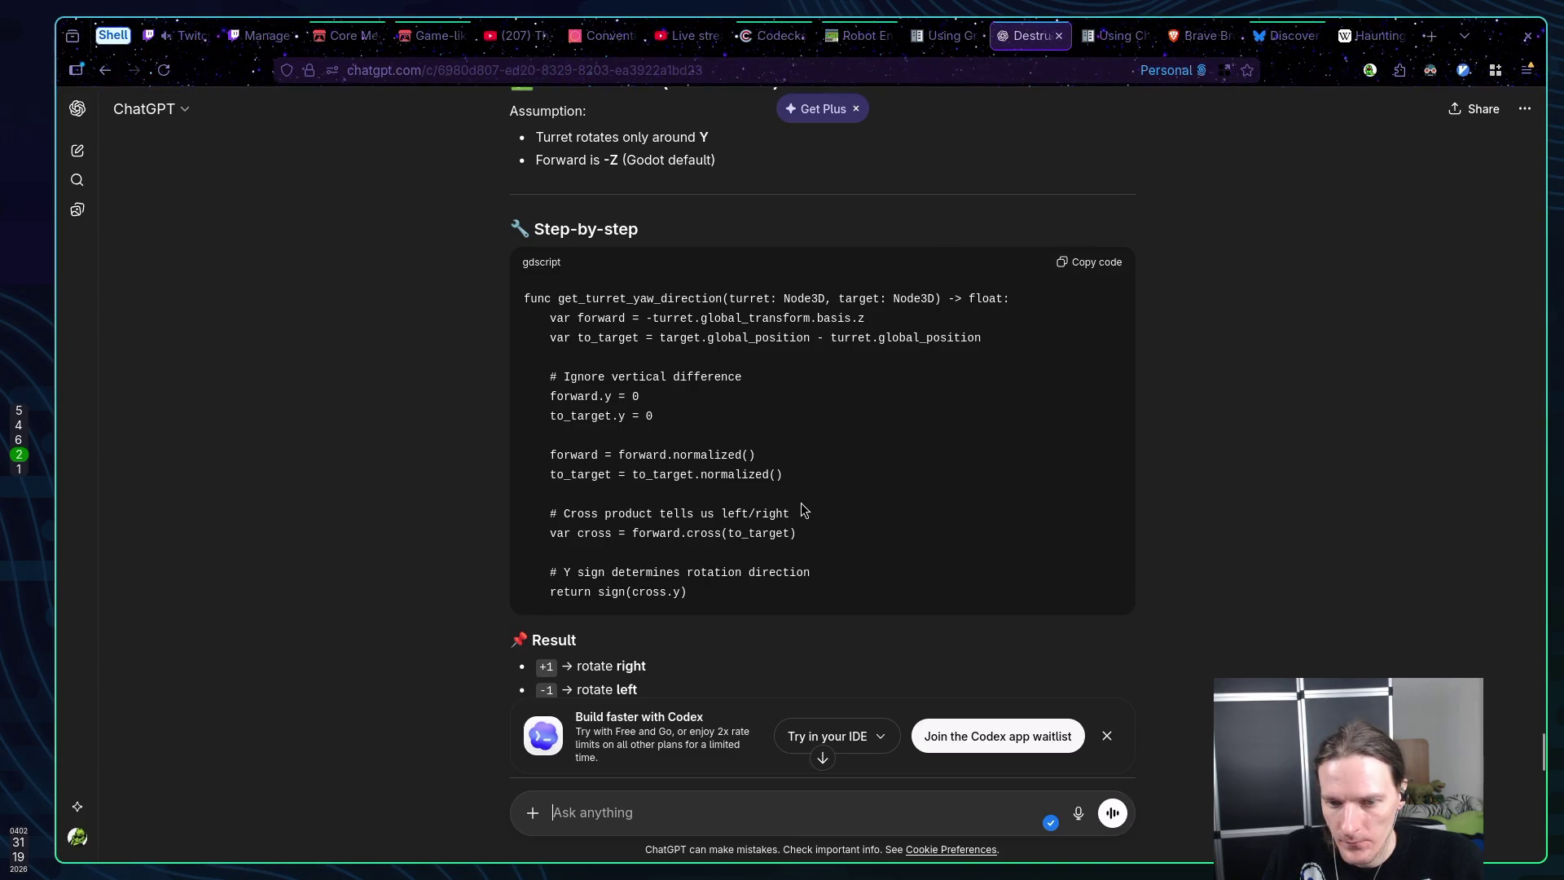
{"action": "scroll", "coordinate": [801, 503], "scroll_direction": "down", "scroll_amount": 4}
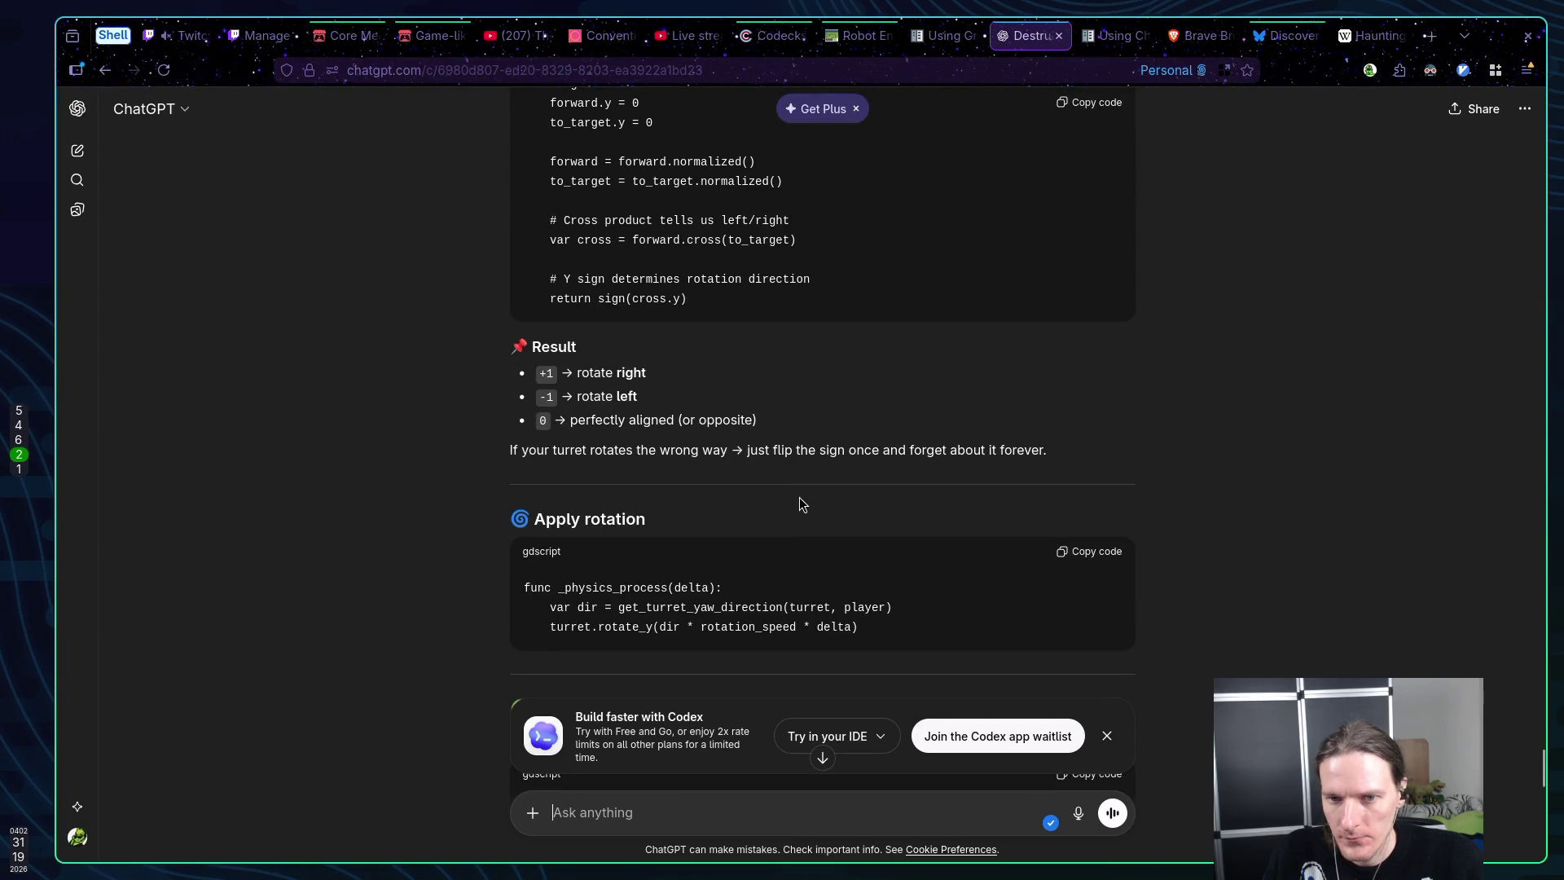
{"action": "scroll", "coordinate": [799, 497], "scroll_direction": "up", "scroll_amount": 1}
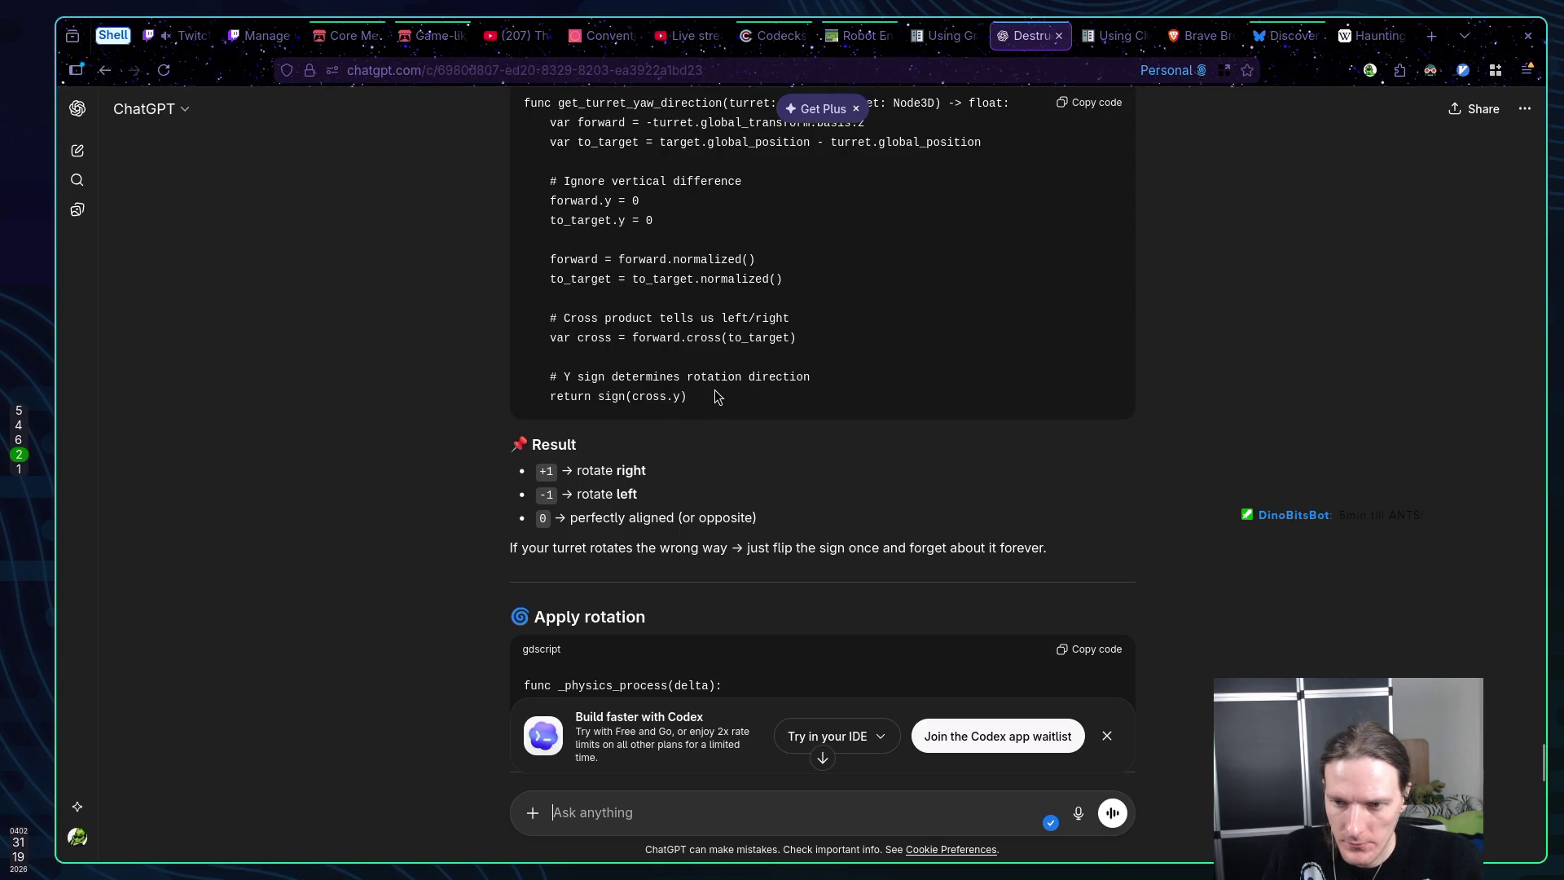
{"action": "scroll", "coordinate": [717, 396], "scroll_direction": "down", "scroll_amount": 3}
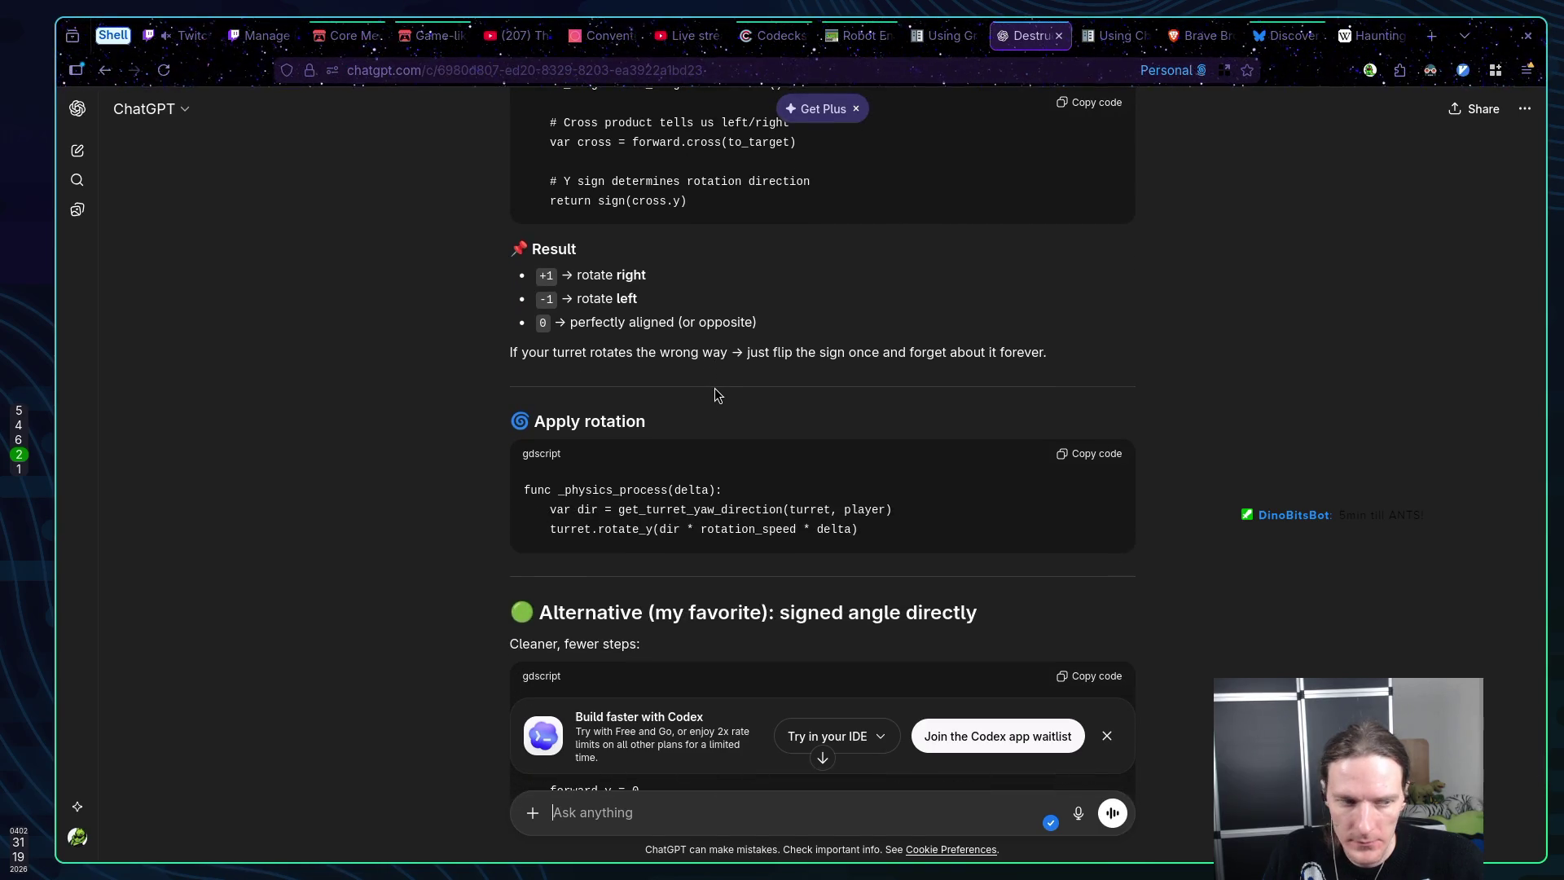
{"action": "scroll", "coordinate": [715, 387], "scroll_direction": "up", "scroll_amount": 4}
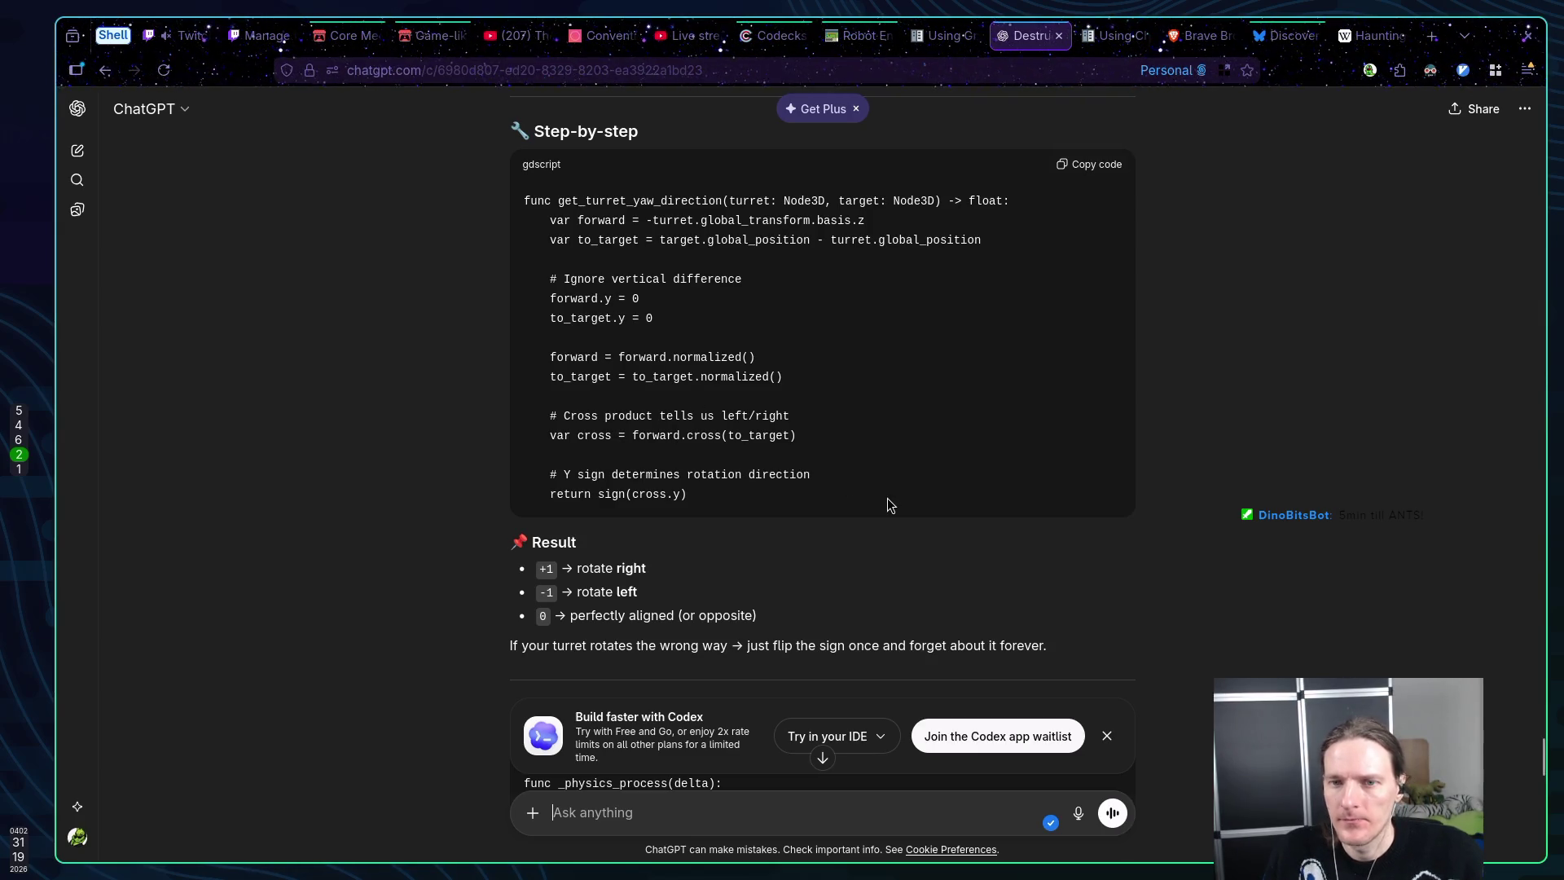
{"action": "key", "text": "alt+Tab"}
Move to the else-branch rotation call in aim_at_player, discarding a stray blank line
{"action": "key", "text": "j"}
{"action": "key", "text": "j"}
{"action": "key", "text": "k"}
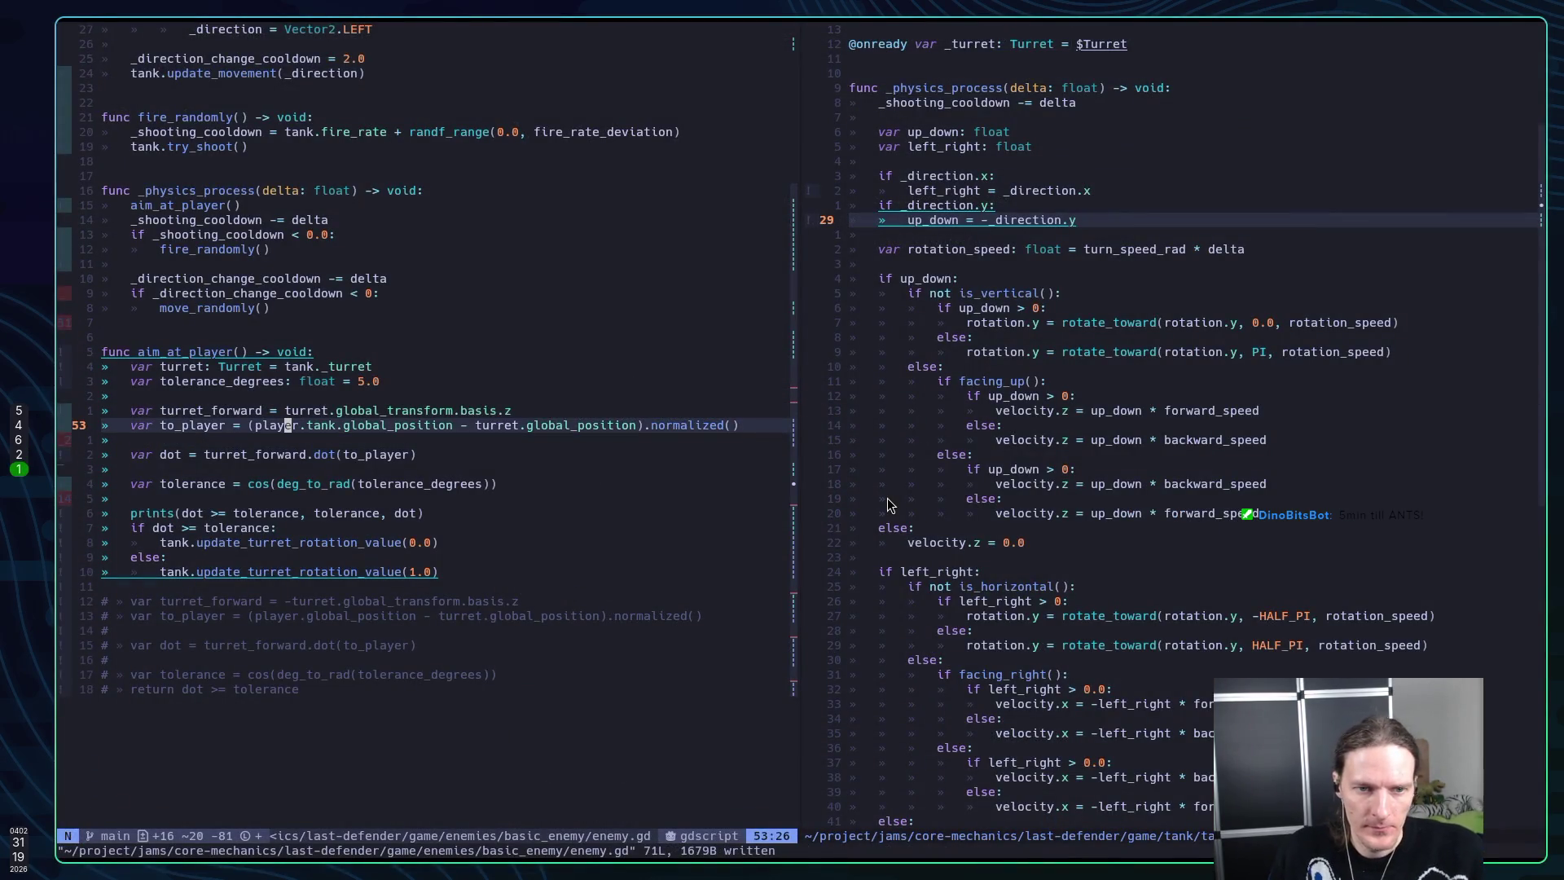
{"action": "key", "text": "k"}
{"action": "key", "text": "k"}
{"action": "key", "text": "k"}
{"action": "key", "text": "j"}
{"action": "key", "text": "j"}
{"action": "key", "text": "j"}
{"action": "key", "text": "j"}
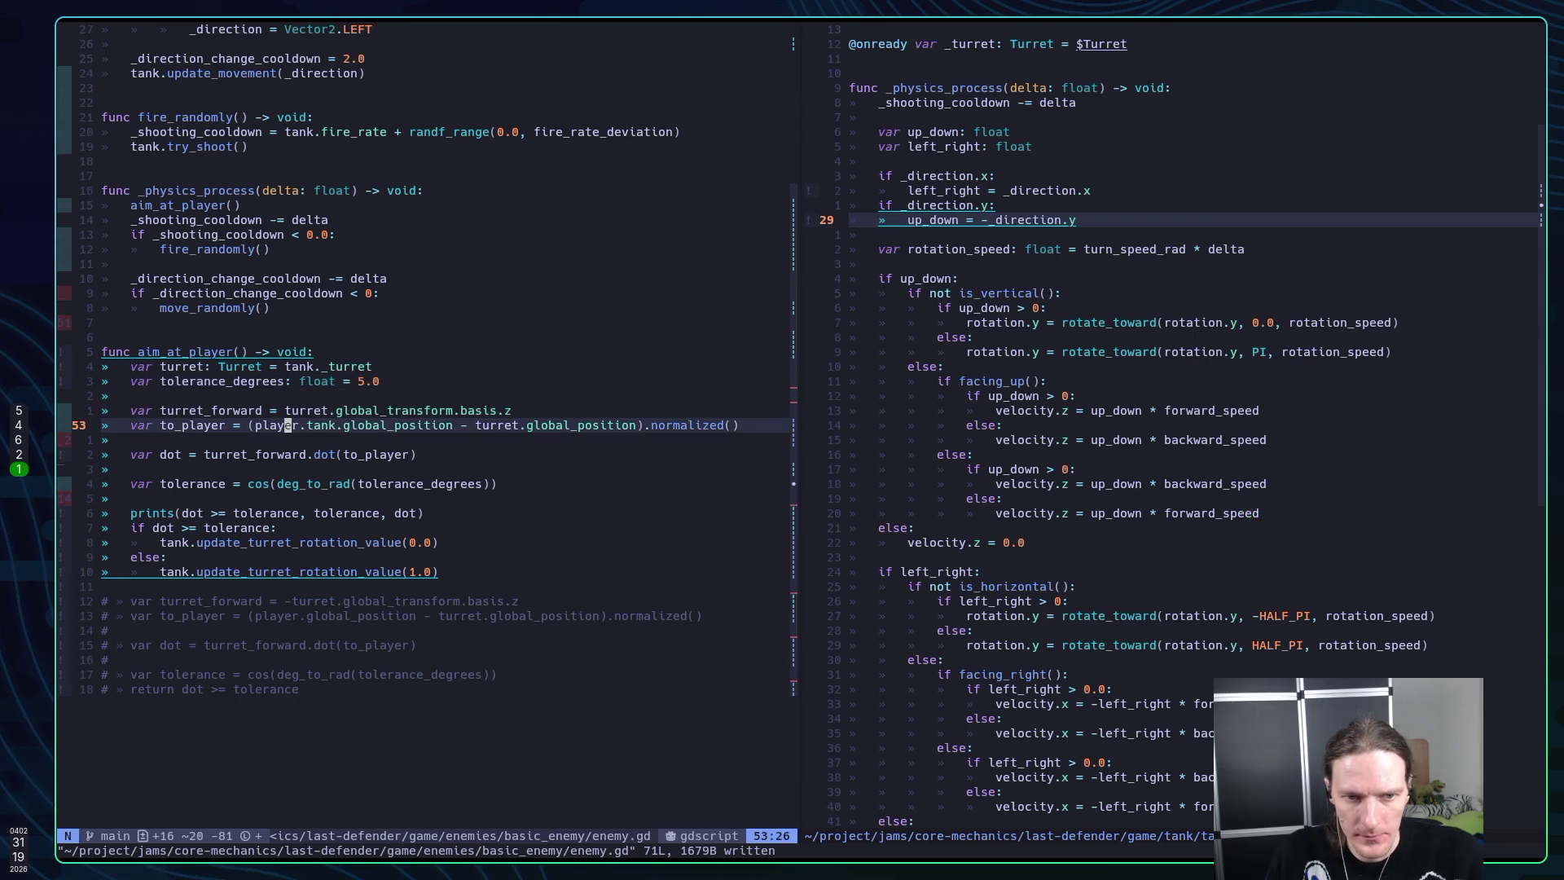
{"action": "key", "text": "j"}
{"action": "key", "text": "j"}
{"action": "key", "text": "j"}
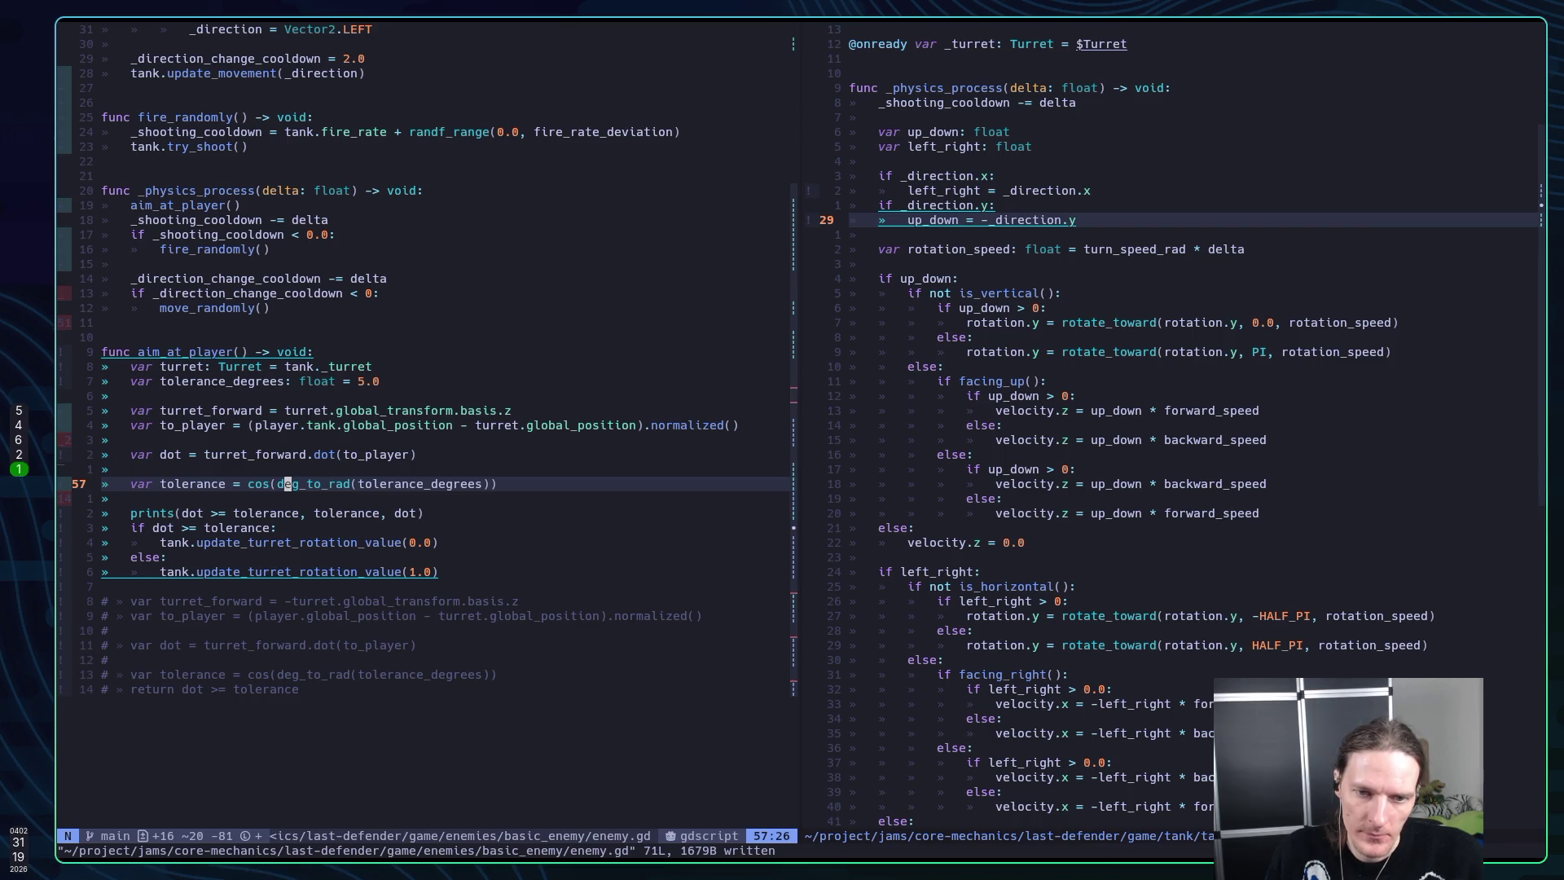
{"action": "key", "text": "k"}
{"action": "key", "text": "k"}
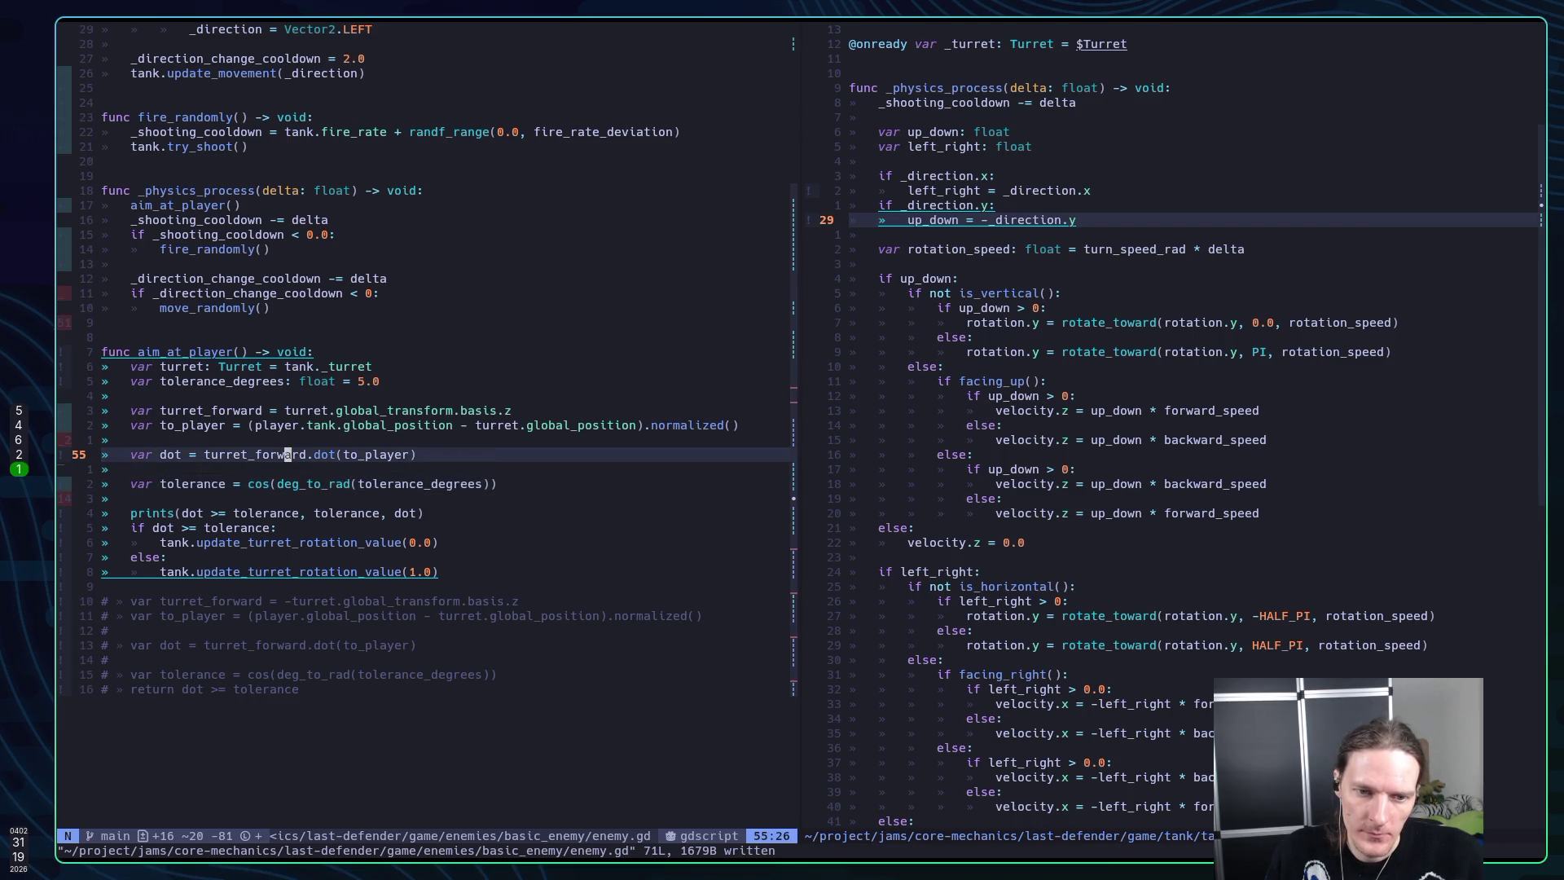
{"action": "key", "text": "j"}
{"action": "key", "text": "j"}
{"action": "key", "text": "j"}
{"action": "key", "text": "o"}
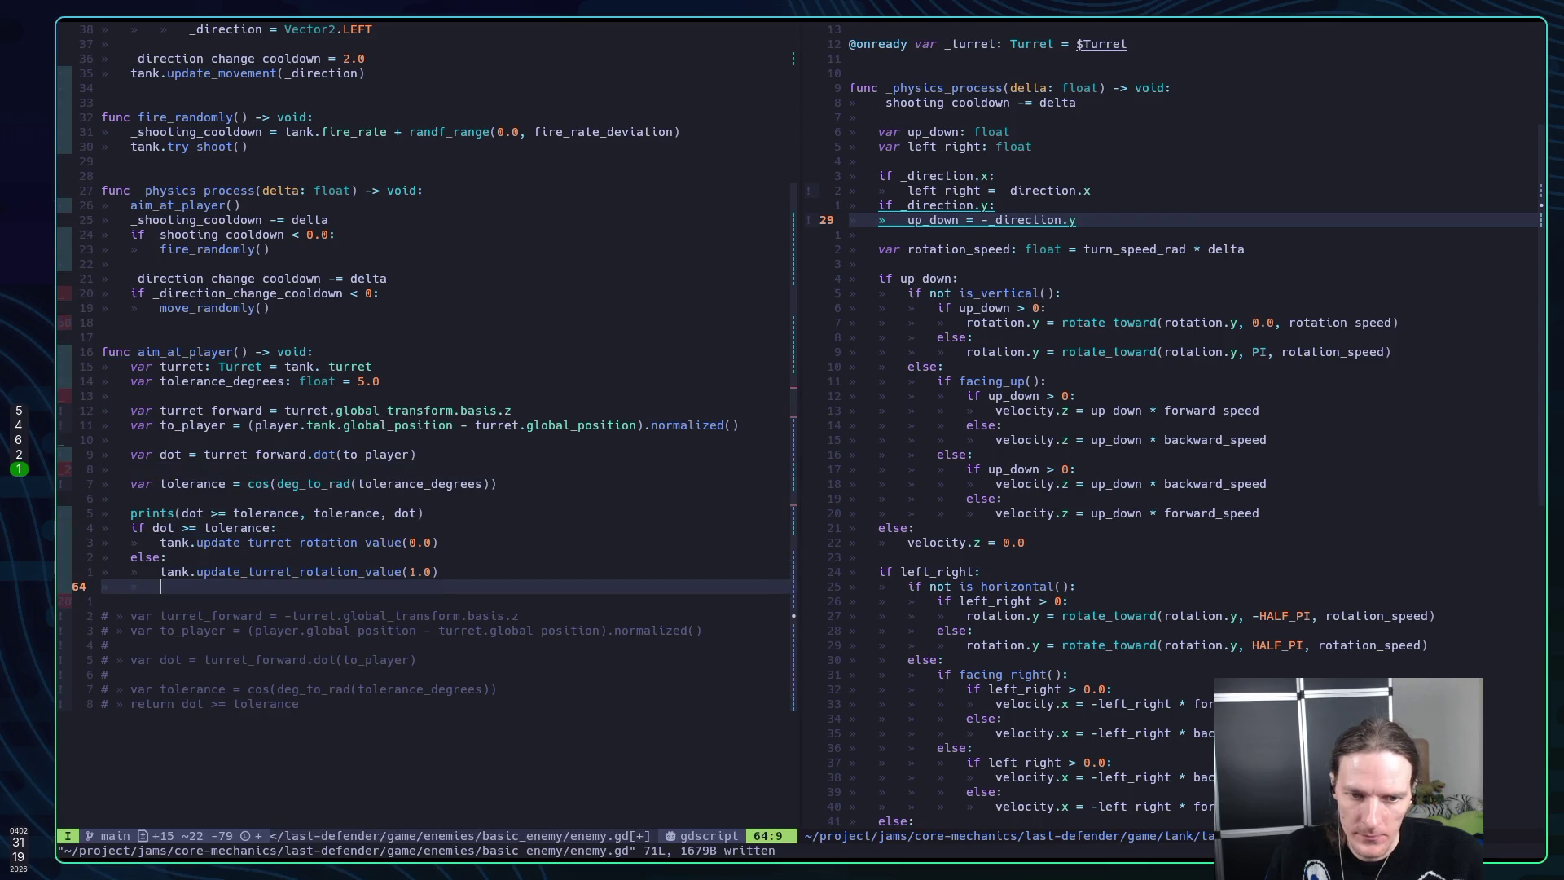
{"action": "key", "text": "Escape"}
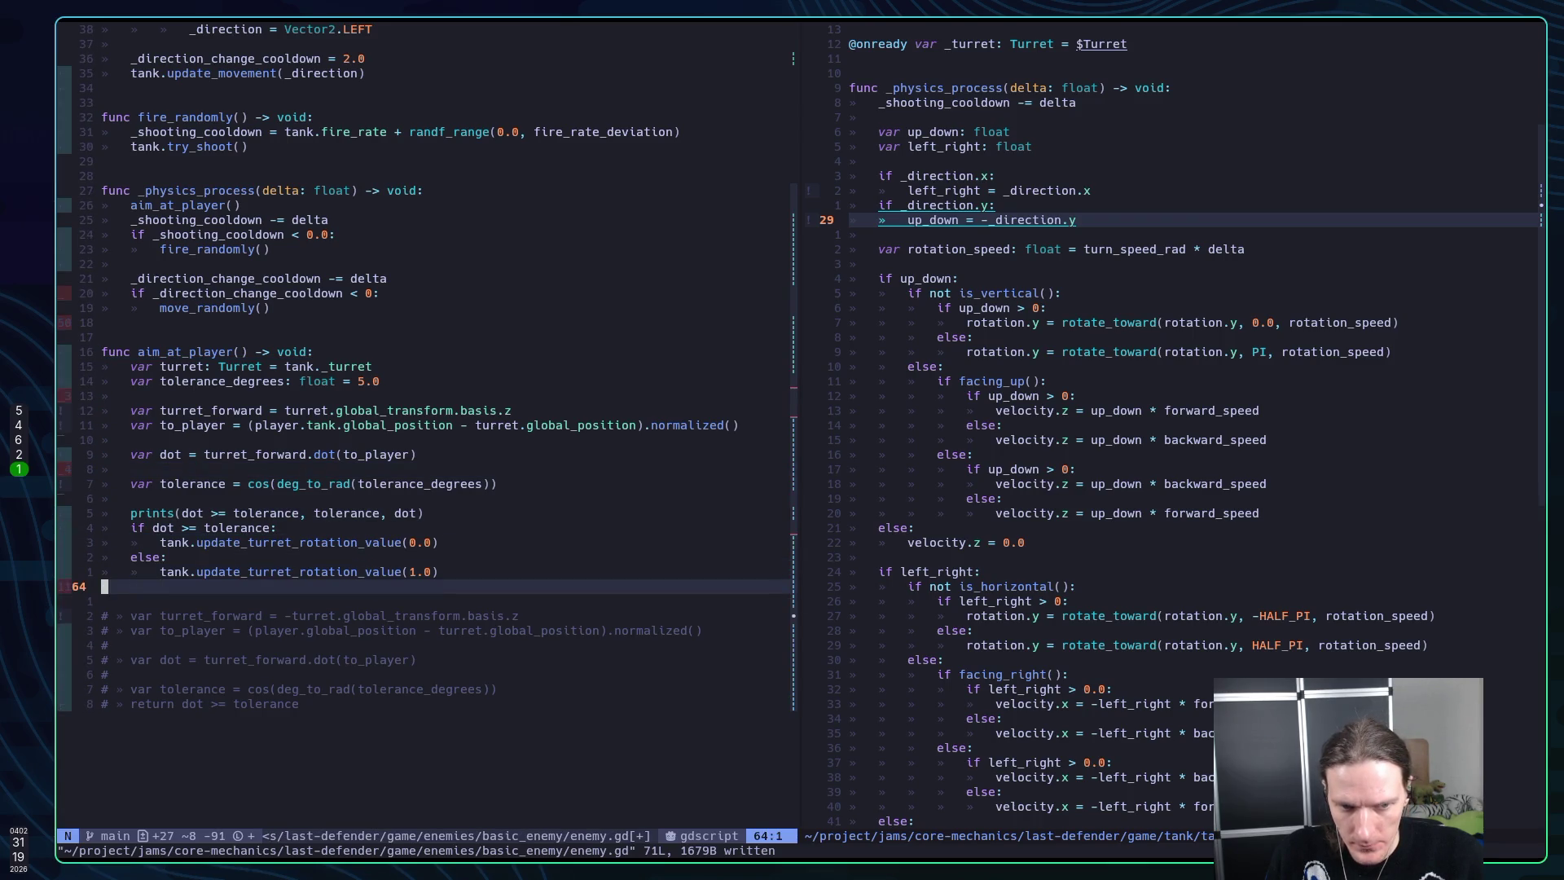
{"action": "key", "text": "d"}
{"action": "key", "text": "d"}
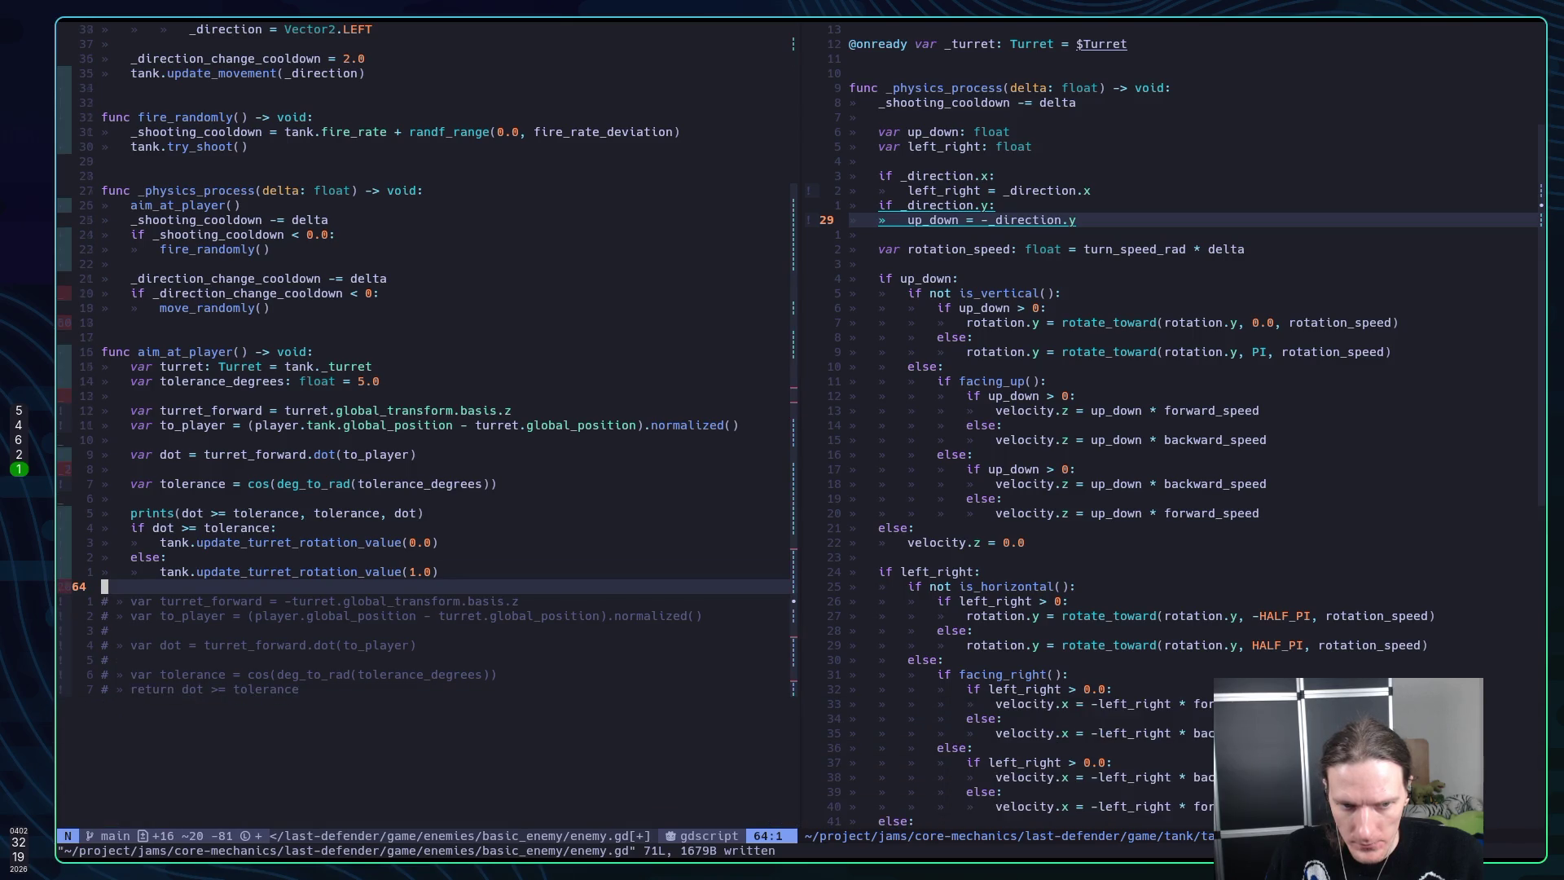
{"action": "key", "text": "k"}
{"action": "key", "text": "k"}
{"action": "key", "text": "k"}
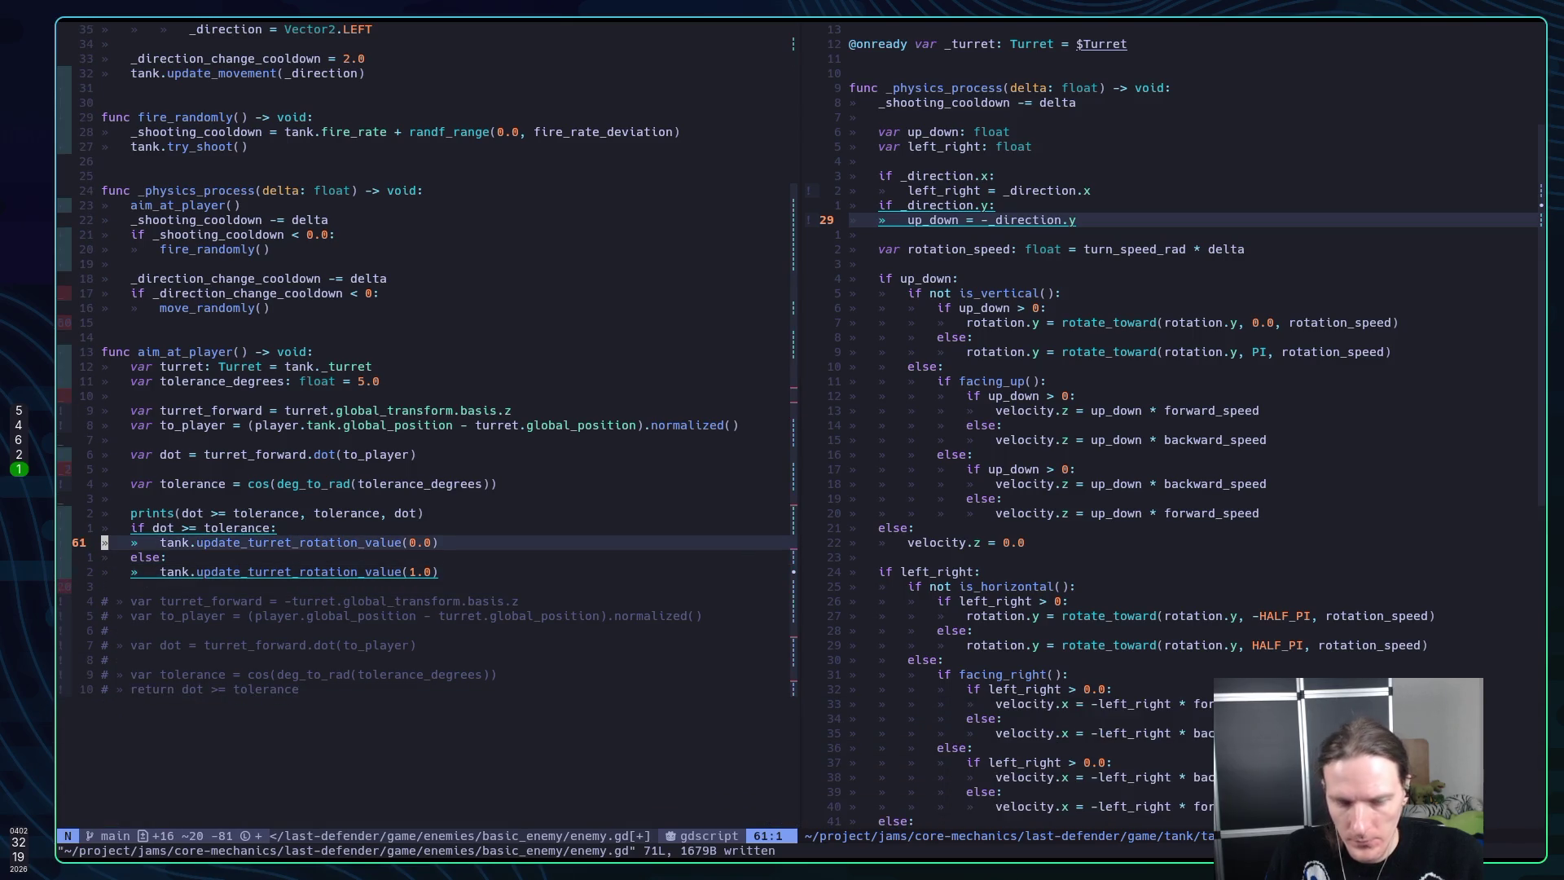
{"action": "key", "text": "j"}
{"action": "key", "text": "j"}
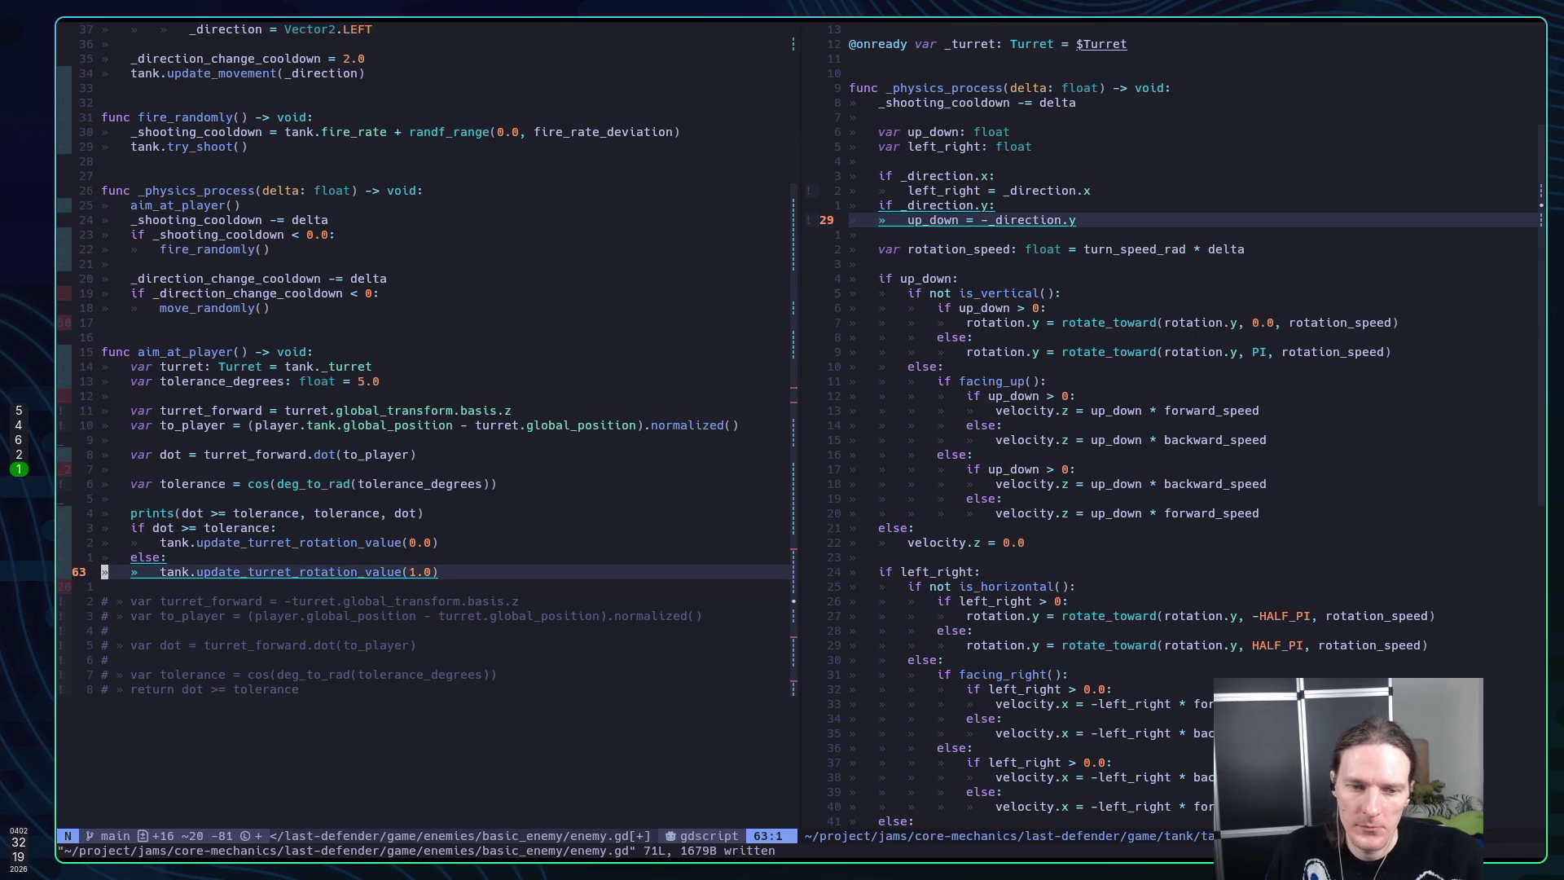
Insert to_player.y = 0.0 and turret_forward.y = 0.0 above the else-branch rotation call
{"action": "key", "text": "shift+o"}
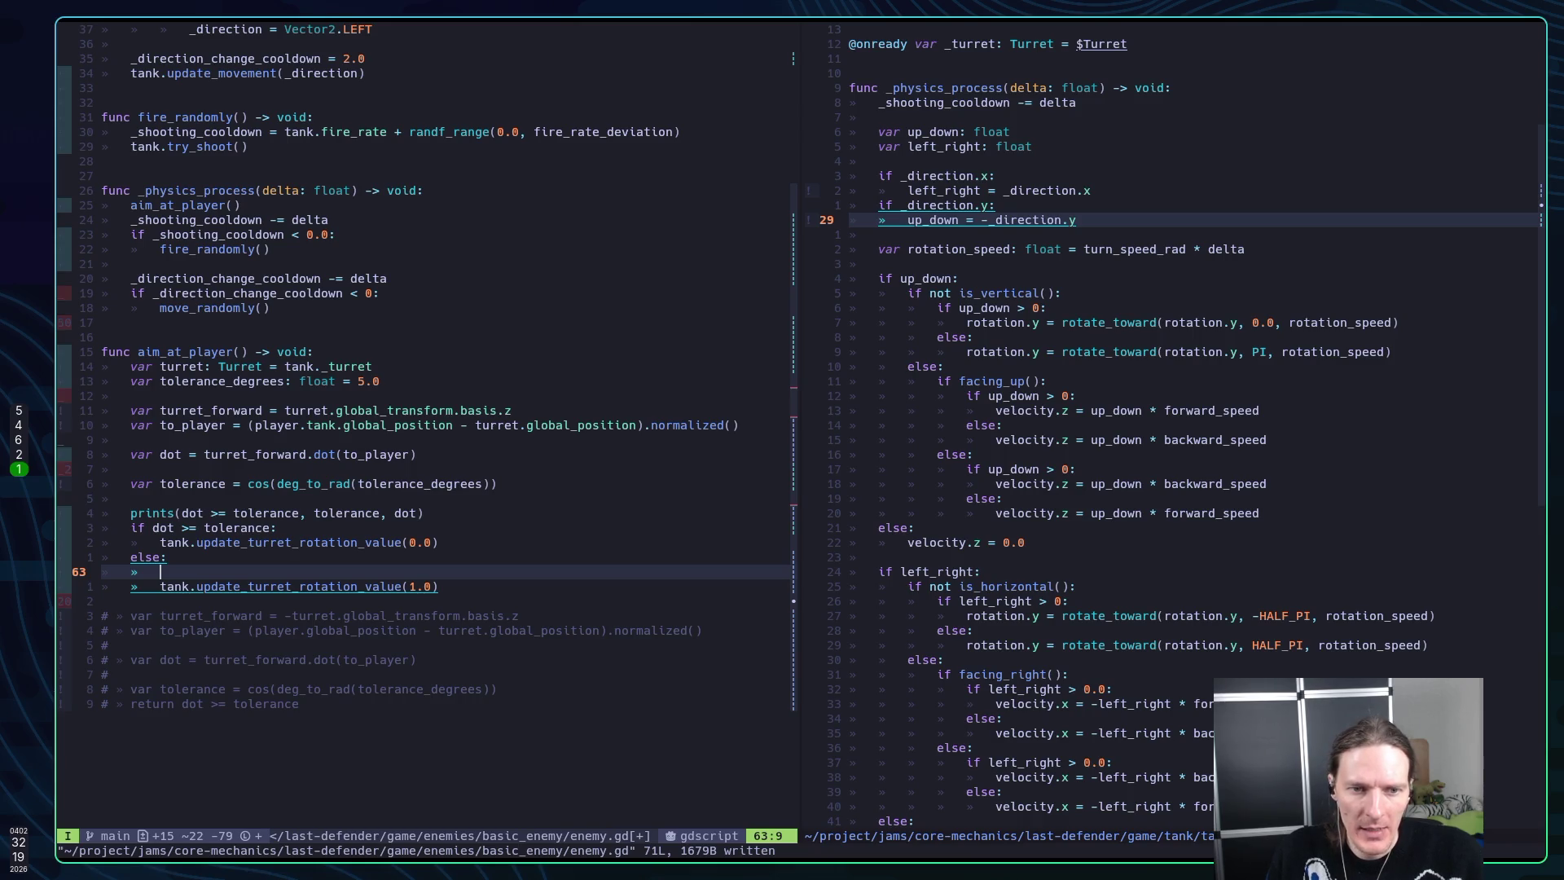
{"action": "type", "text": "to"}
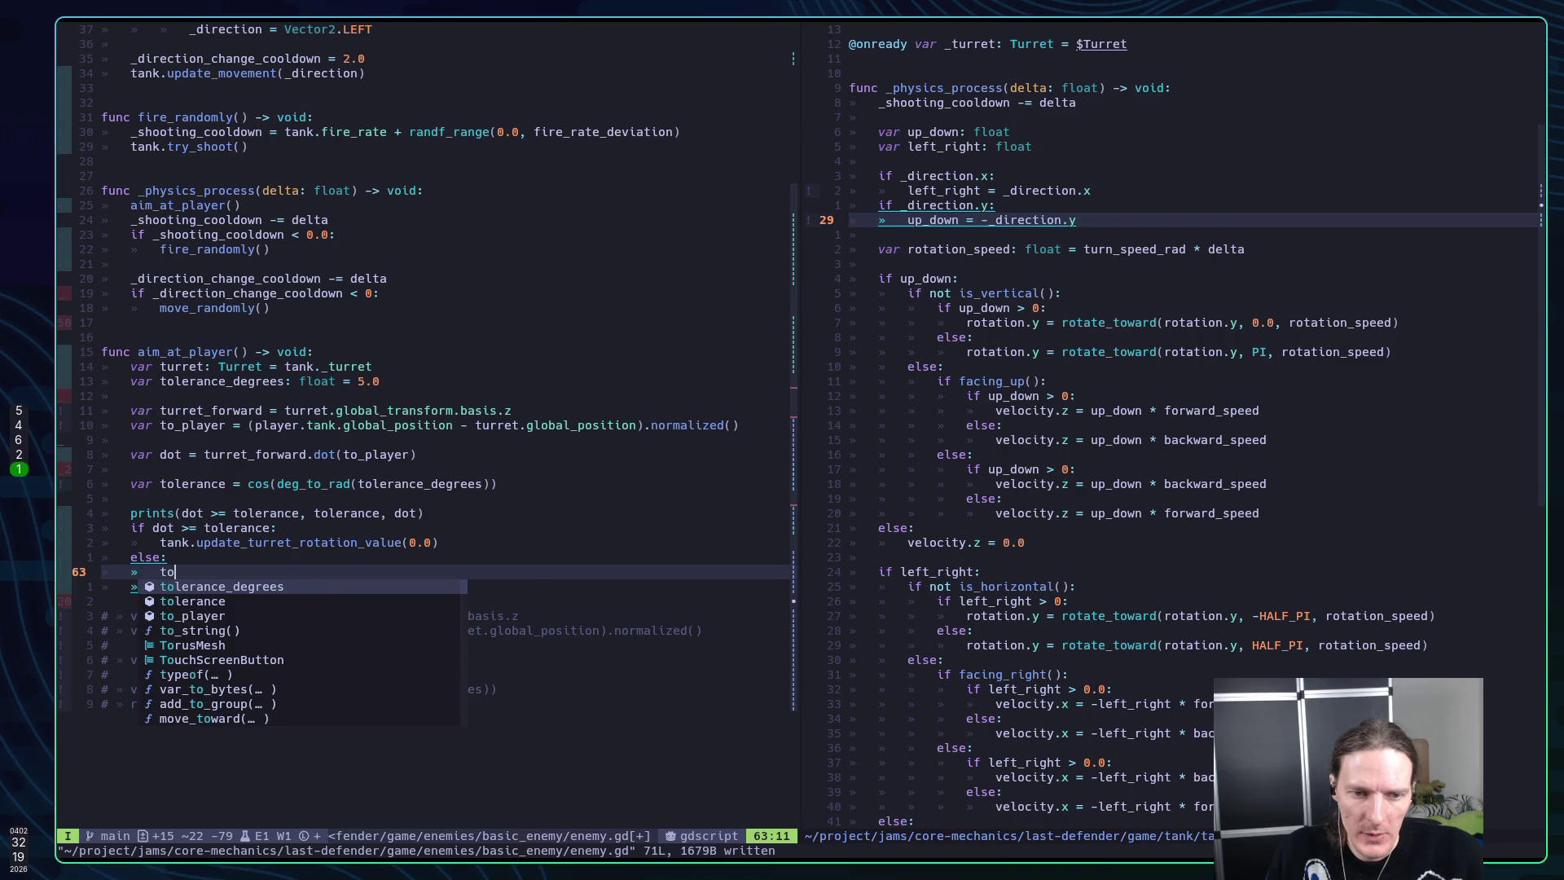
{"action": "type", "text": "_player.y"}
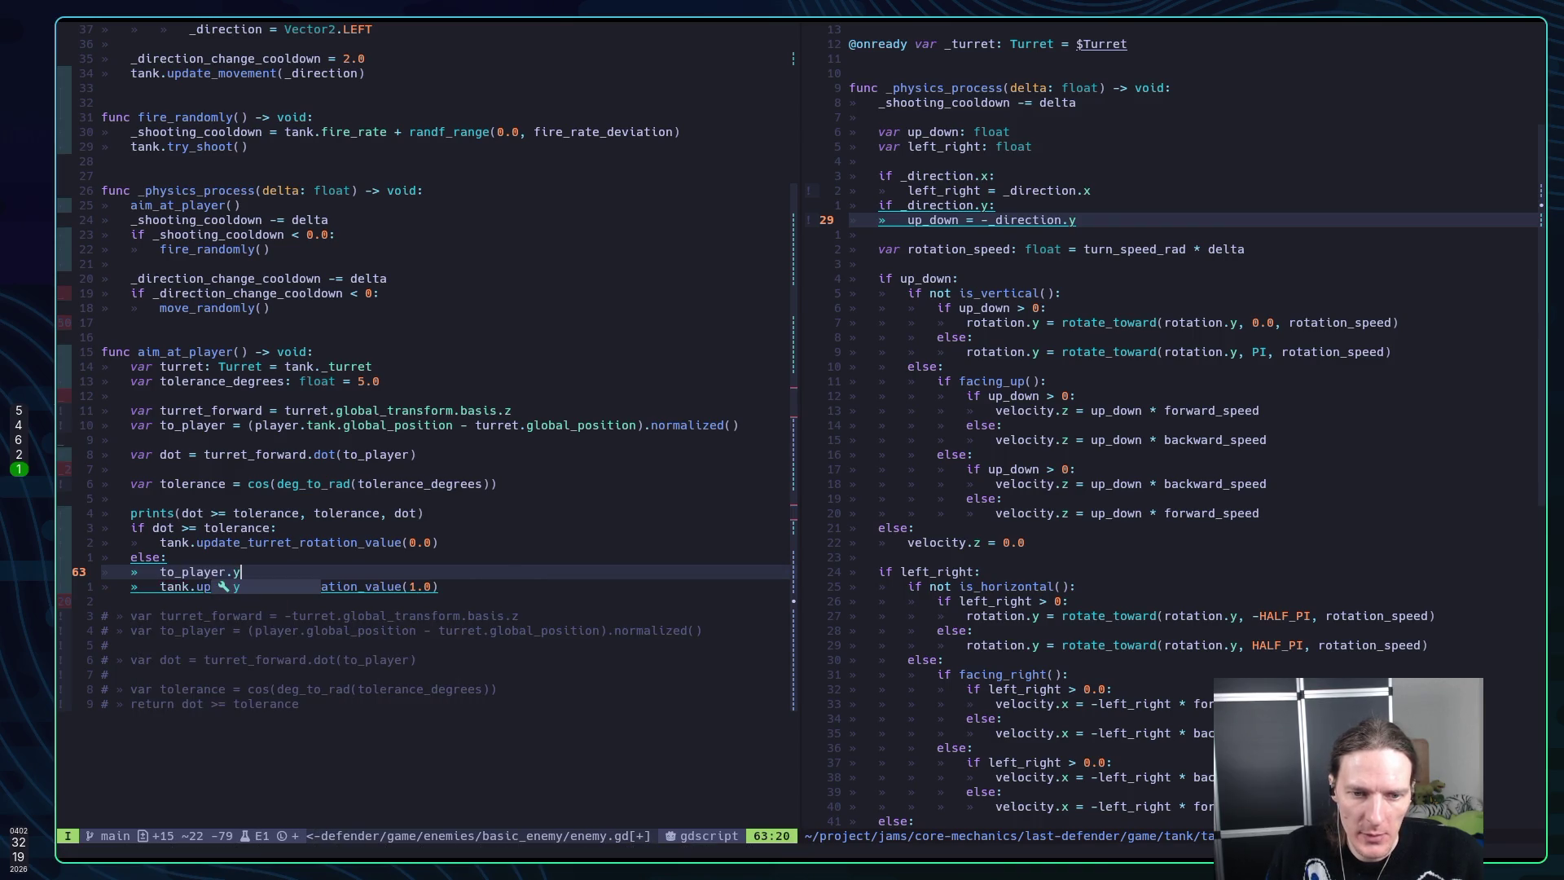
{"action": "type", "text": " = 0.0"}
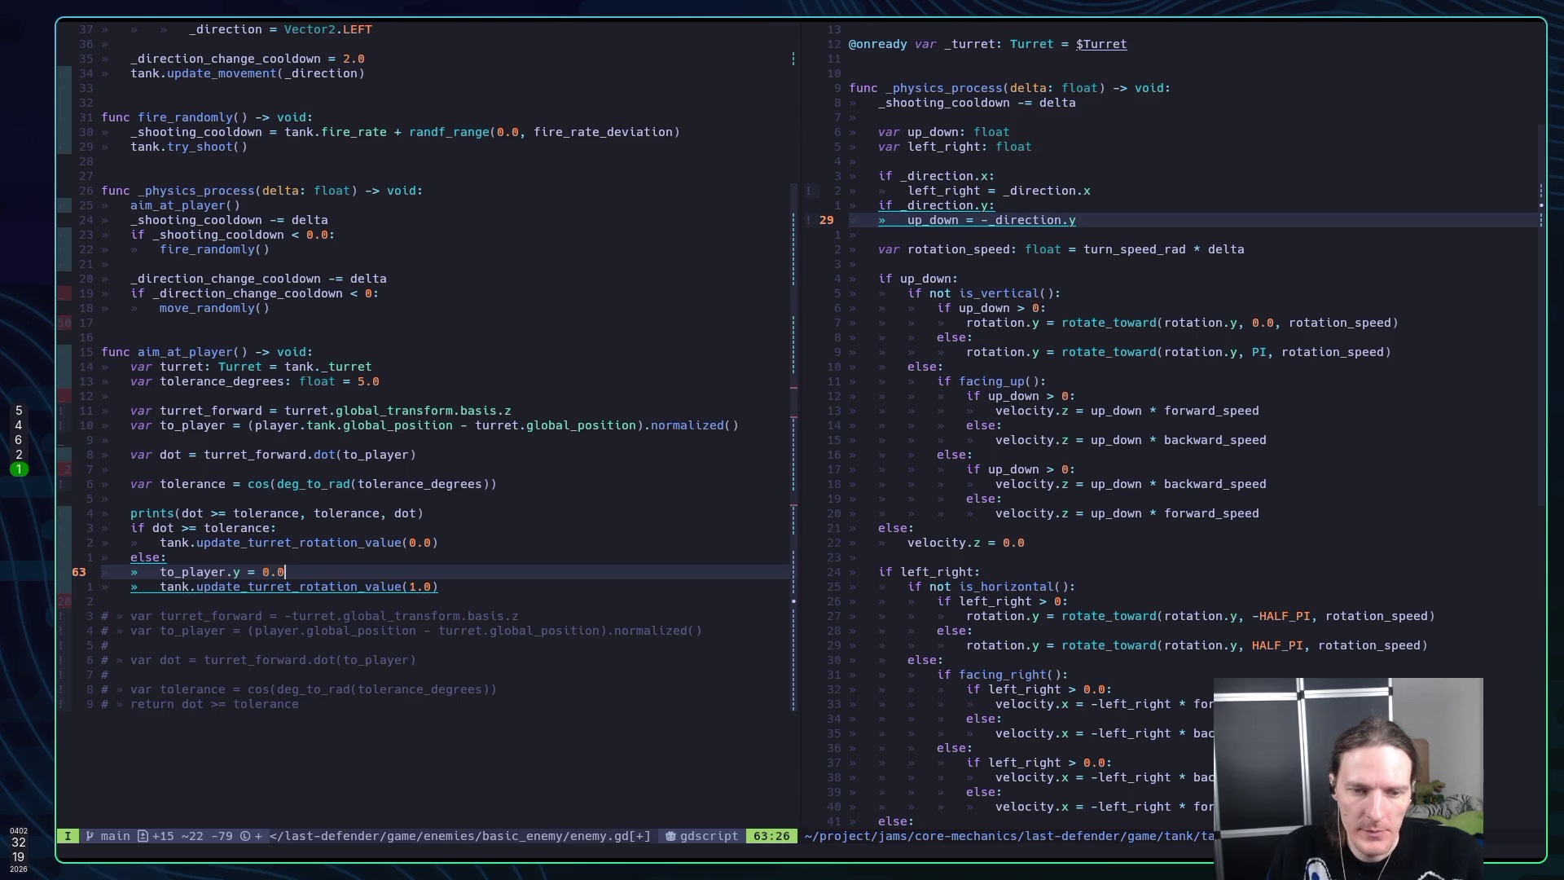
{"action": "key", "text": "Return"}
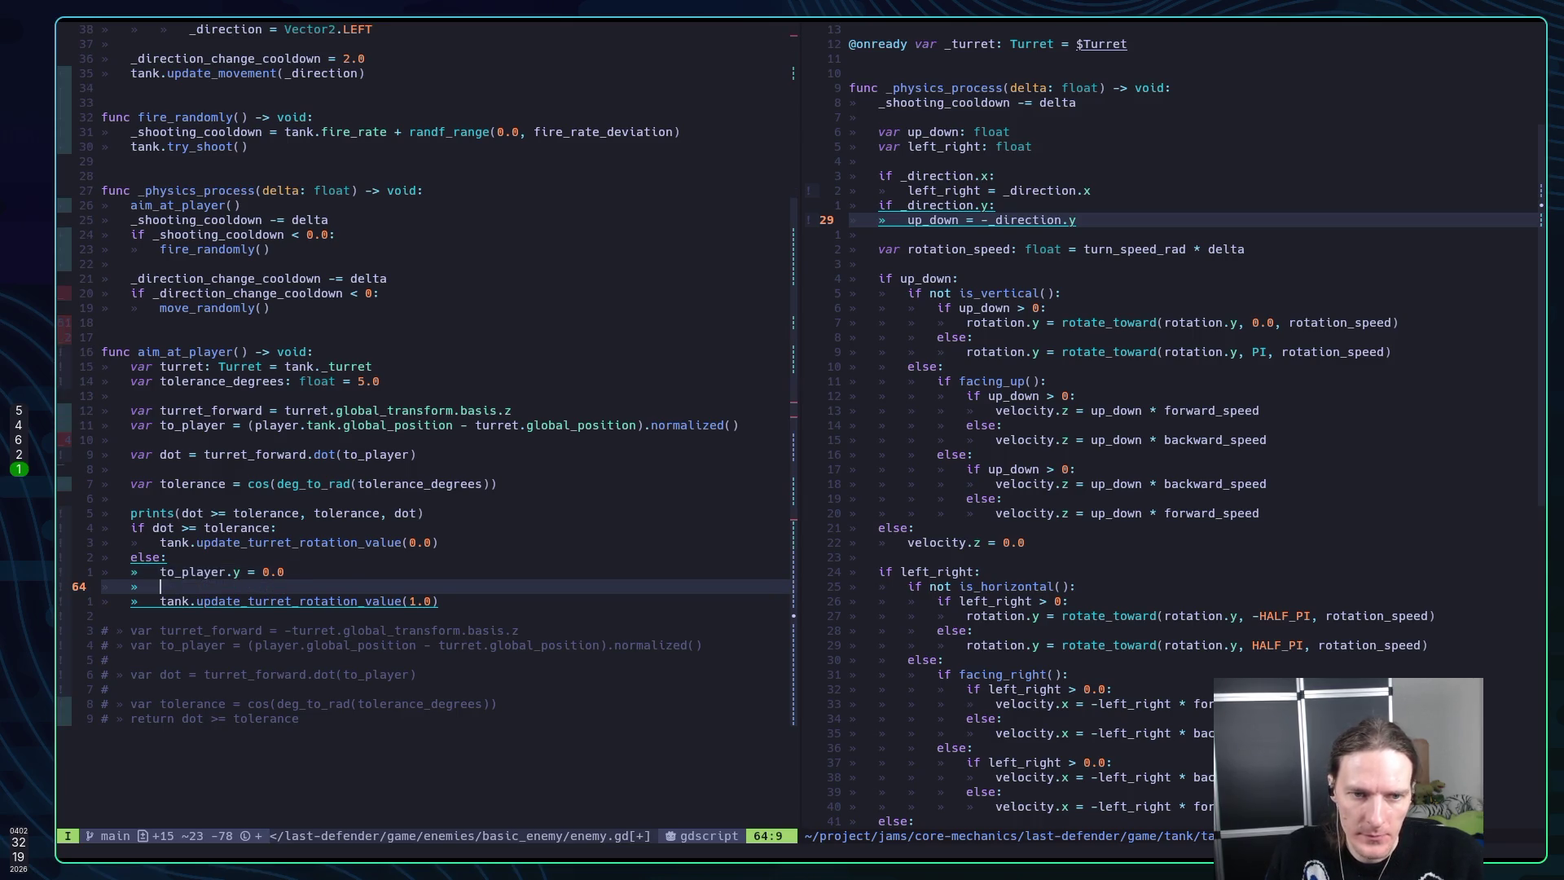
{"action": "type", "text": "fo"}
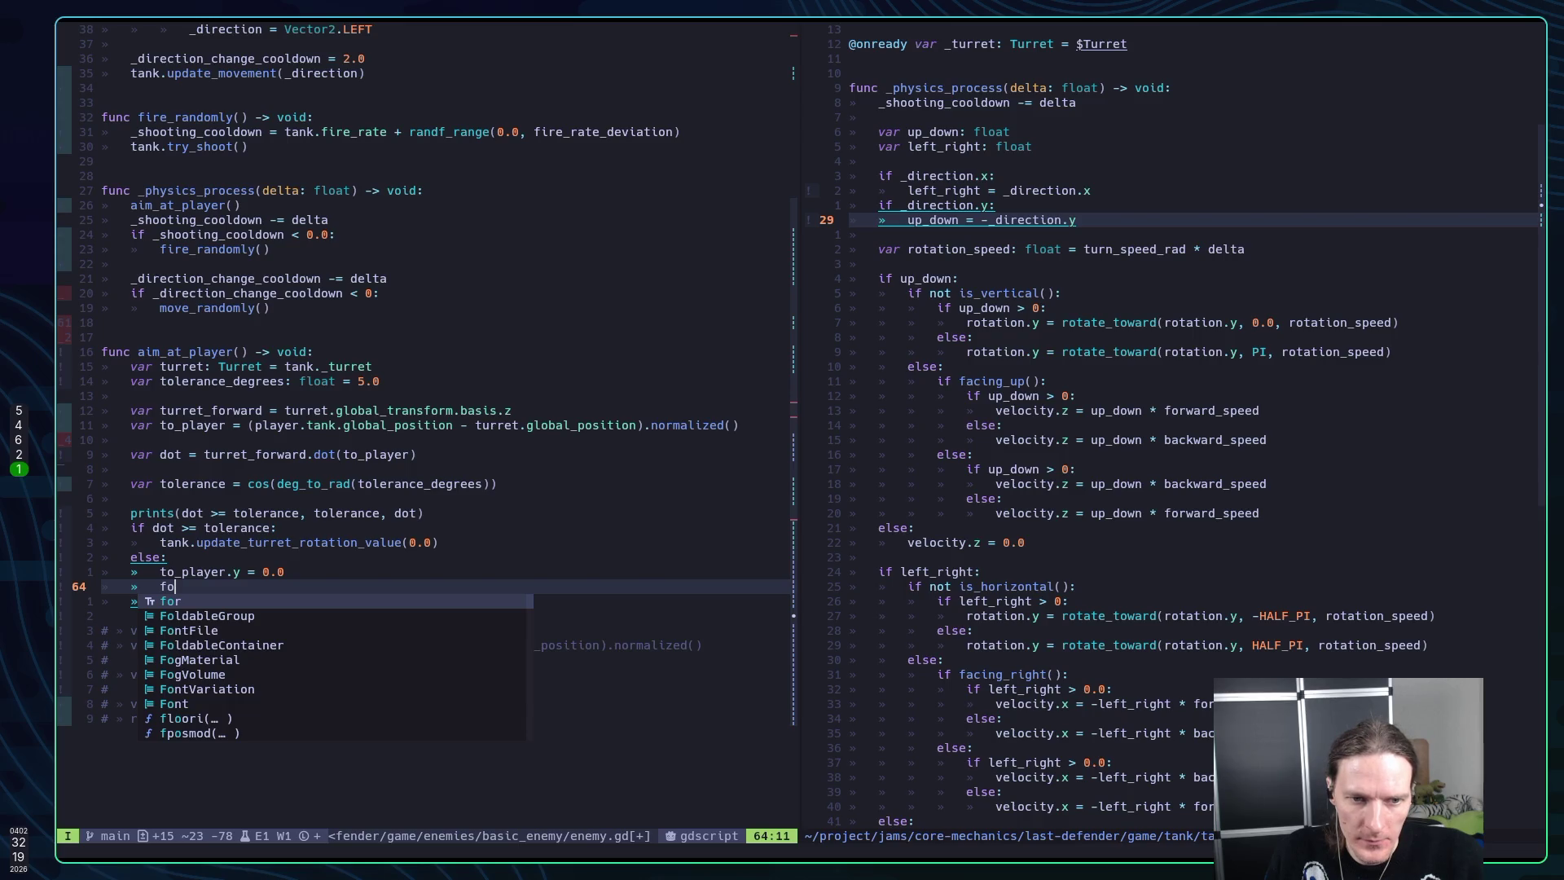
{"action": "key", "text": "BackSpace"}
{"action": "key", "text": "BackSpace"}
{"action": "type", "text": "turre"}
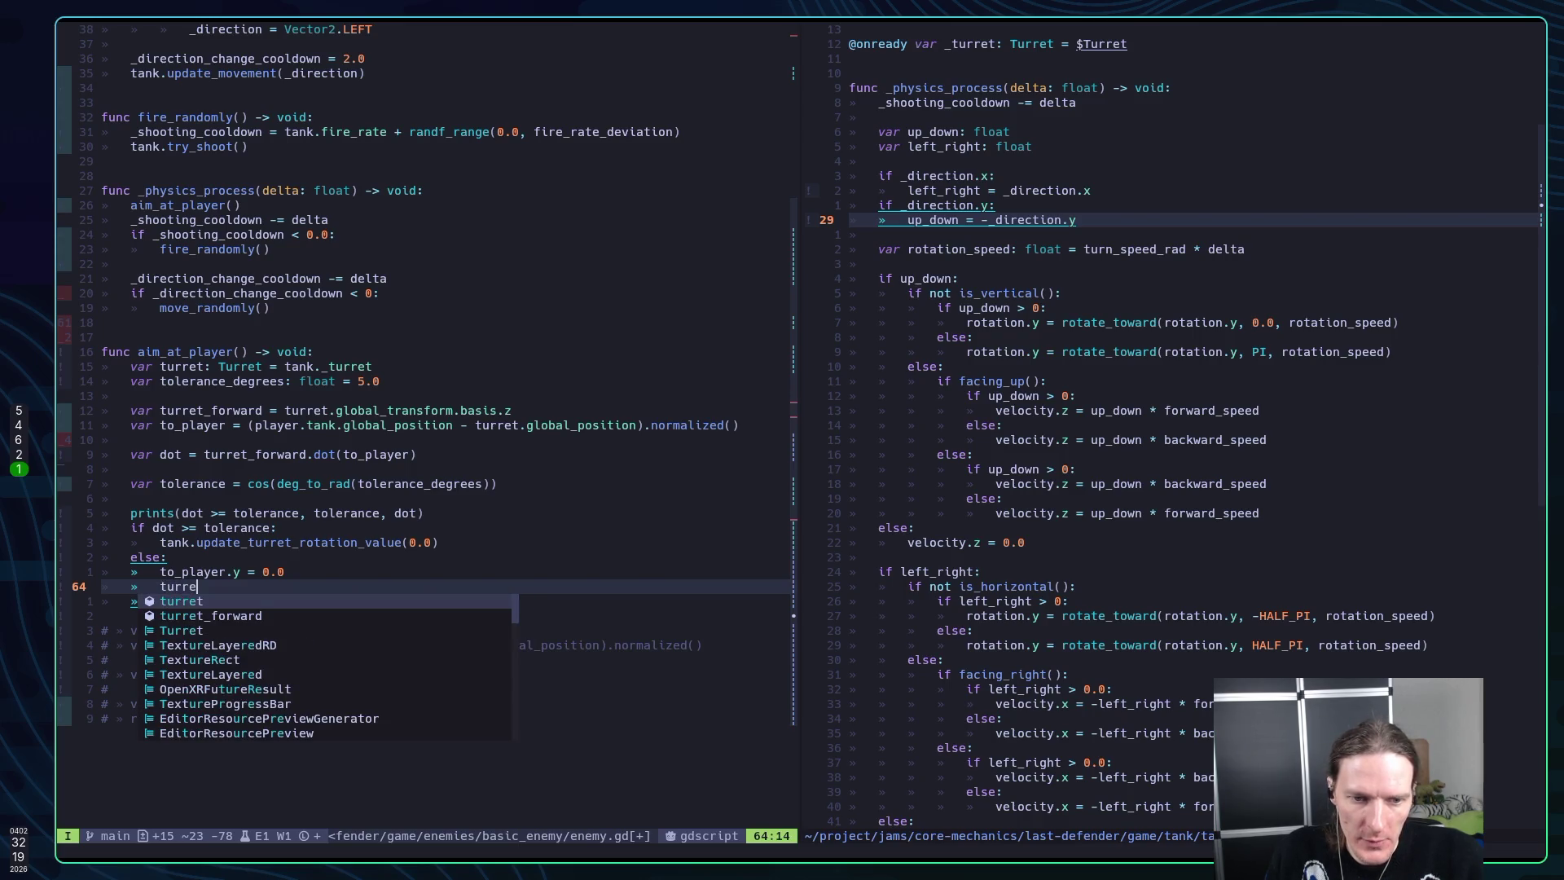
{"action": "key", "text": "Tab"}
{"action": "type", "text": ".y = 0.0"}
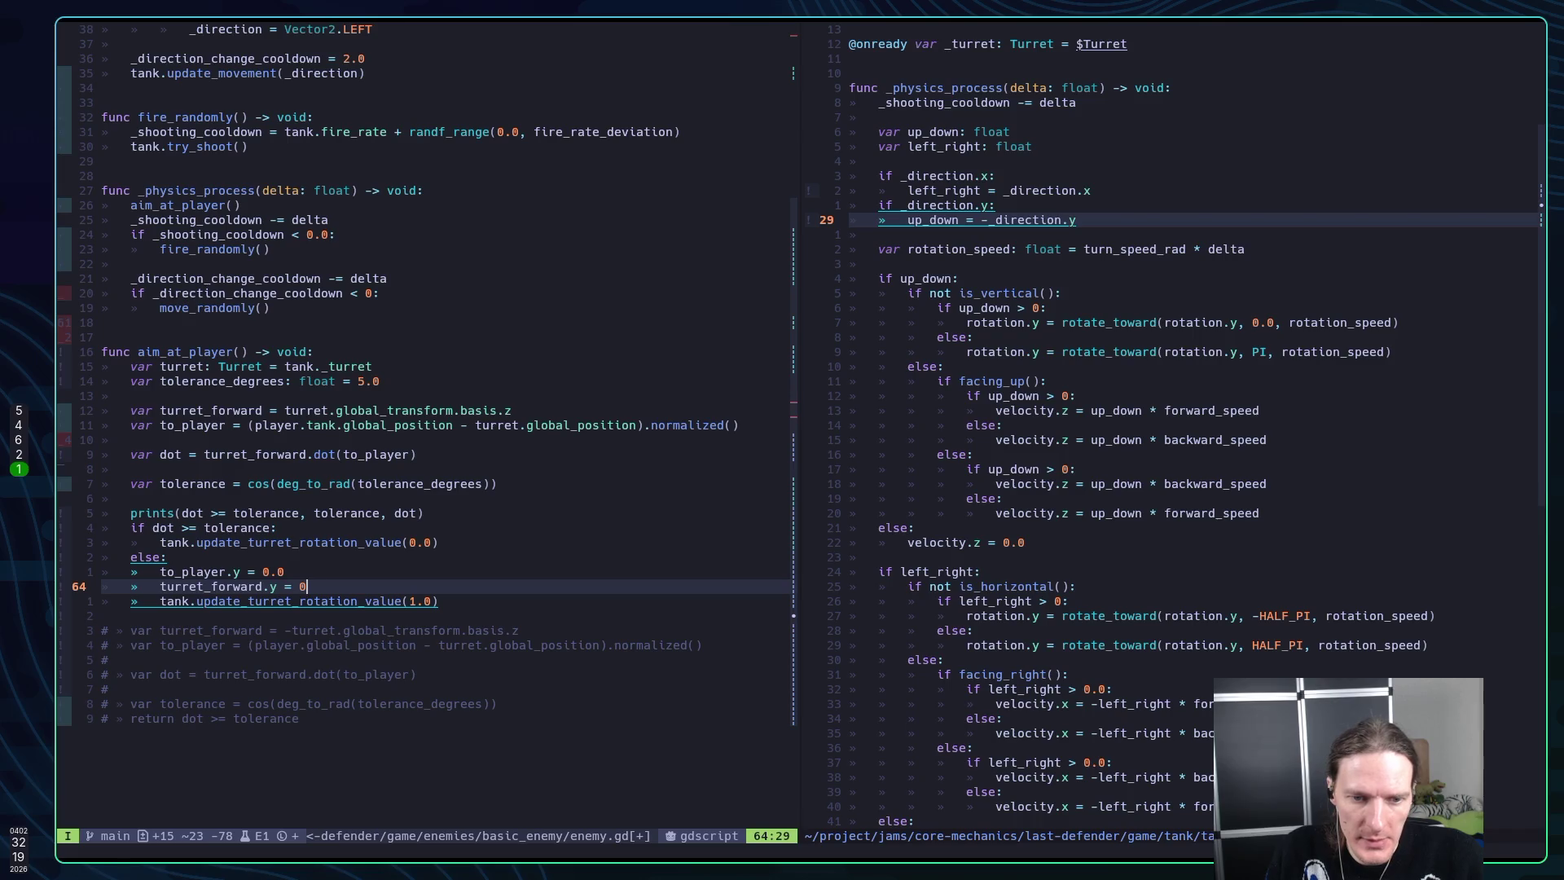
{"action": "key", "text": "Return"}
{"action": "key", "text": "Escape"}
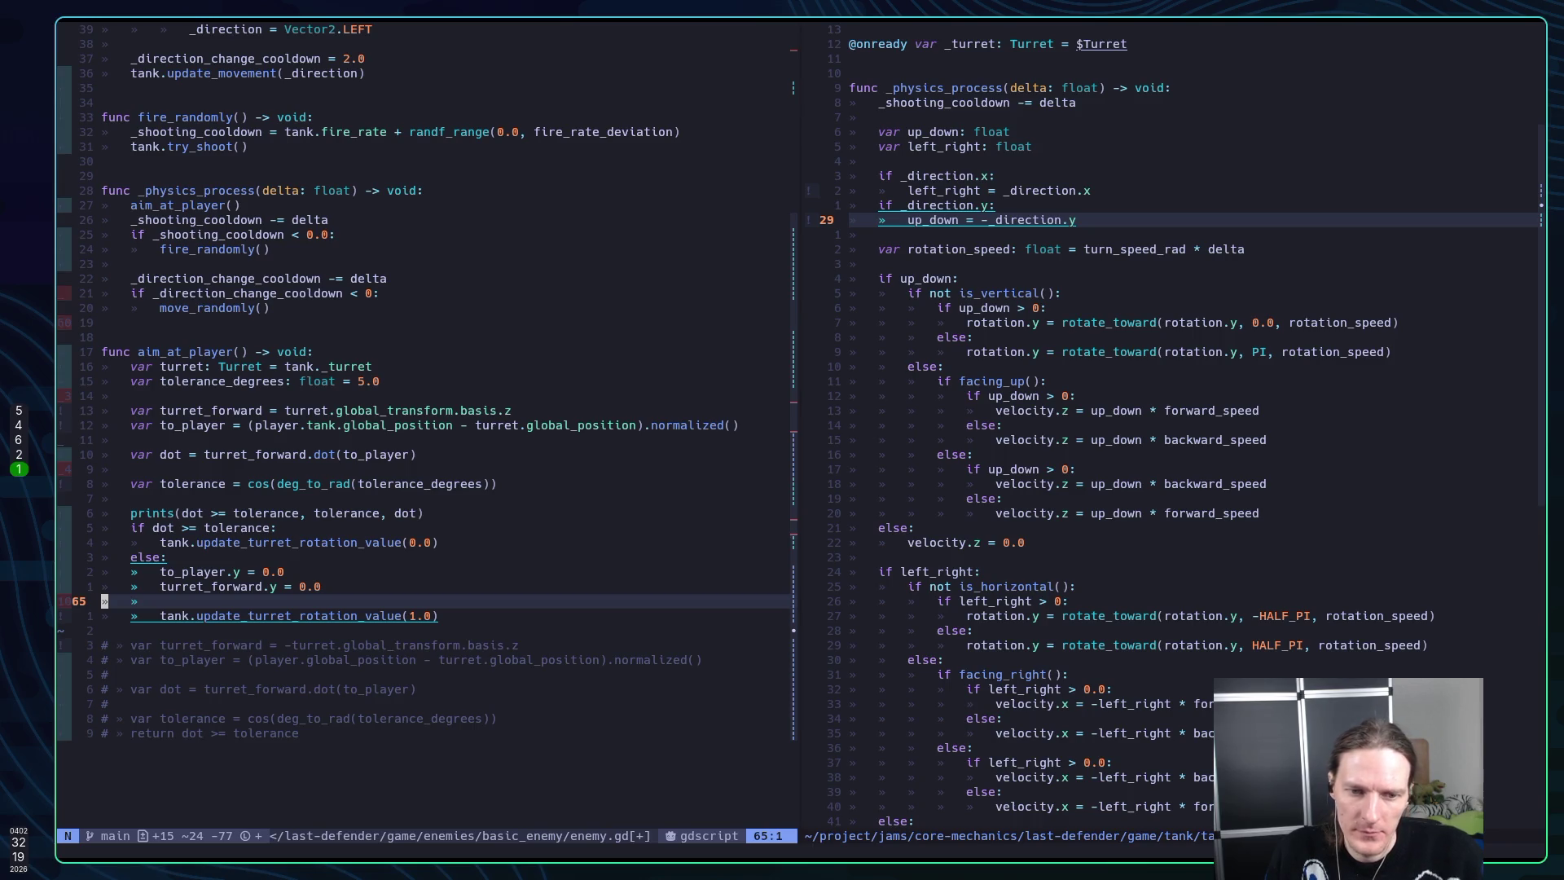
{"action": "key", "text": "super+4"}
{"action": "key", "text": "super+2"}
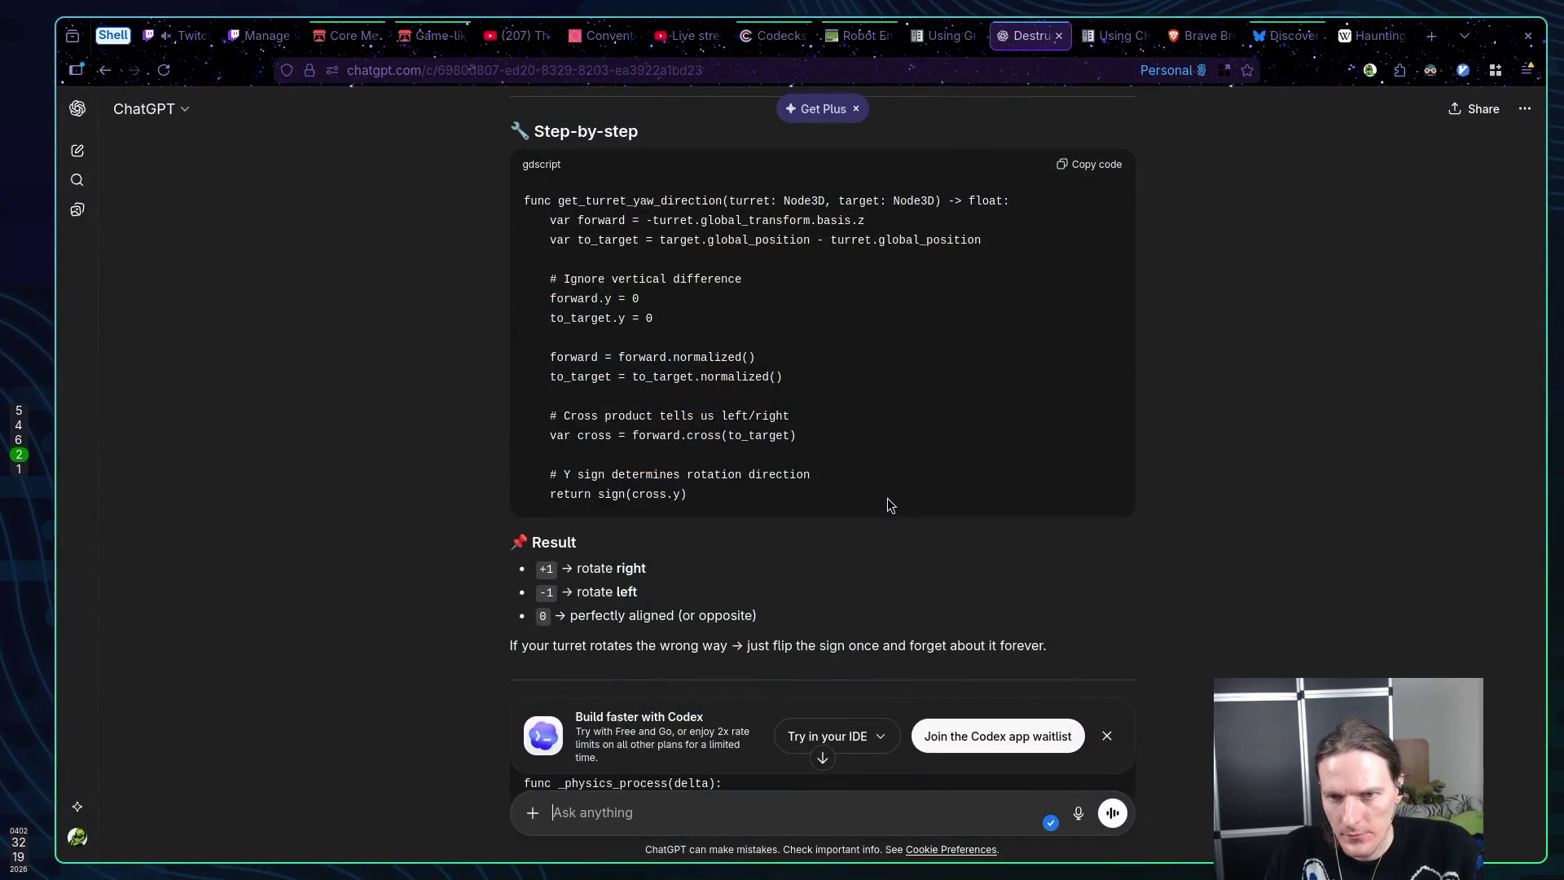
Split the to_player declaration so .normalized() moves onto its own line
{"action": "key", "text": "super+1"}
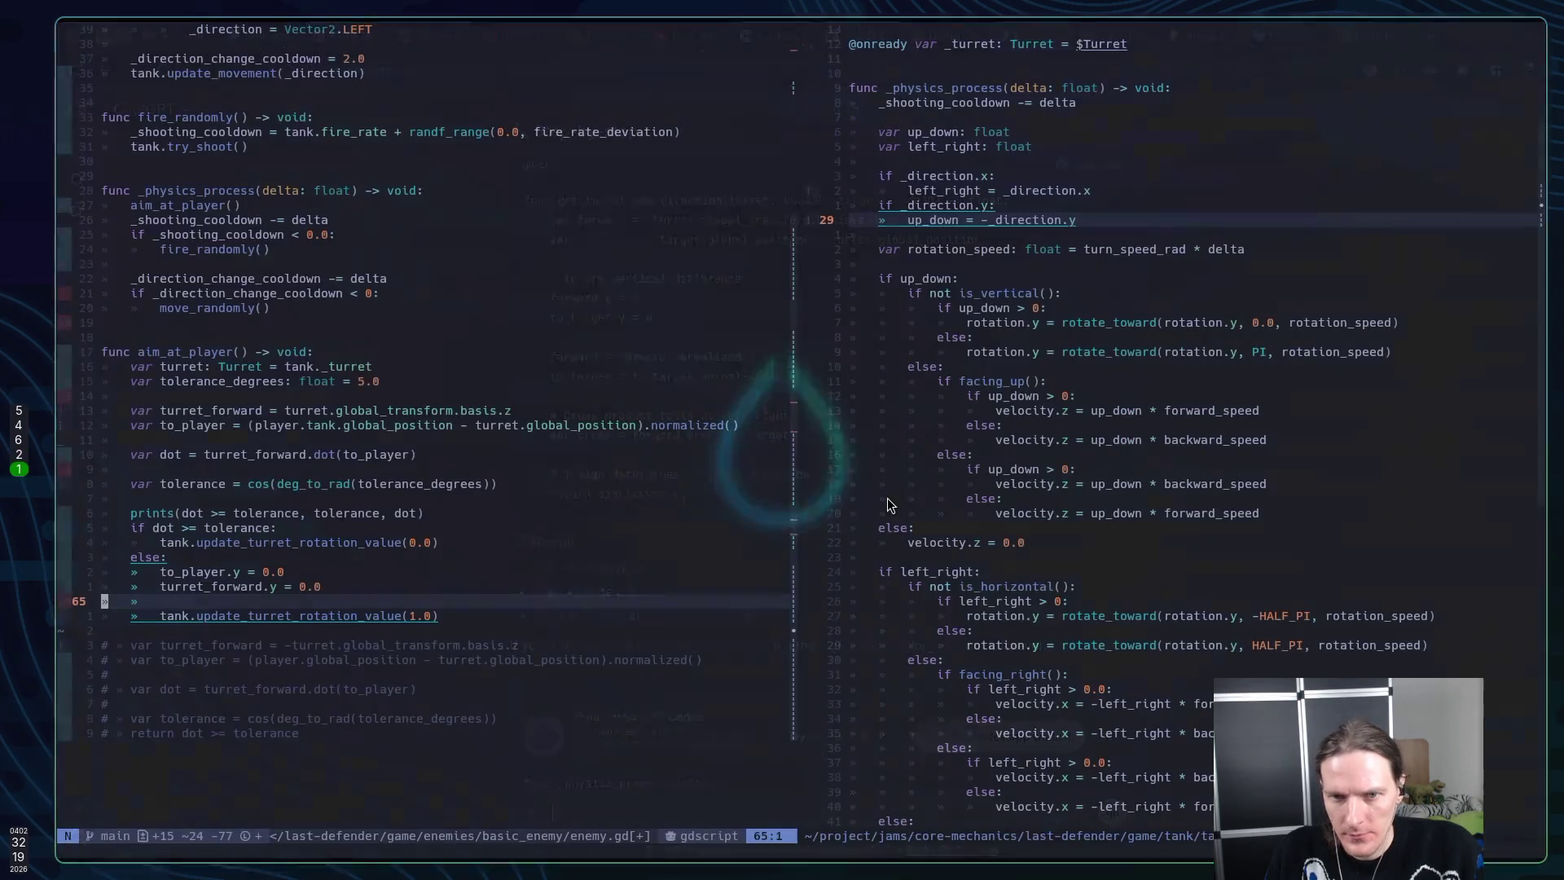
{"action": "key", "text": "k"}
{"action": "key", "text": "k"}
{"action": "key", "text": "k"}
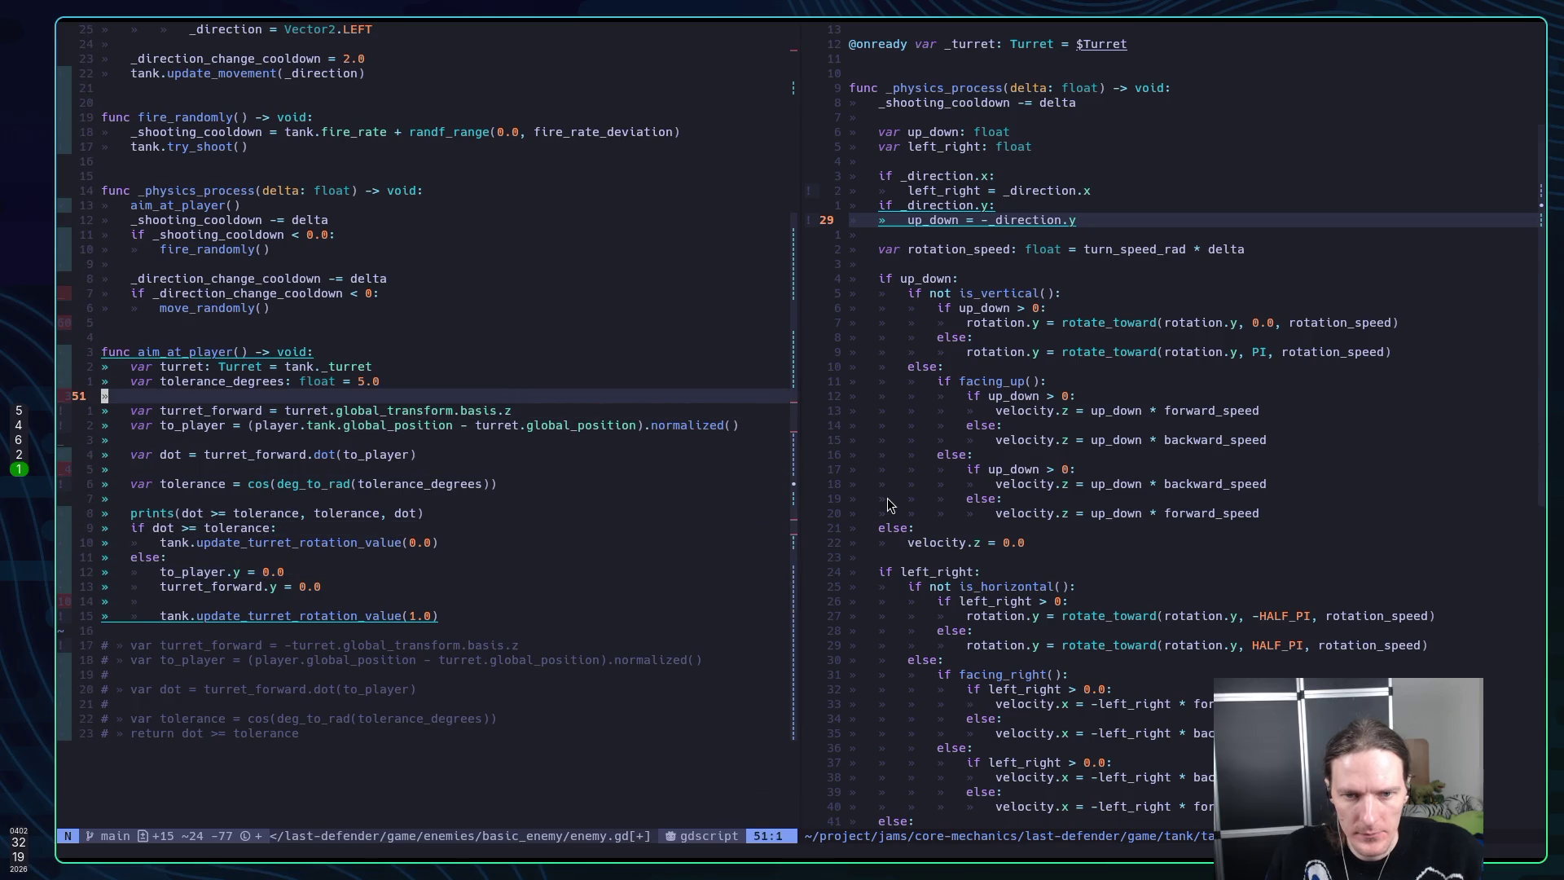
{"action": "key", "text": "j"}
{"action": "key", "text": "w"}
{"action": "key", "text": "w"}
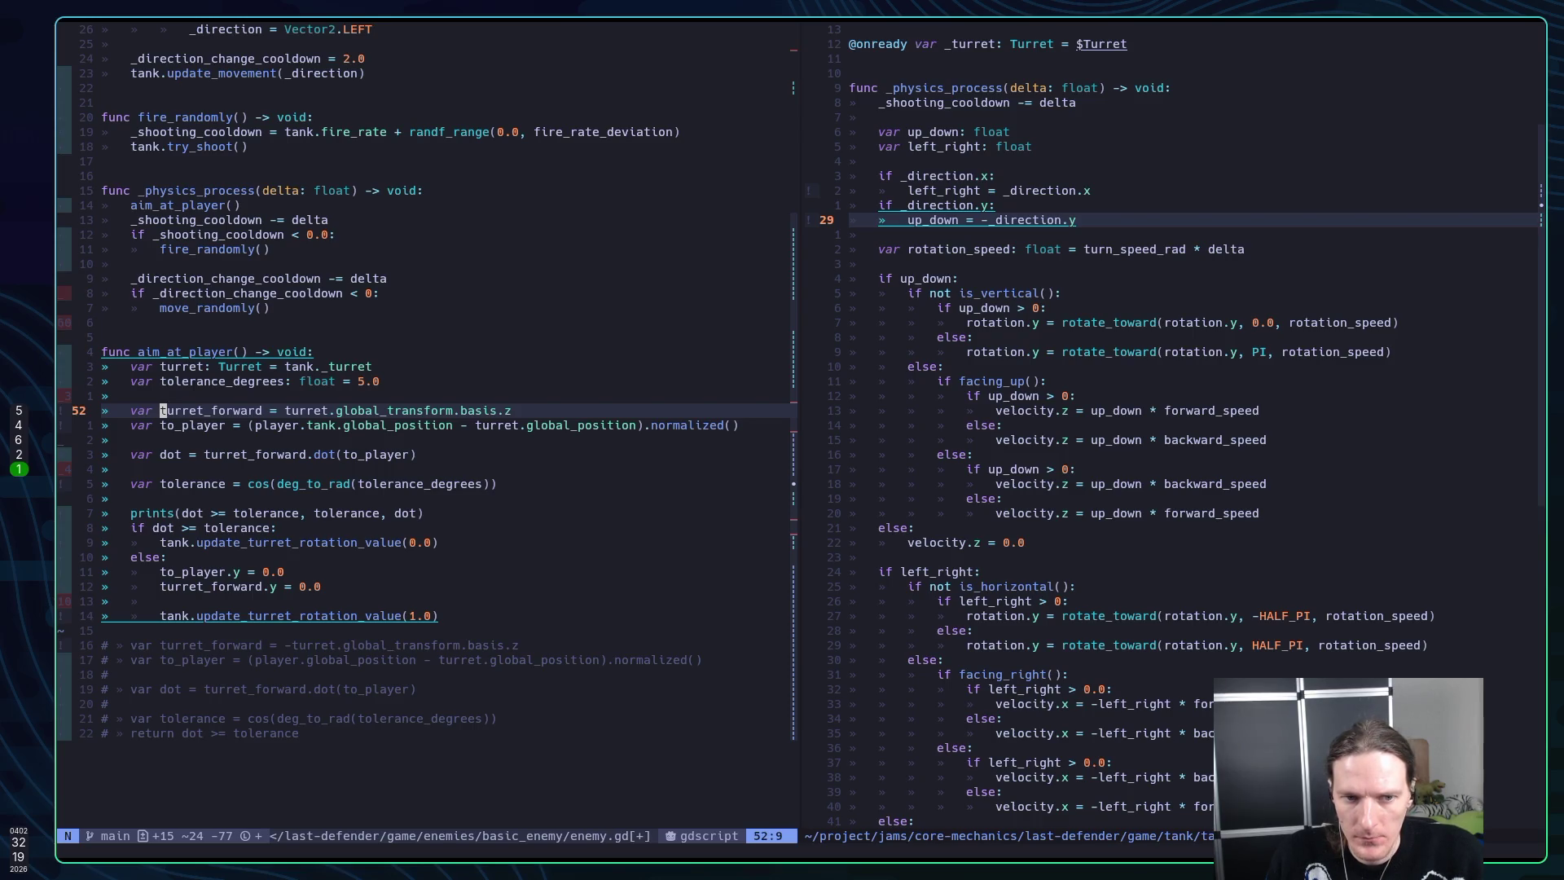
{"action": "key", "text": "j"}
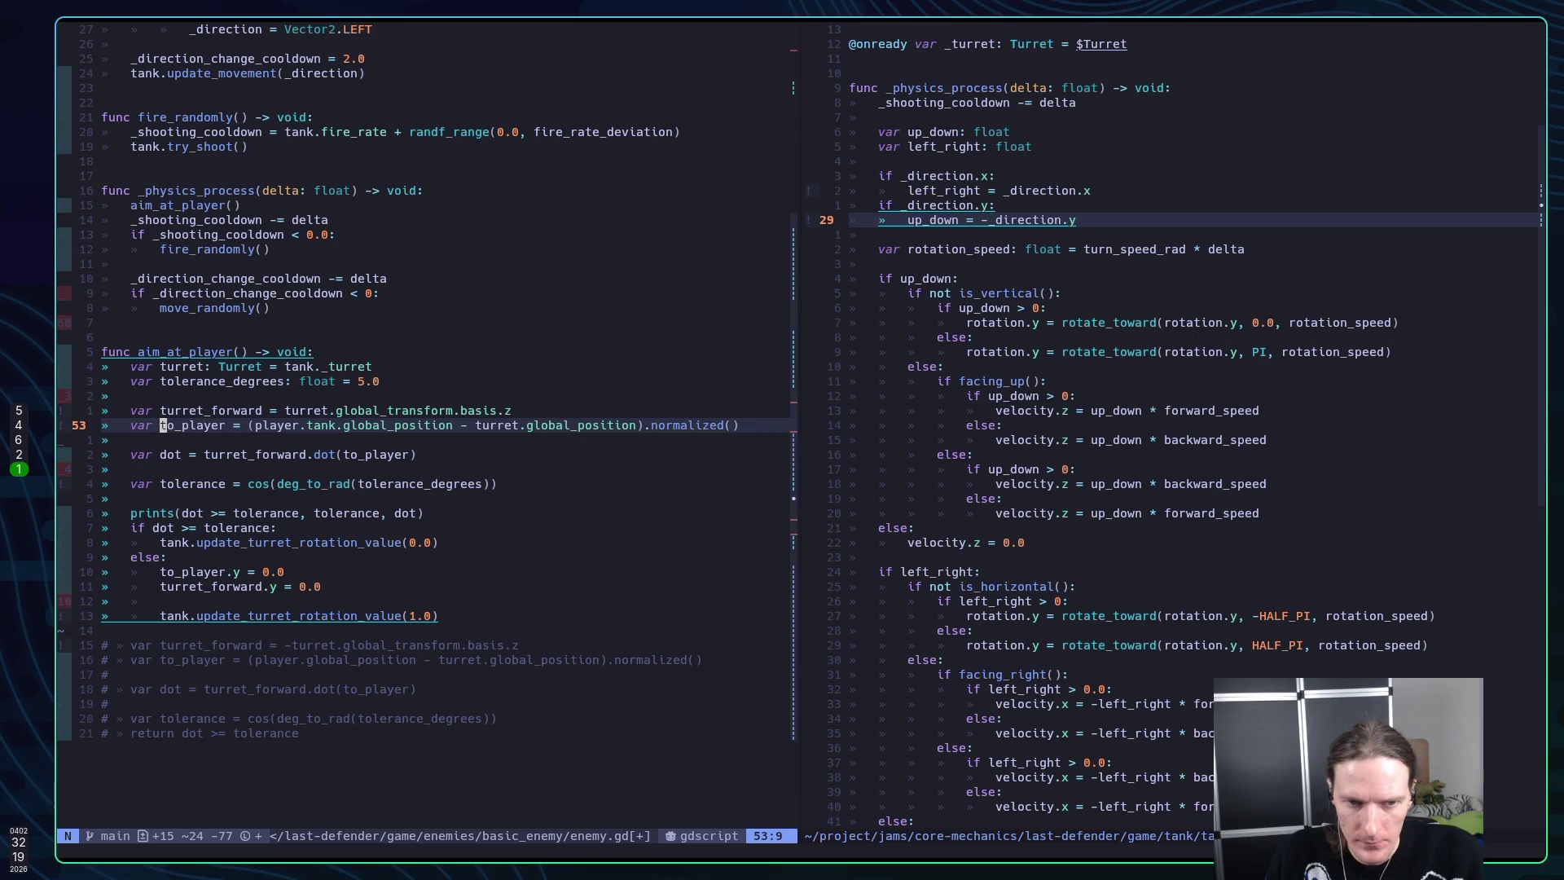
{"action": "key", "text": "l"}
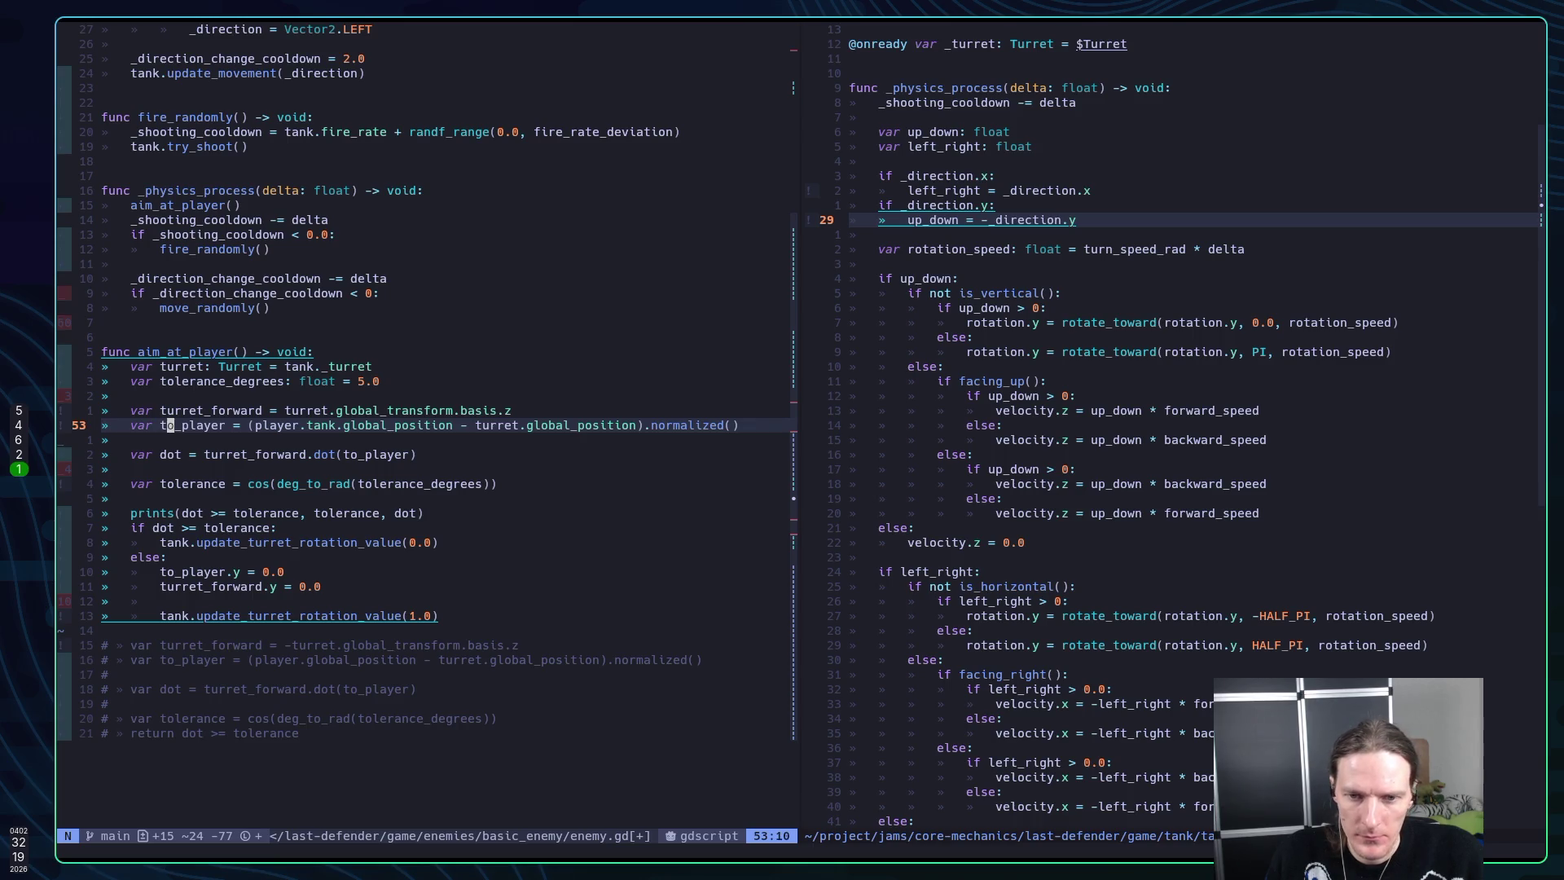
{"action": "key", "text": "l"}
{"action": "key", "text": "l"}
{"action": "key", "text": "l"}
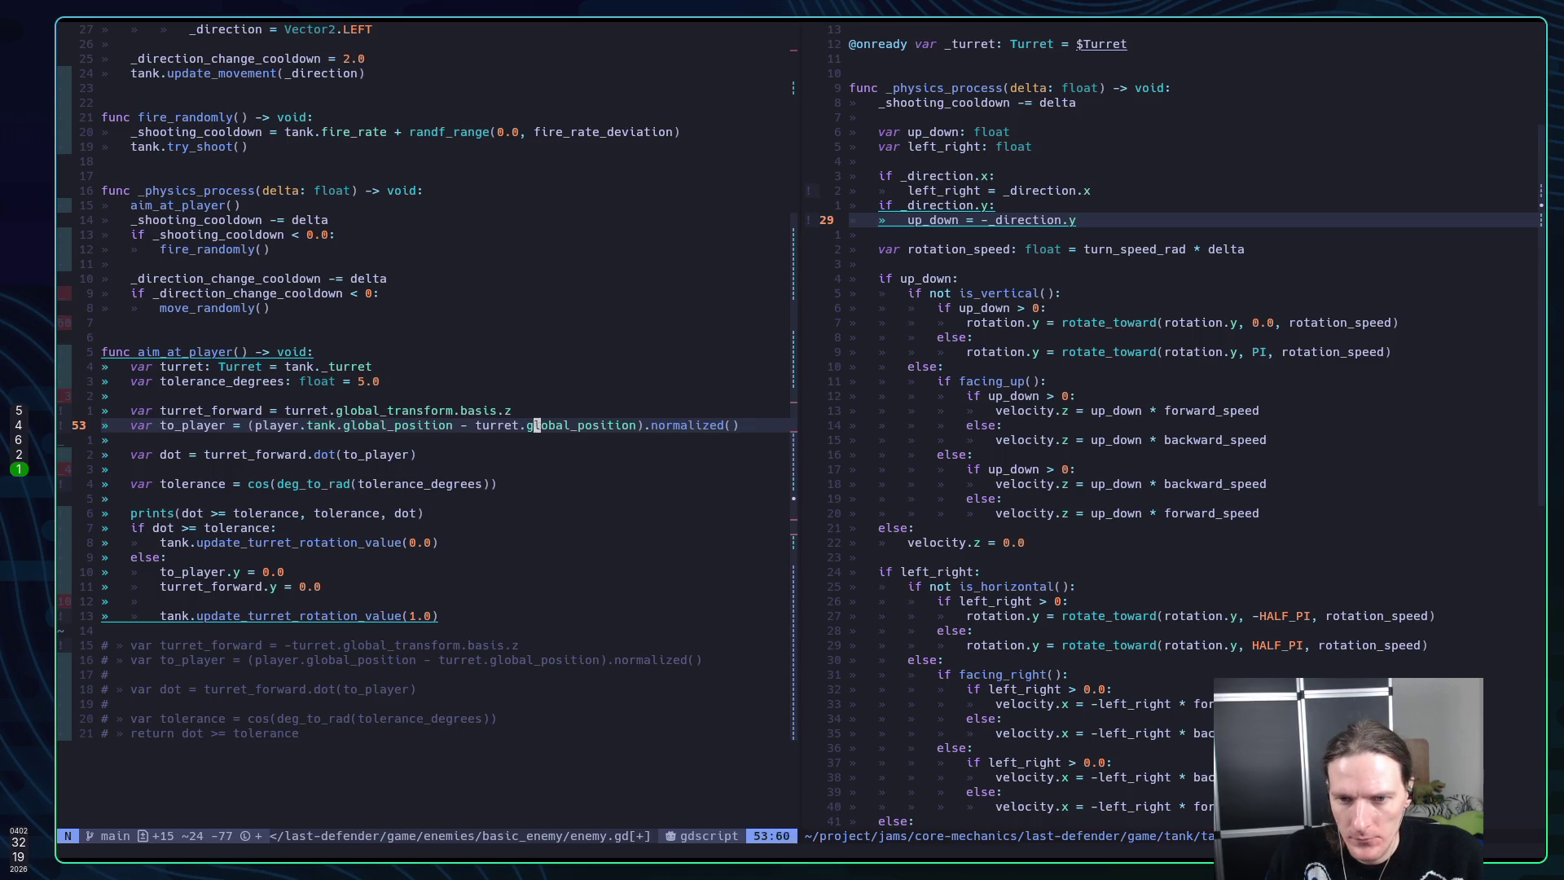
{"action": "key", "text": "l"}
{"action": "key", "text": "l"}
{"action": "key", "text": "l"}
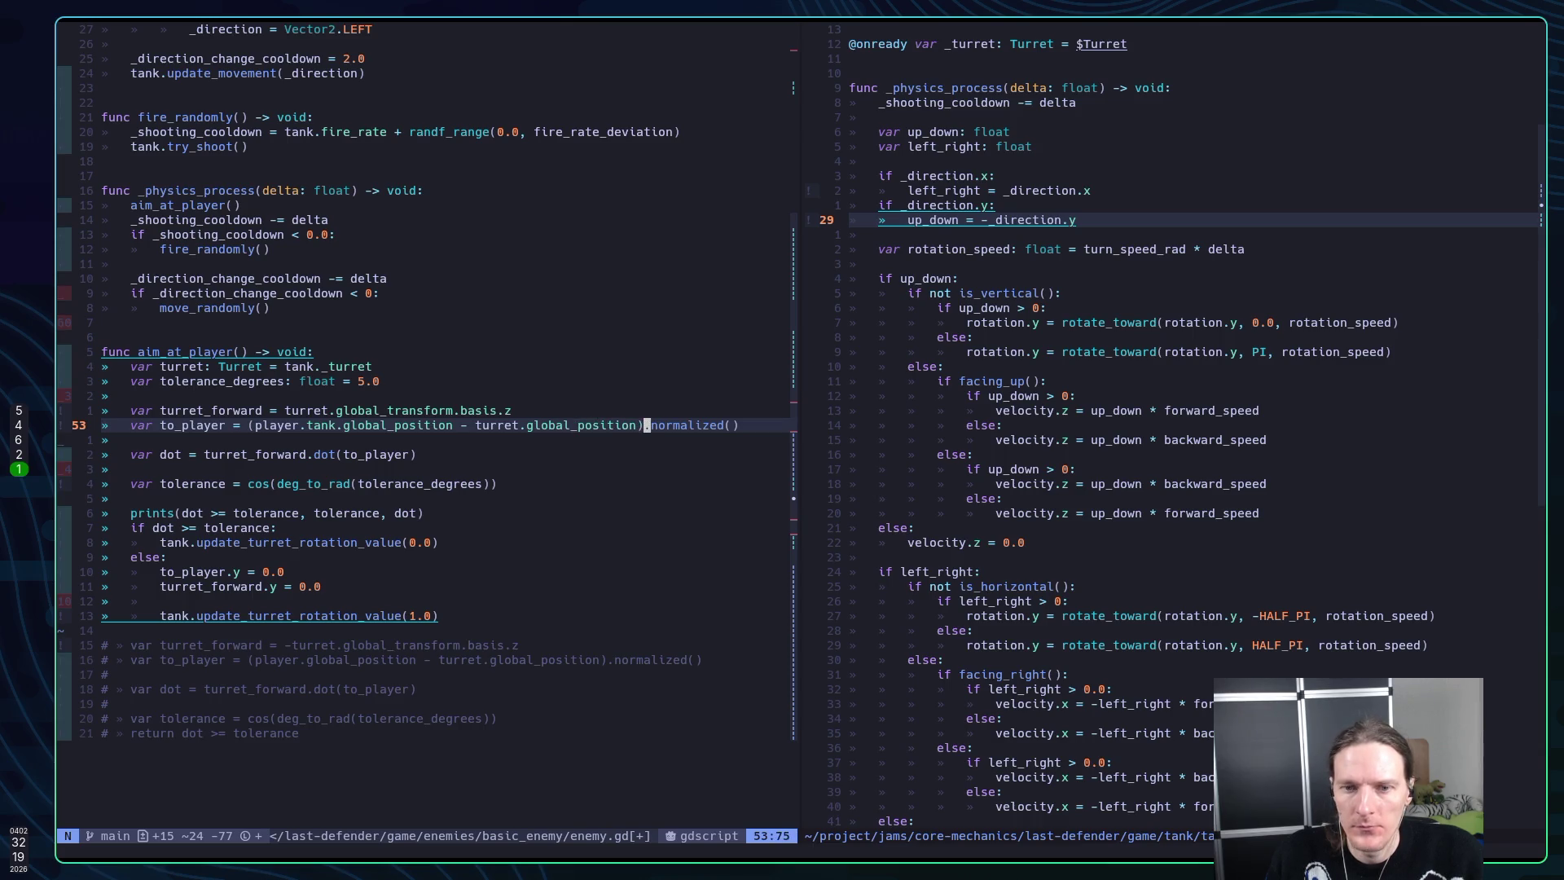
{"action": "key", "text": "h"}
{"action": "key", "text": "x"}
{"action": "key", "text": "b"}
{"action": "key", "text": "b"}
{"action": "key", "text": "b"}
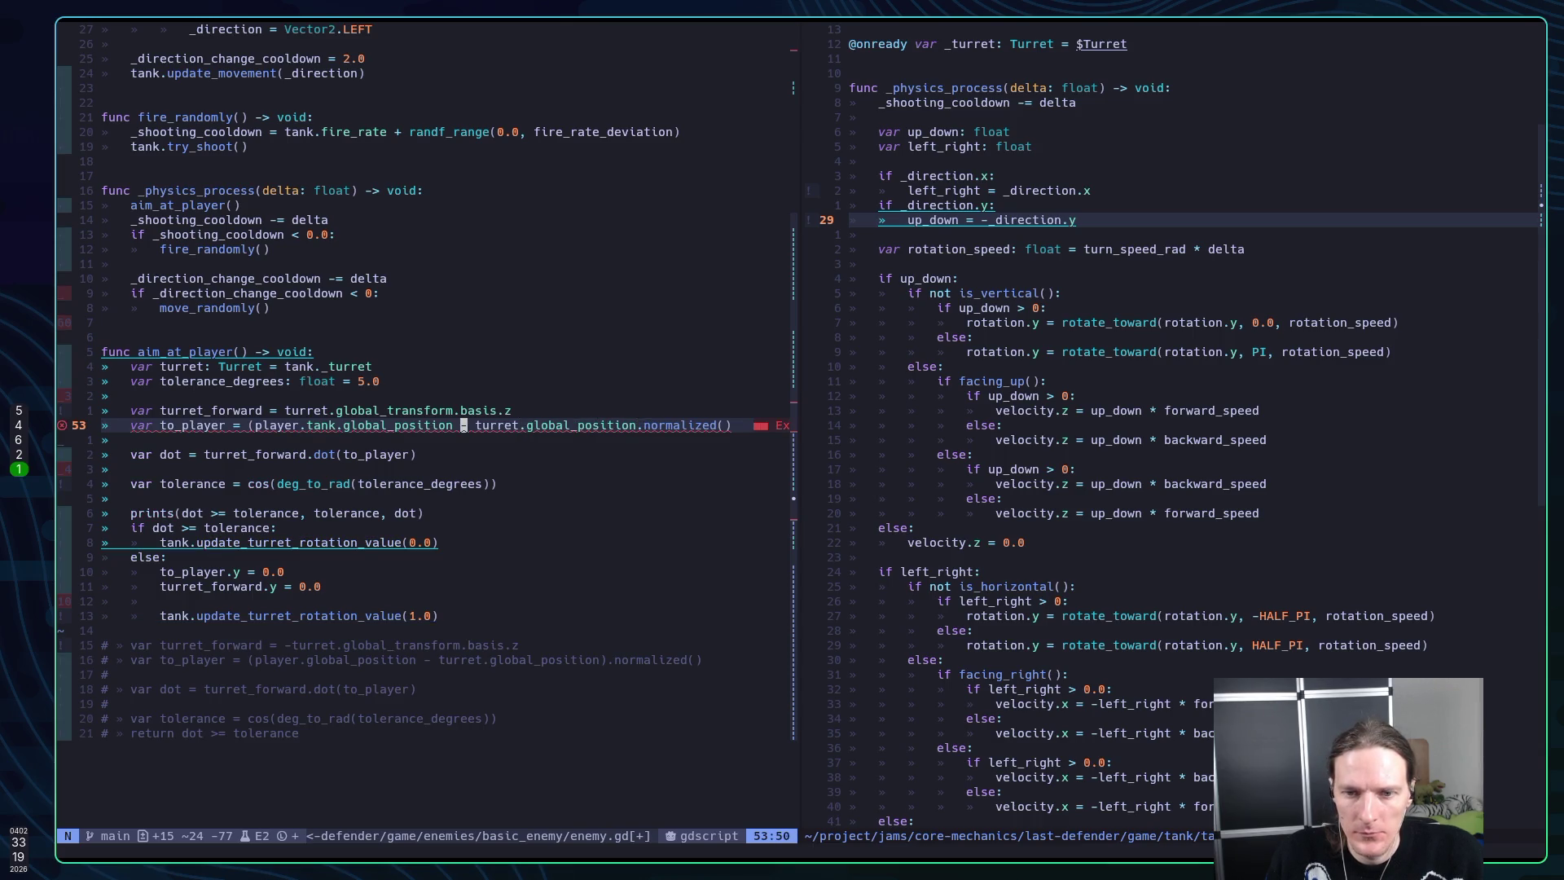
{"action": "key", "text": "l"}
{"action": "key", "text": "l"}
{"action": "key", "text": "l"}
{"action": "key", "text": "i"}
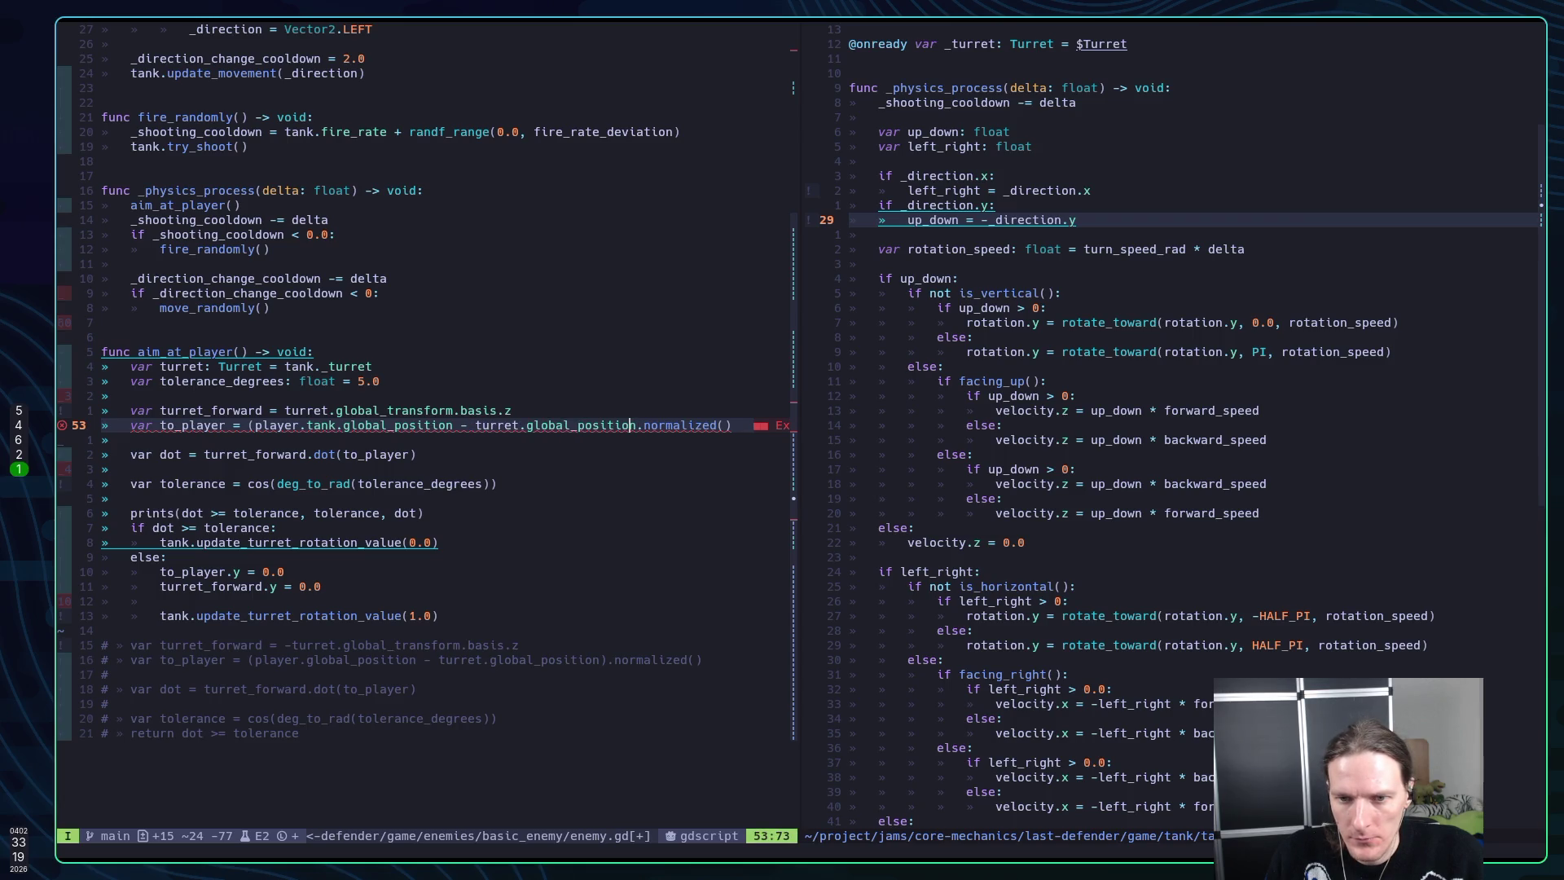
{"action": "key", "text": "Return"}
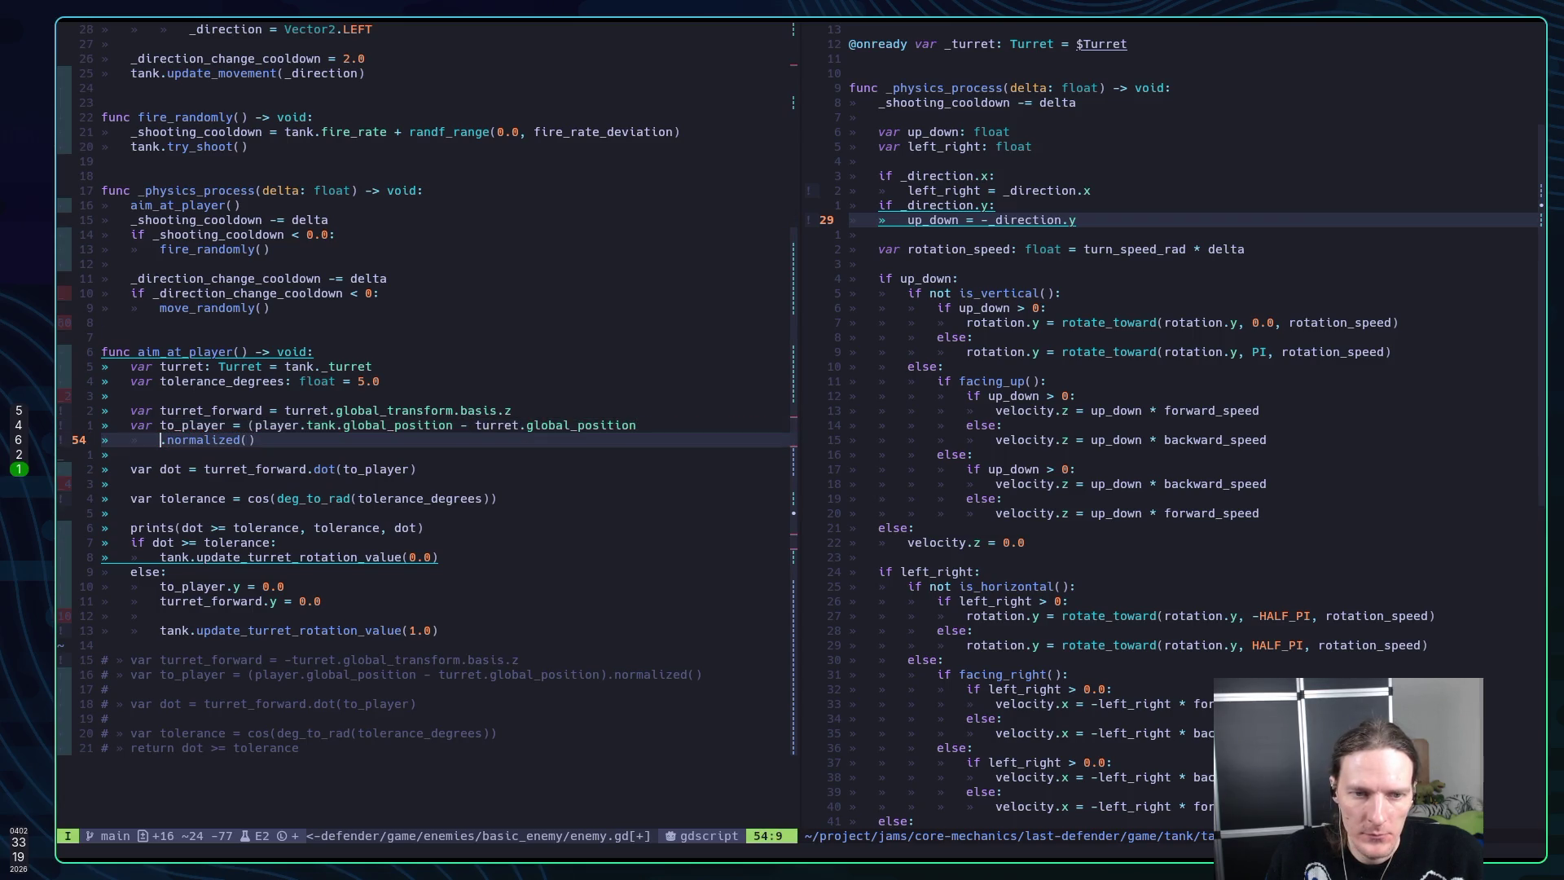
Add to_player.y = 0.0 before to_player = to_player.normalized(), fix indentation, and save enemy.gd
{"action": "type", "text": "to_"}
{"action": "type", "text": "player = "}
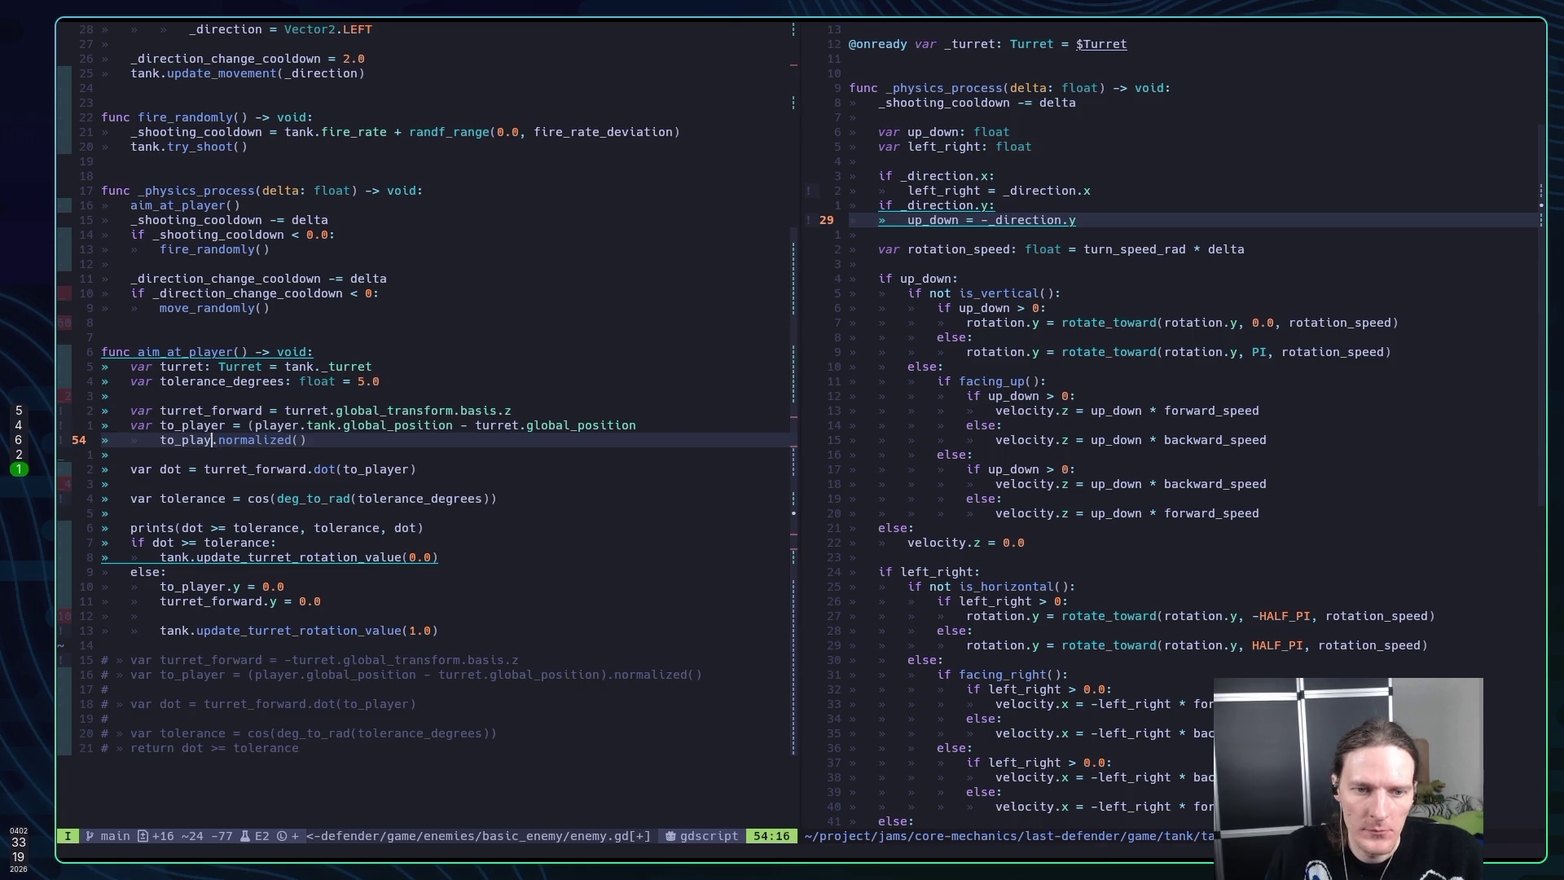
{"action": "type", "text": "to_pla"}
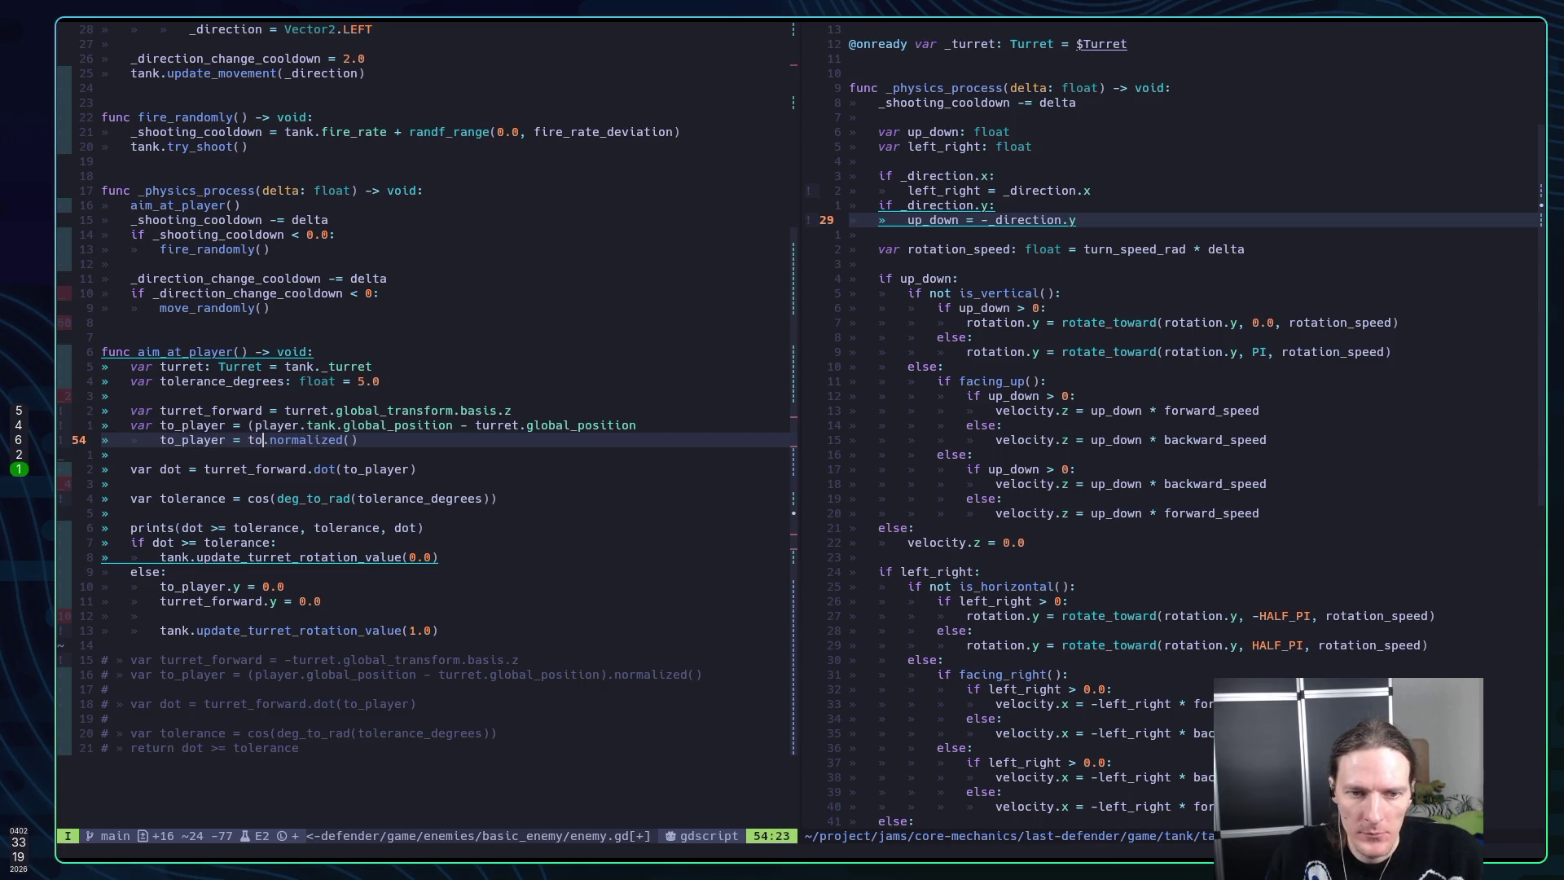
{"action": "type", "text": "yer"}
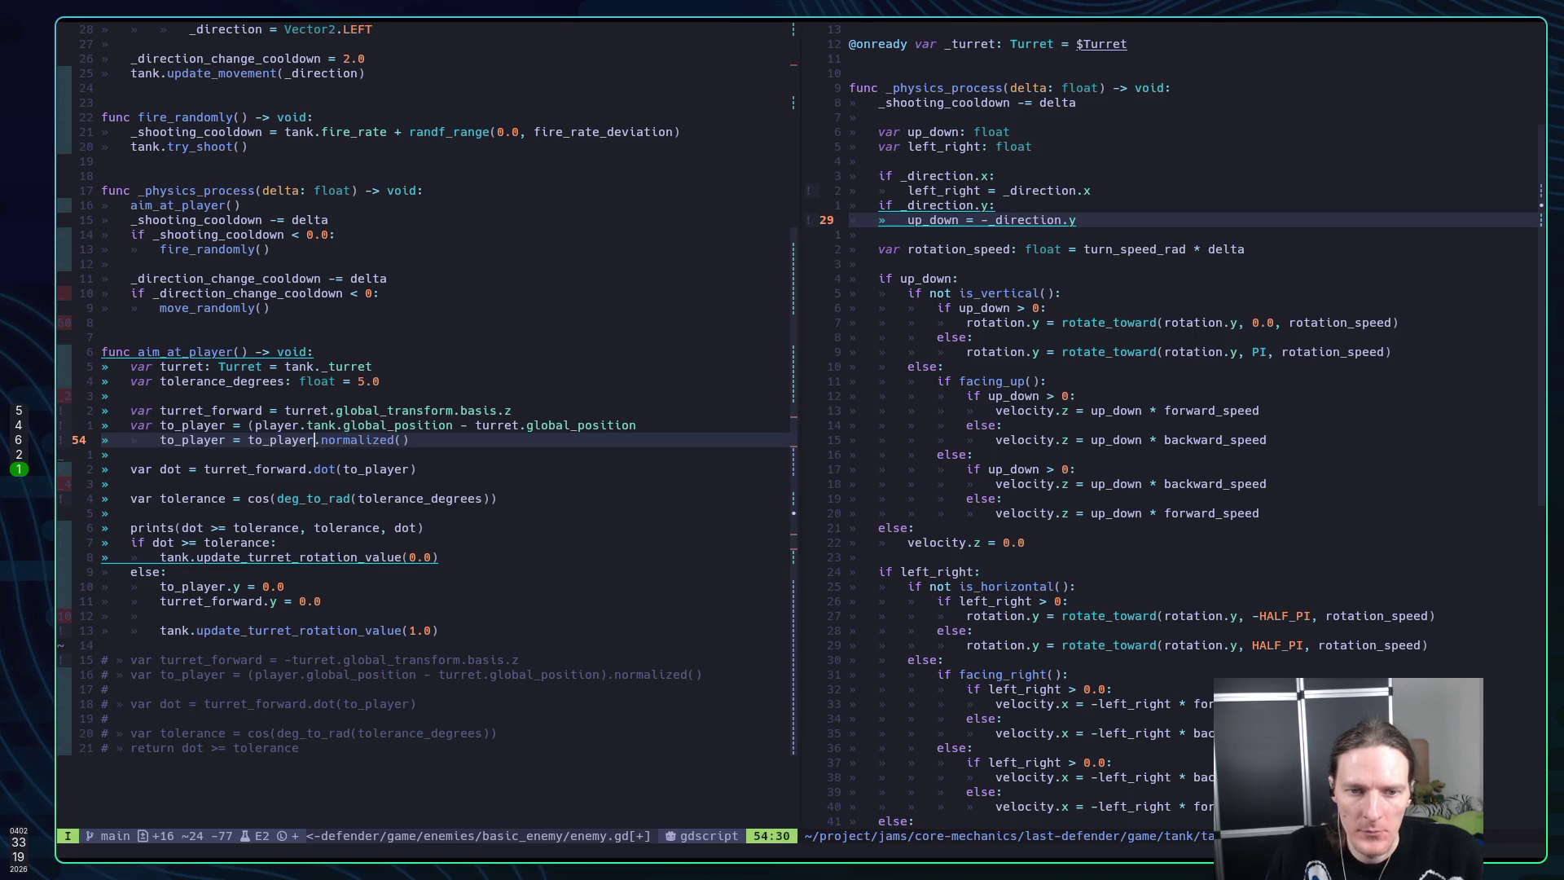
{"action": "key", "text": "Escape"}
{"action": "key", "text": "k"}
{"action": "key", "text": "h"}
{"action": "key", "text": "h"}
{"action": "key", "text": "h"}
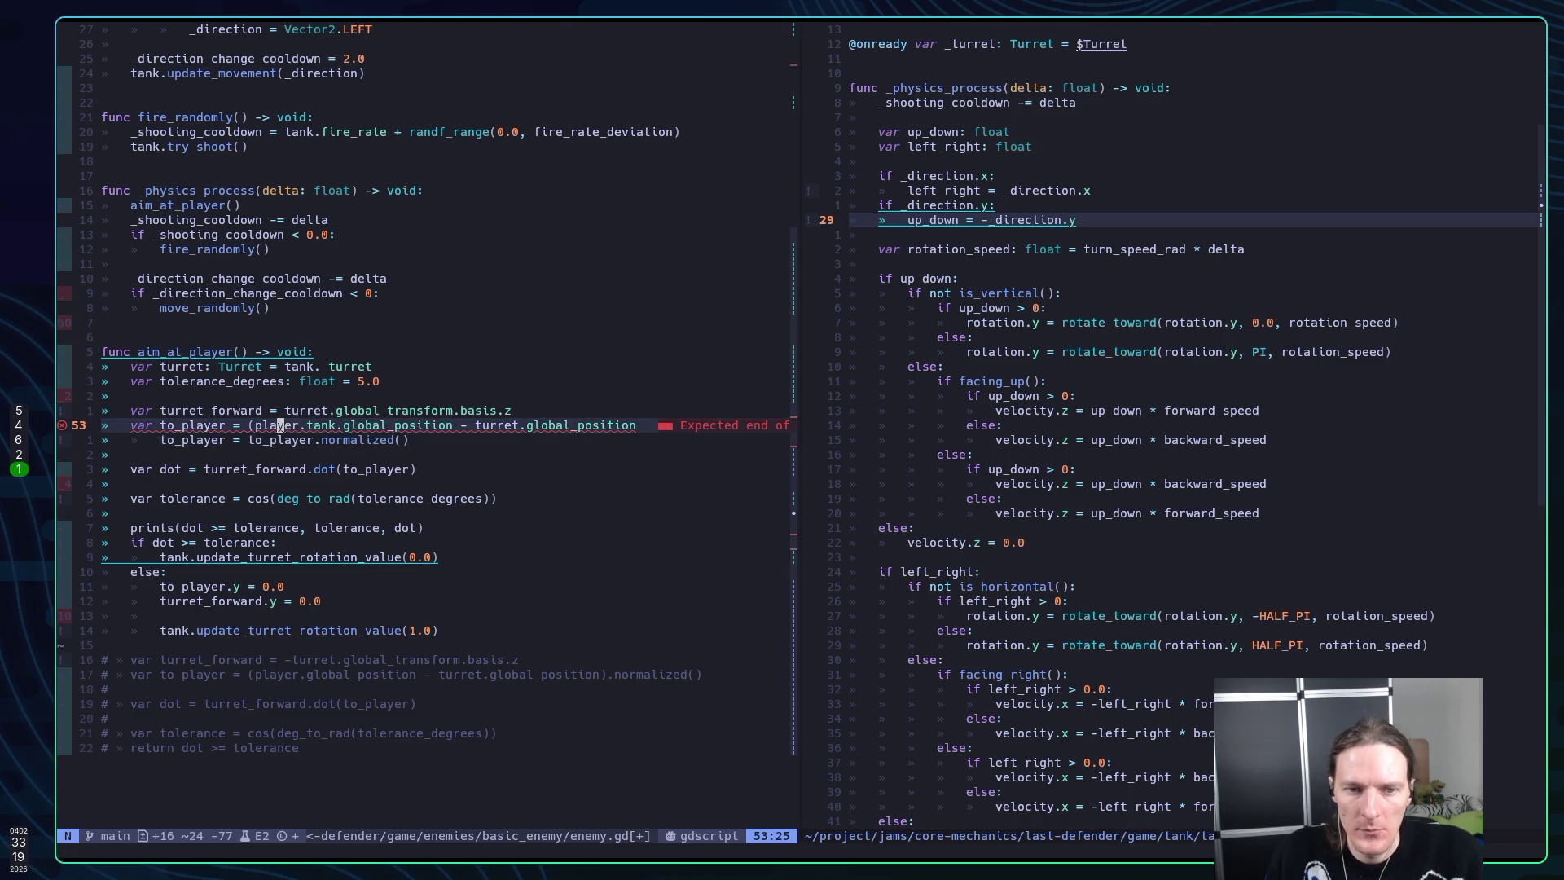
{"action": "type", "text": "xoto"}
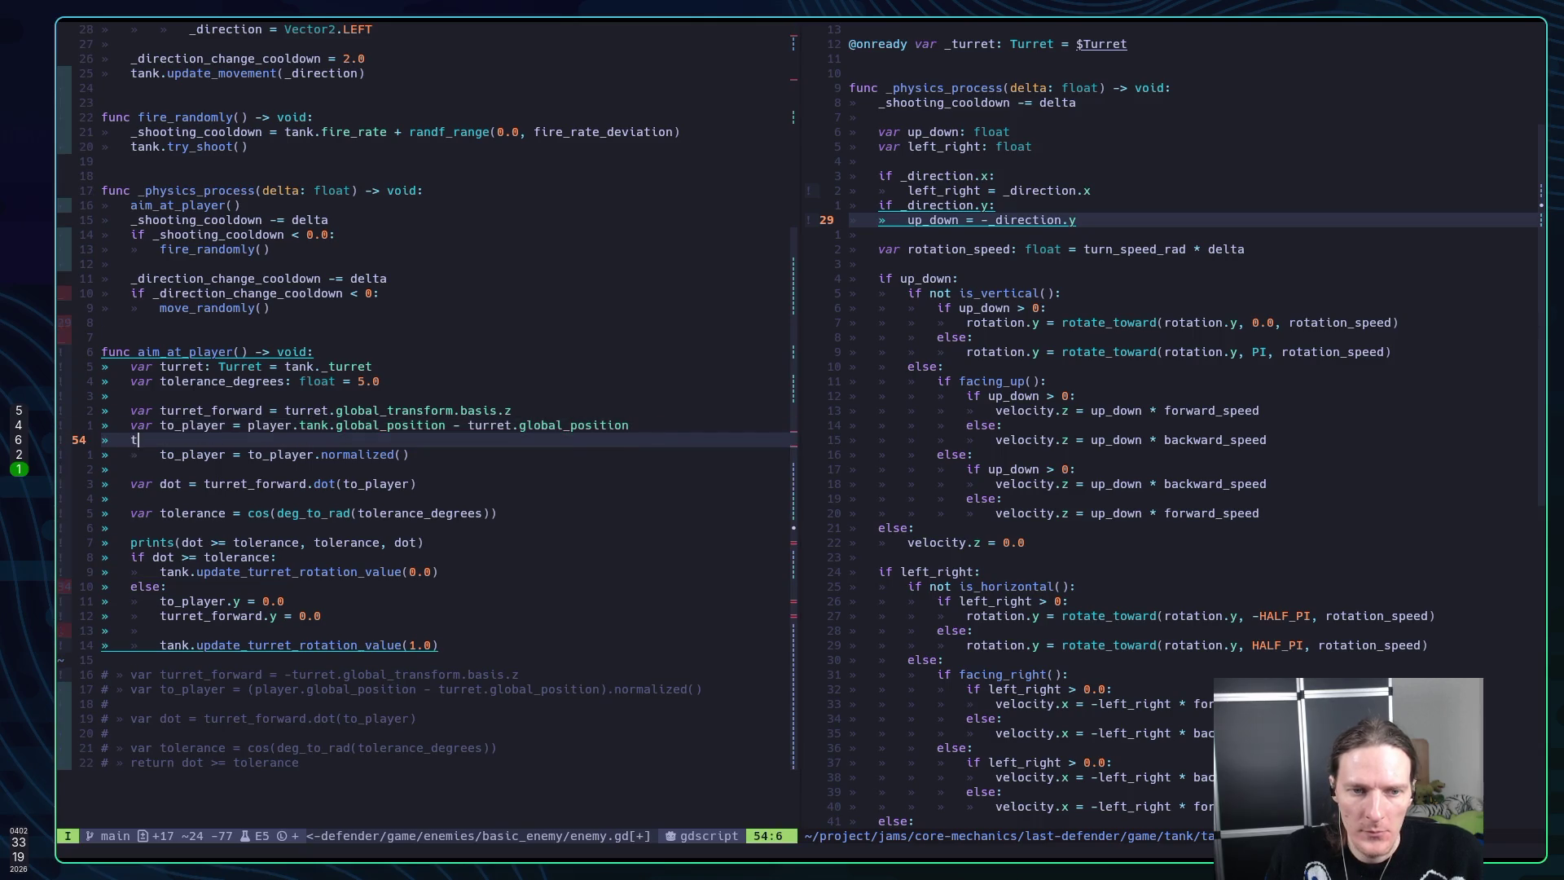
{"action": "type", "text": "_player"}
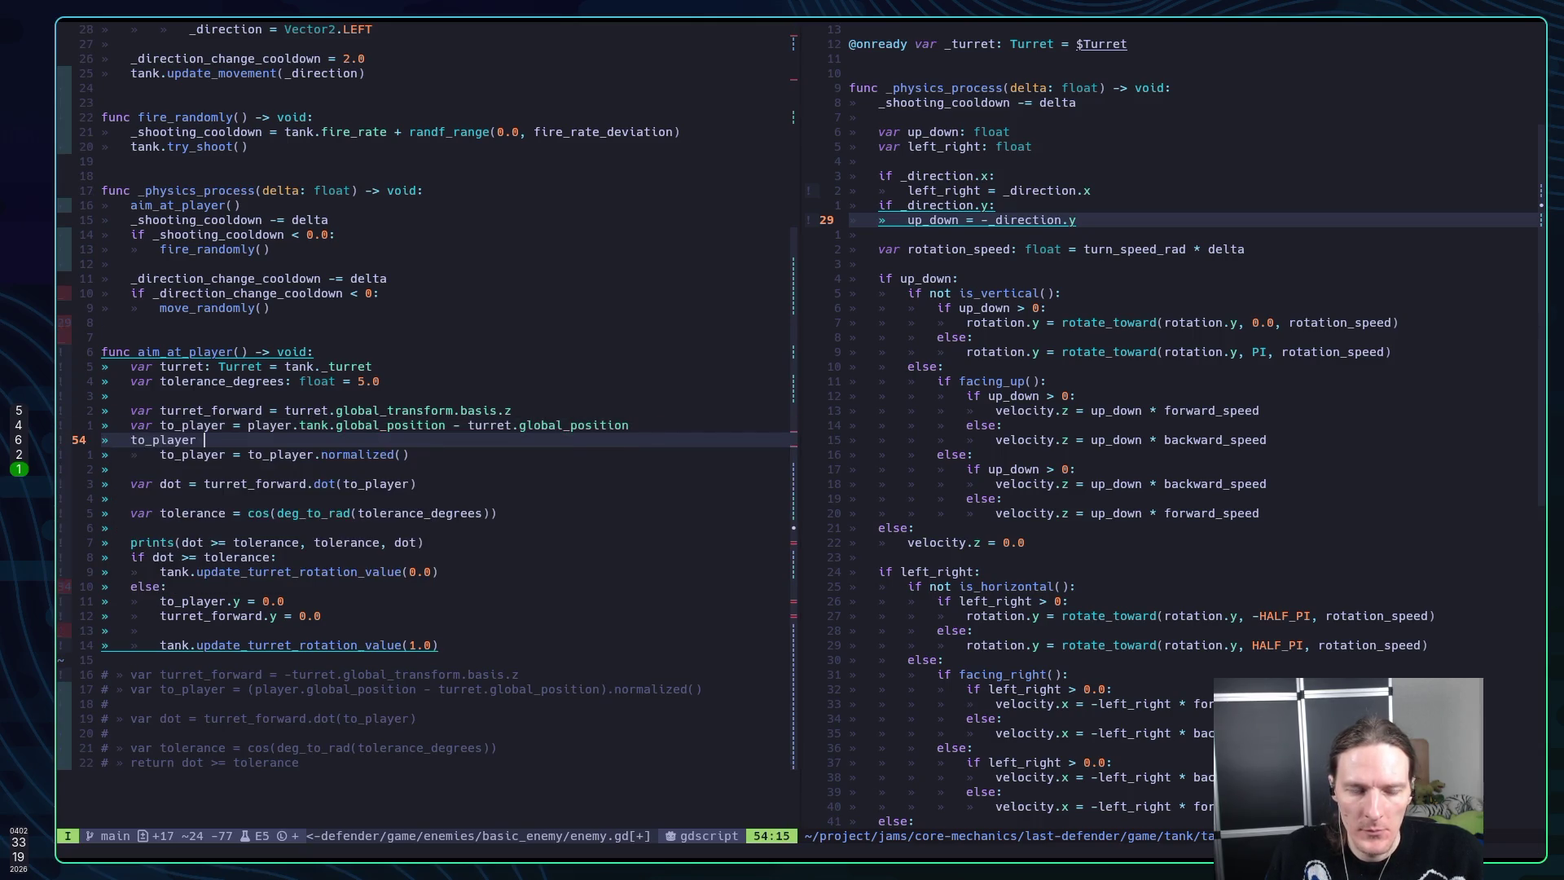
{"action": "key", "text": "BackSpace"}
{"action": "type", "text": ".y = 0."}
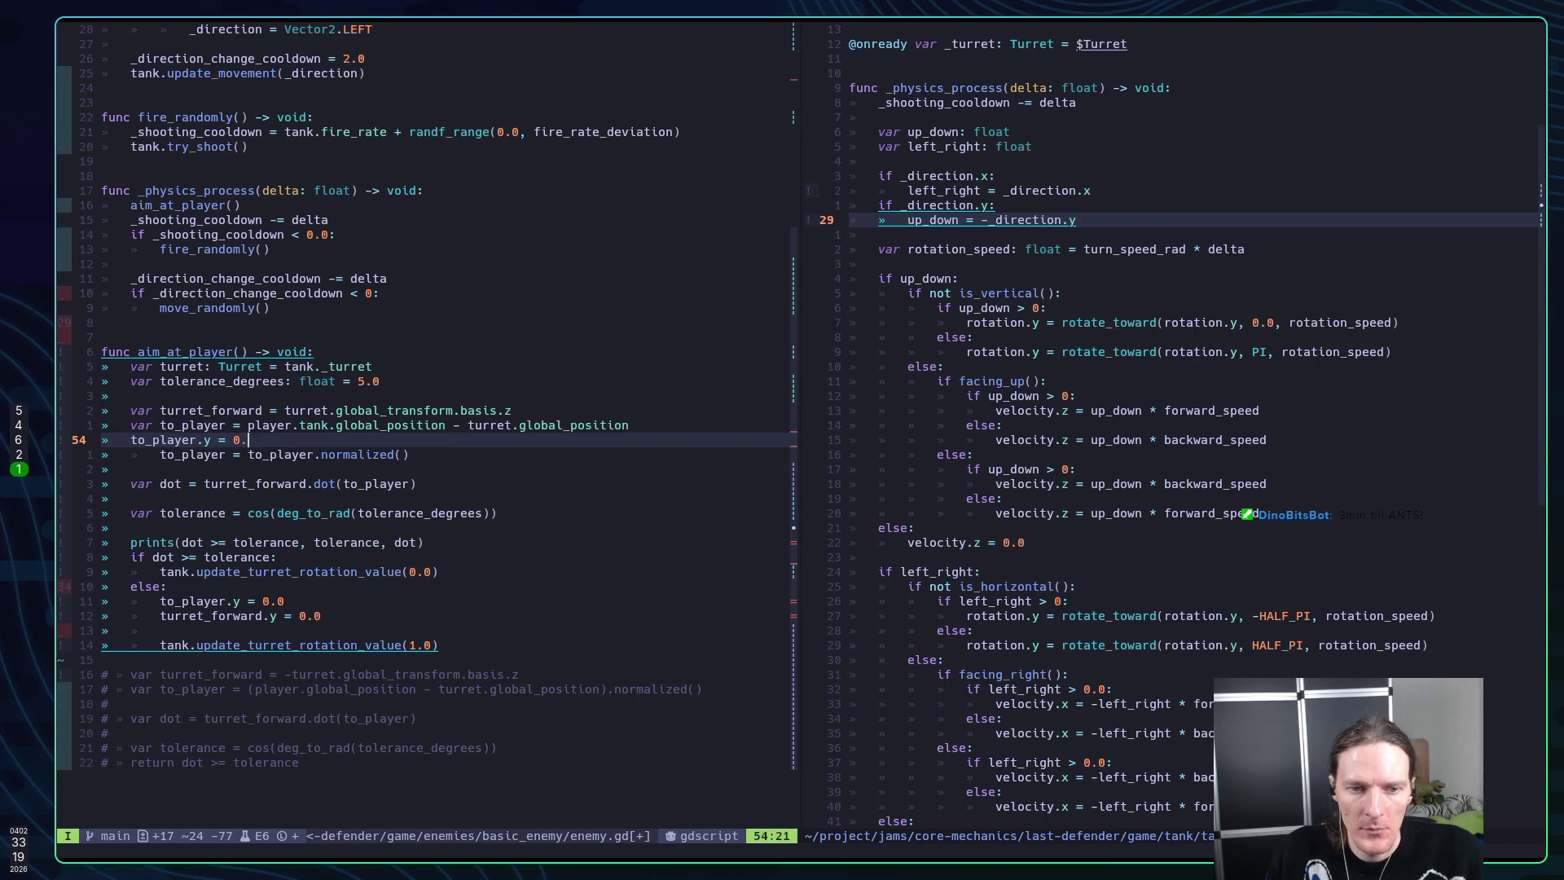
{"action": "type", "text": "0"}
{"action": "key", "text": "Escape"}
{"action": "key", "text": "j"}
{"action": "key", "text": "greater"}
{"action": "key", "text": "greater"}
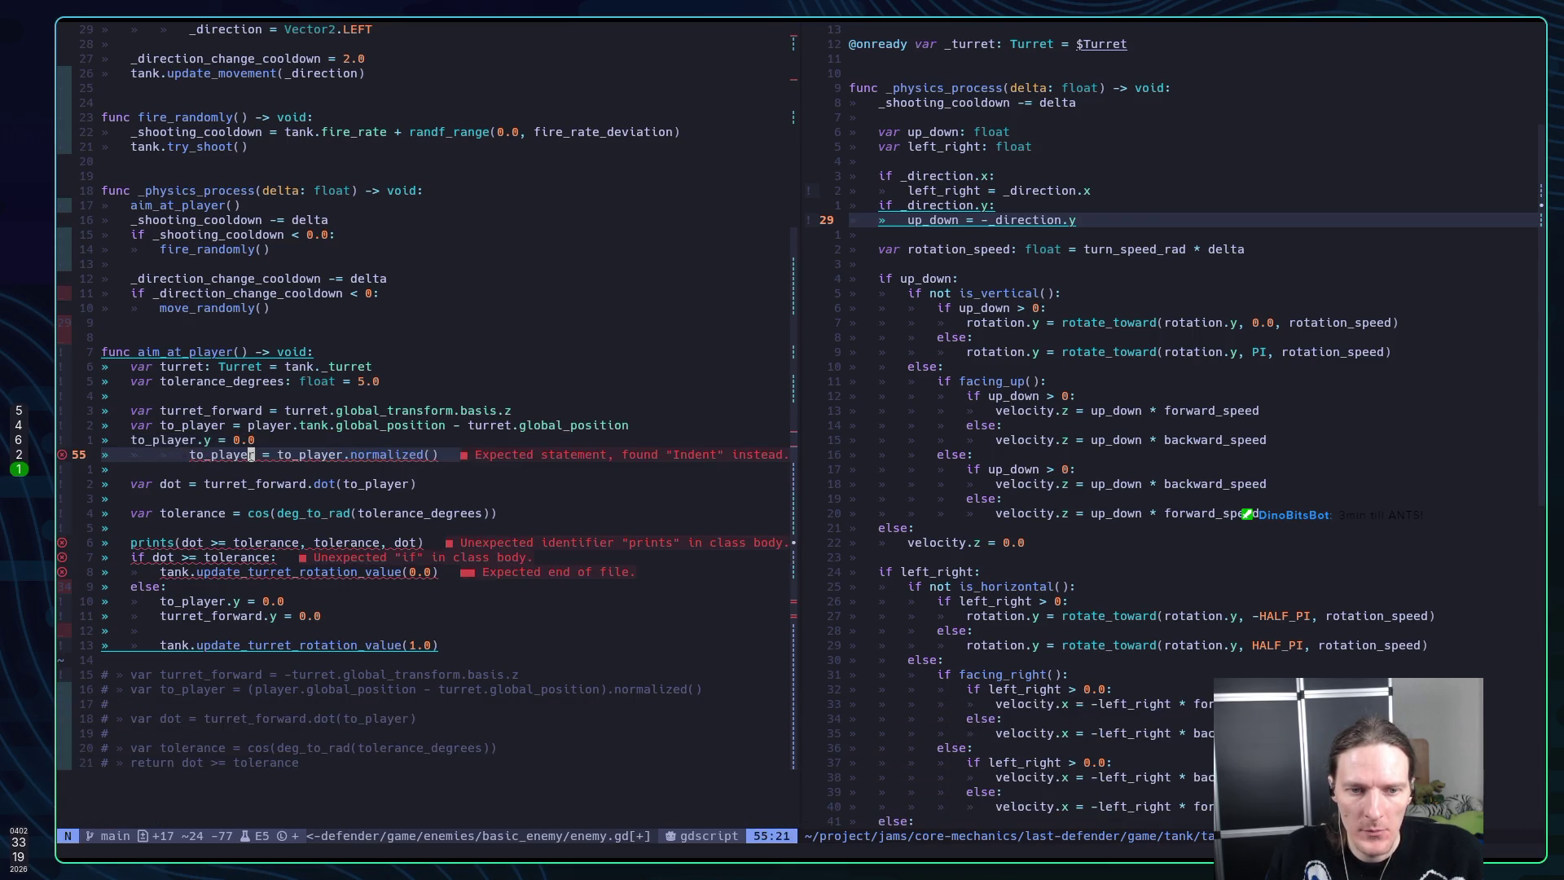
{"action": "key", "text": "less"}
{"action": "key", "text": "less"}
{"action": "key", "text": "less"}
{"action": "key", "text": "less"}
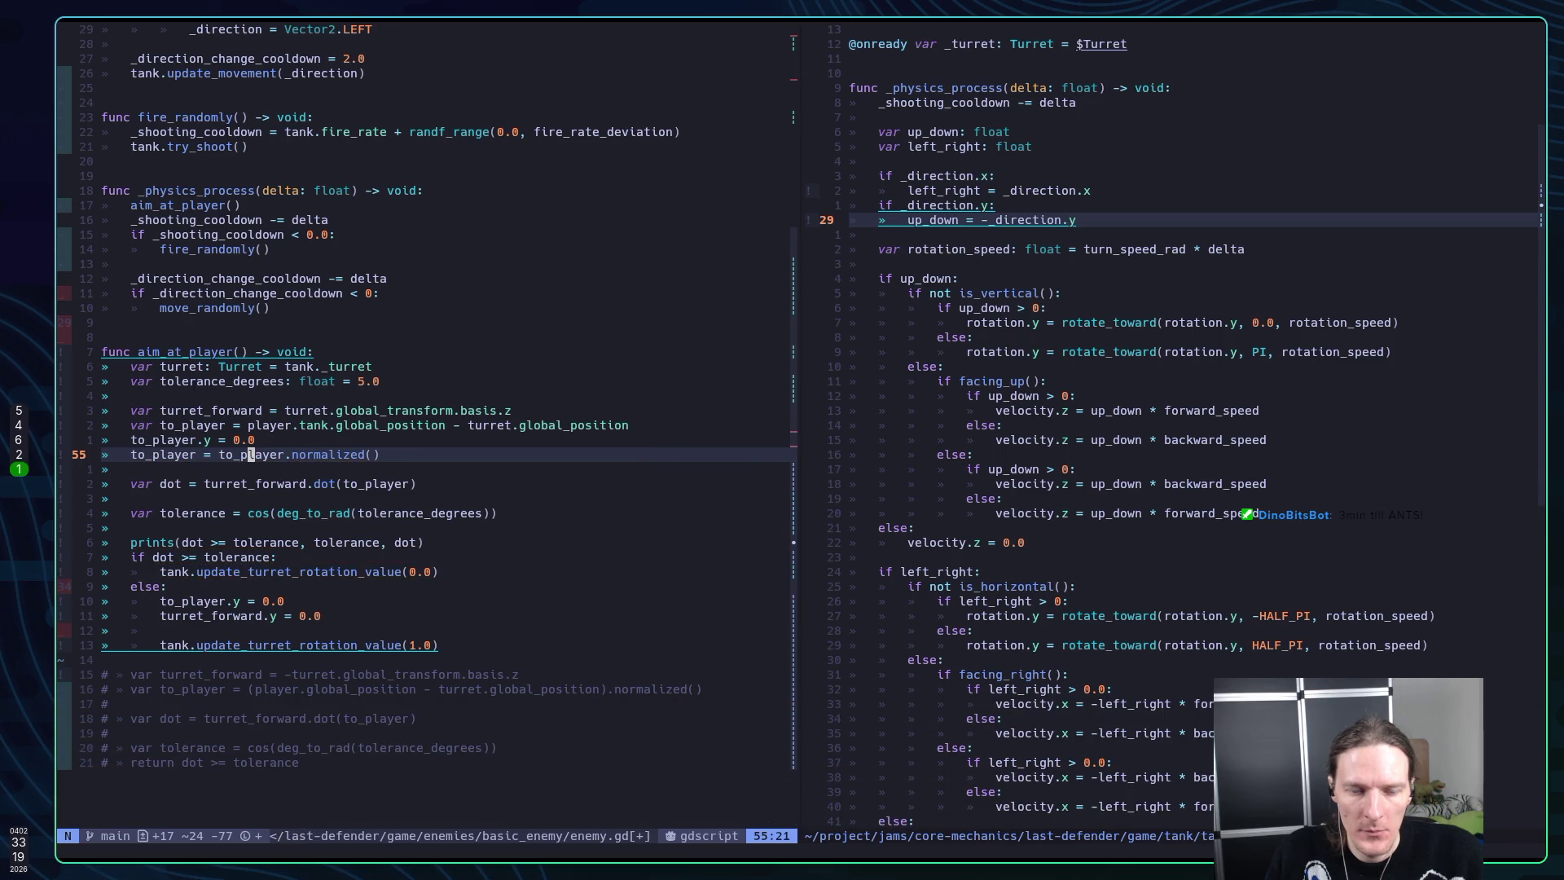
{"action": "type", "text": ":w"}
{"action": "key", "text": "Return"}
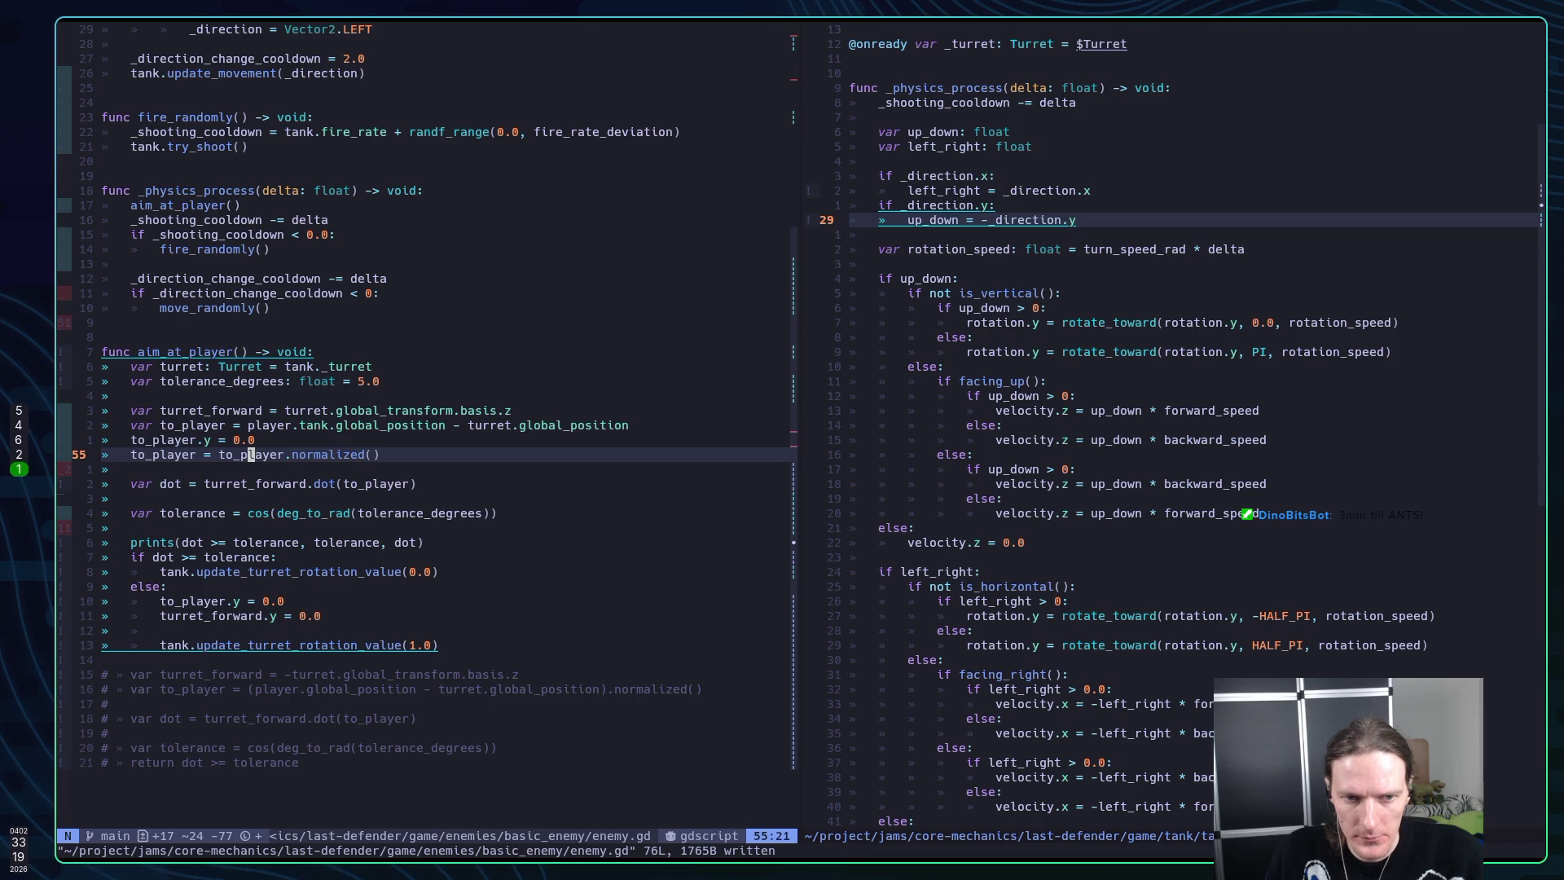
Delete the redundant else-branch to_player.y reset and begin a var cross line
{"action": "key", "text": "alt+Tab"}
{"action": "key", "text": "alt+Tab"}
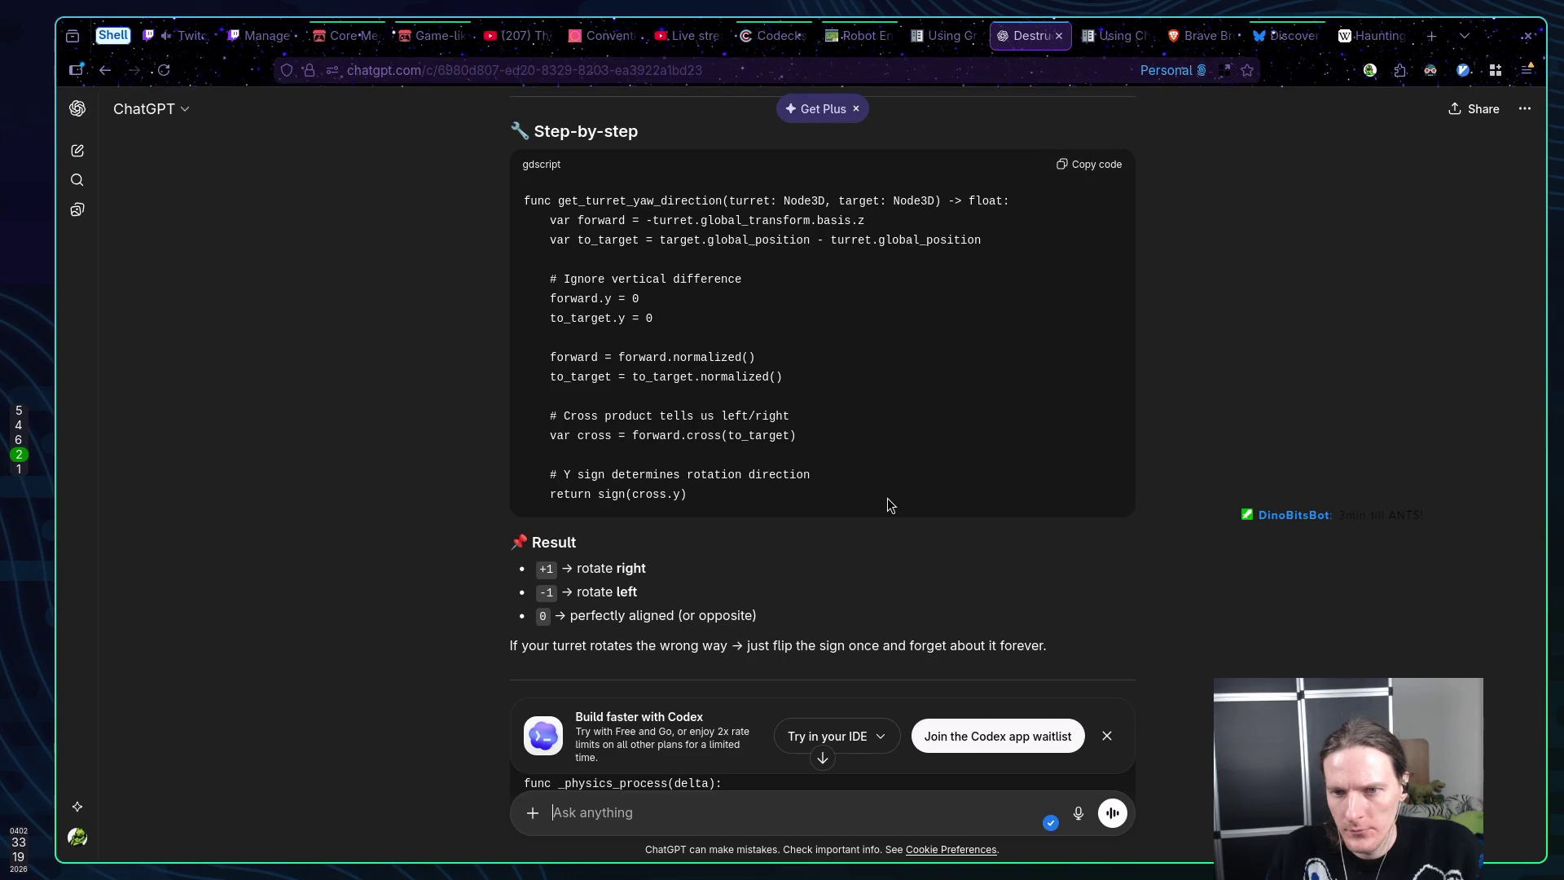
{"action": "key", "text": "alt+Tab"}
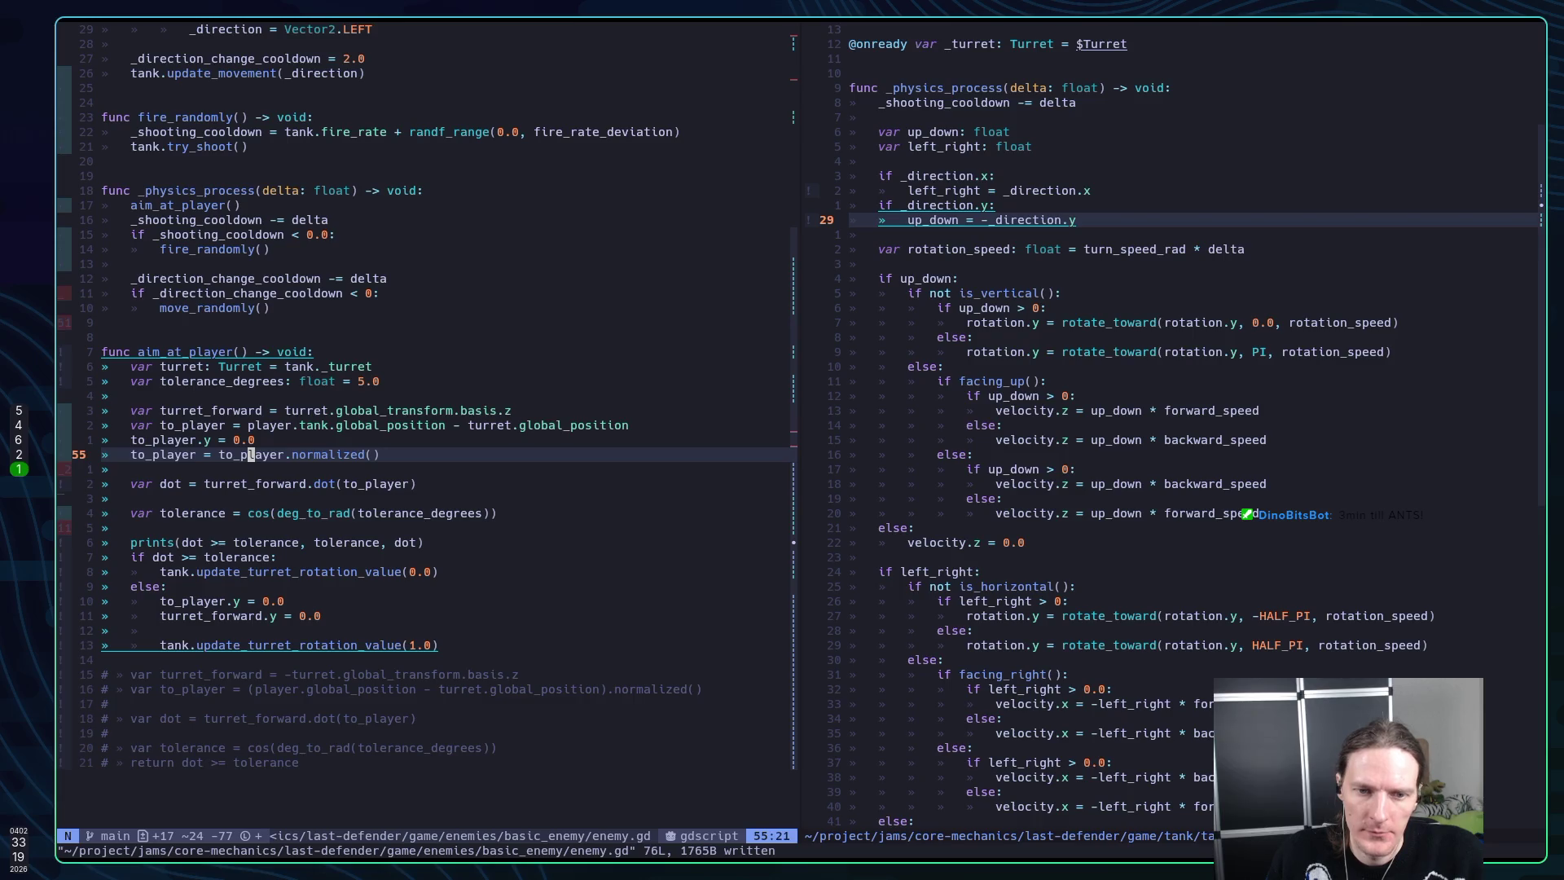
{"action": "key", "text": "j"}
{"action": "key", "text": "j"}
{"action": "key", "text": "j"}
{"action": "key", "text": "j"}
{"action": "key", "text": "j"}
{"action": "key", "text": "j"}
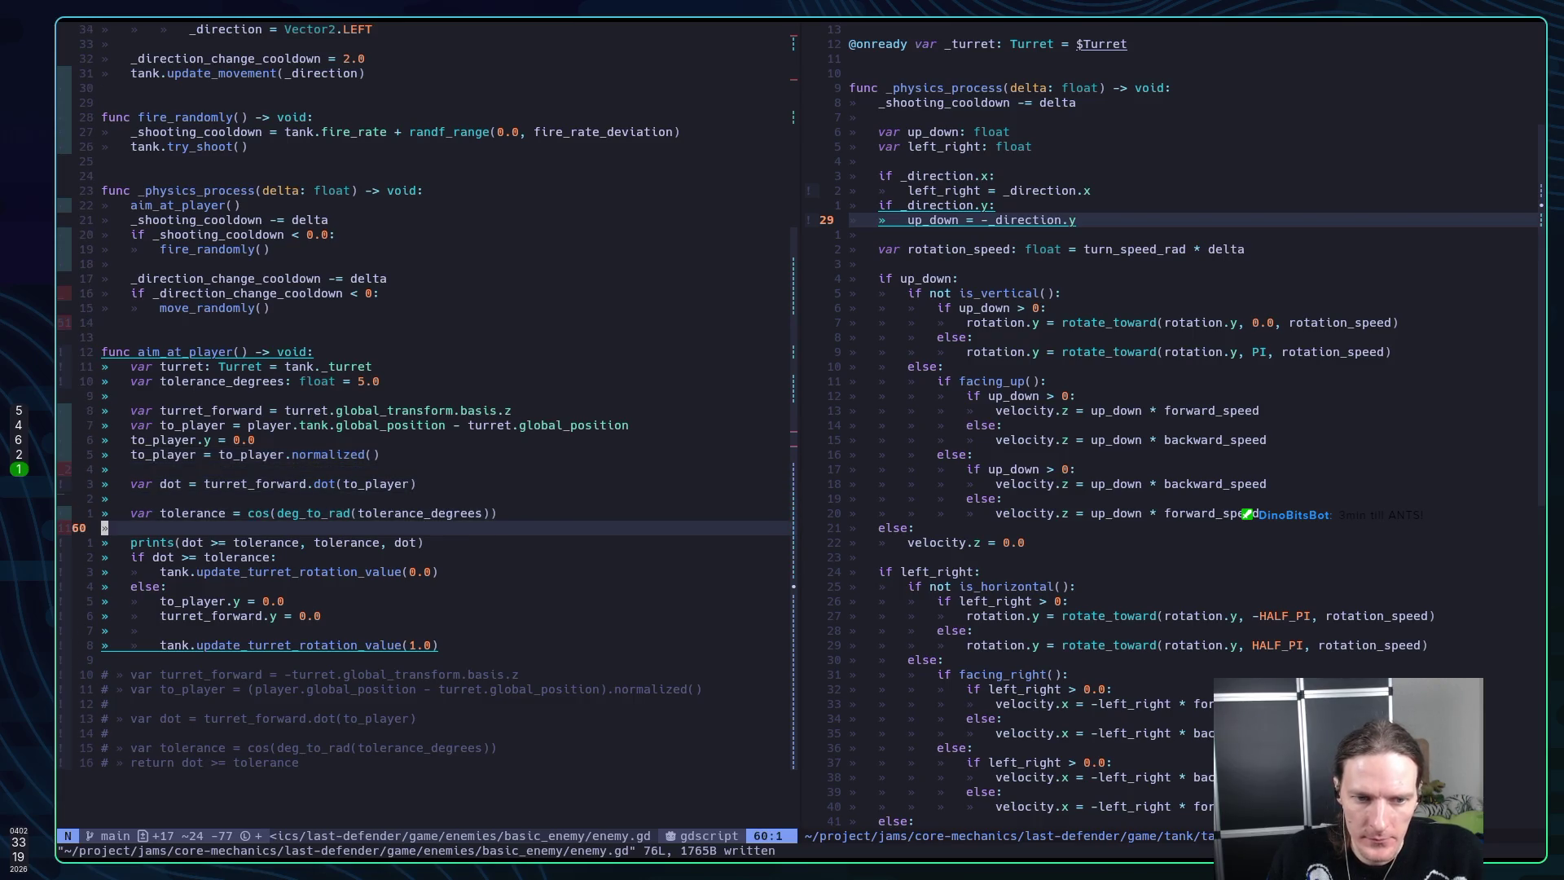
{"action": "key", "text": "k"}
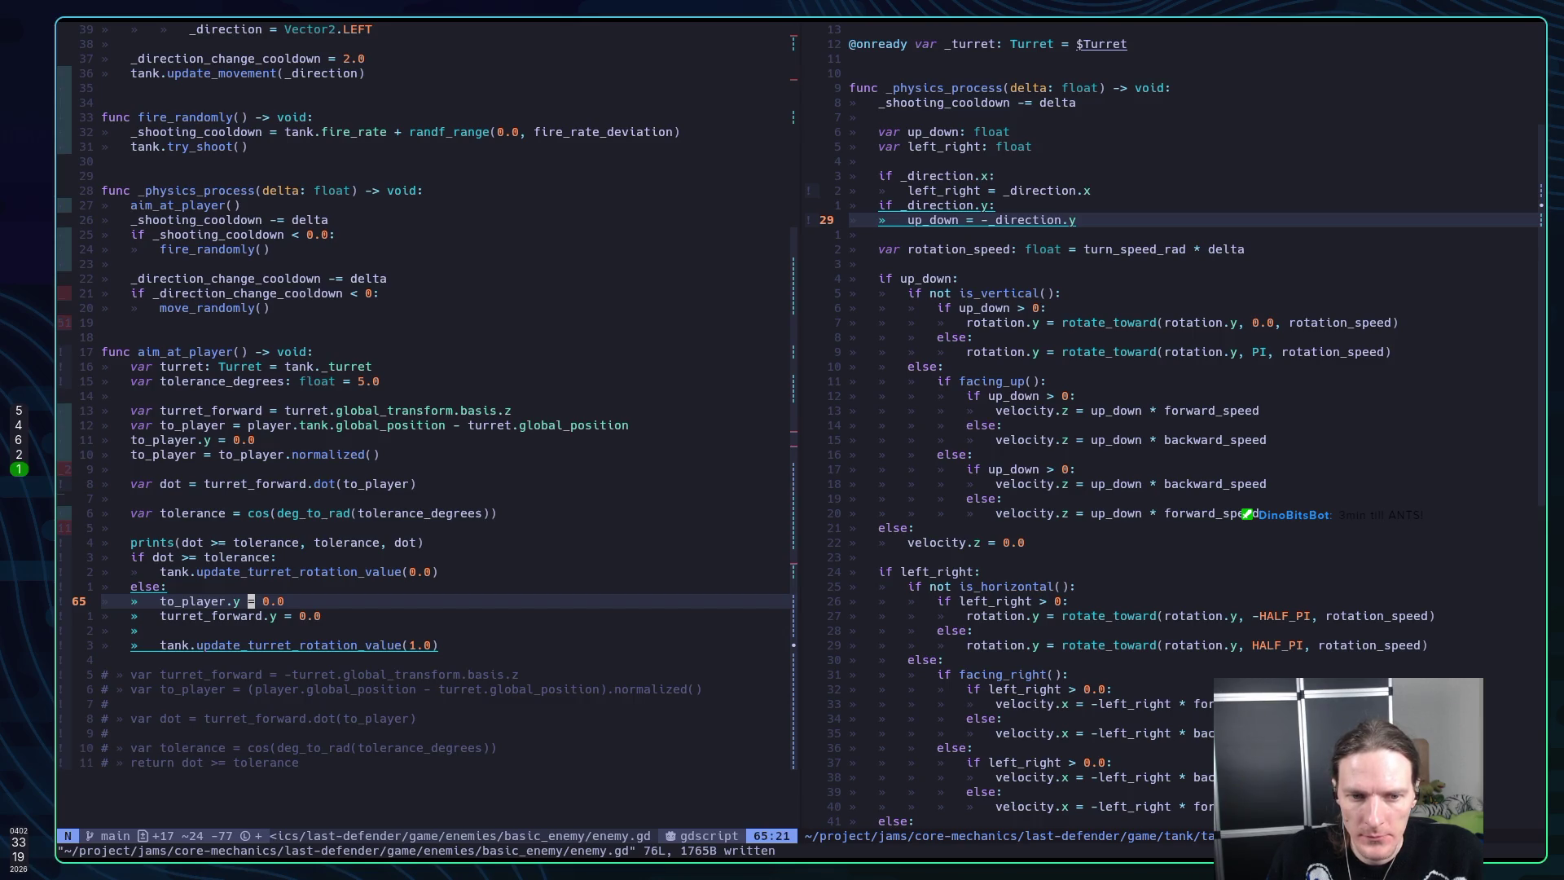
{"action": "key", "text": "d"}
{"action": "key", "text": "d"}
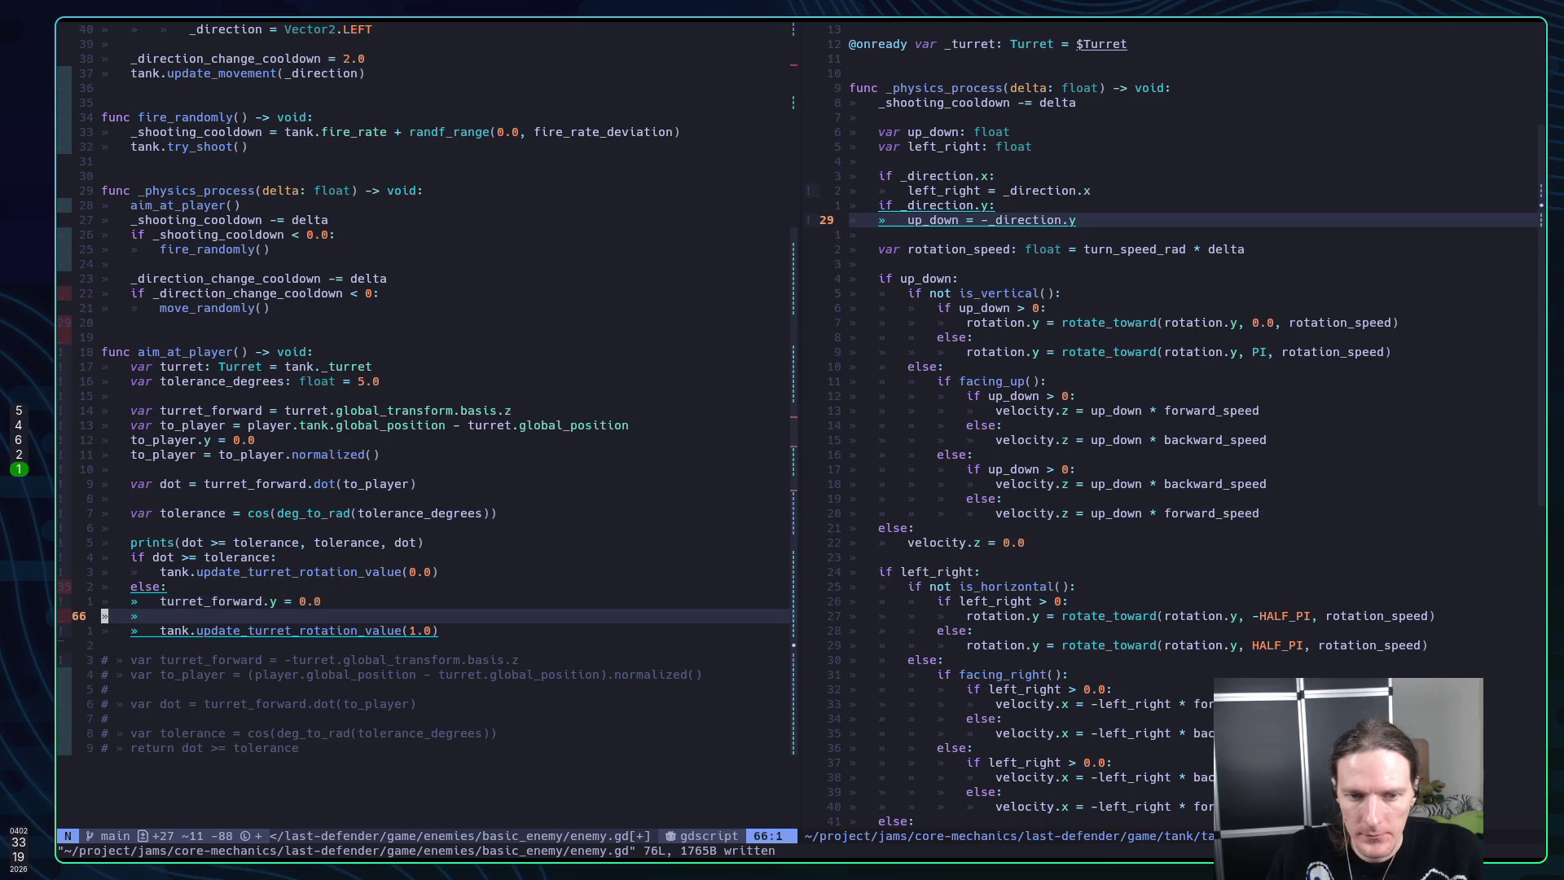
{"action": "type", "text": "ovar cross"}
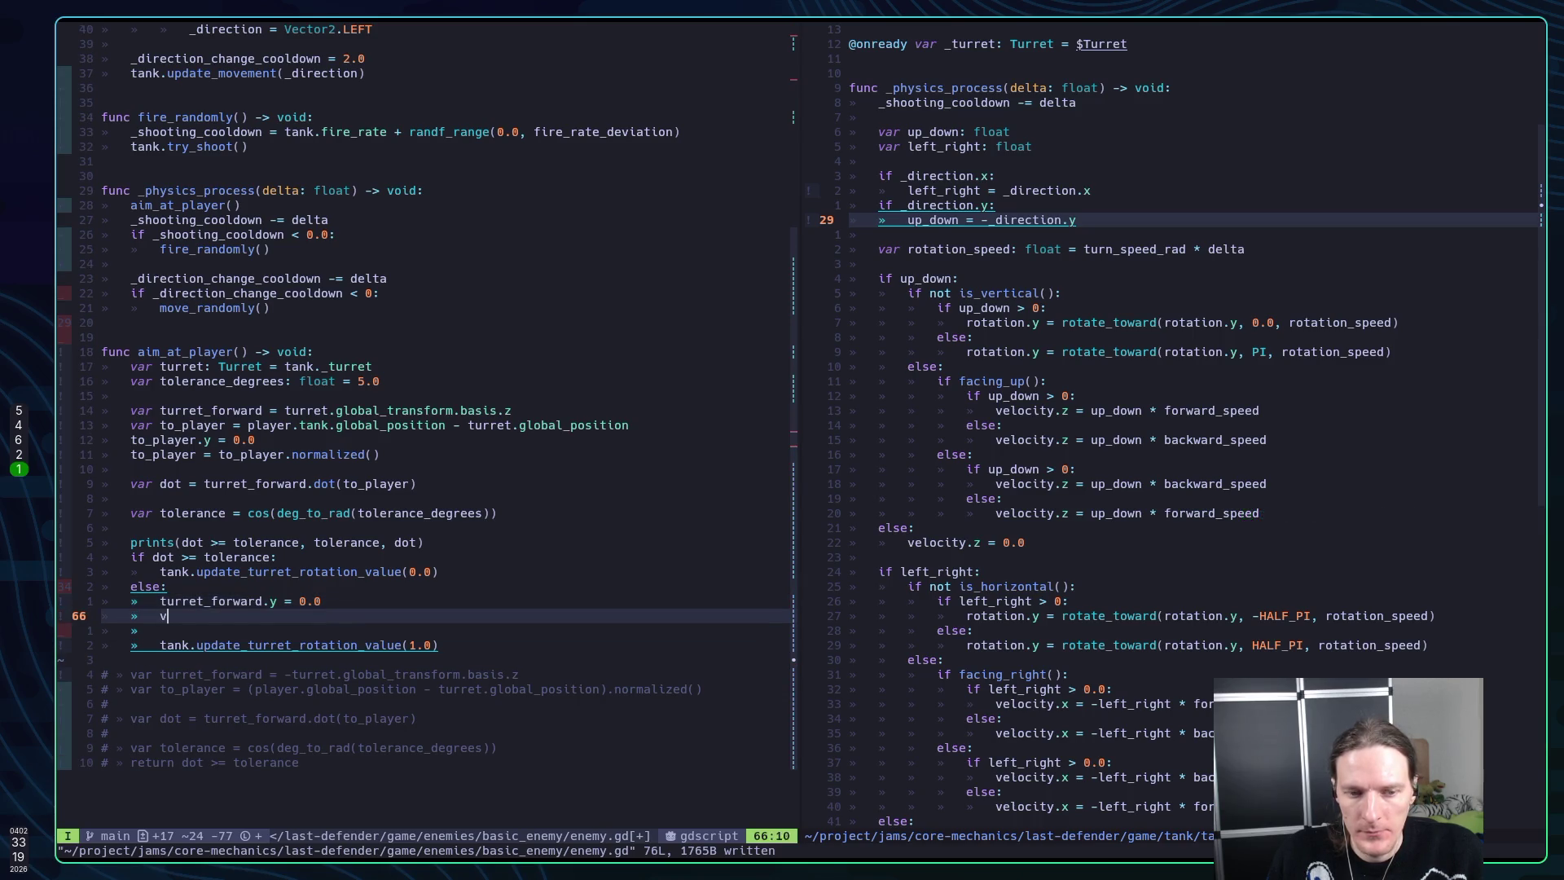
{"action": "type", "text": " ="}
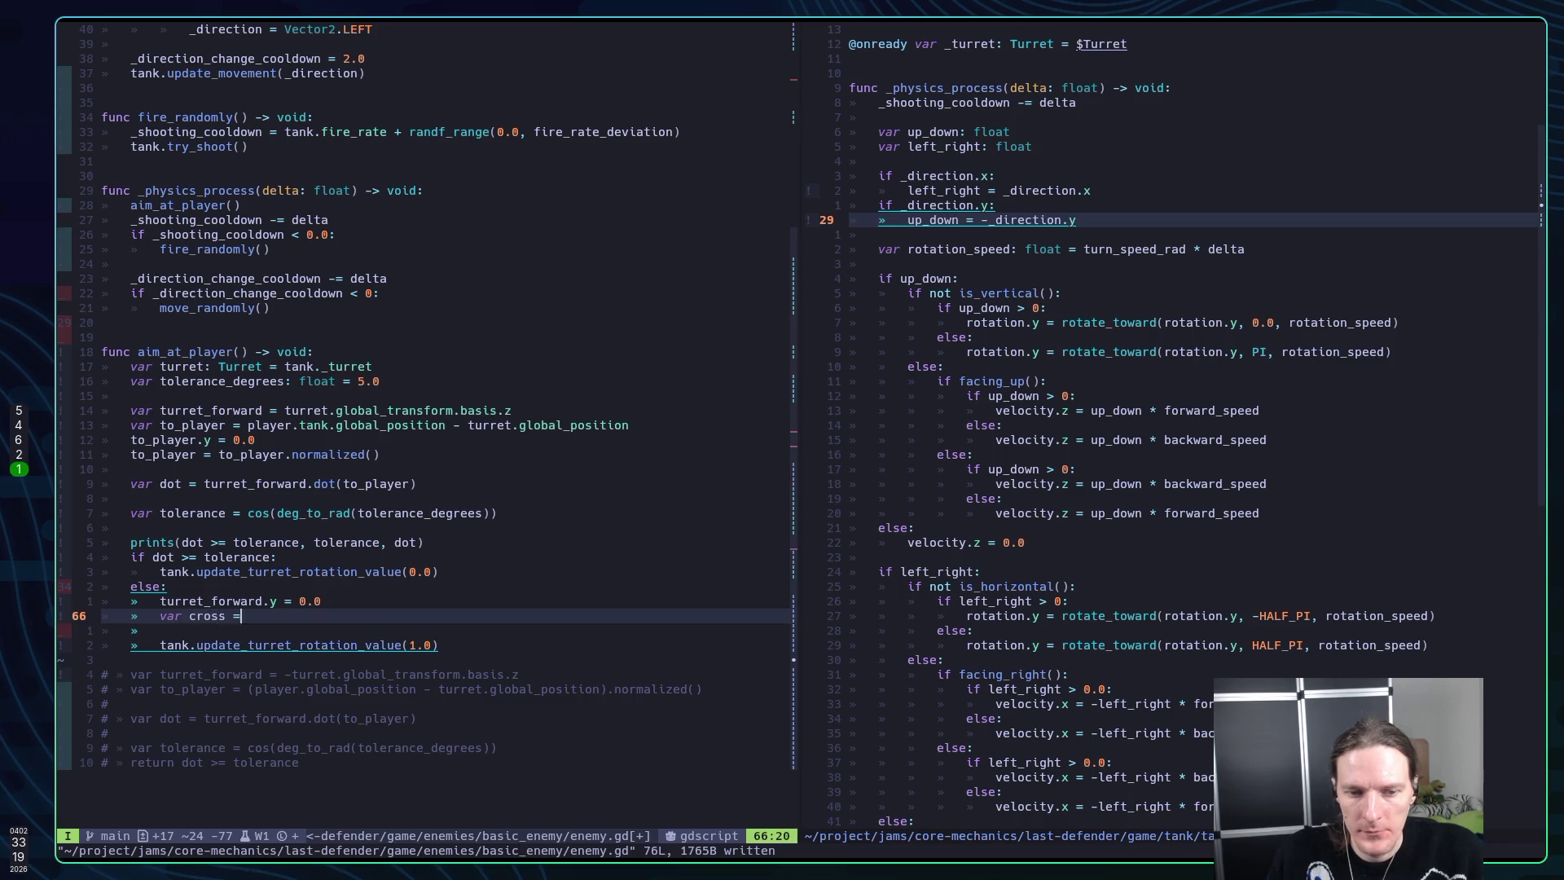
Complete var cross = turret_forward.cross(to_player) and save enemy.gd
{"action": "key", "text": "super+2"}
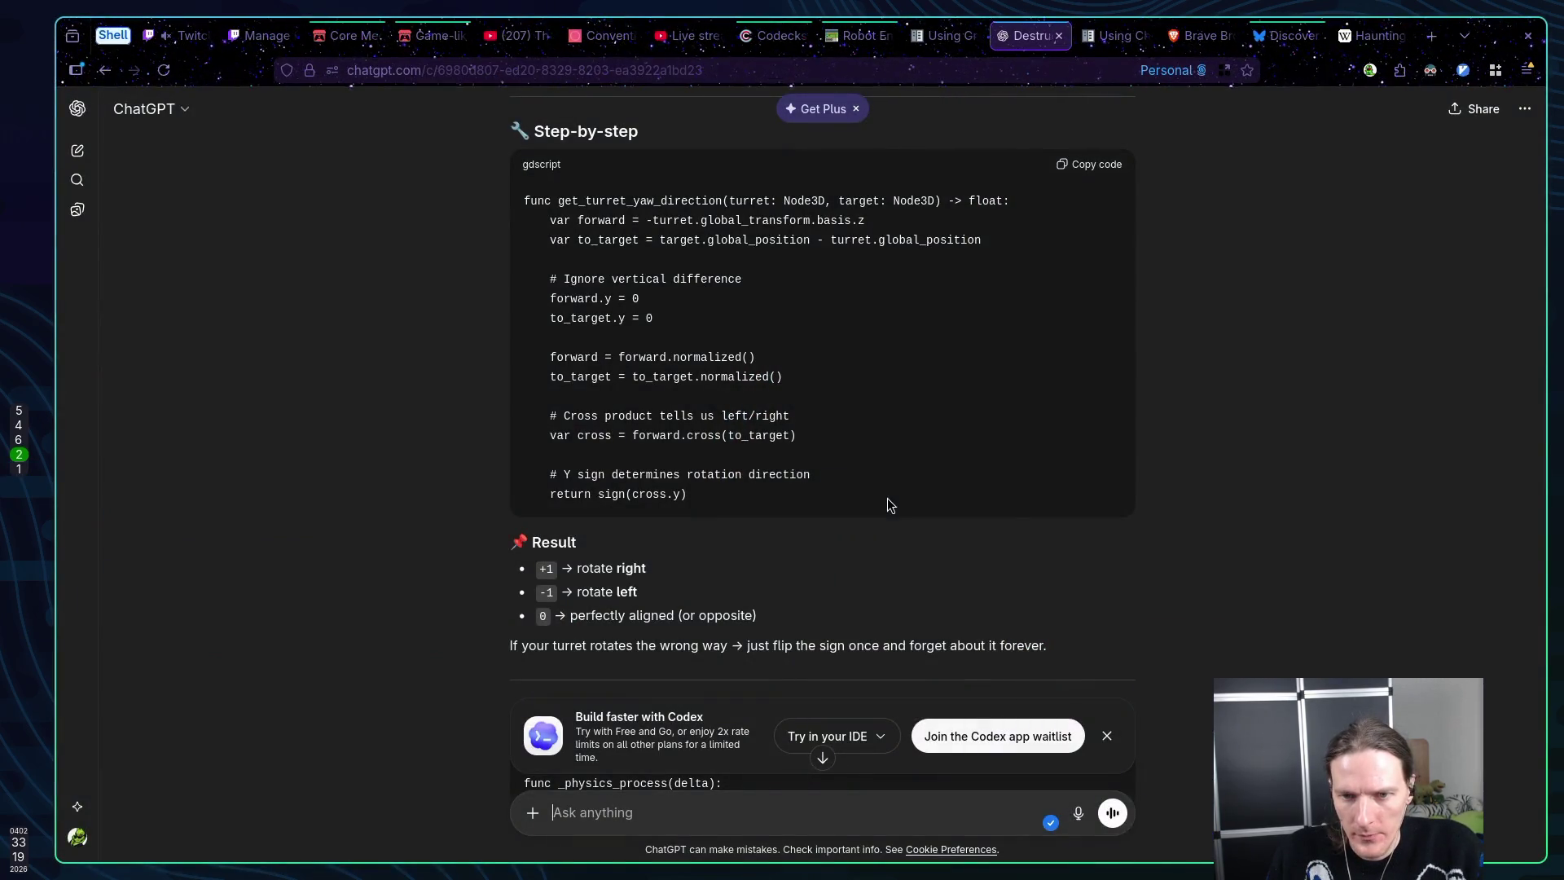
{"action": "key", "text": "super+1"}
{"action": "type", "text": "fo"}
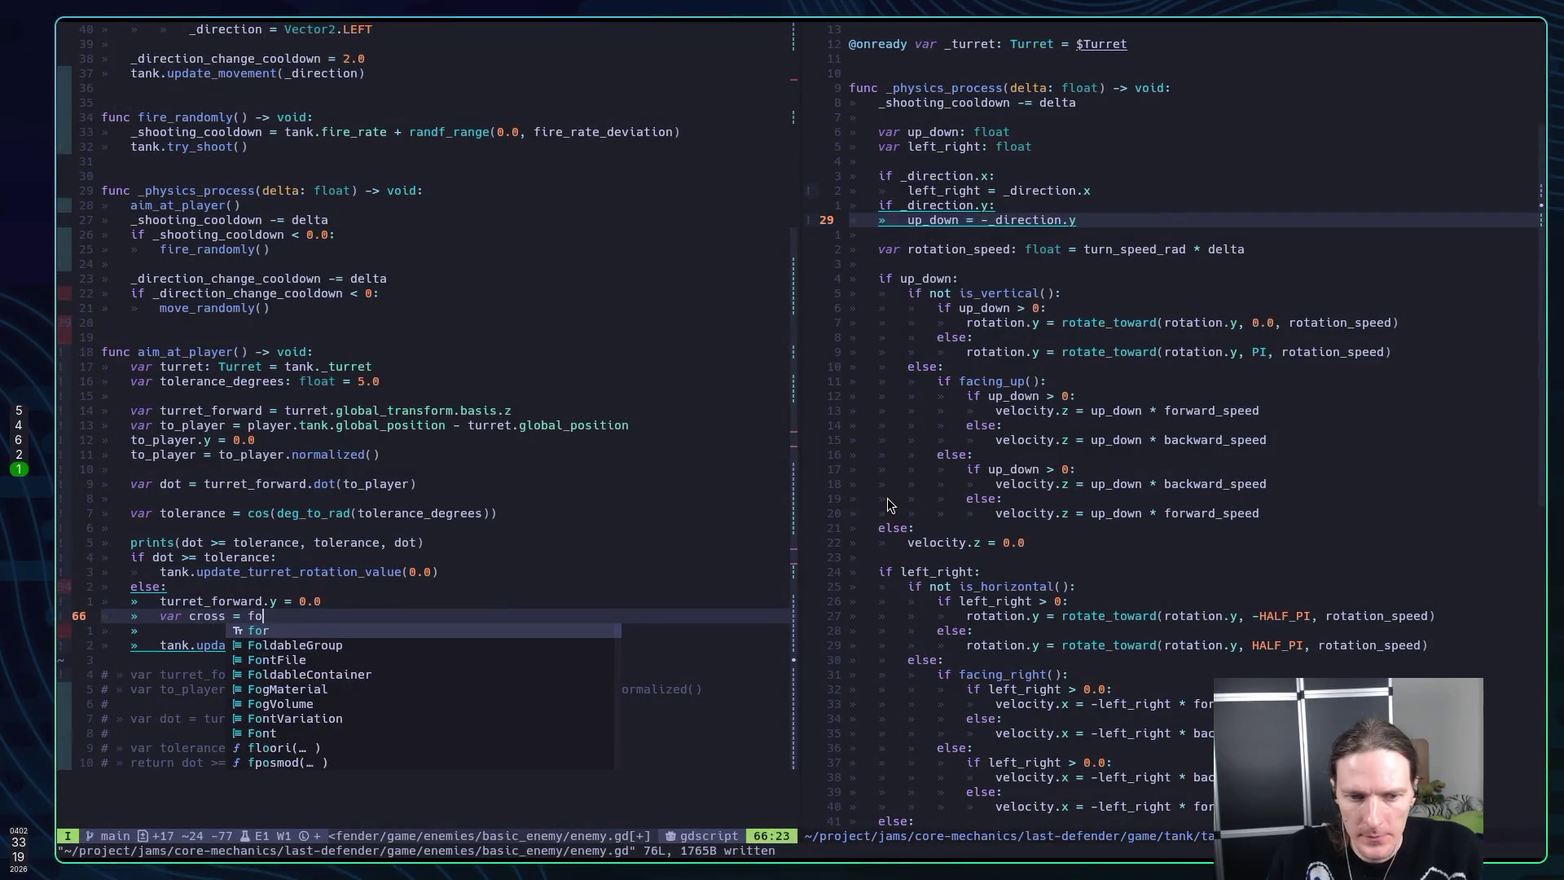
{"action": "type", "text": "rwa"}
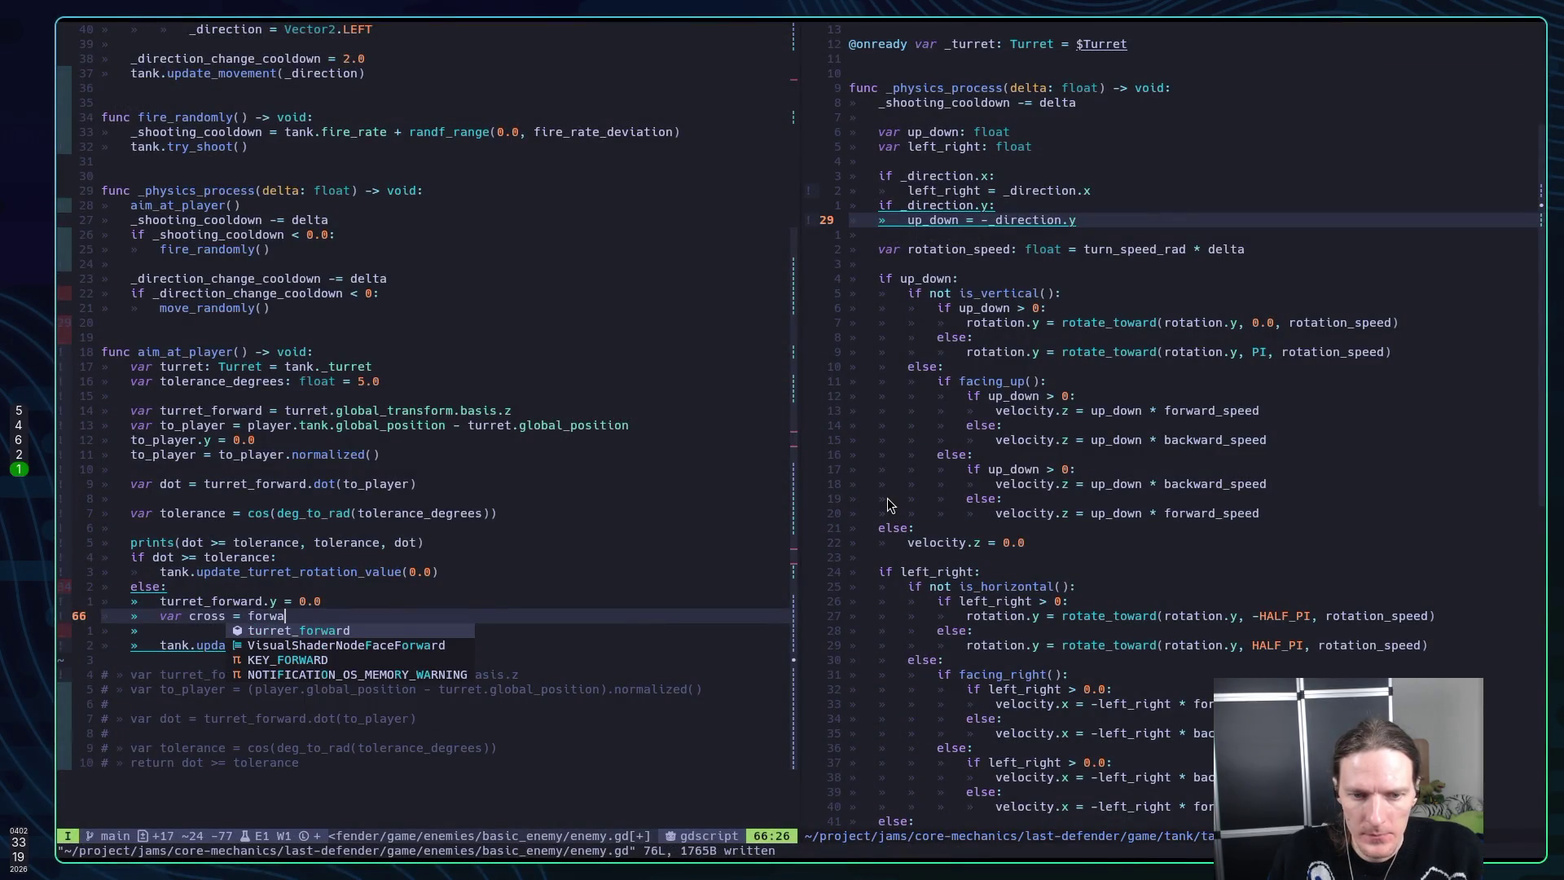
{"action": "key", "text": "Return"}
{"action": "type", "text": ".cr"}
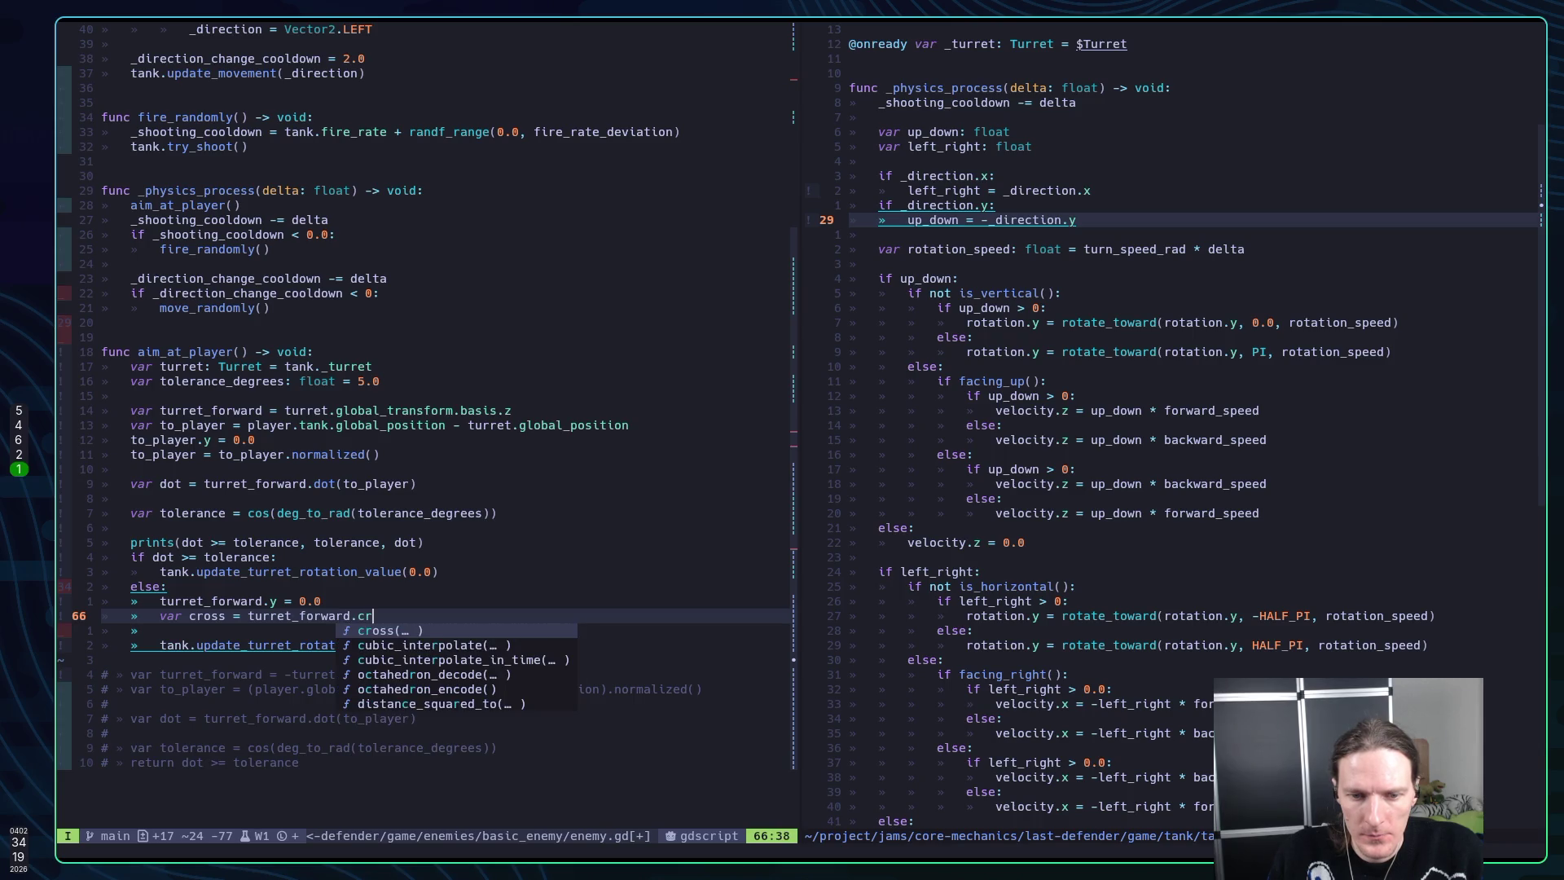
{"action": "key", "text": "Return"}
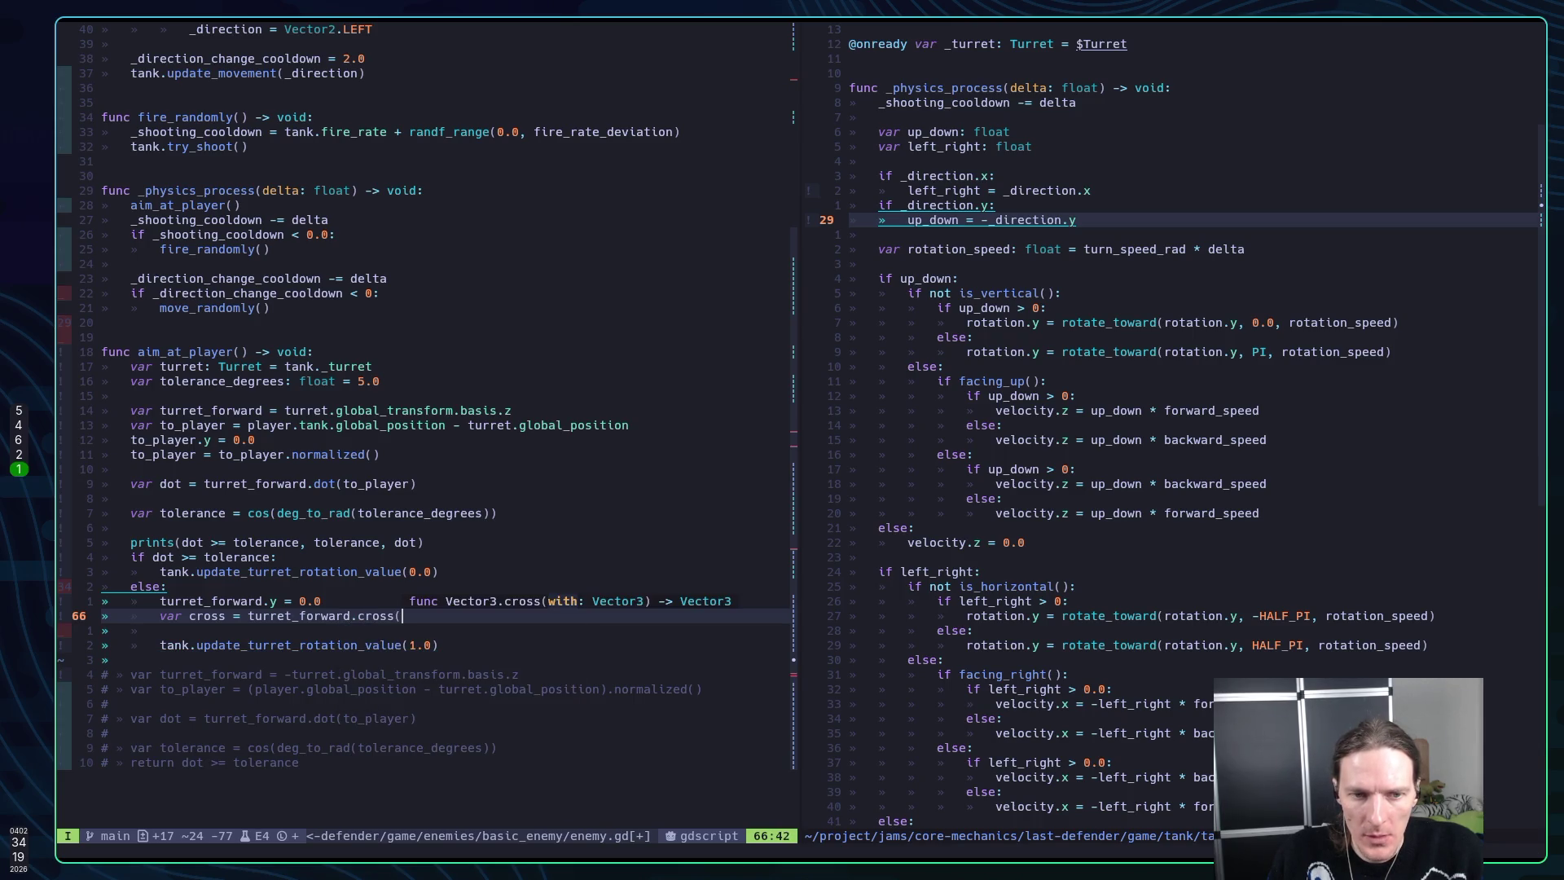
{"action": "type", "text": "to_pl"}
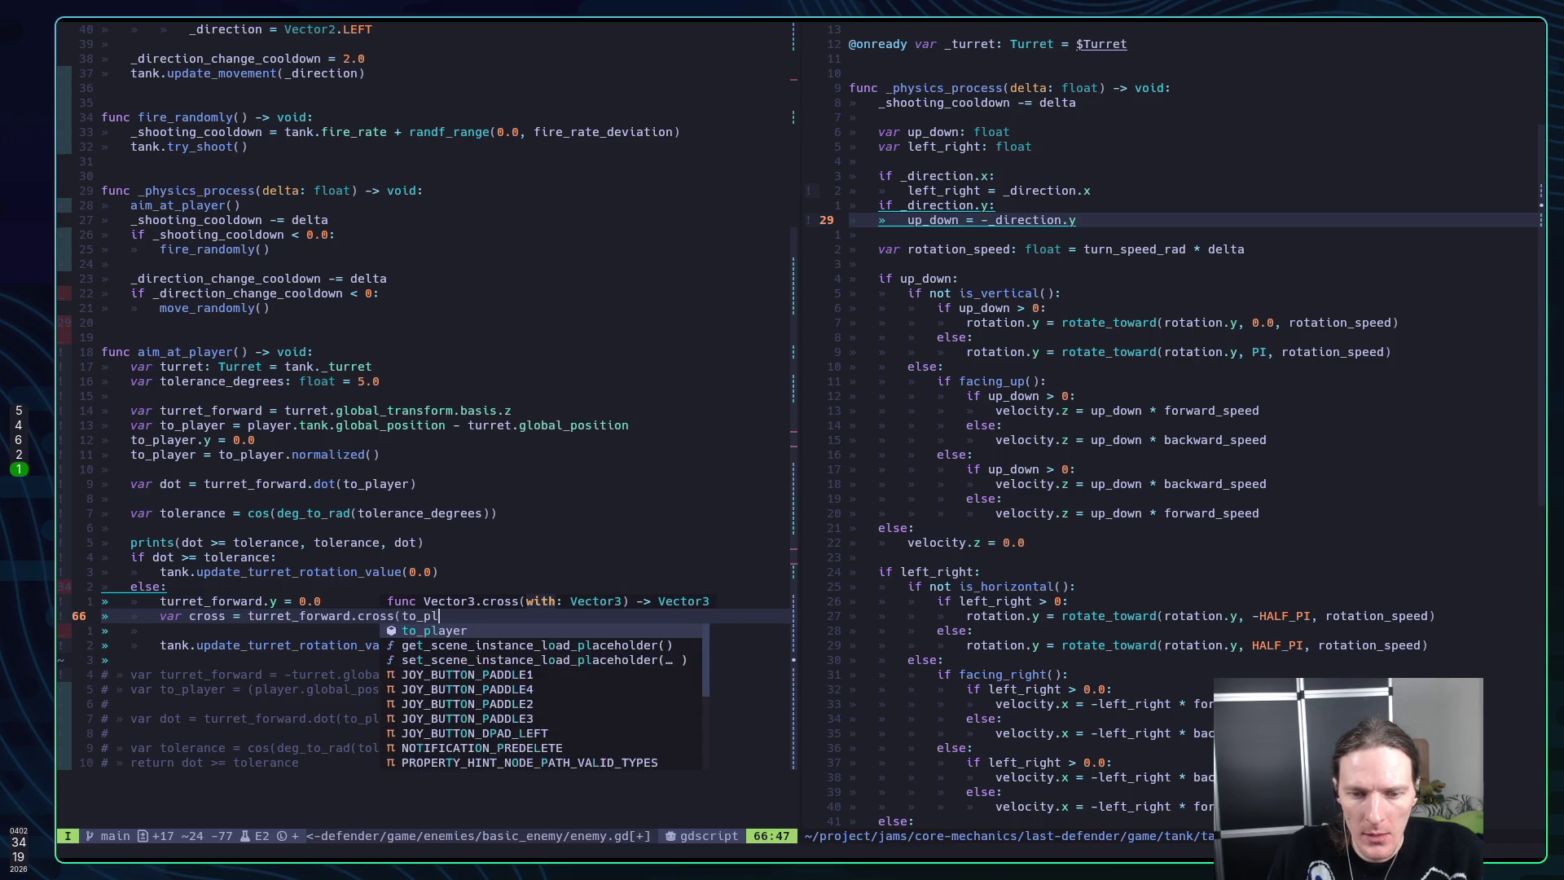
{"action": "type", "text": "ayer)"}
{"action": "key", "text": "Escape"}
{"action": "key", "text": "ctrl+s"}
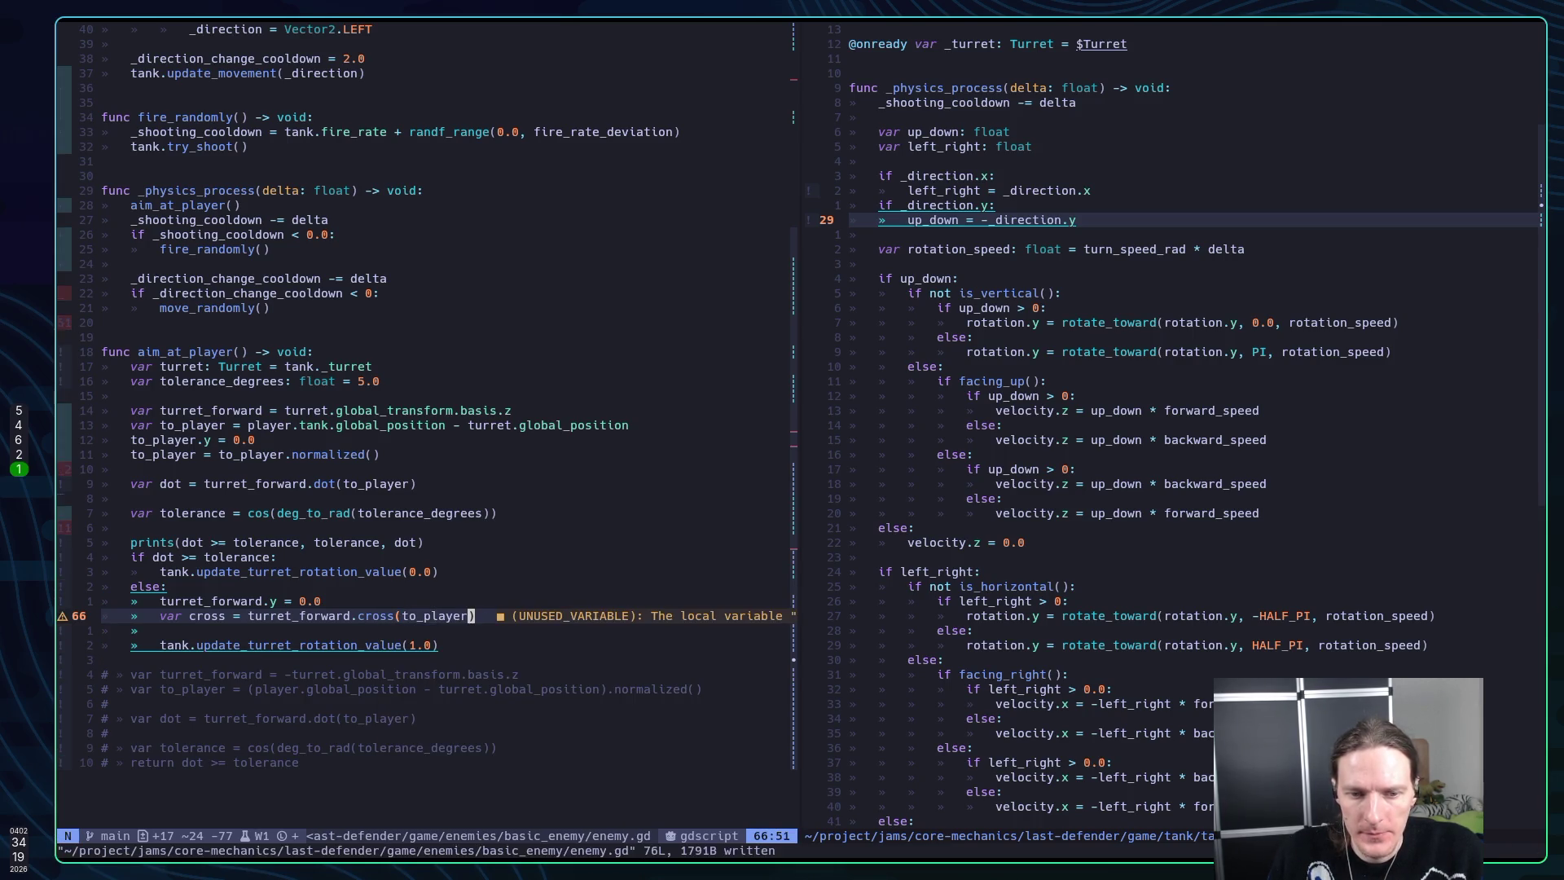
Add turret_forward = turret_forward.normalized() after zeroing its y, then save
{"action": "type", "text": "kotu"}
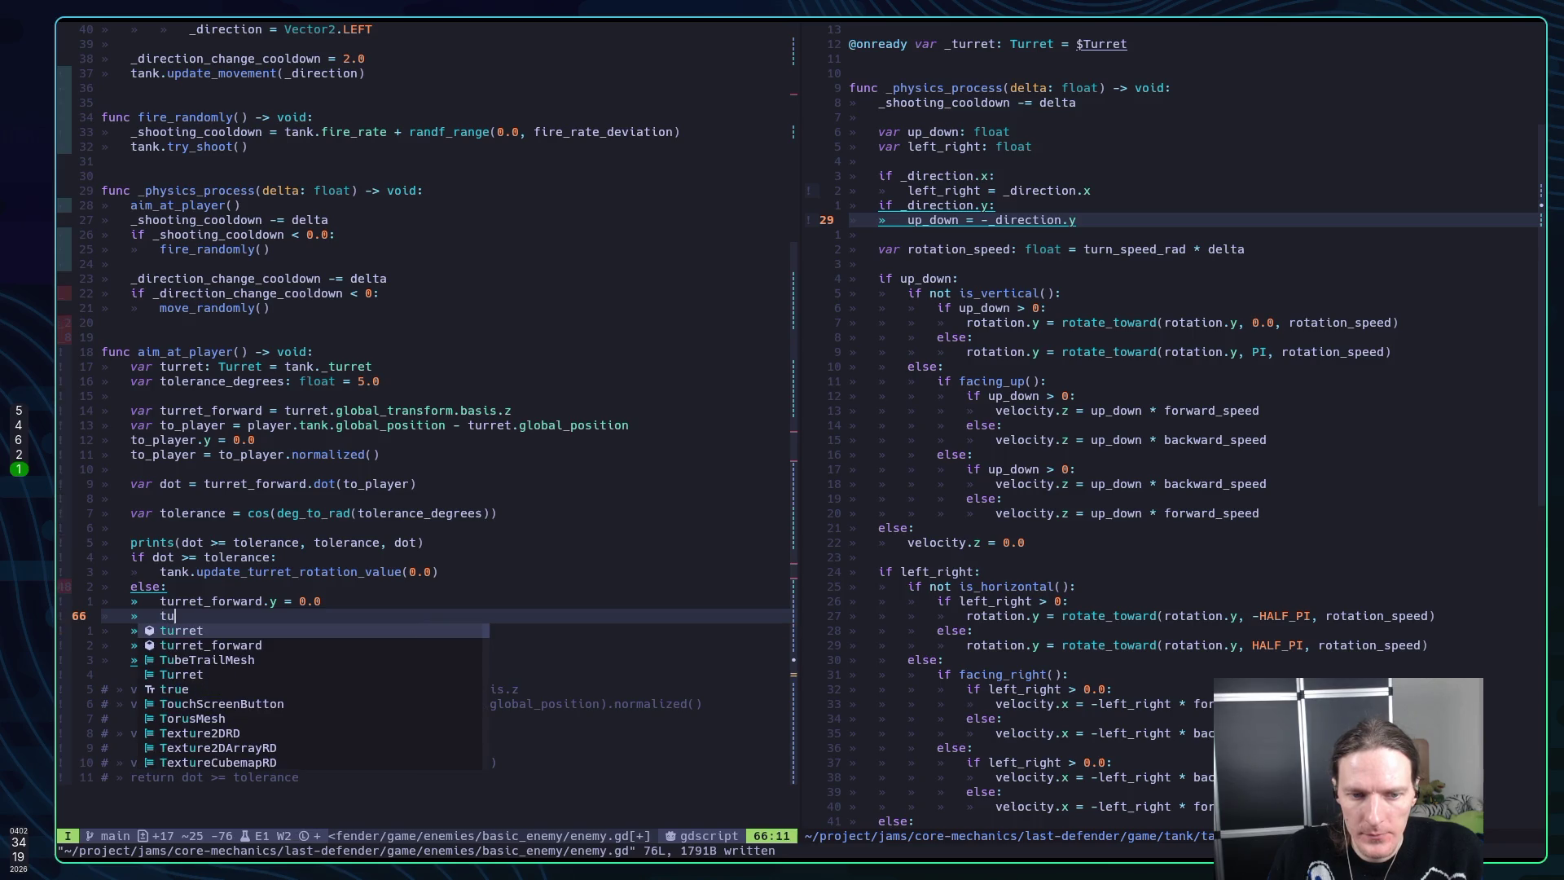
{"action": "key", "text": "ctrl+n"}
{"action": "type", "text": "= "}
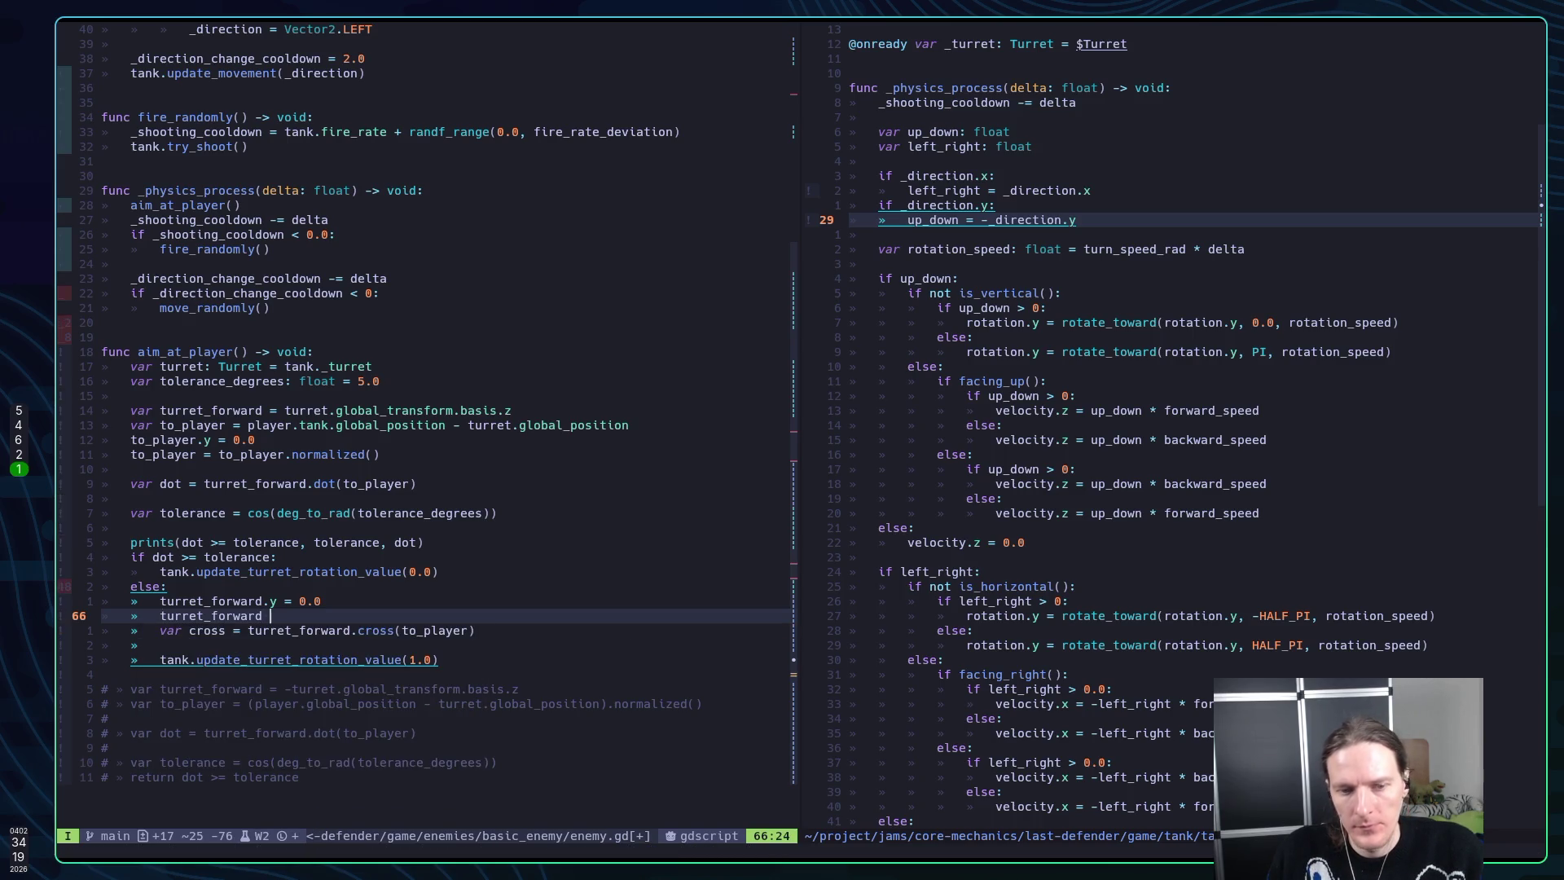
{"action": "type", "text": "tur"}
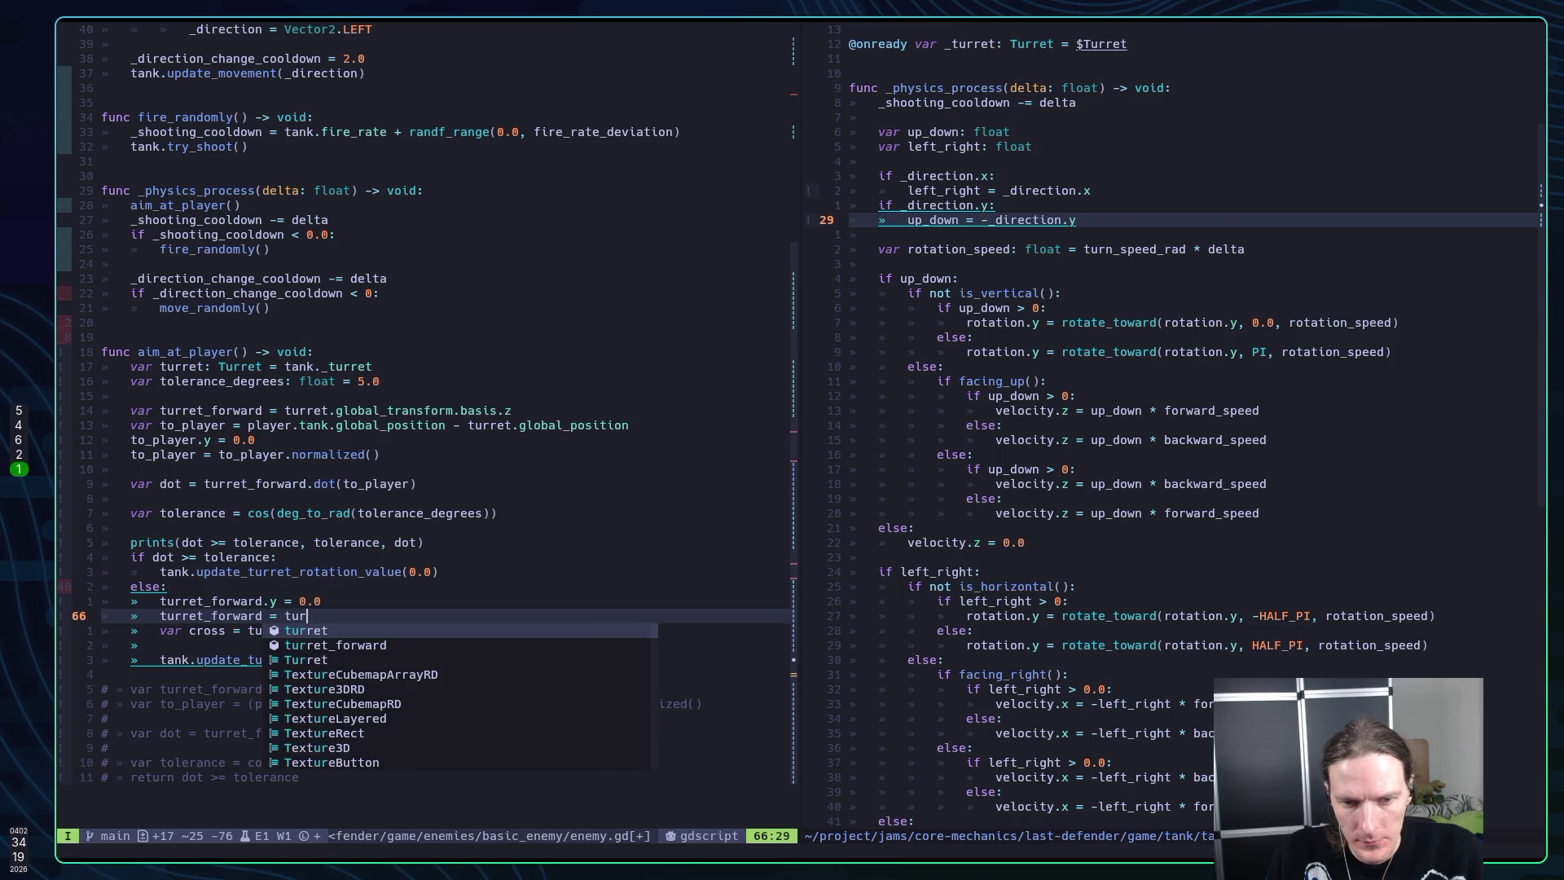
{"action": "key", "text": "ctrl+n"}
{"action": "type", "text": "."}
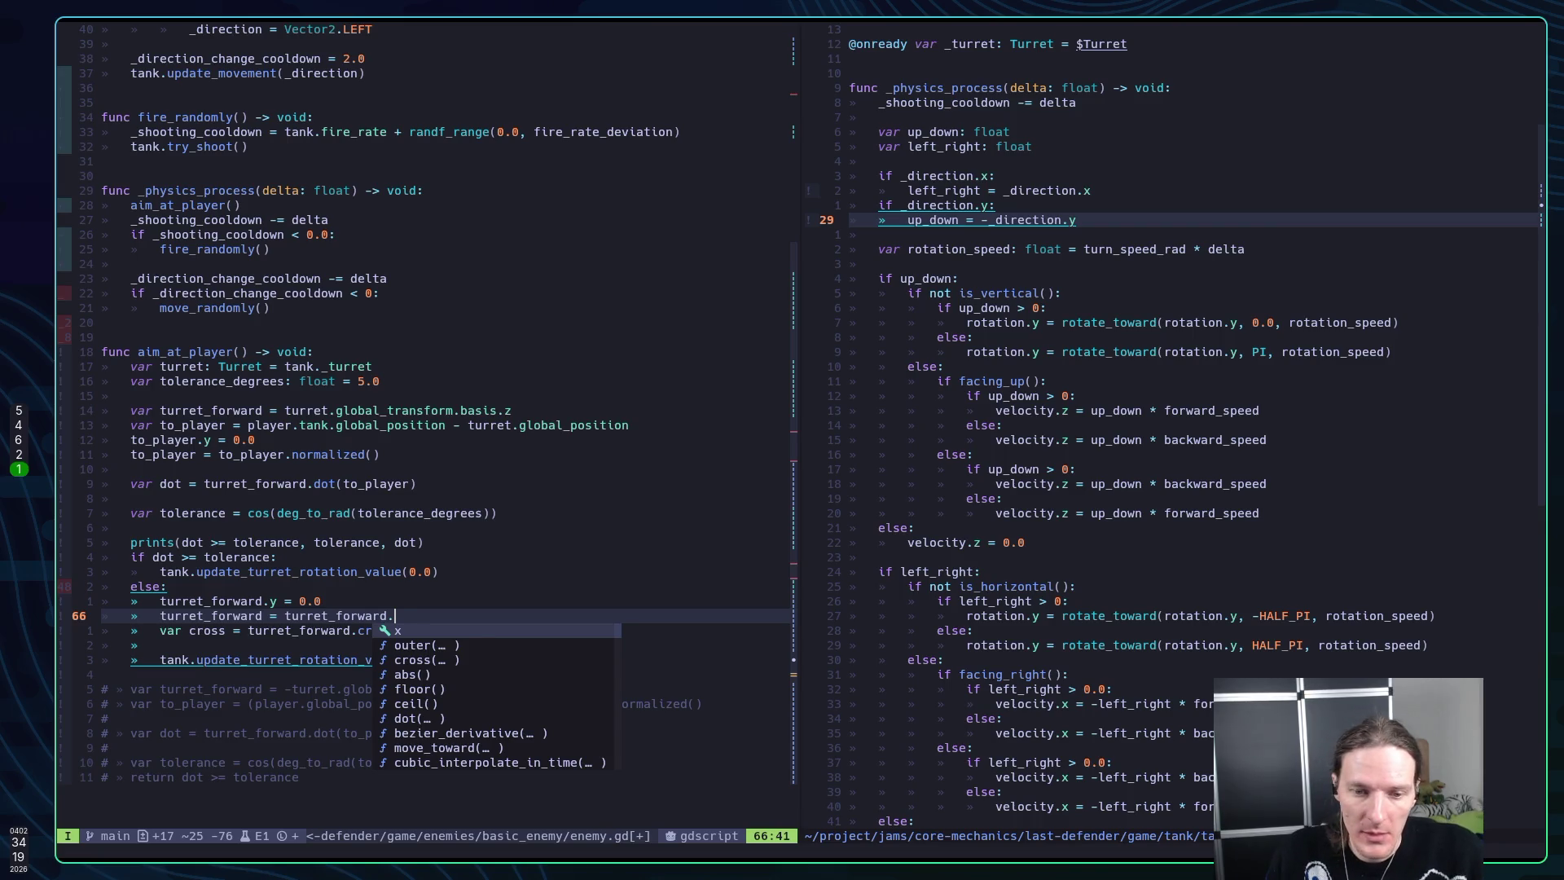
{"action": "type", "text": "nor"}
{"action": "key", "text": "Return"}
{"action": "key", "text": "Escape"}
{"action": "type", "text": ":w"}
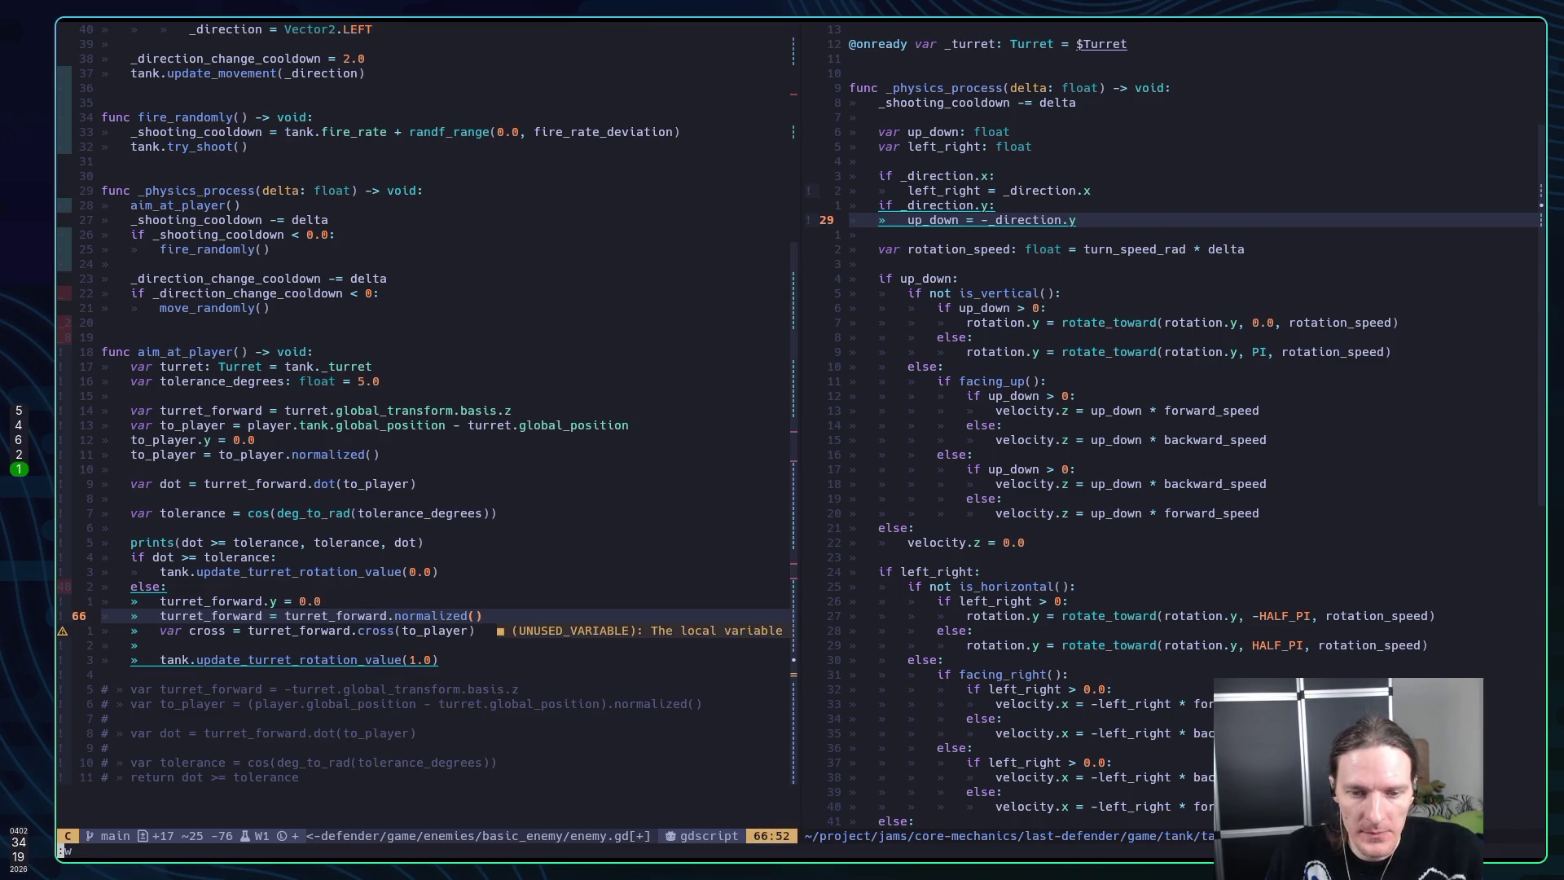
{"action": "key", "text": "Return"}
{"action": "key", "text": "j"}
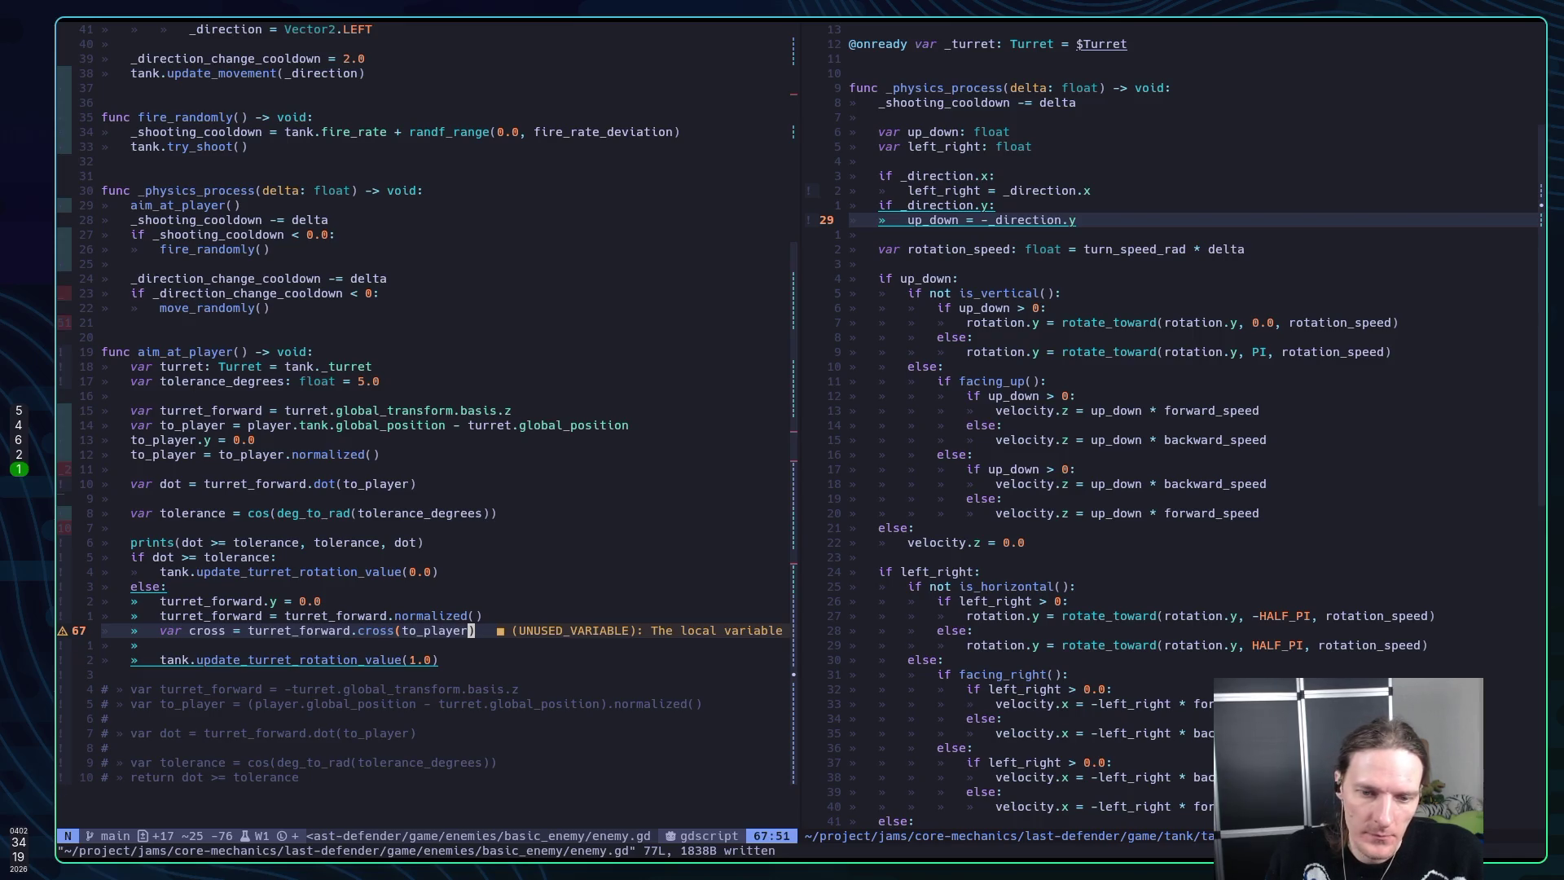
Wrap the 1.0 turret rotation call under a new 'if cross > 0.0:' check
{"action": "key", "text": "o"}
{"action": "key", "text": "Return"}
{"action": "type", "text": "if "}
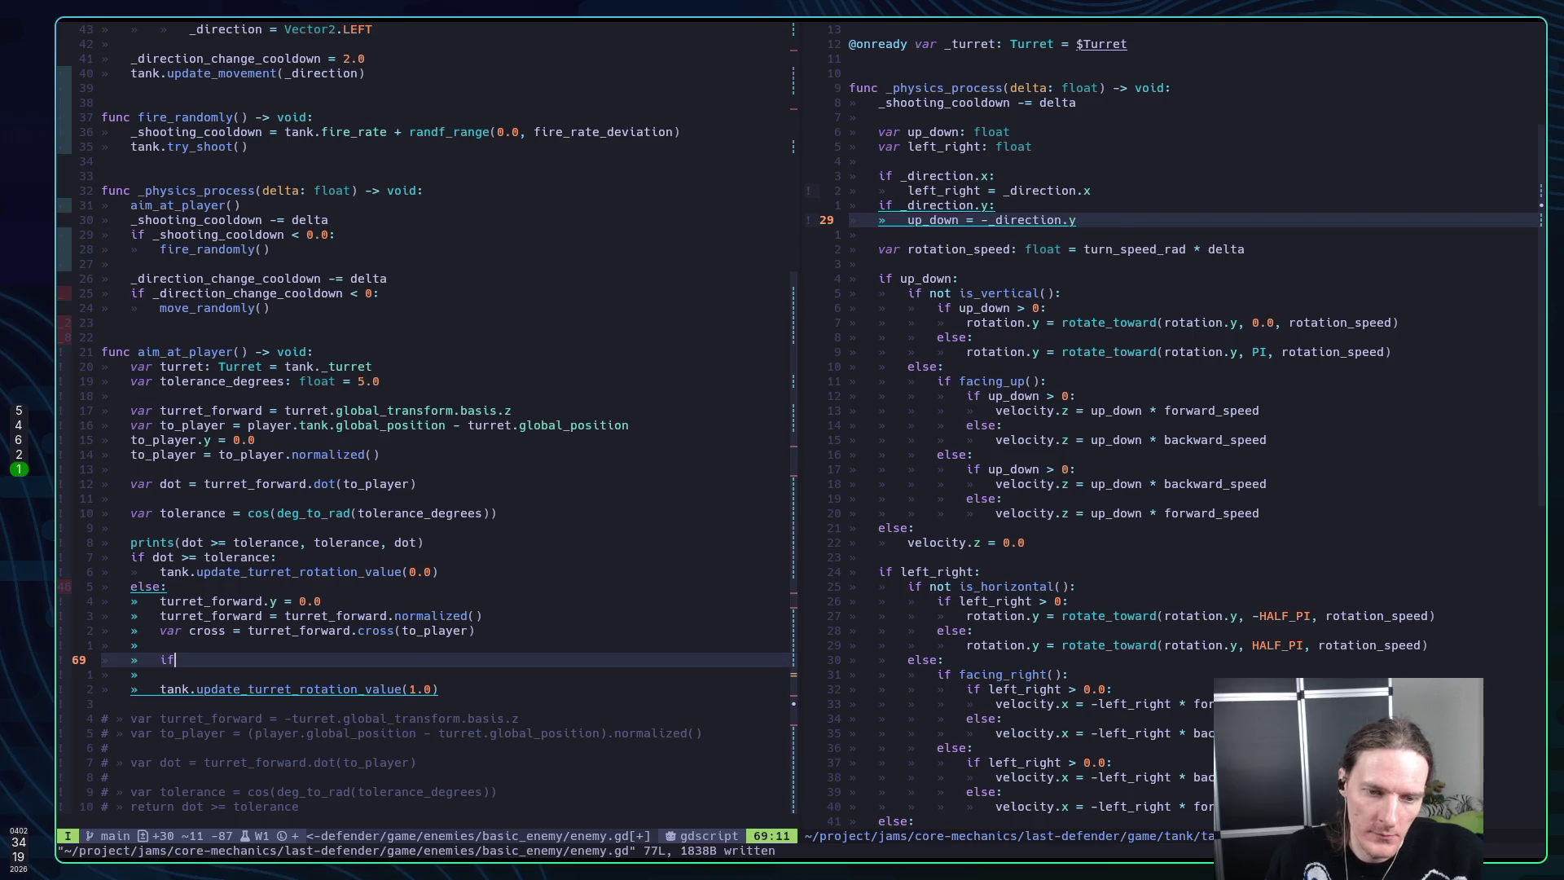
{"action": "type", "text": "cr"}
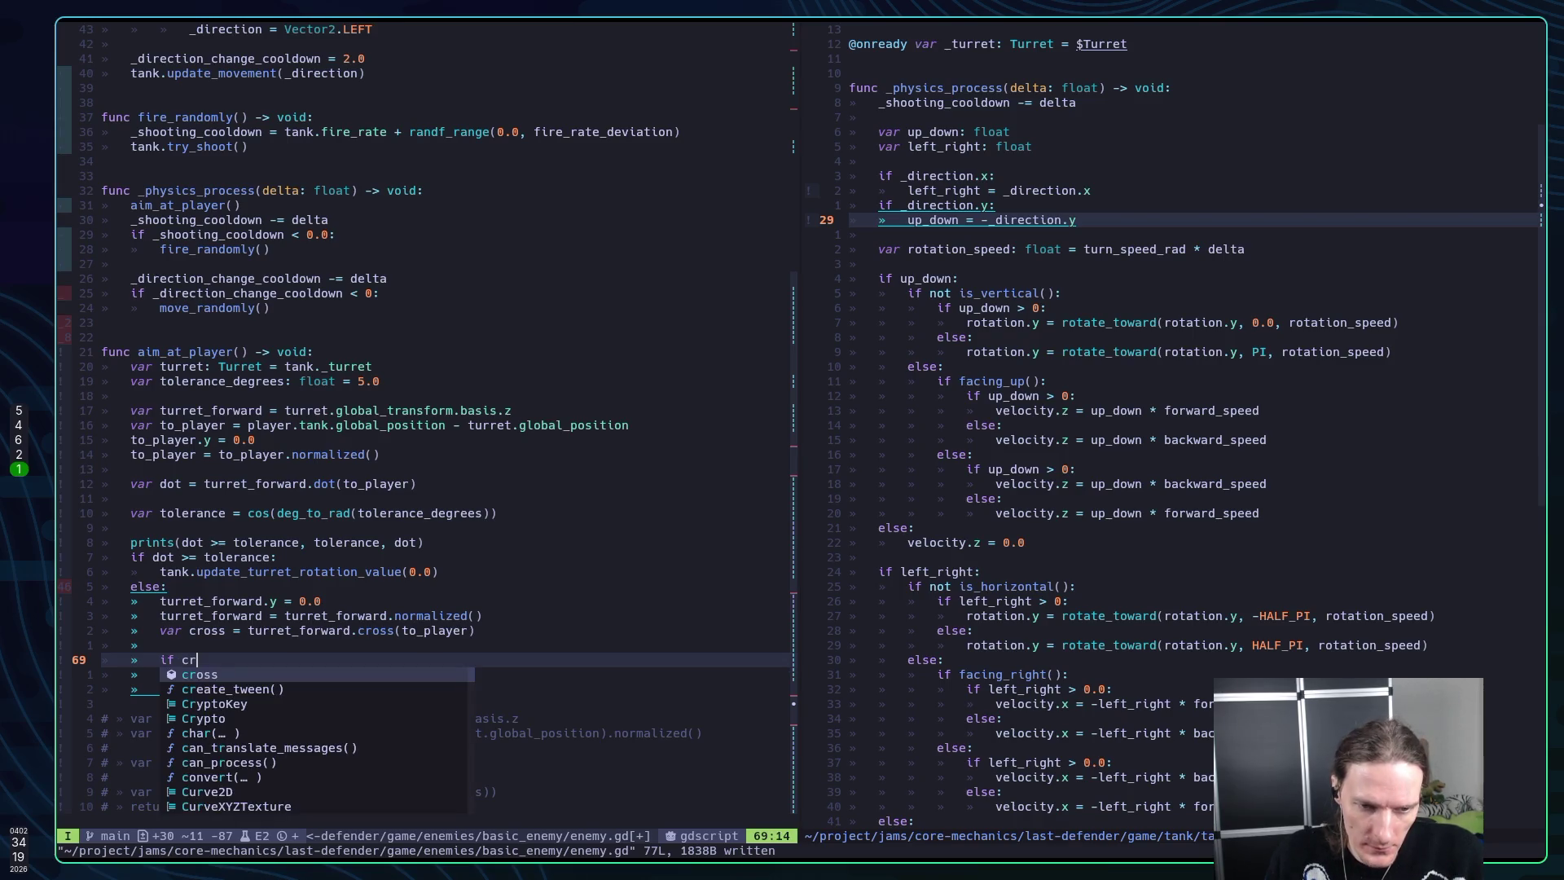
{"action": "key", "text": "Return"}
{"action": "type", "text": "> 0.0"}
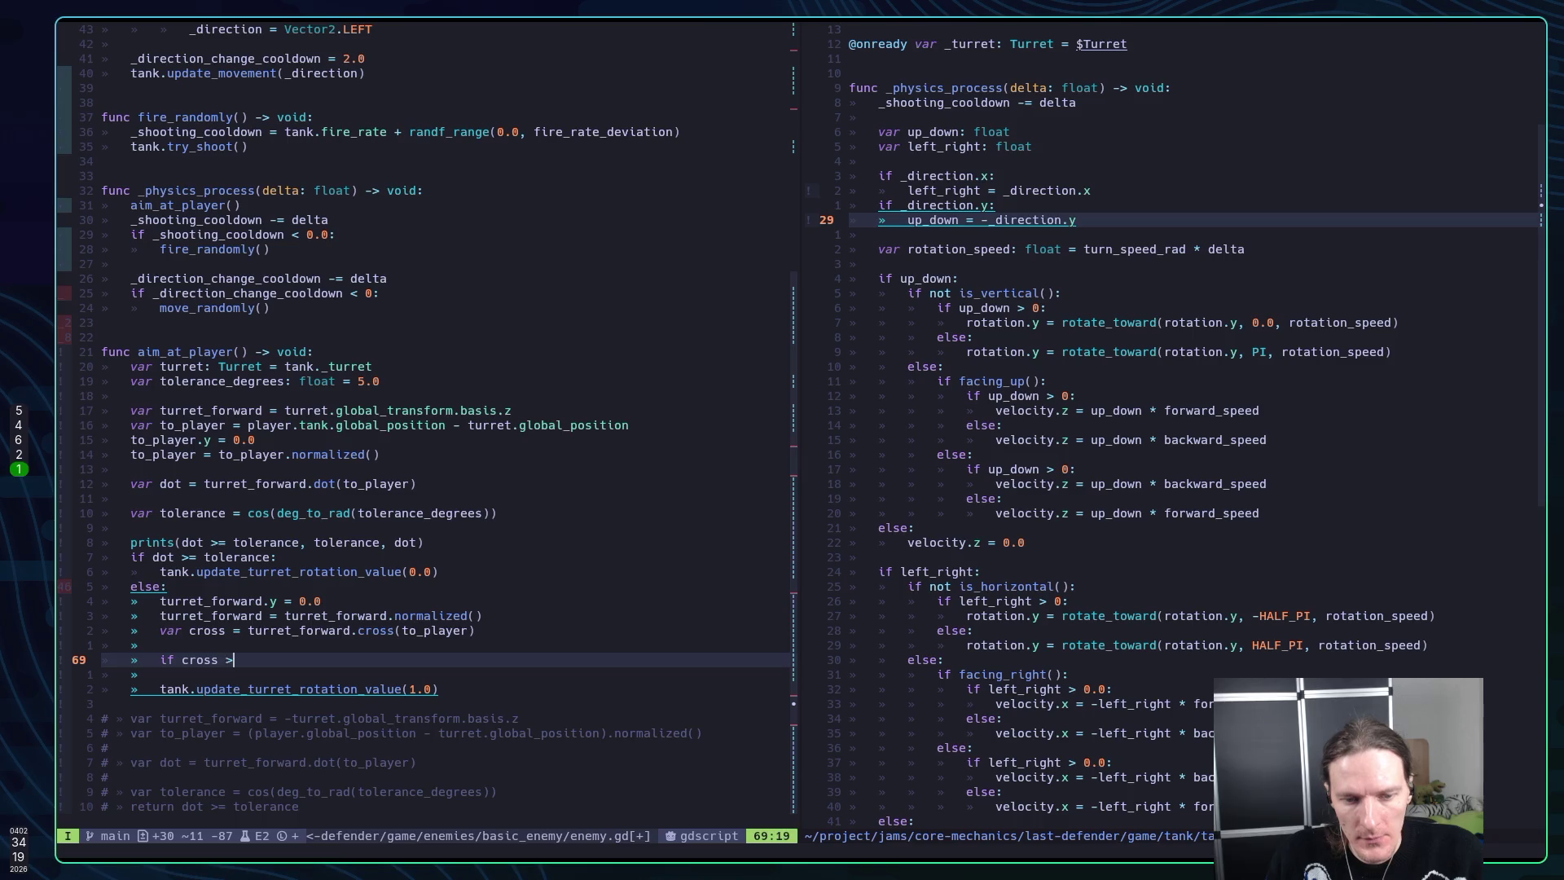
{"action": "type", "text": ":"}
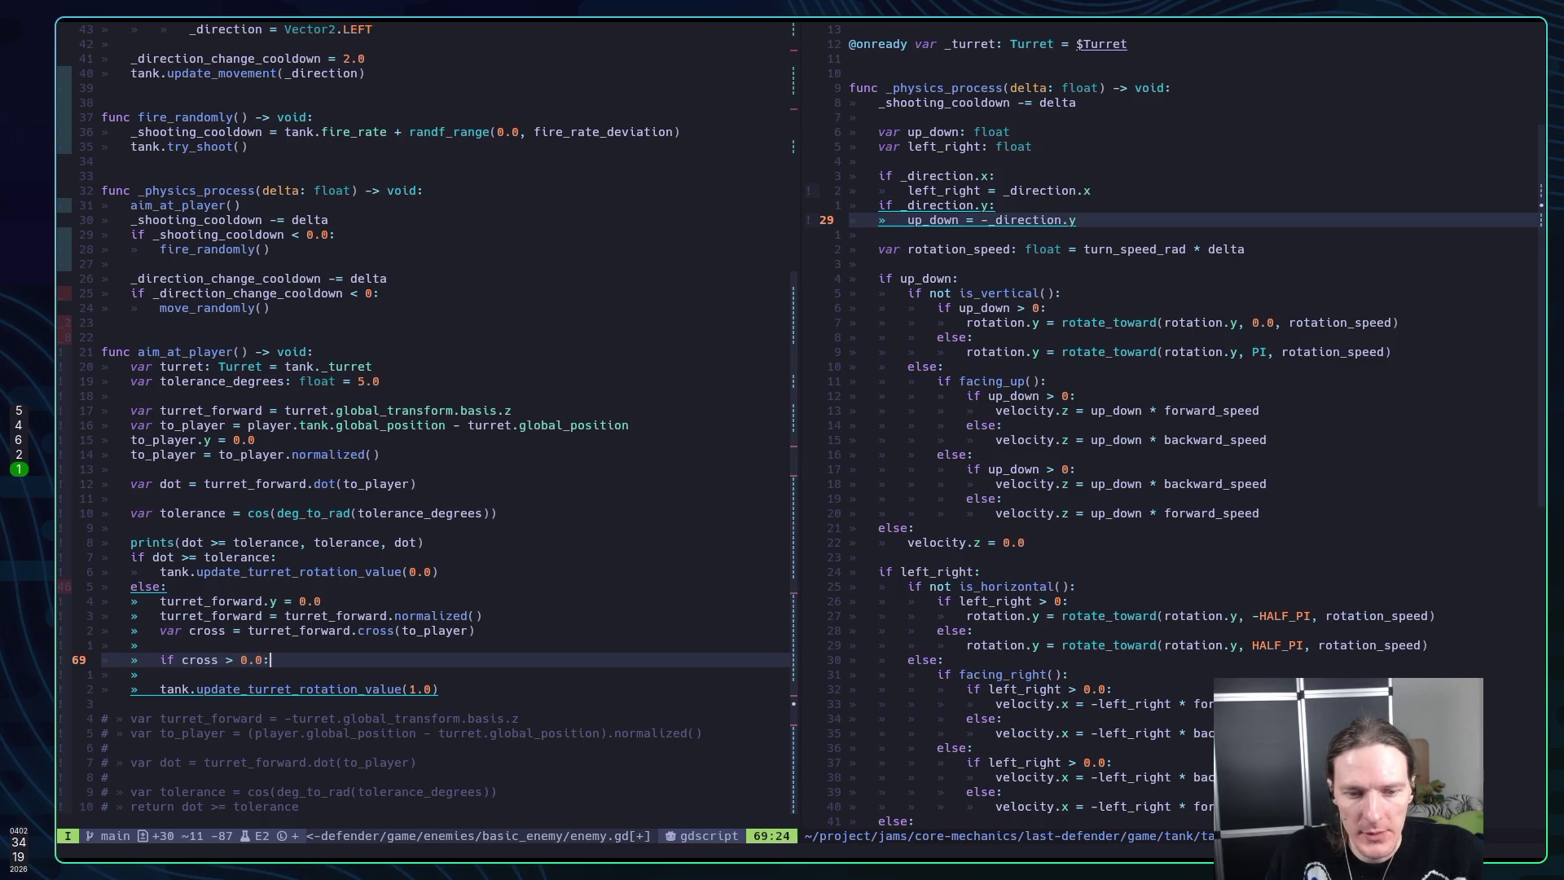
{"action": "key", "text": "Escape"}
{"action": "key", "text": "j"}
{"action": "key", "text": "d"}
{"action": "key", "text": "d"}
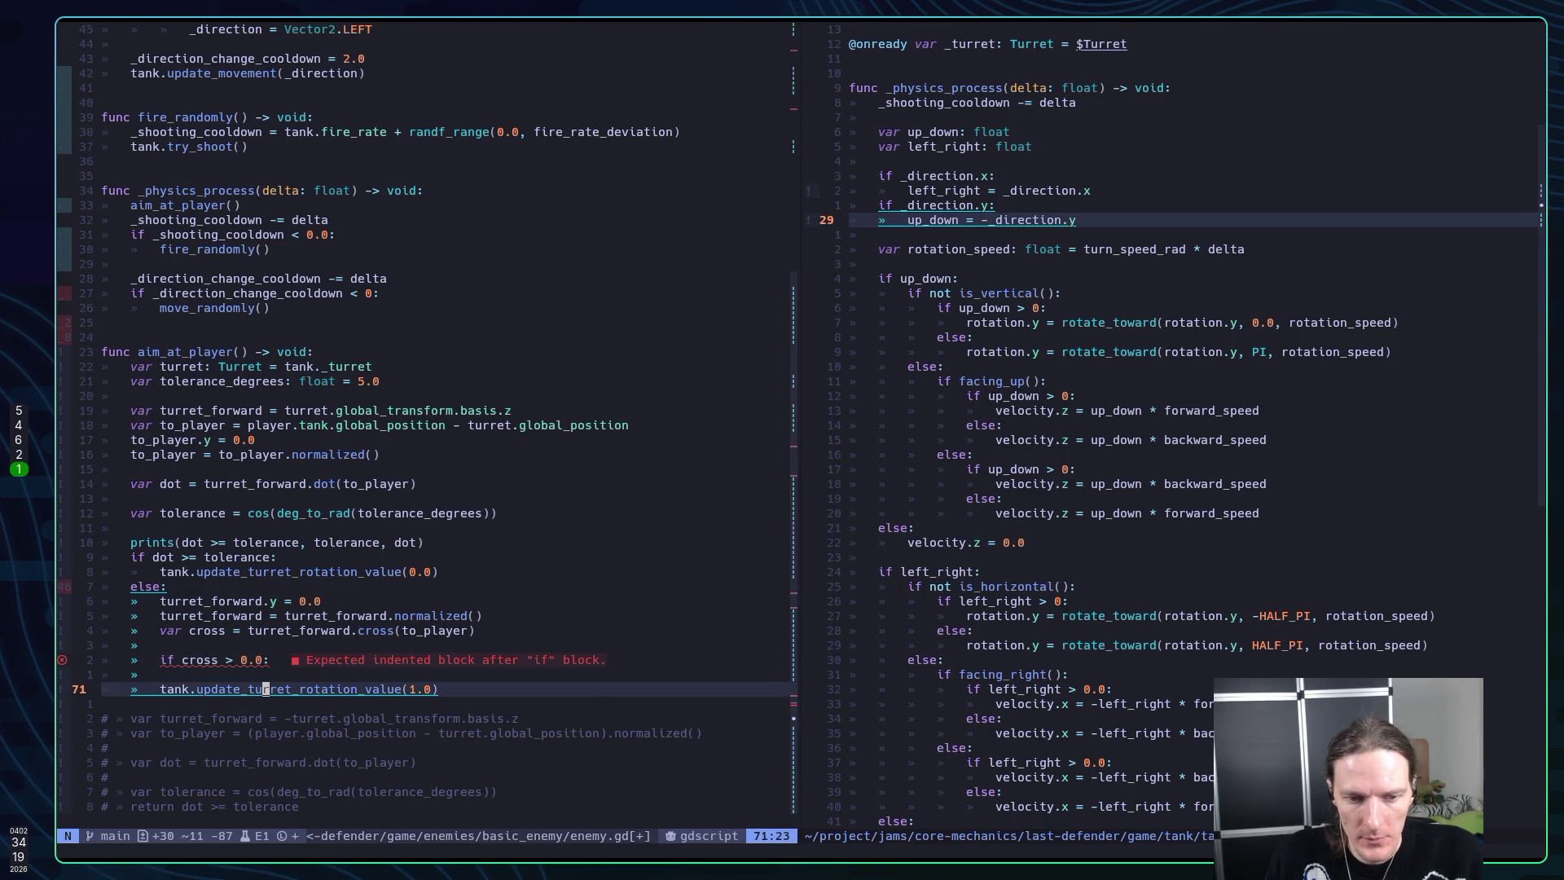
{"action": "key", "text": "greater"}
{"action": "key", "text": "greater"}
Add an else branch calling tank.update_turret_rotation_value(-1.0) and save enemy.gd
{"action": "type", "text": "o"}
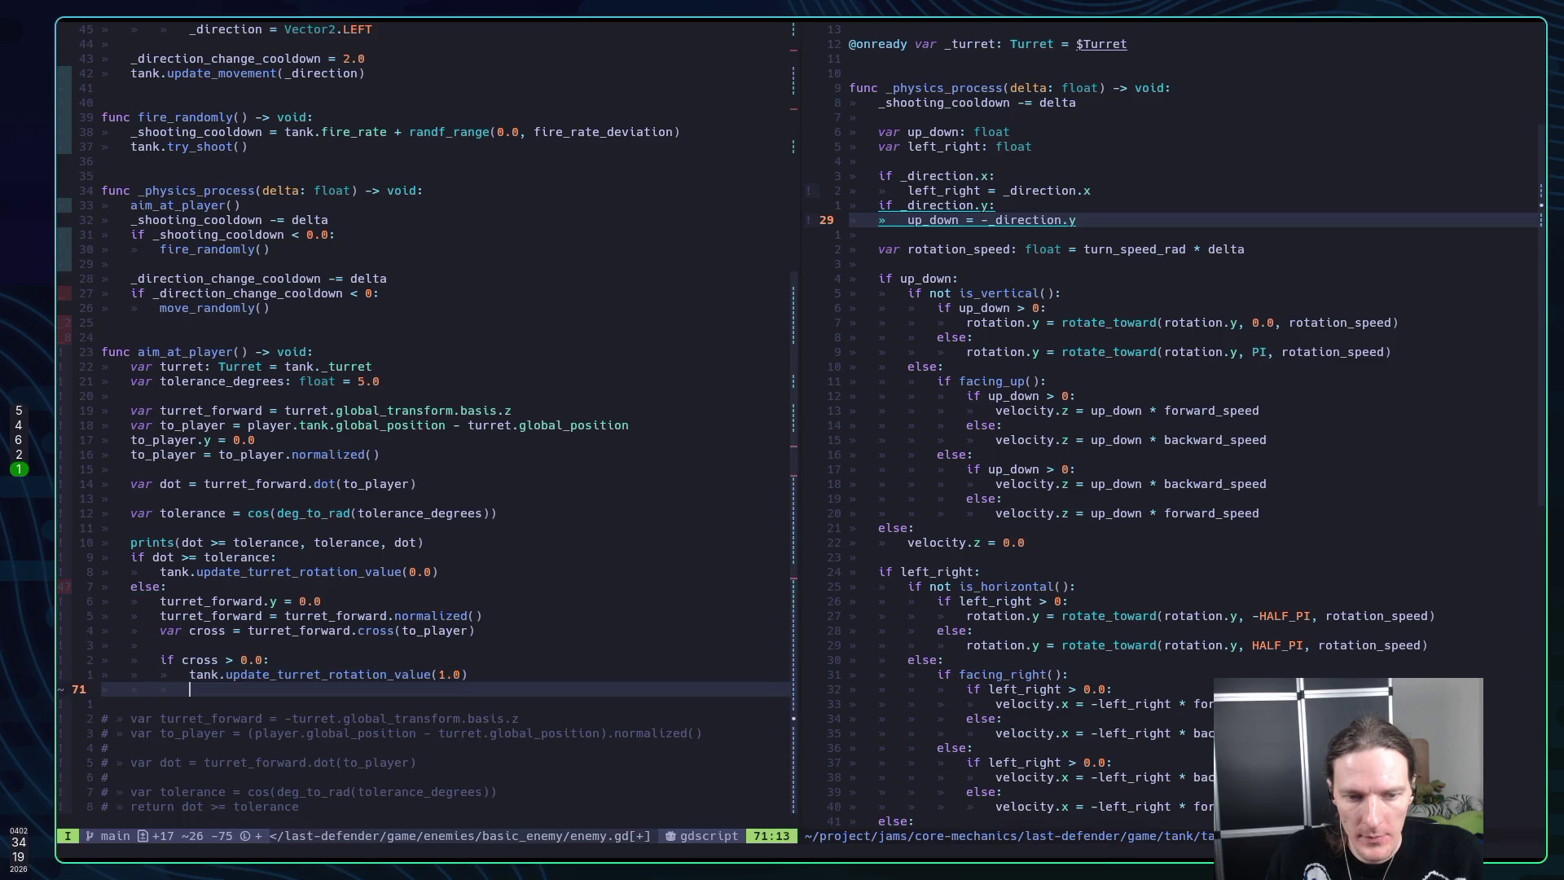
{"action": "type", "text": "else:"}
{"action": "key", "text": "Return"}
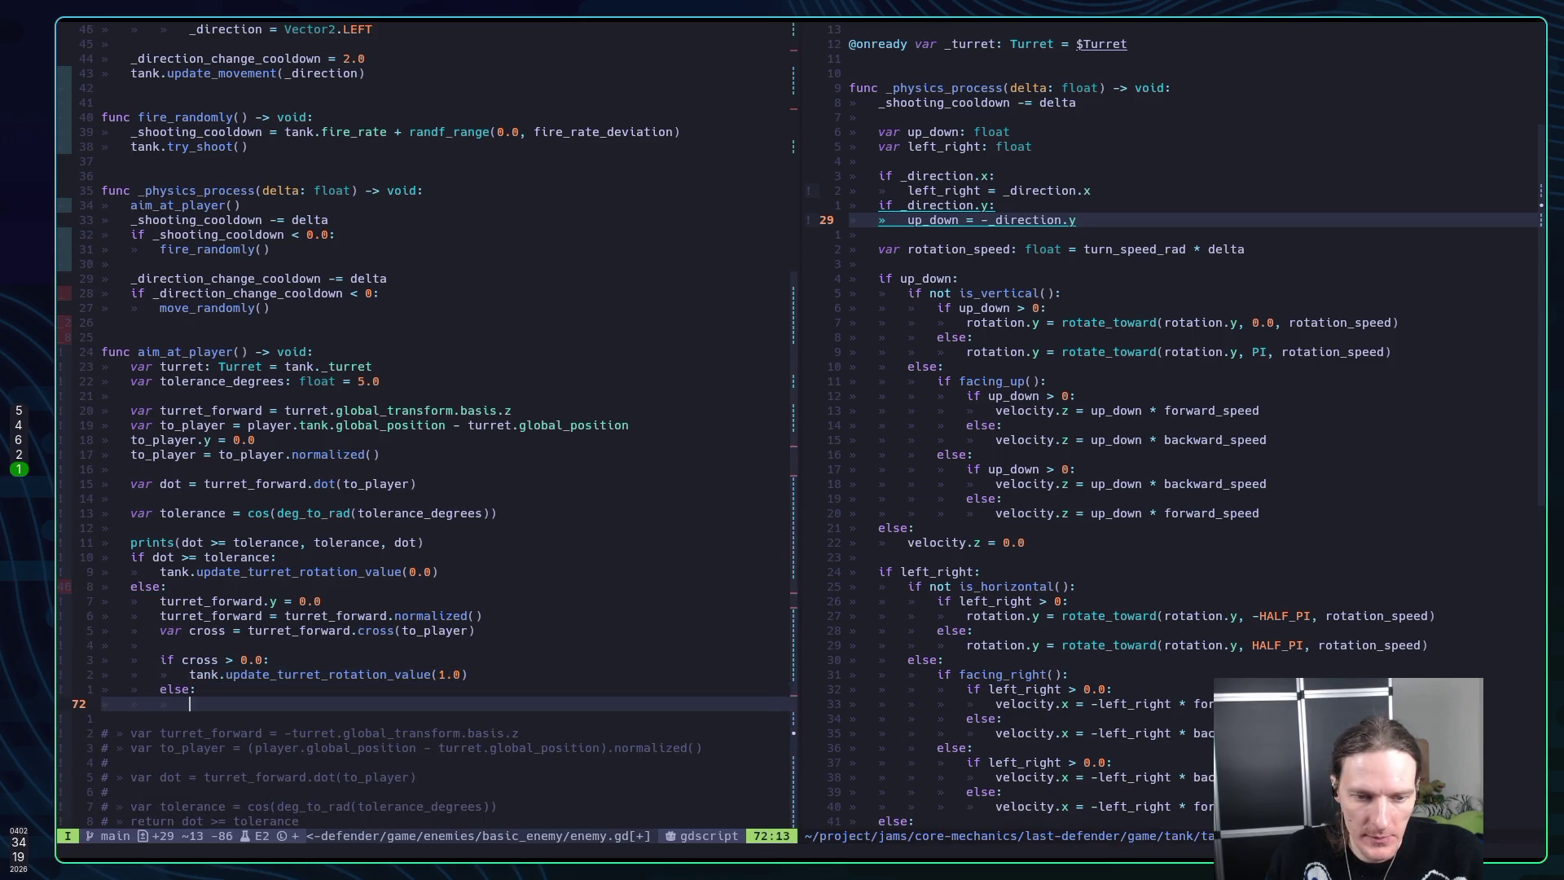
{"action": "key", "text": "Escape"}
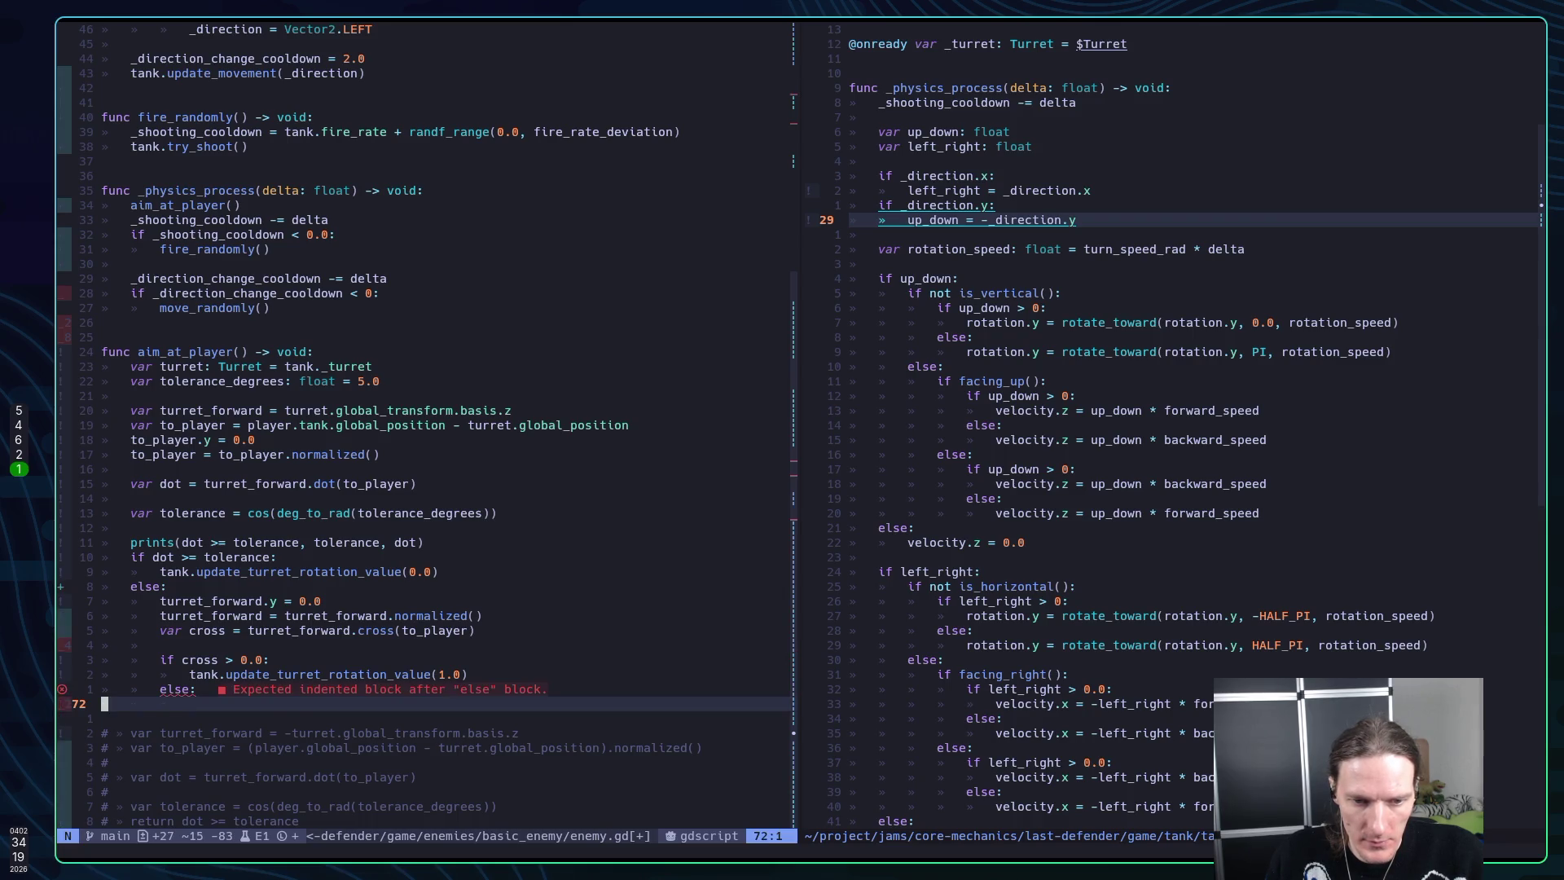
{"action": "type", "text": "S"}
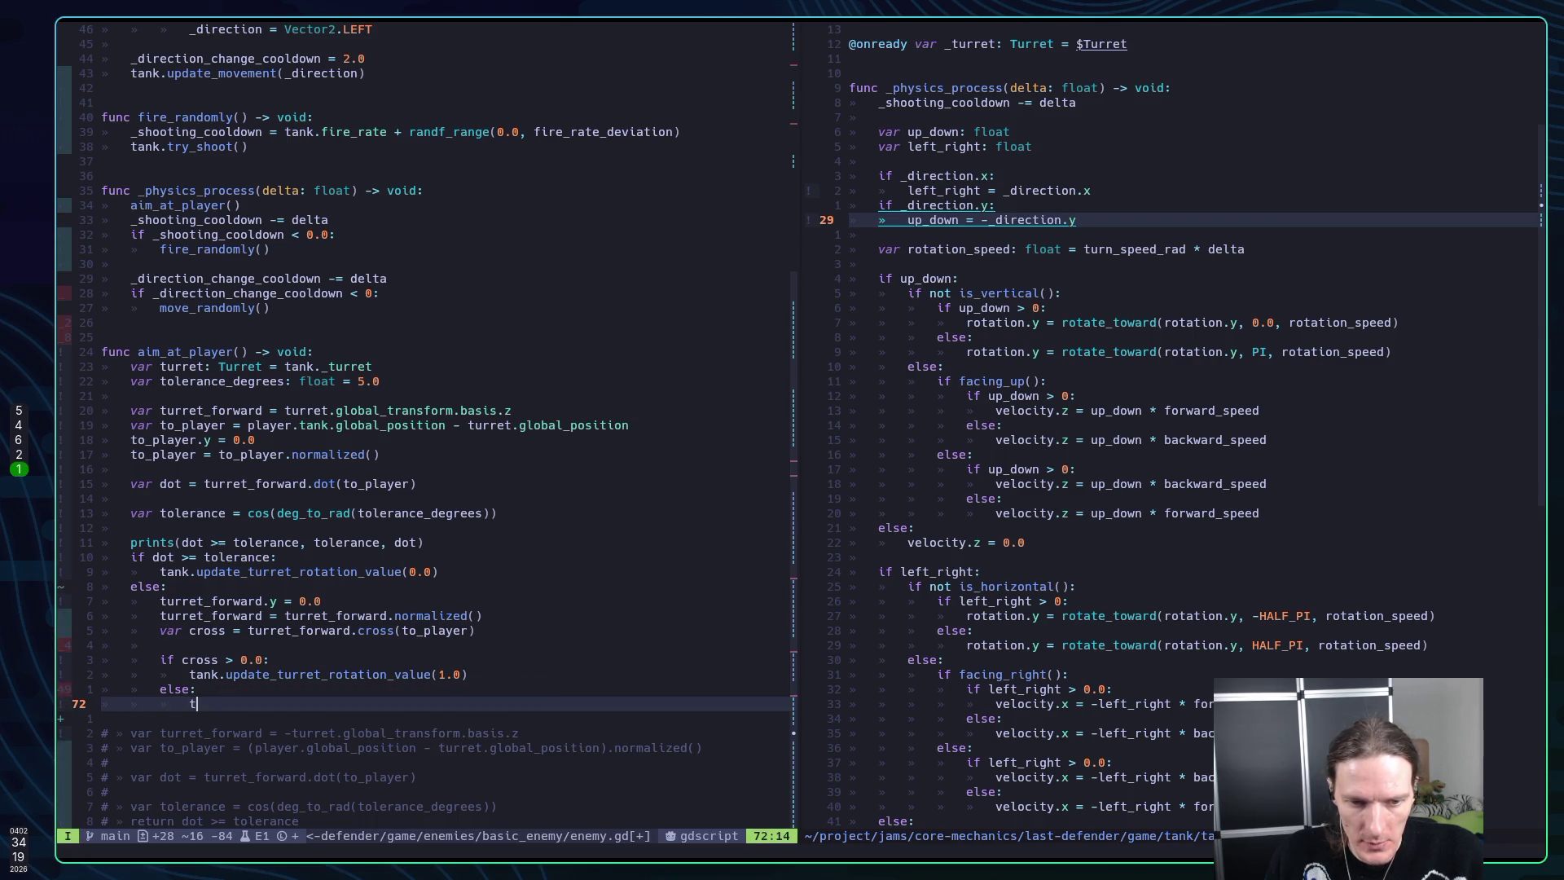
{"action": "type", "text": "tank.updat"}
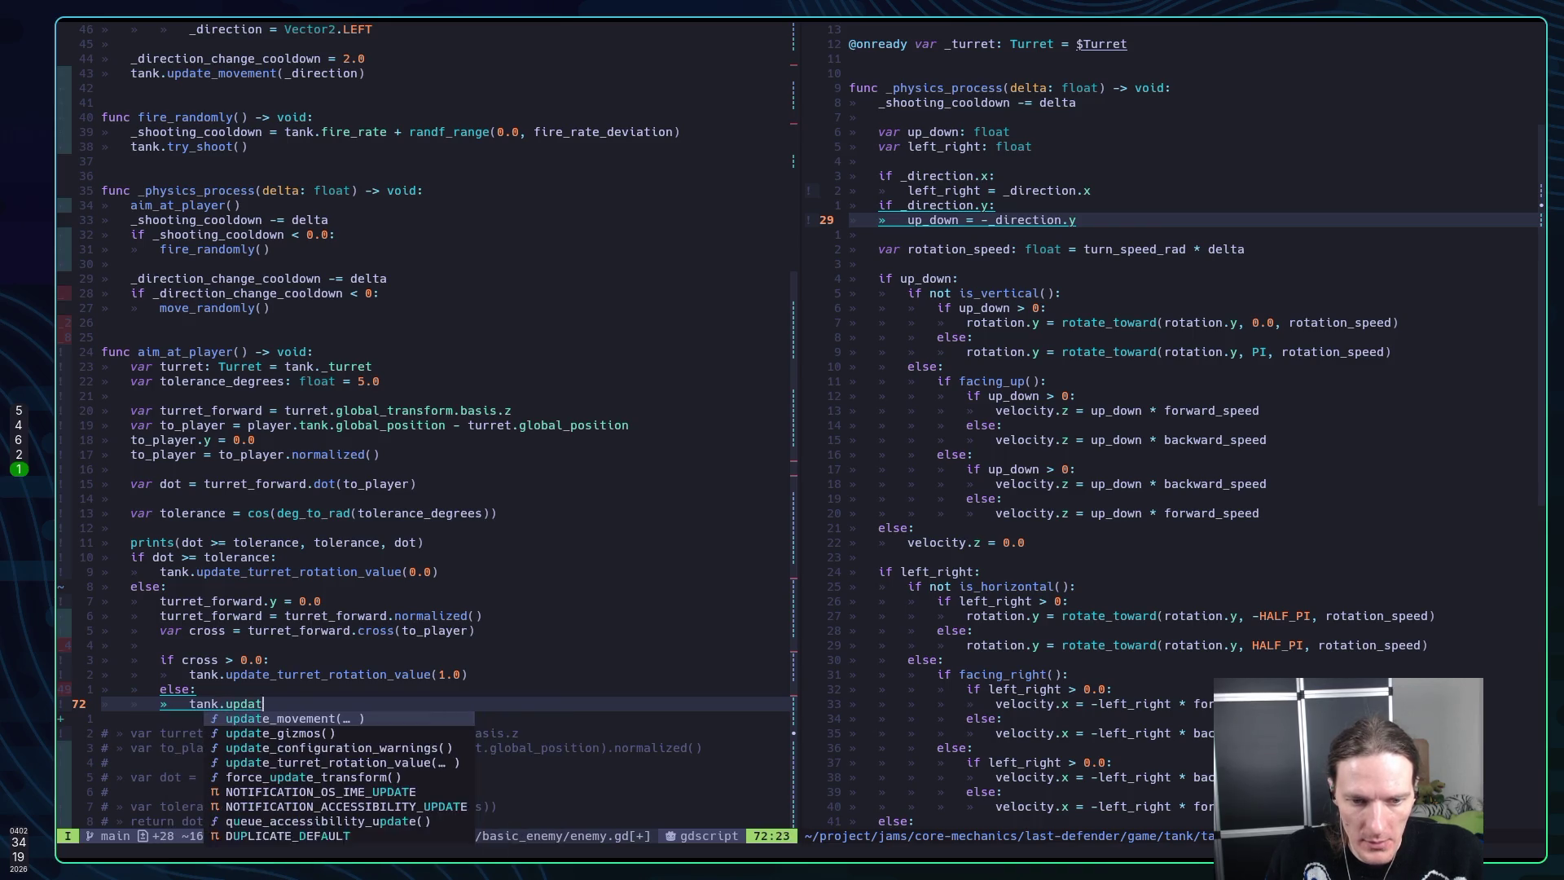
{"action": "type", "text": "e_tu"}
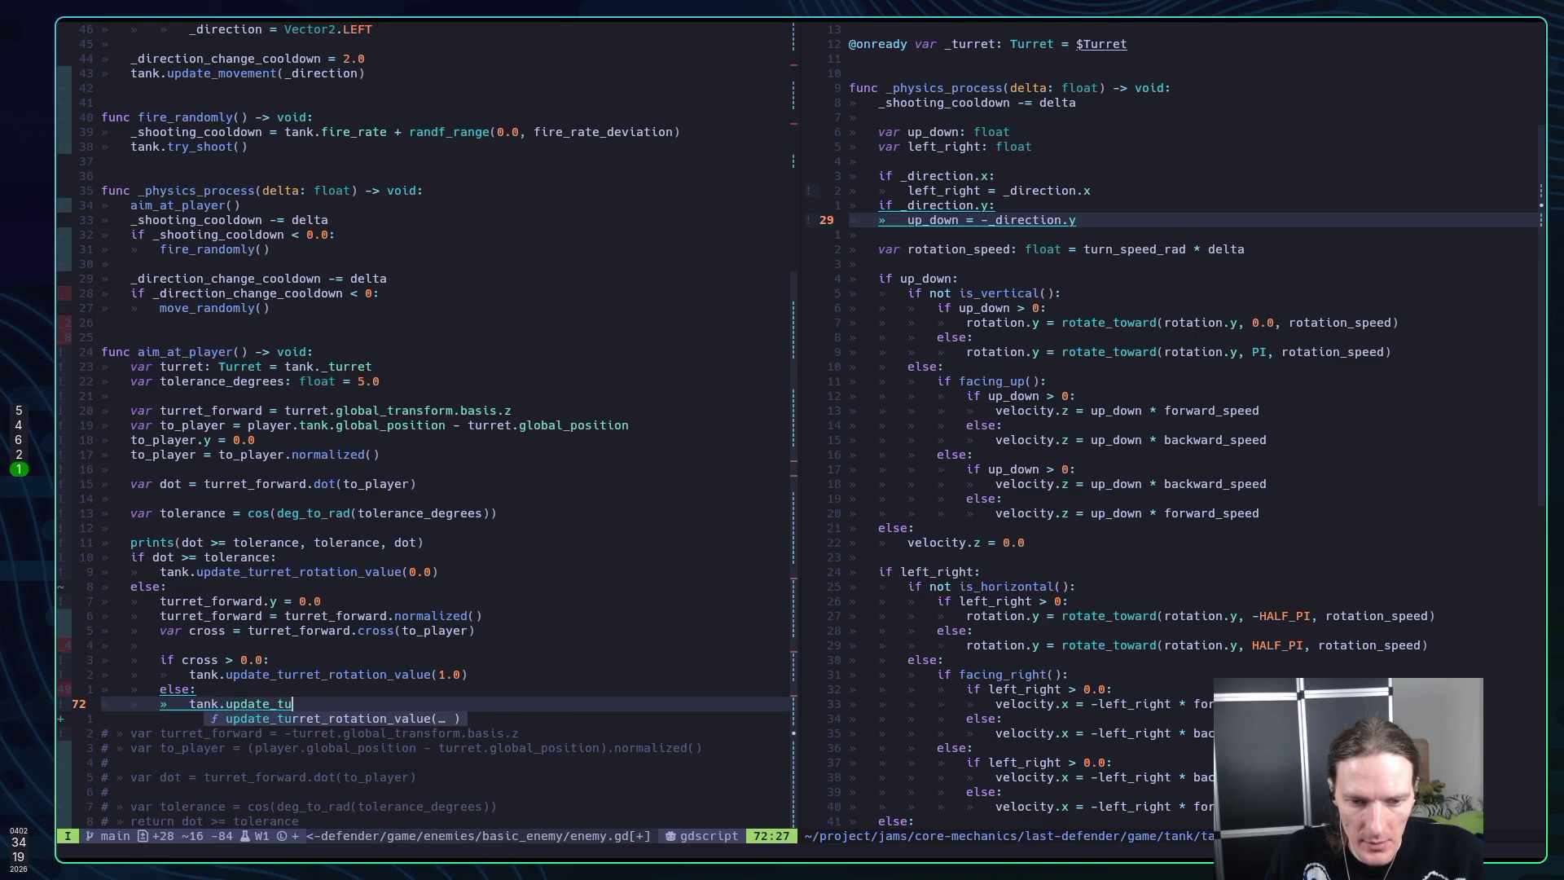
{"action": "key", "text": "Return"}
{"action": "type", "text": "-1.)"}
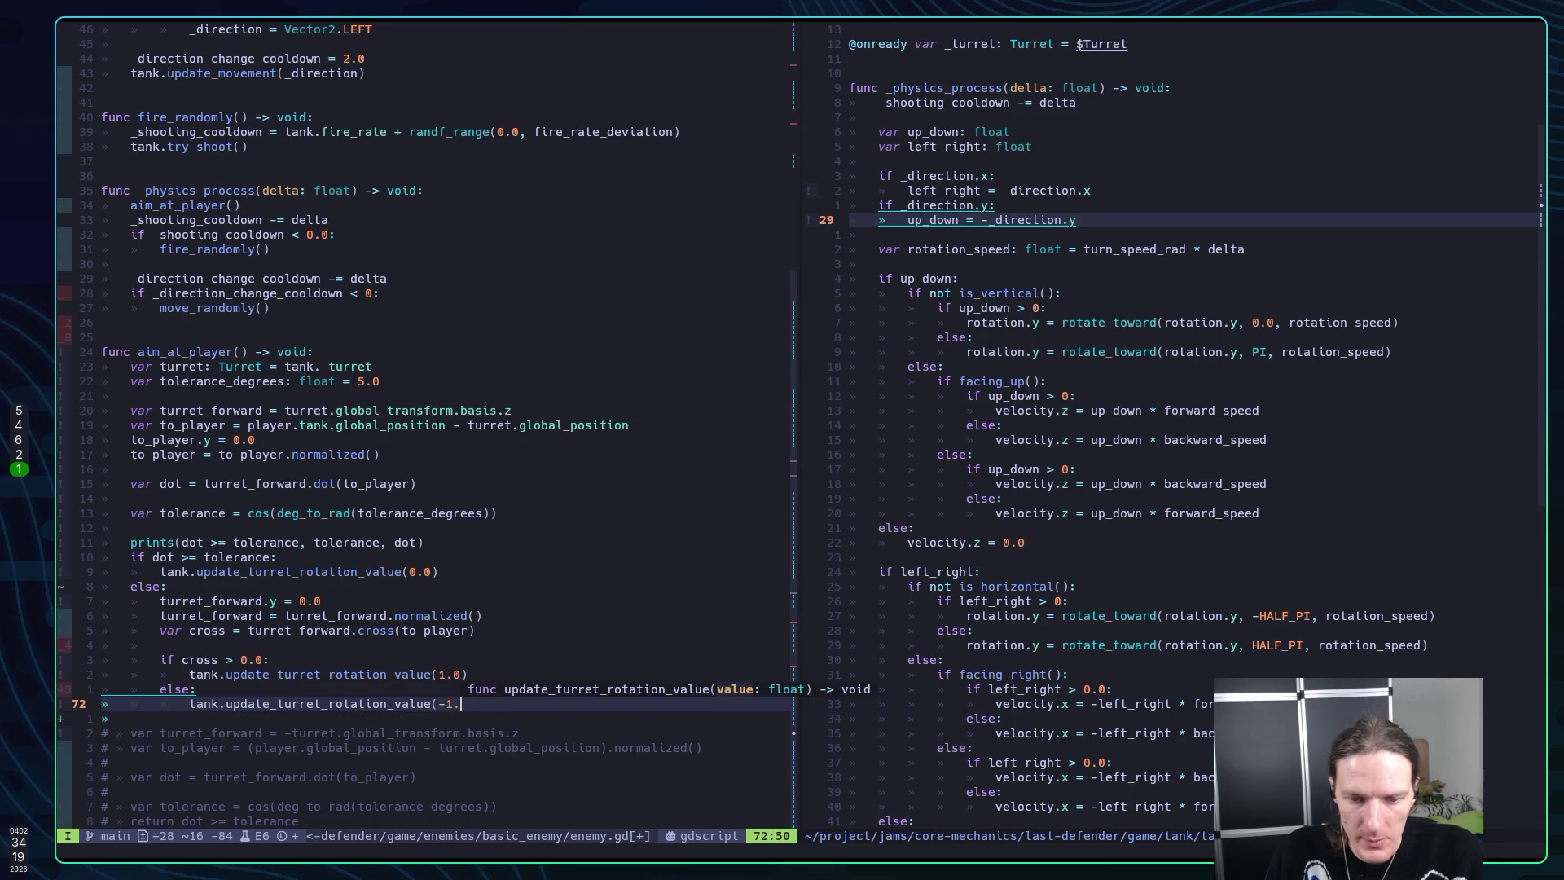
{"action": "key", "text": "Left"}
{"action": "type", "text": "0"}
{"action": "key", "text": "Escape"}
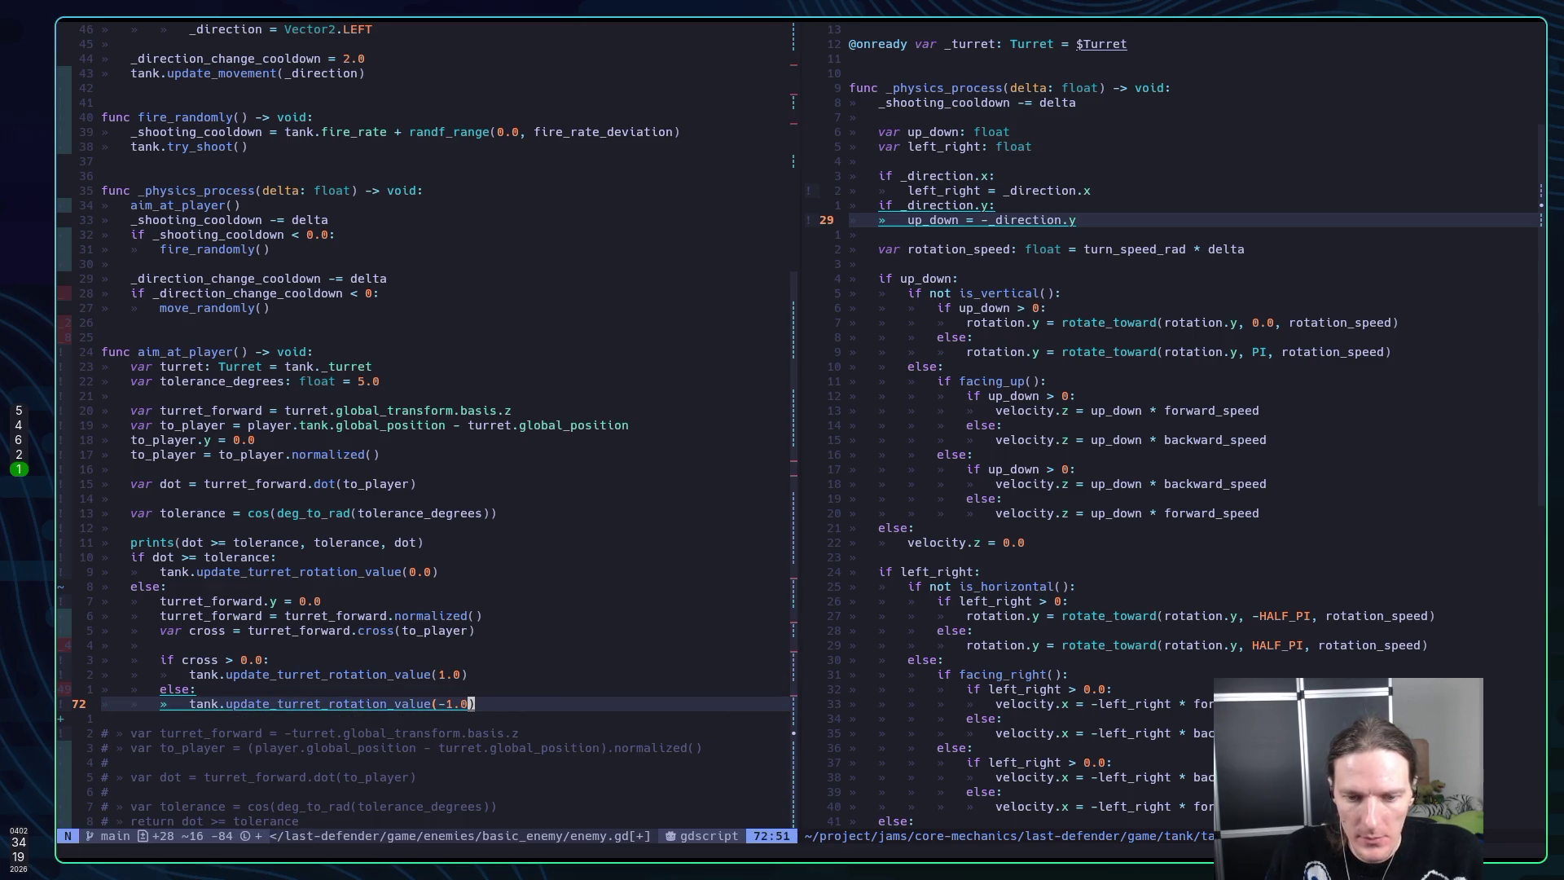
{"action": "type", "text": ":w"}
{"action": "key", "text": "Return"}
{"action": "key", "text": "k"}
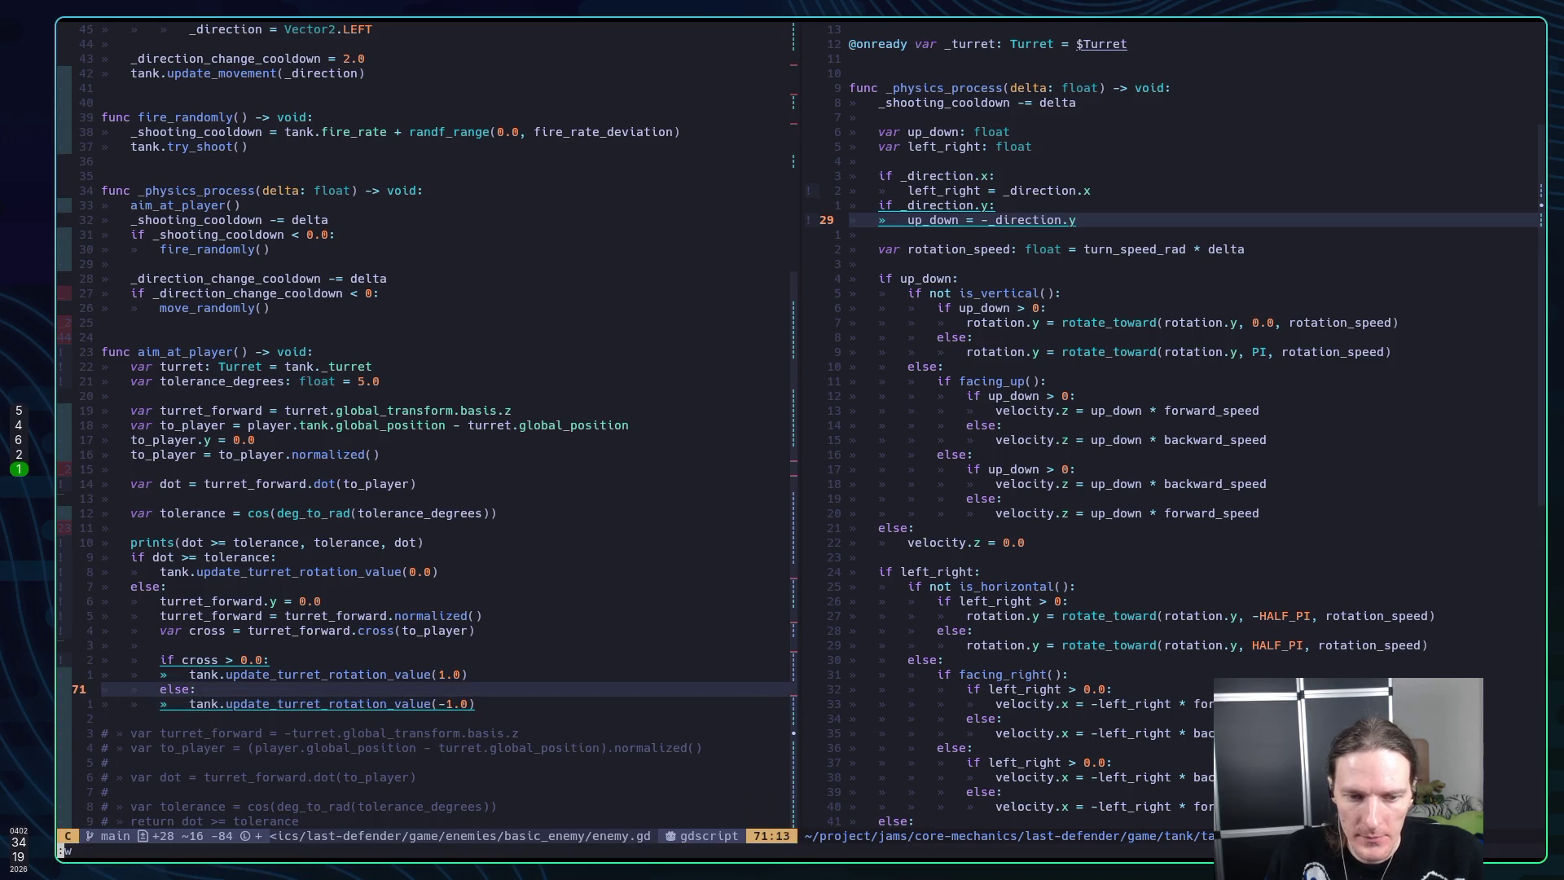
{"action": "key", "text": "super+5"}
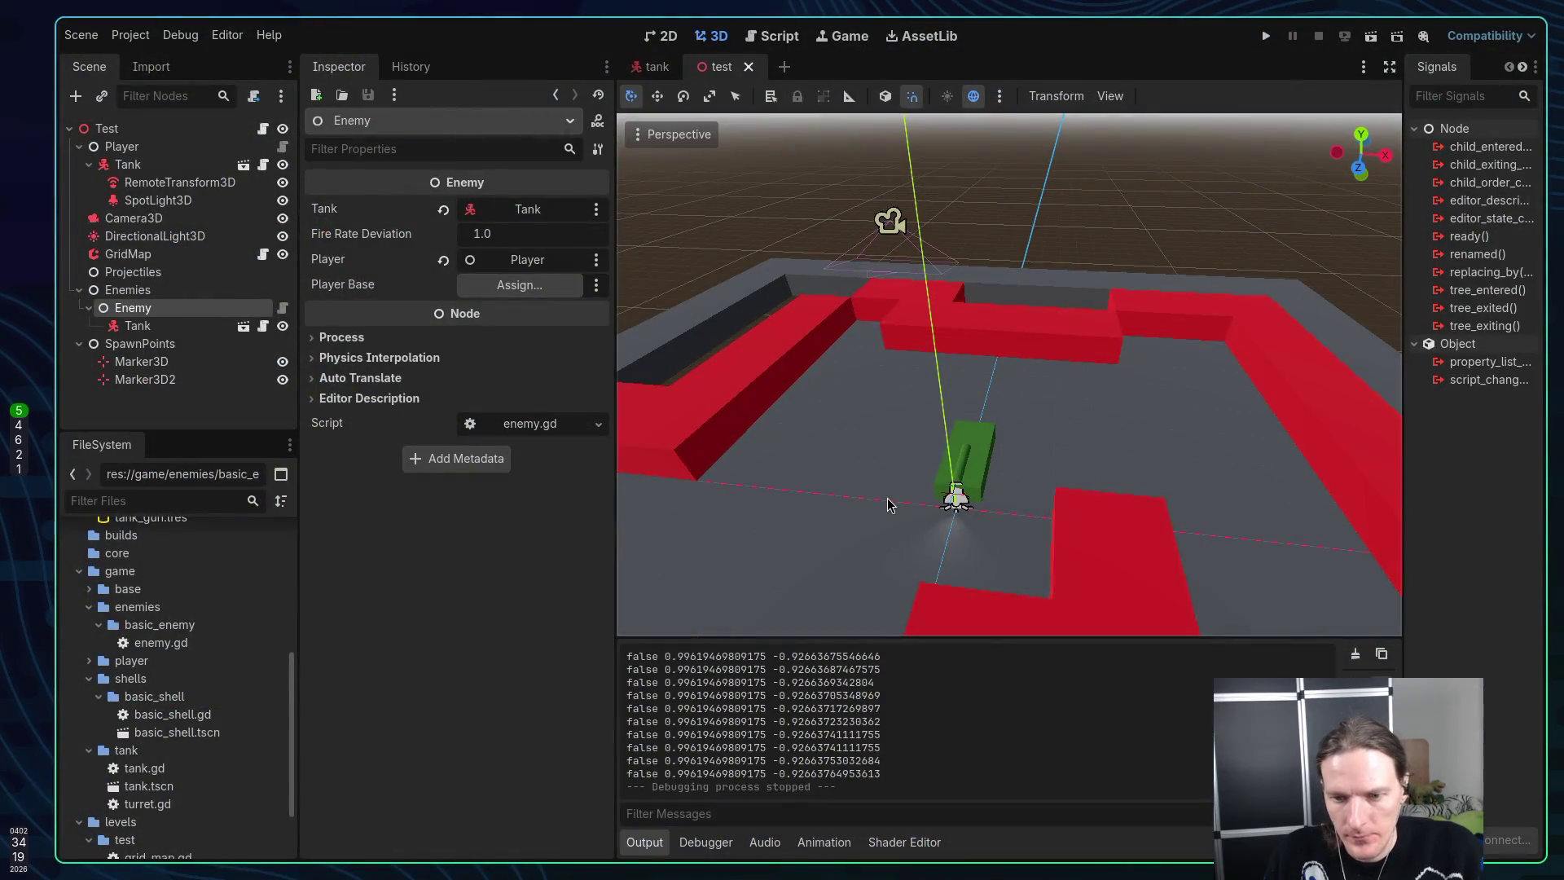
Run the test level, hit the Vector3-versus-float '>' error, and stop the game
{"action": "key", "text": "F5"}
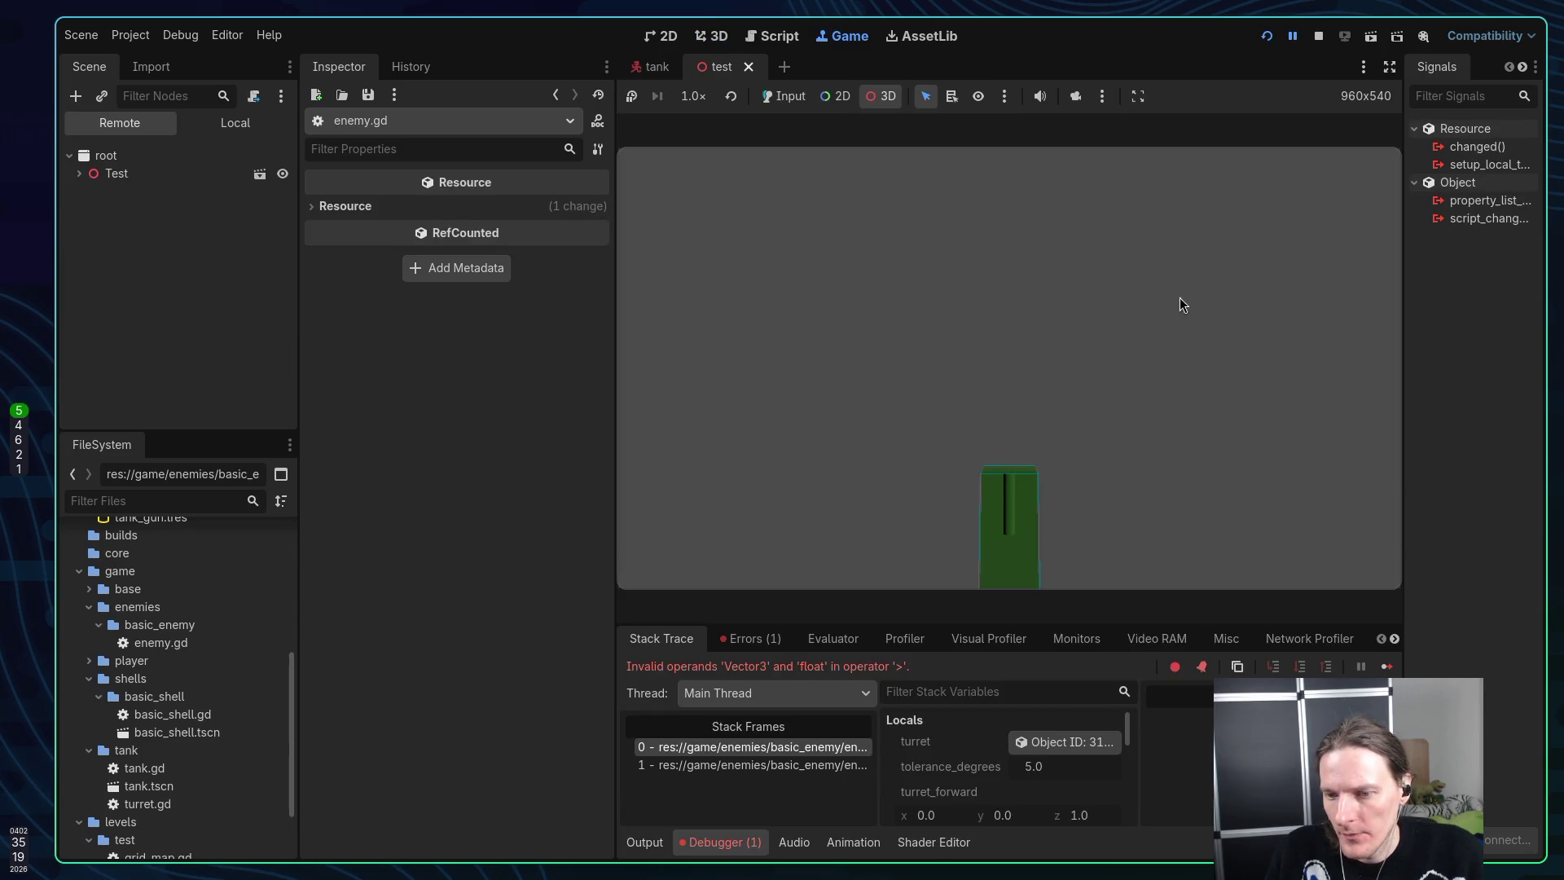
{"action": "left_click", "coordinate": [1318, 37]}
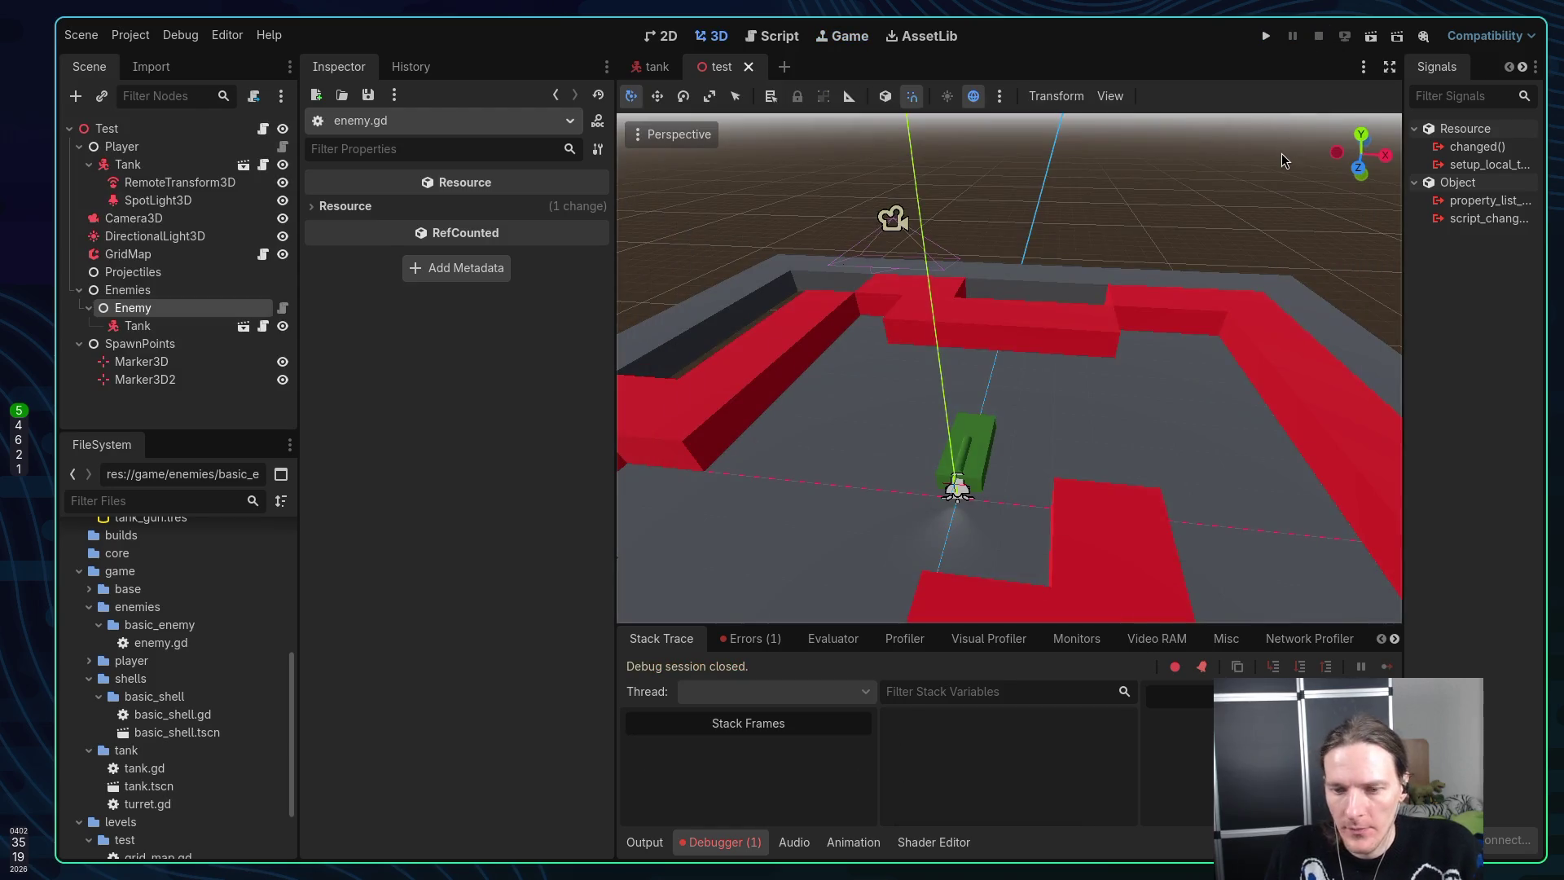
{"action": "key", "text": "super+1"}
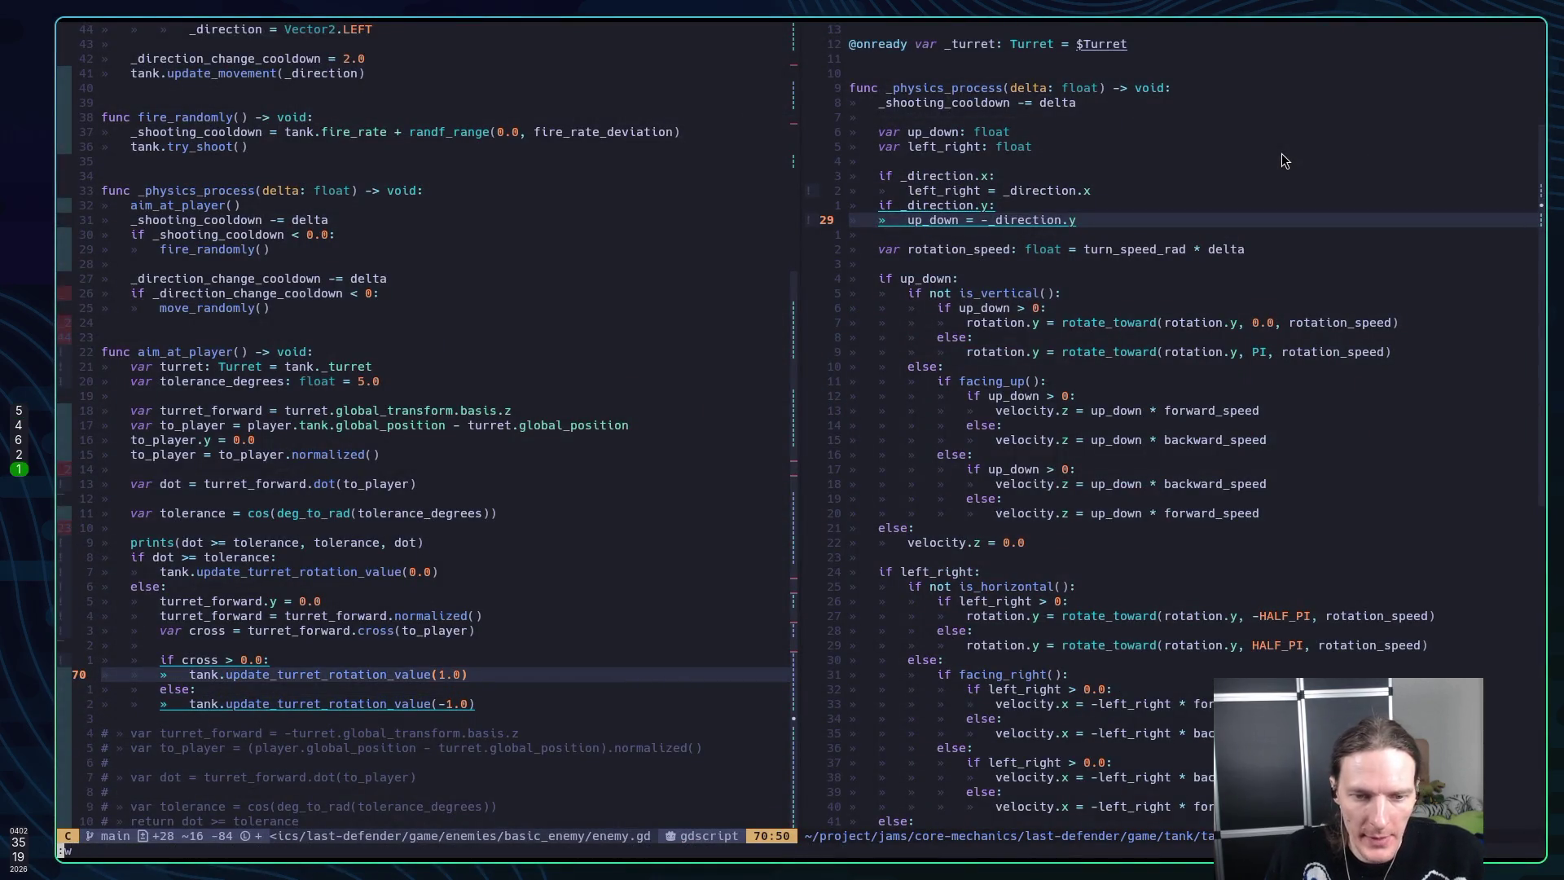
{"action": "key", "text": "super+2"}
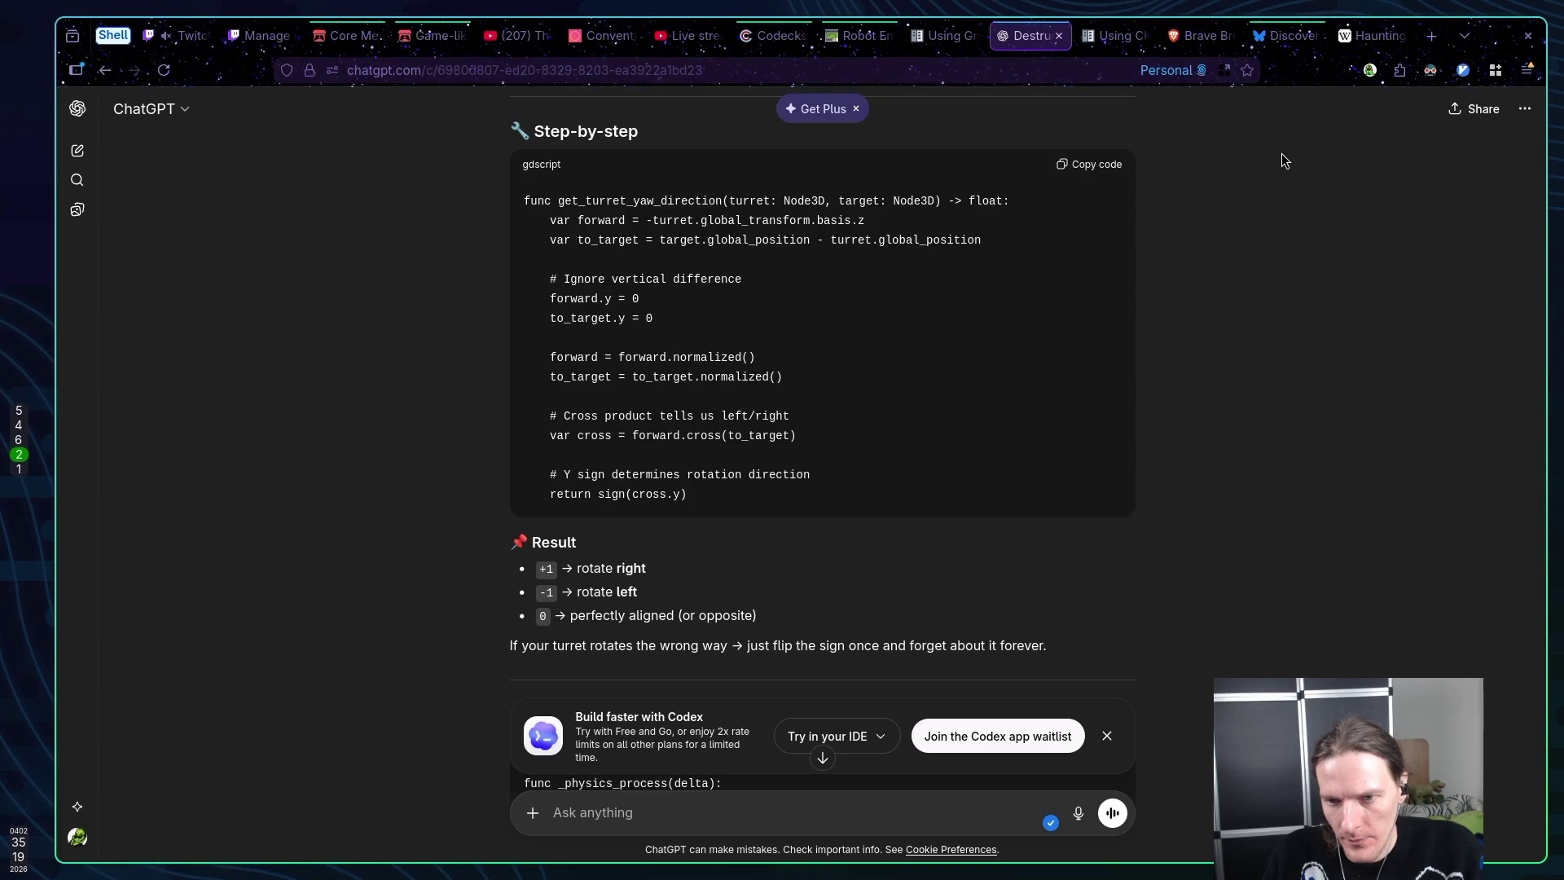
{"action": "key", "text": "super+5"}
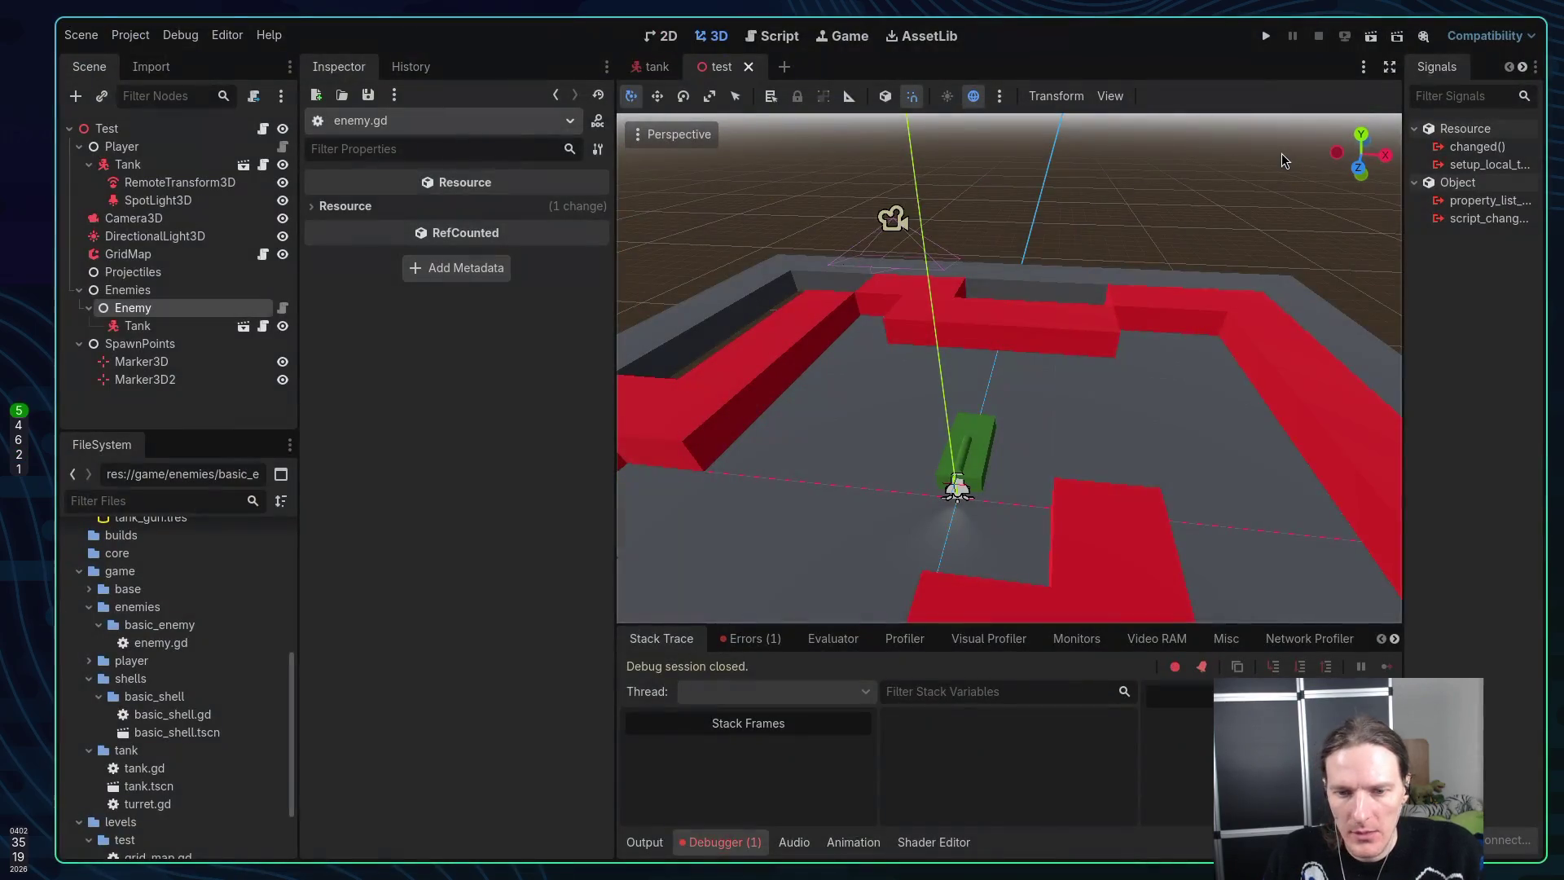
{"action": "key", "text": "super+2"}
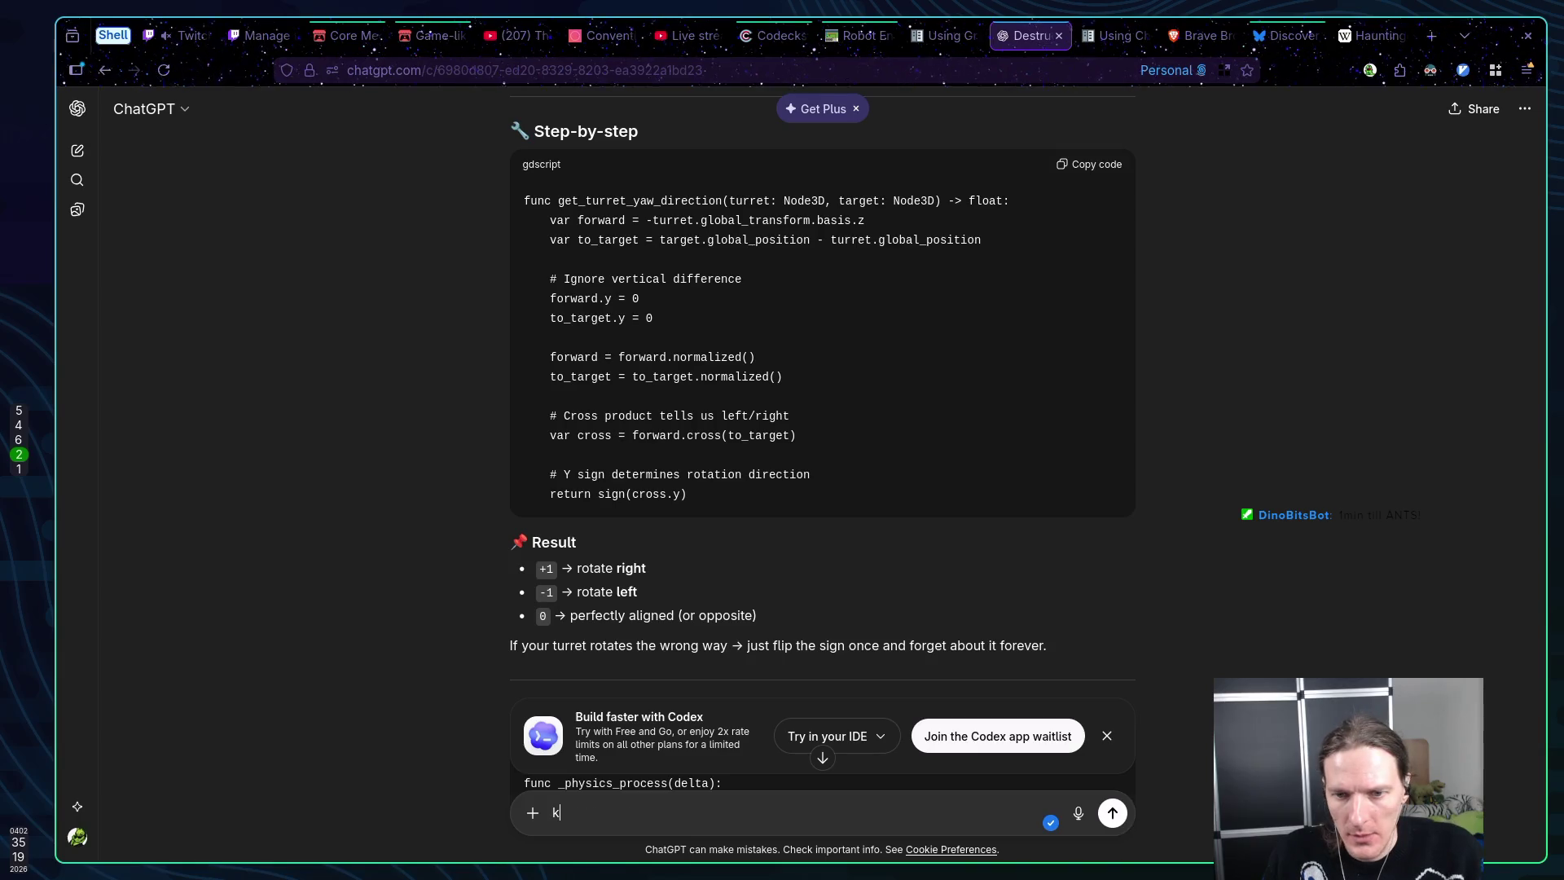
{"action": "key", "text": "super+1"}
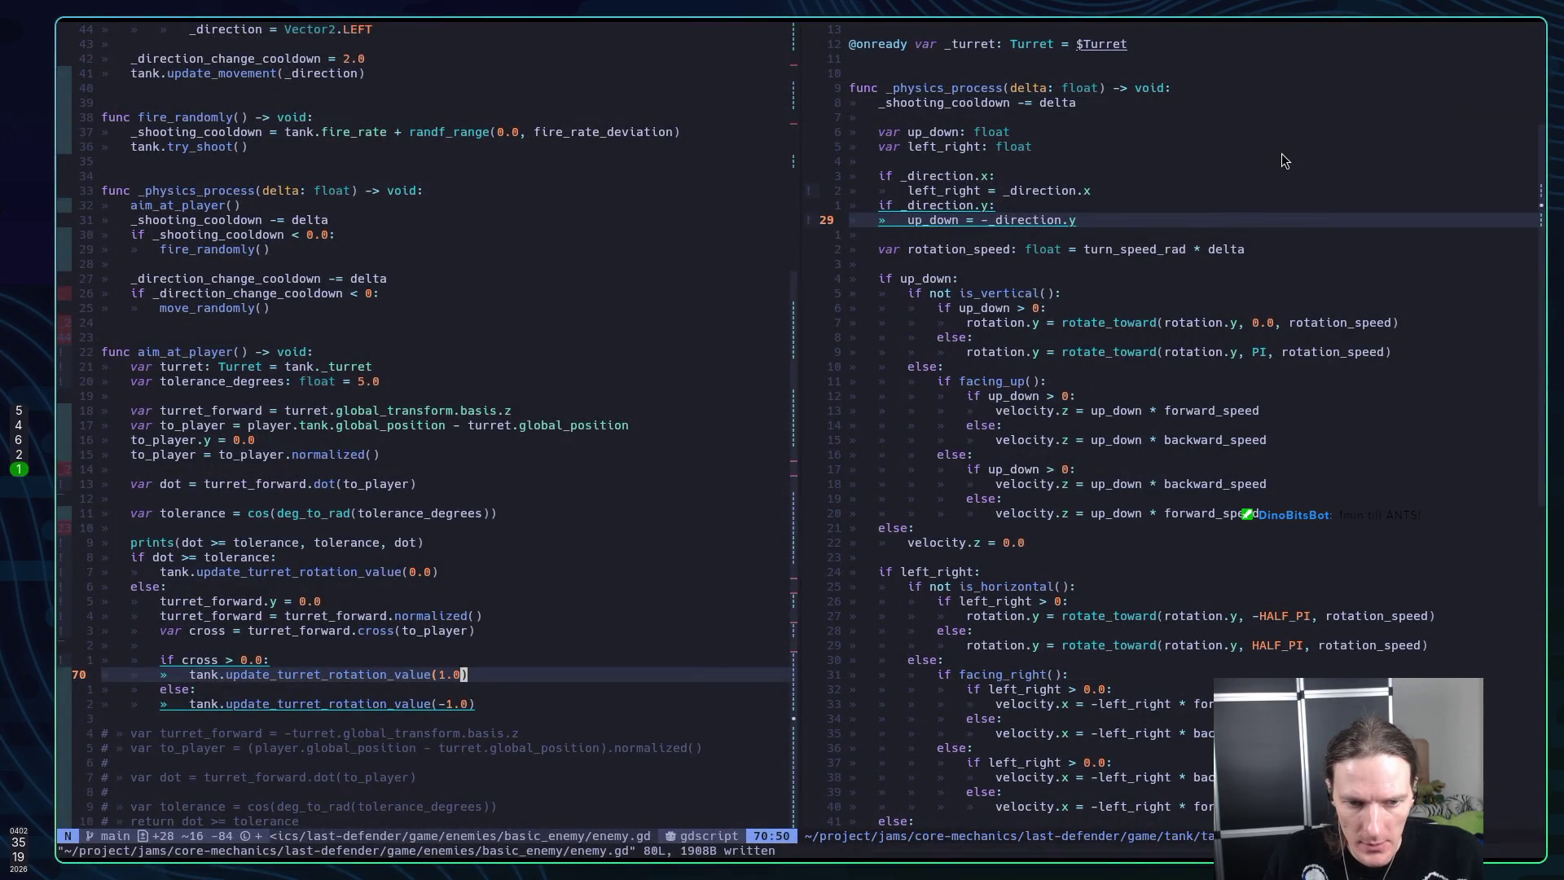
Look up the Vector3.cross documentation on the cross product line 67
{"action": "key", "text": "k"}
{"action": "key", "text": "b"}
{"action": "key", "text": "b"}
{"action": "key", "text": "b"}
{"action": "key", "text": "e"}
{"action": "key", "text": "w"}
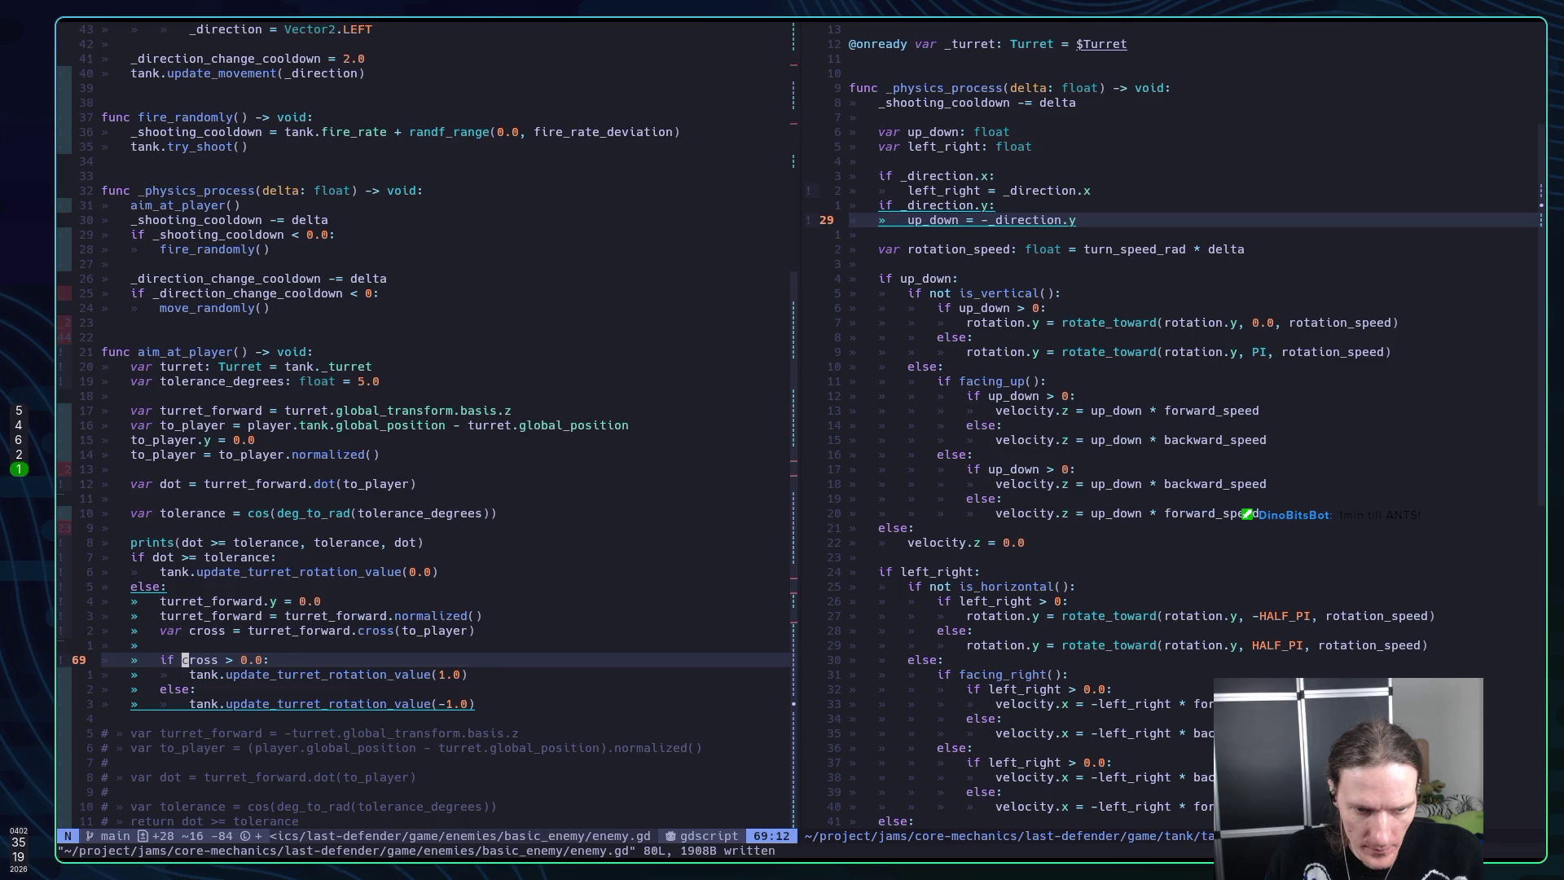
{"action": "key", "text": "k"}
{"action": "key", "text": "k"}
{"action": "key", "text": "l"}
{"action": "key", "text": "l"}
{"action": "key", "text": "l"}
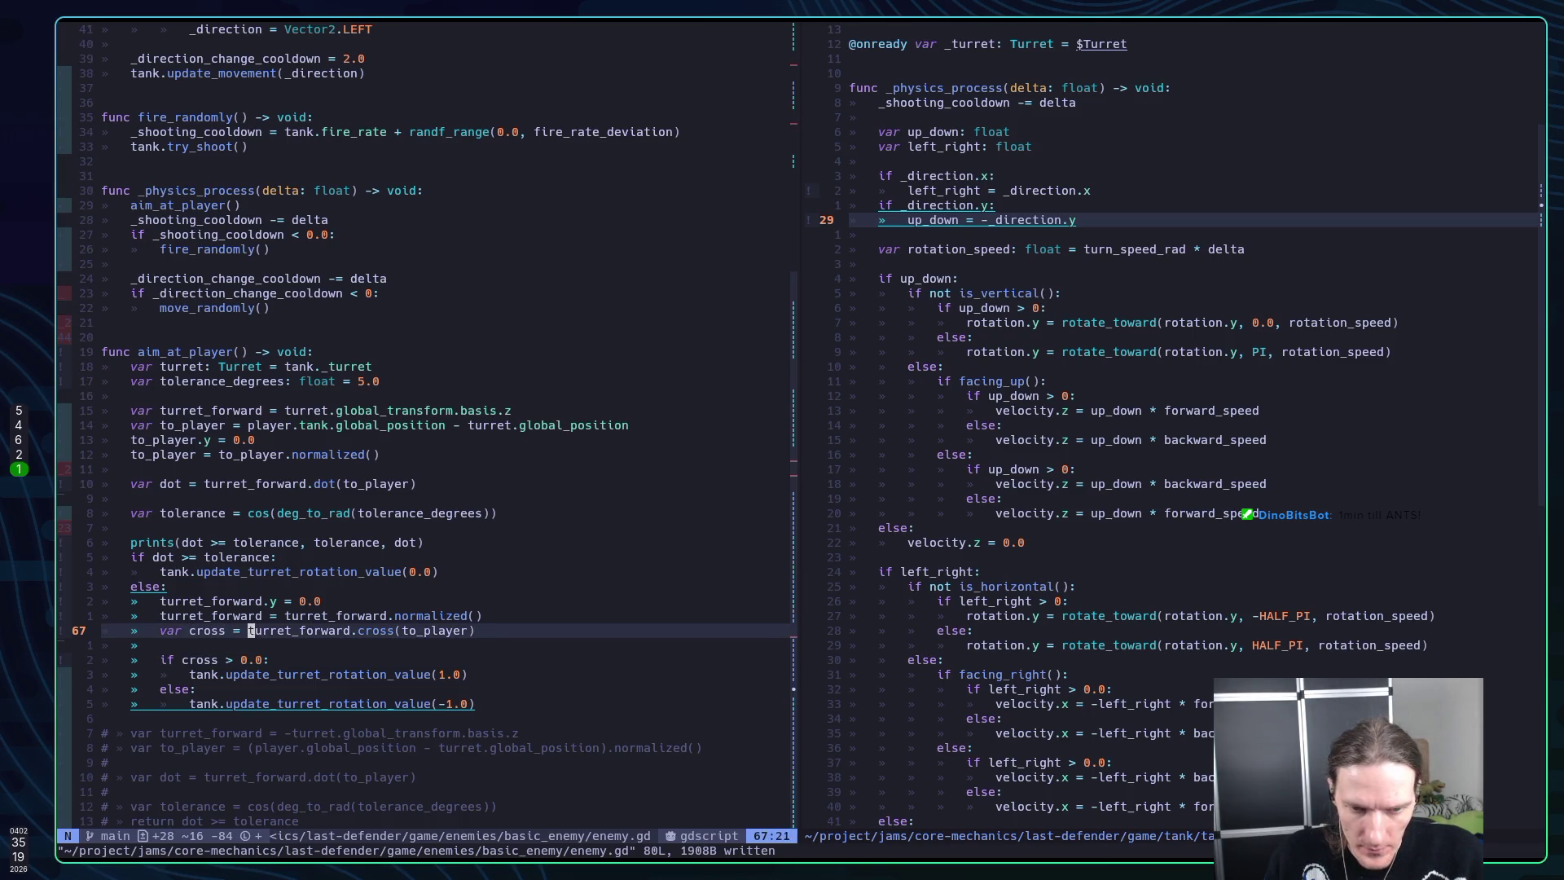
{"action": "key", "text": "l"}
{"action": "key", "text": "l"}
{"action": "key", "text": "K"}
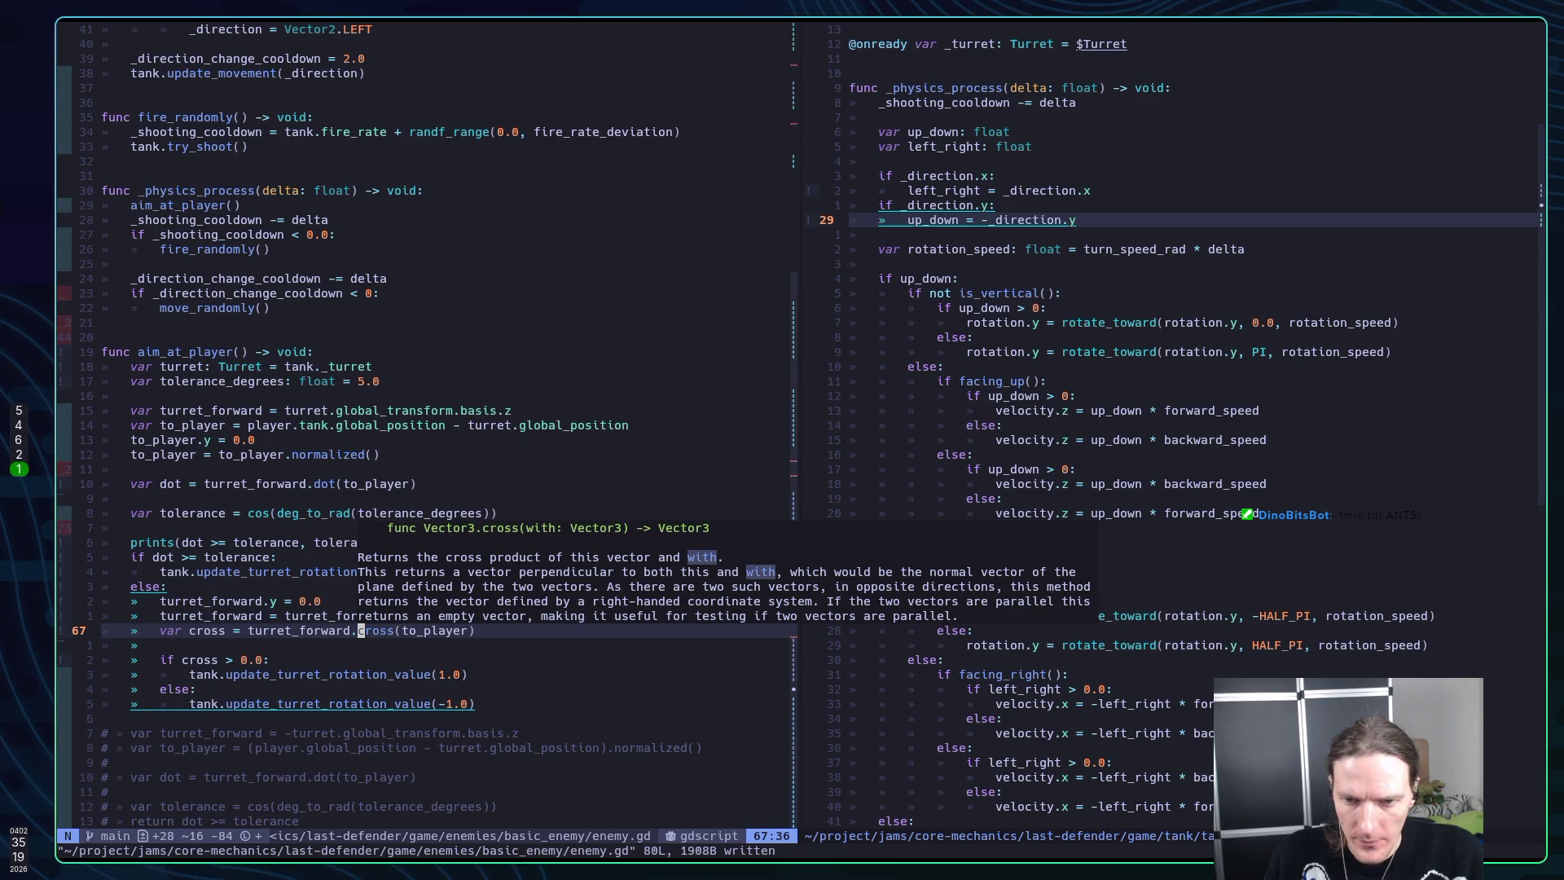
{"action": "key", "text": "j"}
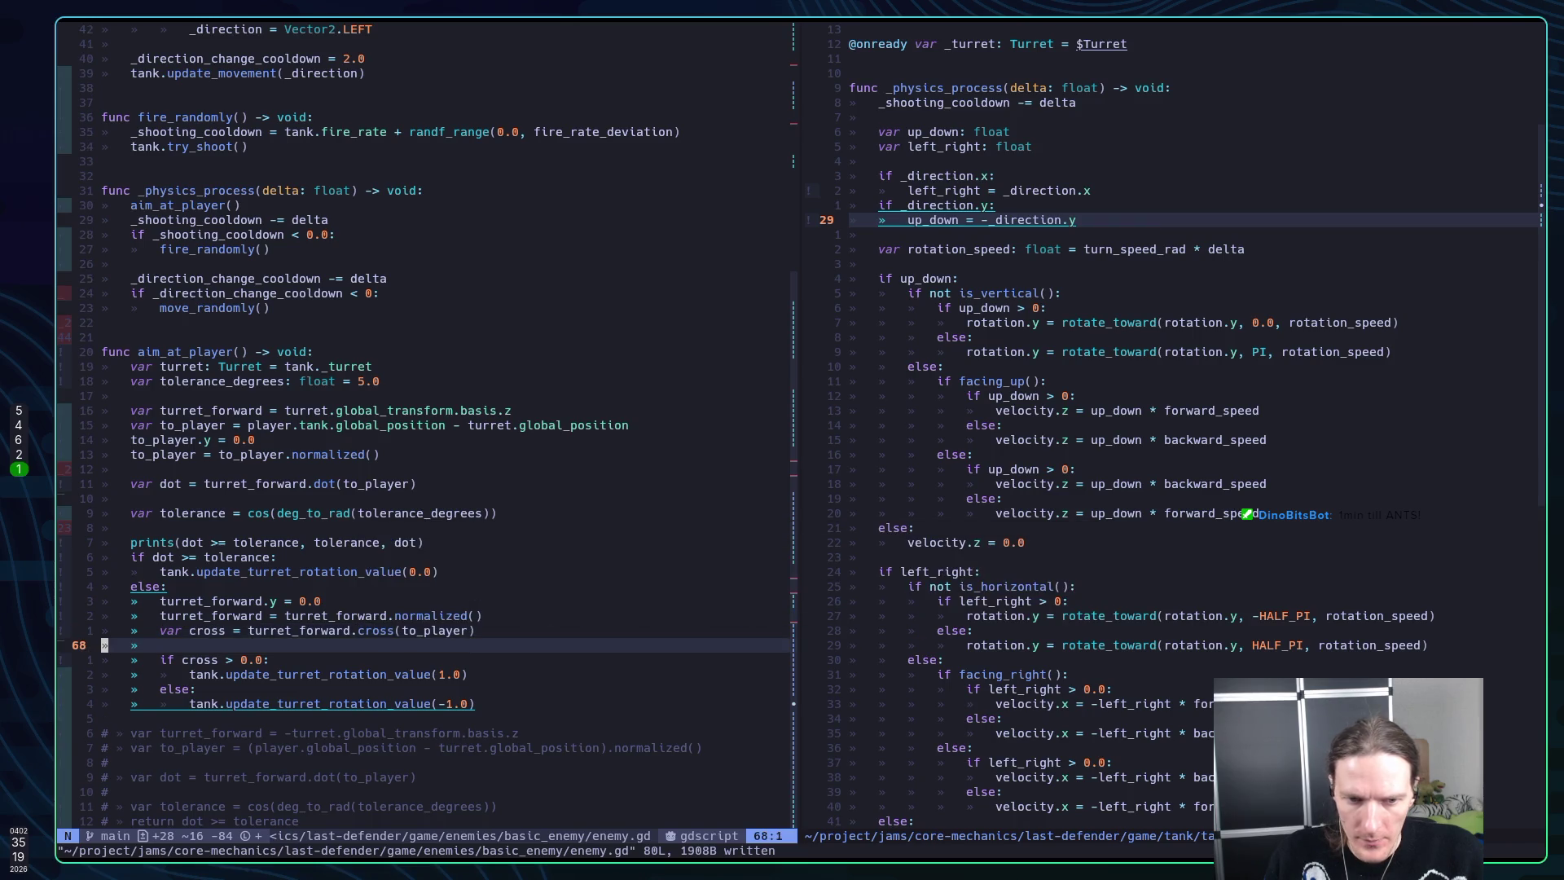
Change line 69 to 'if sign(cross) > 0.0:' and read the sign() documentation
{"action": "key", "text": "j"}
{"action": "key", "text": "h"}
{"action": "key", "text": "h"}
{"action": "key", "text": "b"}
{"action": "key", "text": "b"}
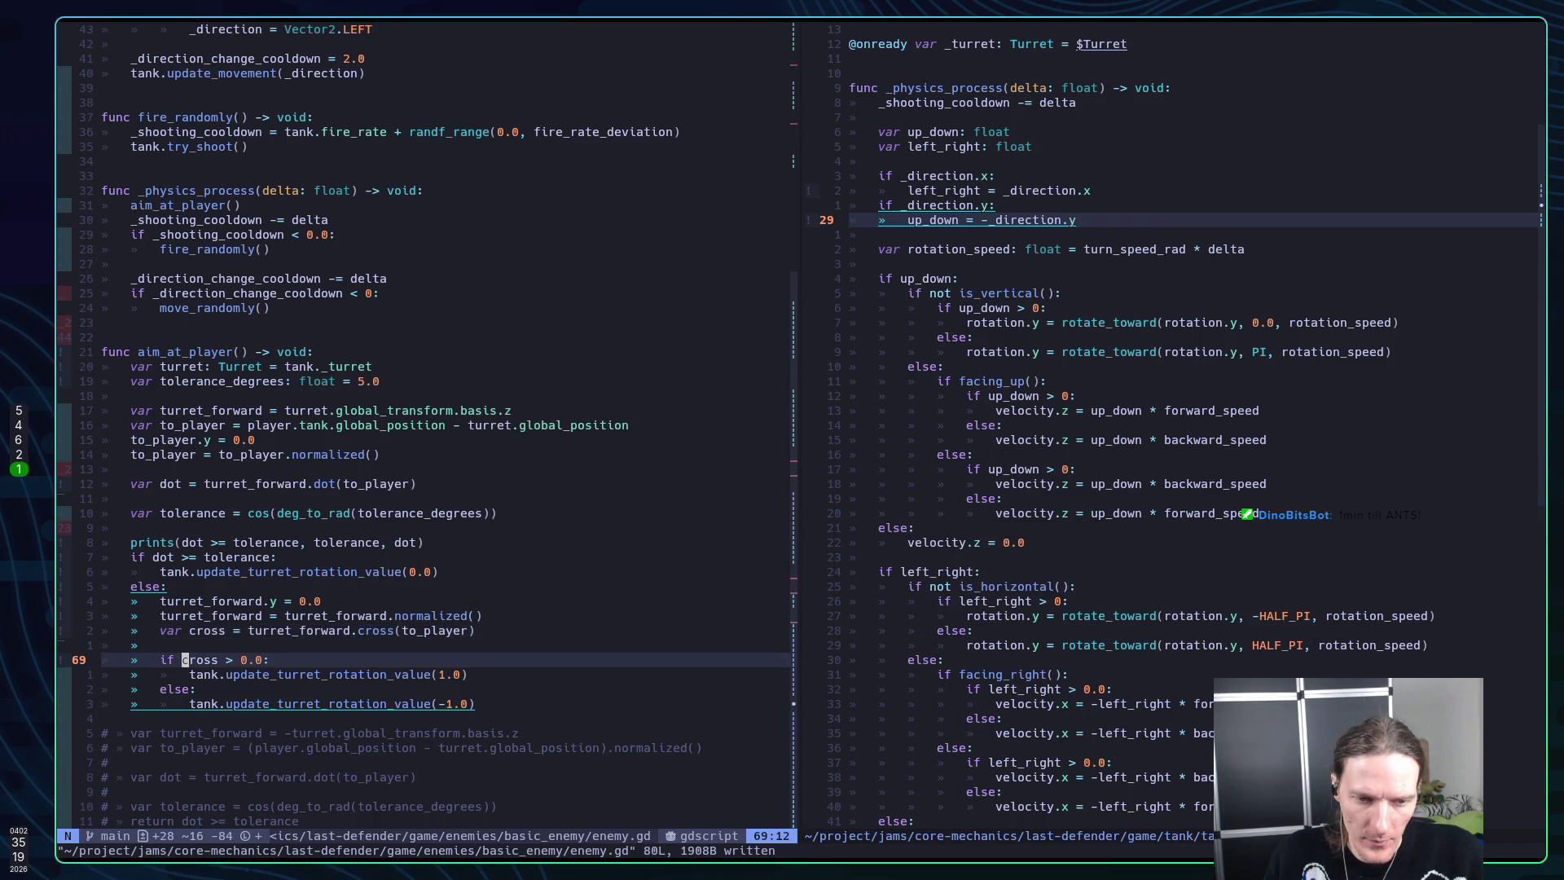
{"action": "type", "text": "if sign"}
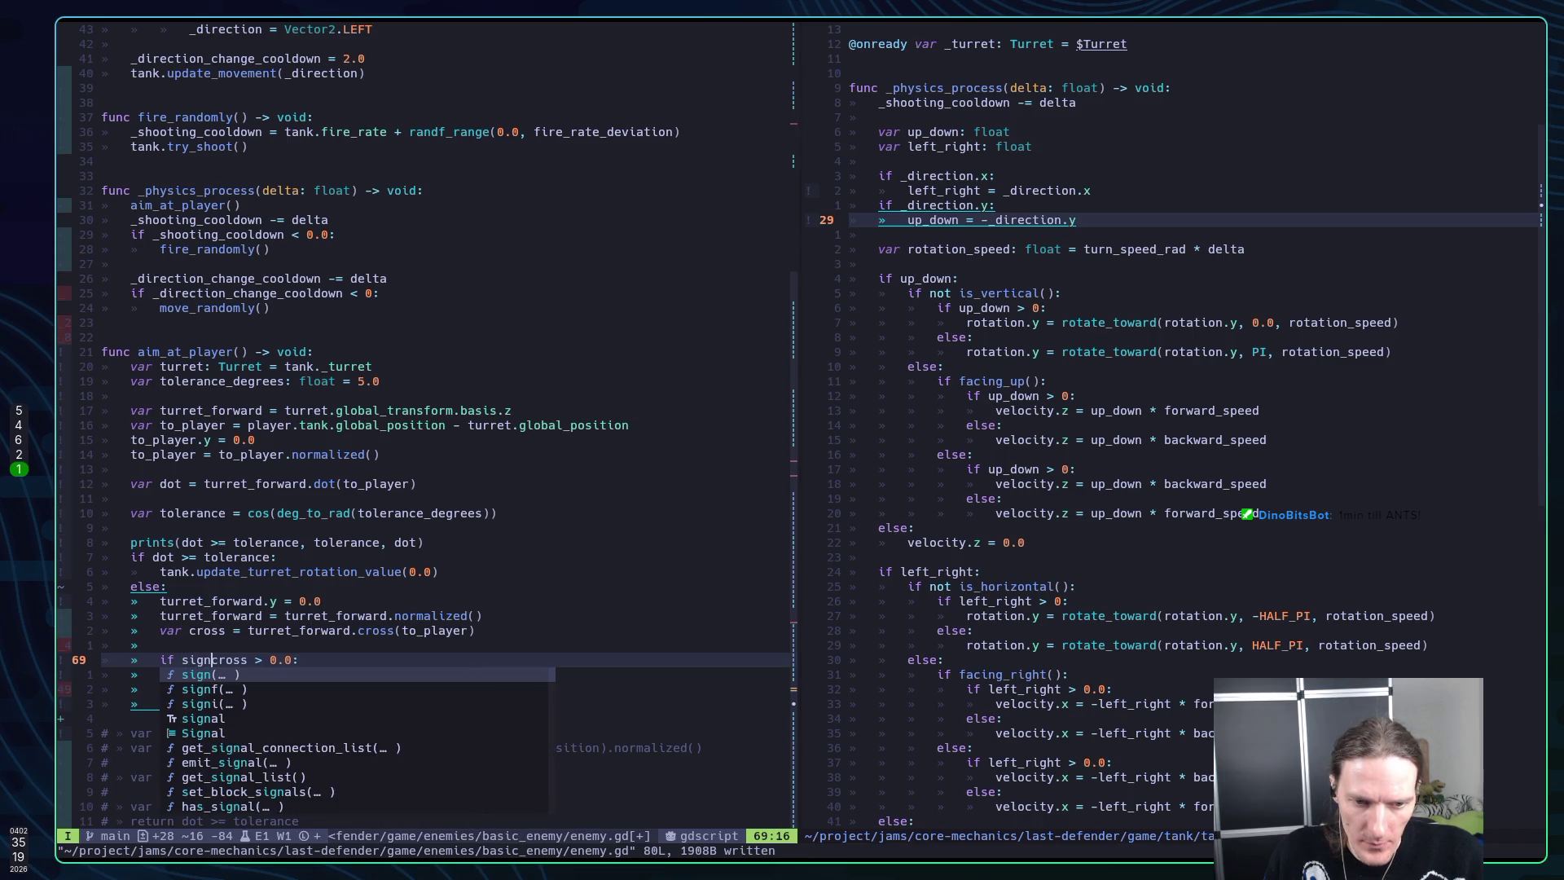
{"action": "type", "text": "("}
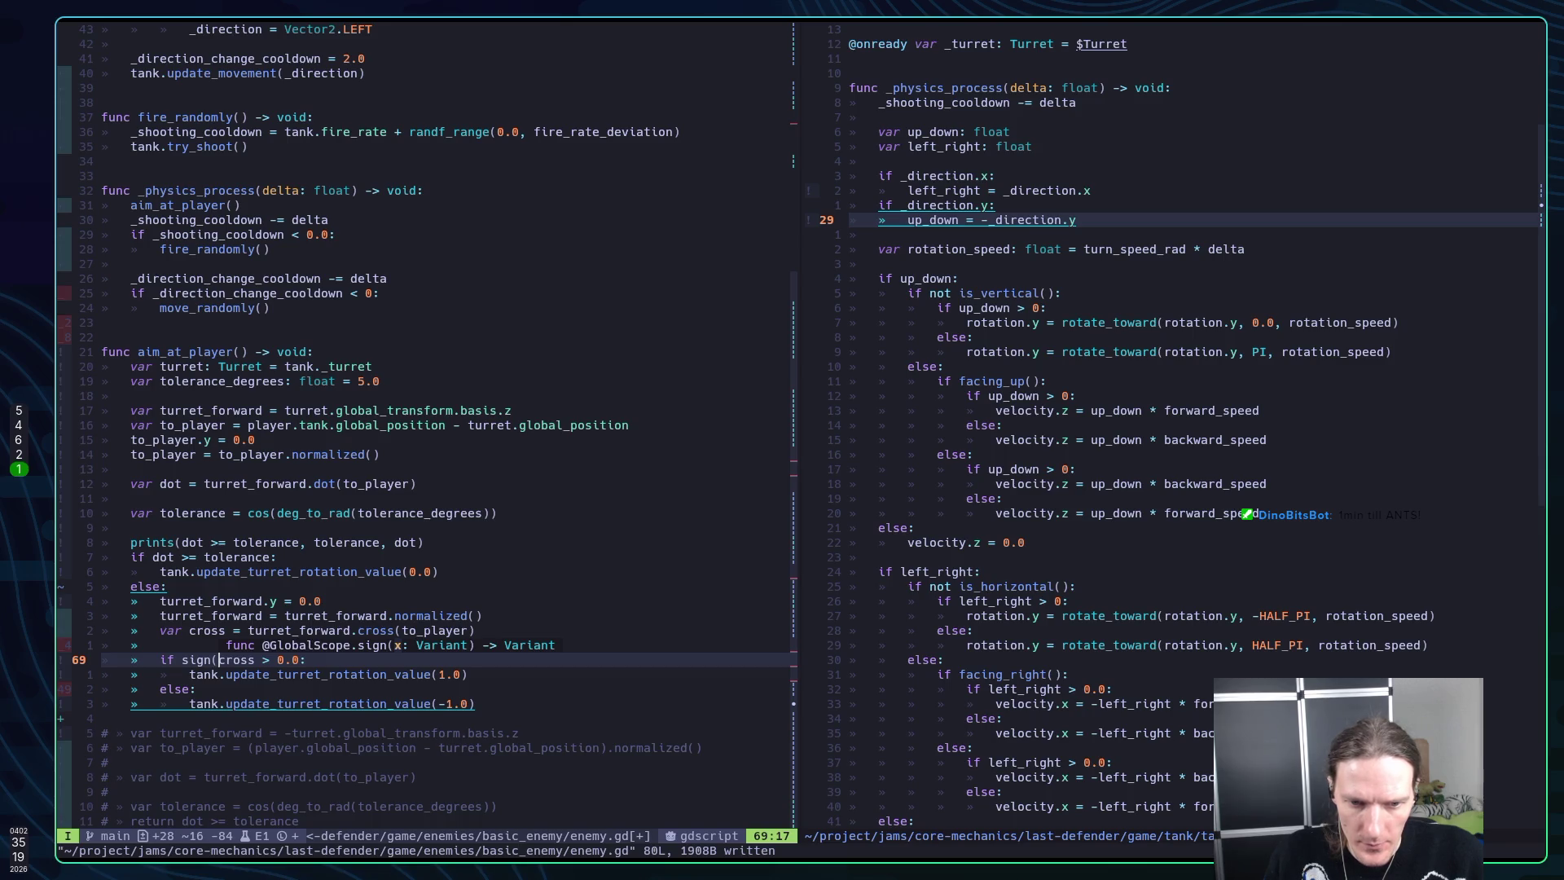
{"action": "key", "text": "Right"}
{"action": "key", "text": "Right"}
{"action": "key", "text": "Right"}
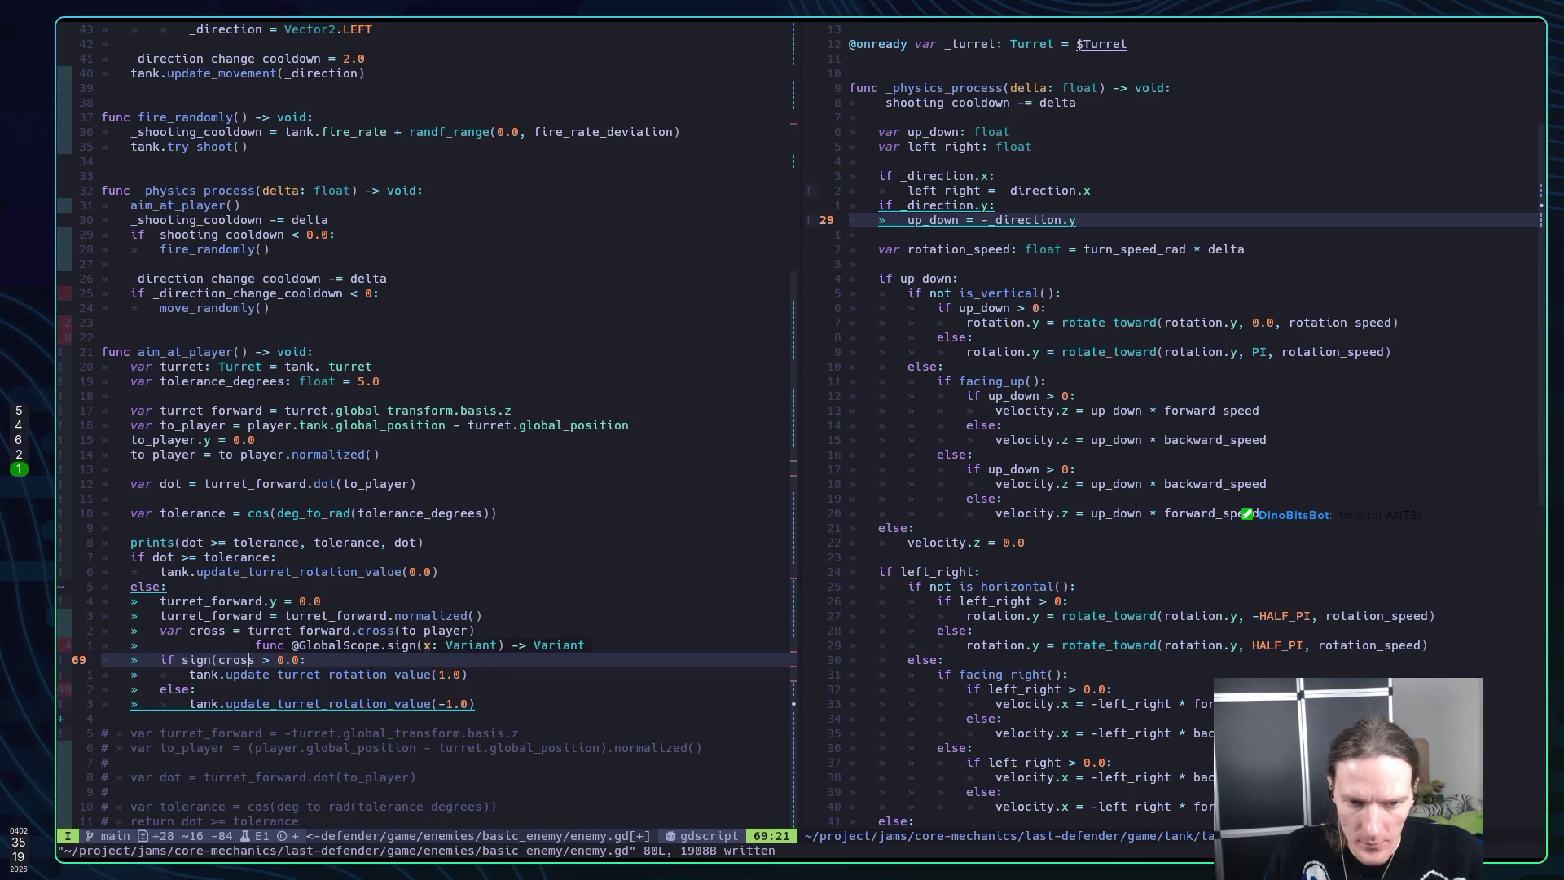
{"action": "key", "text": "Right"}
{"action": "type", "text": ")"}
{"action": "key", "text": "Escape"}
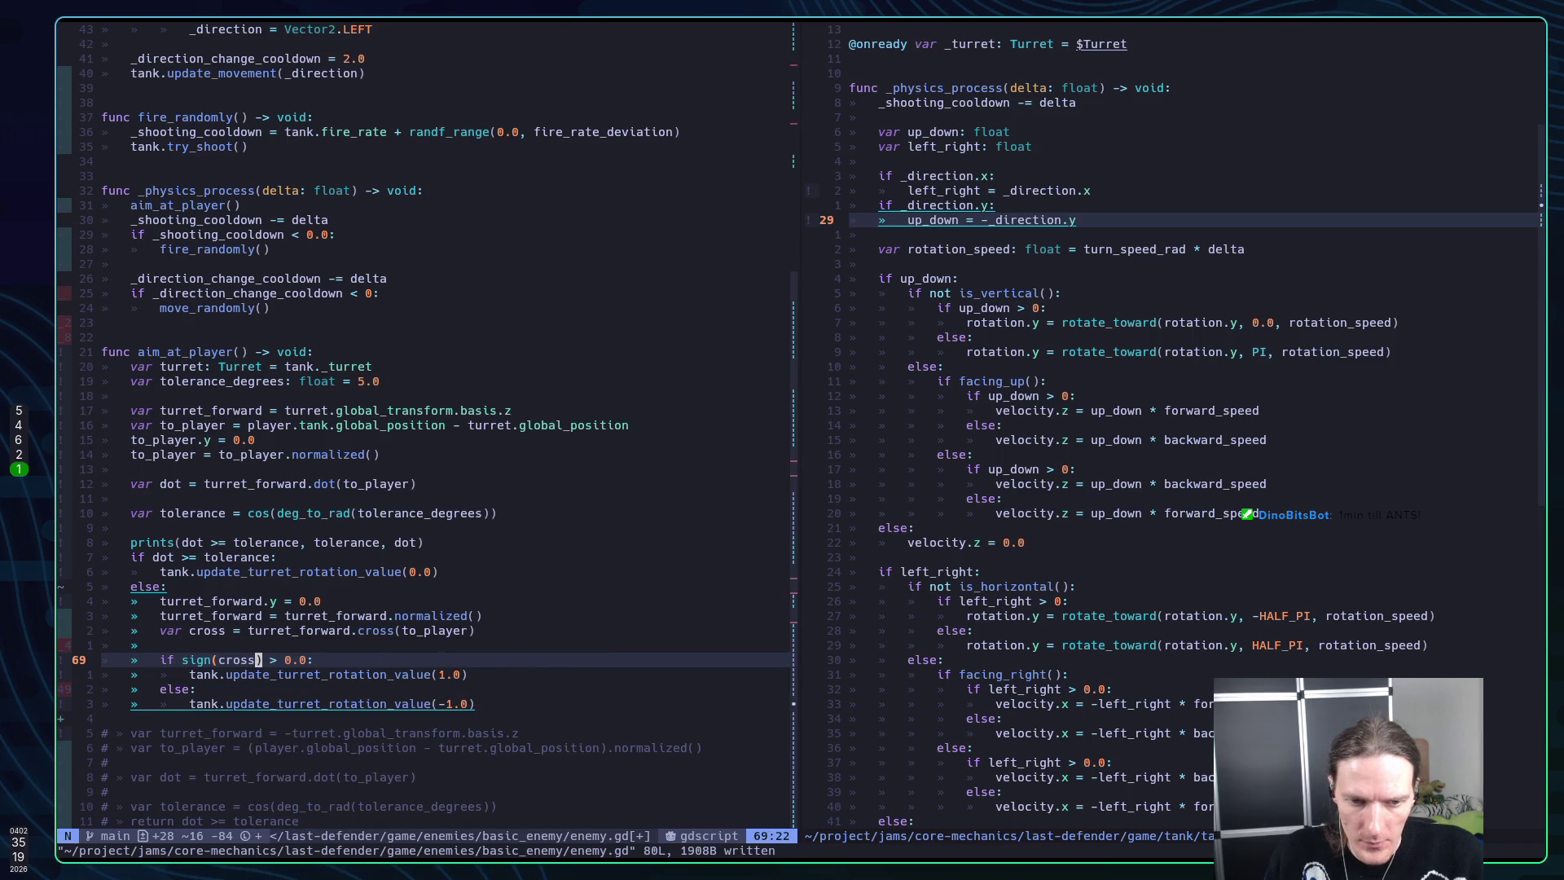
{"action": "key", "text": "h"}
{"action": "key", "text": "h"}
{"action": "key", "text": "h"}
{"action": "key", "text": "K"}
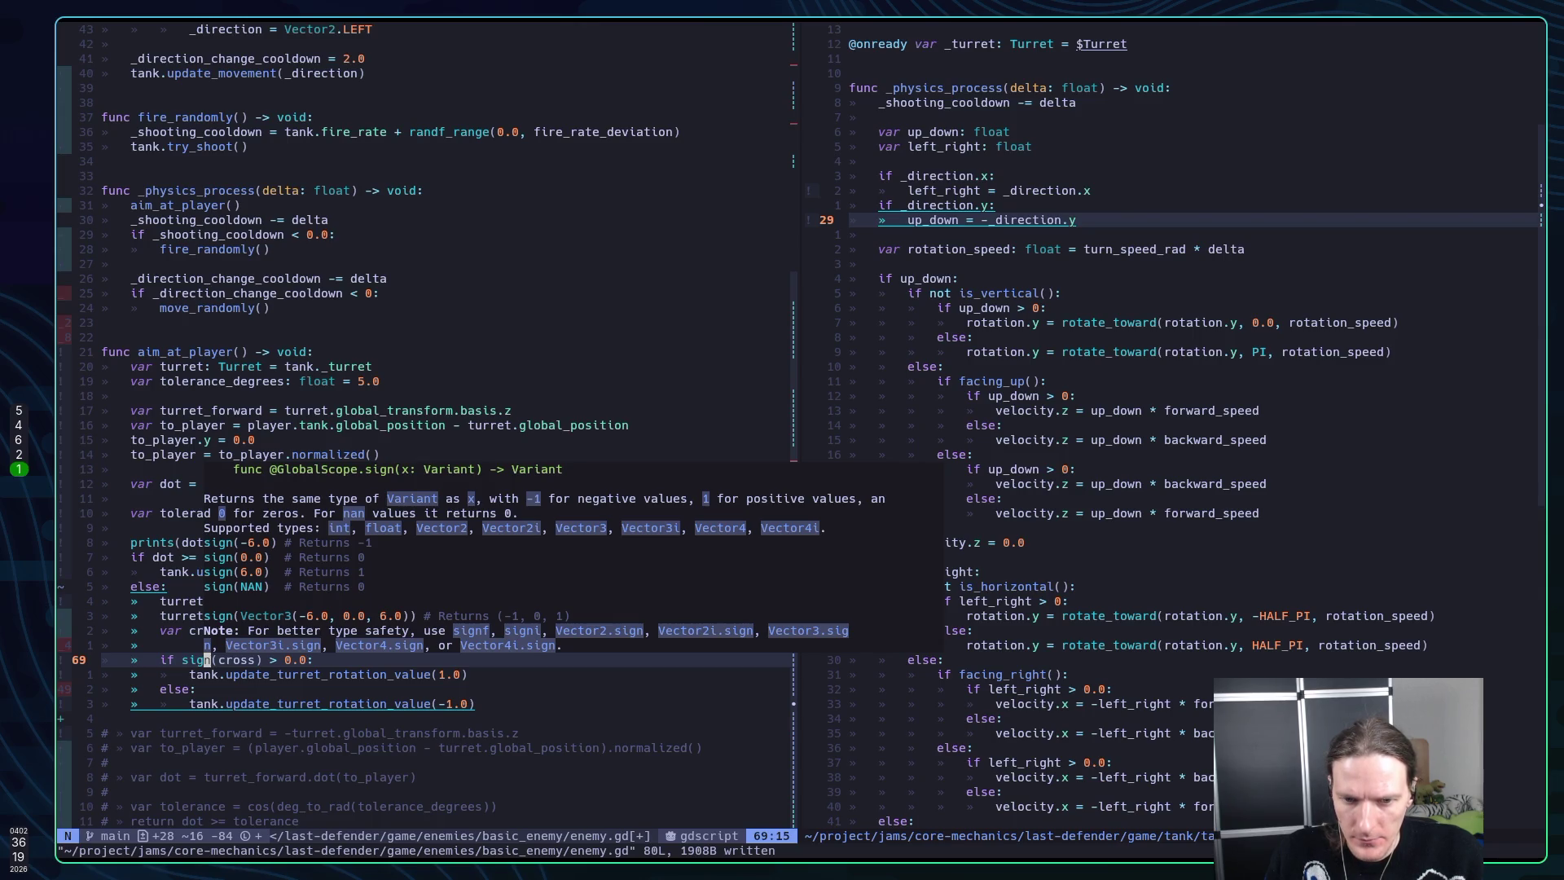
{"action": "key", "text": "Escape"}
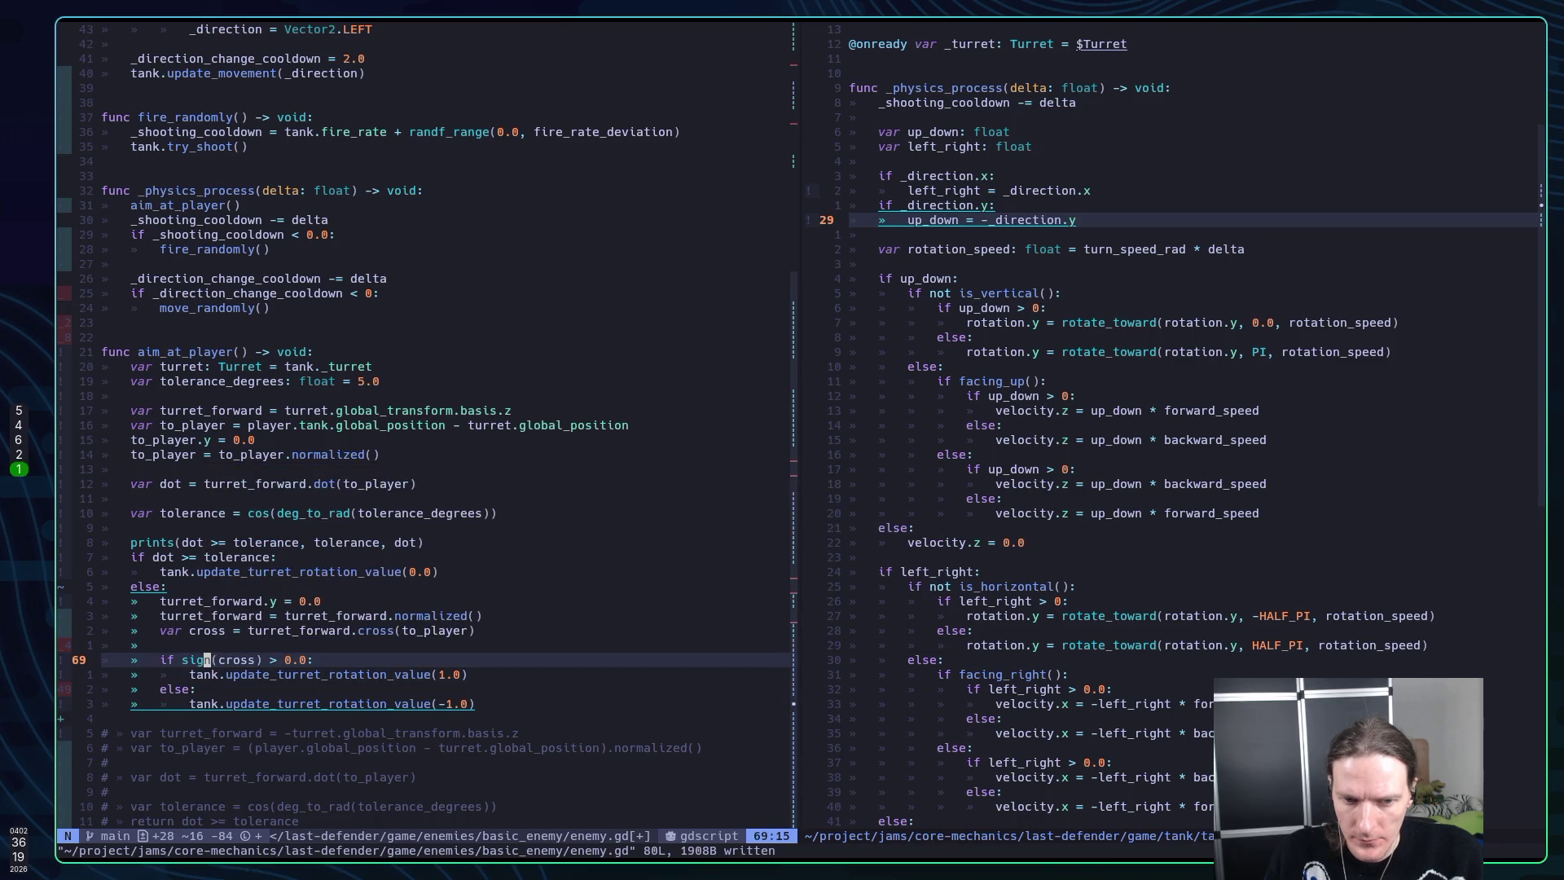
{"action": "key", "text": "super+2"}
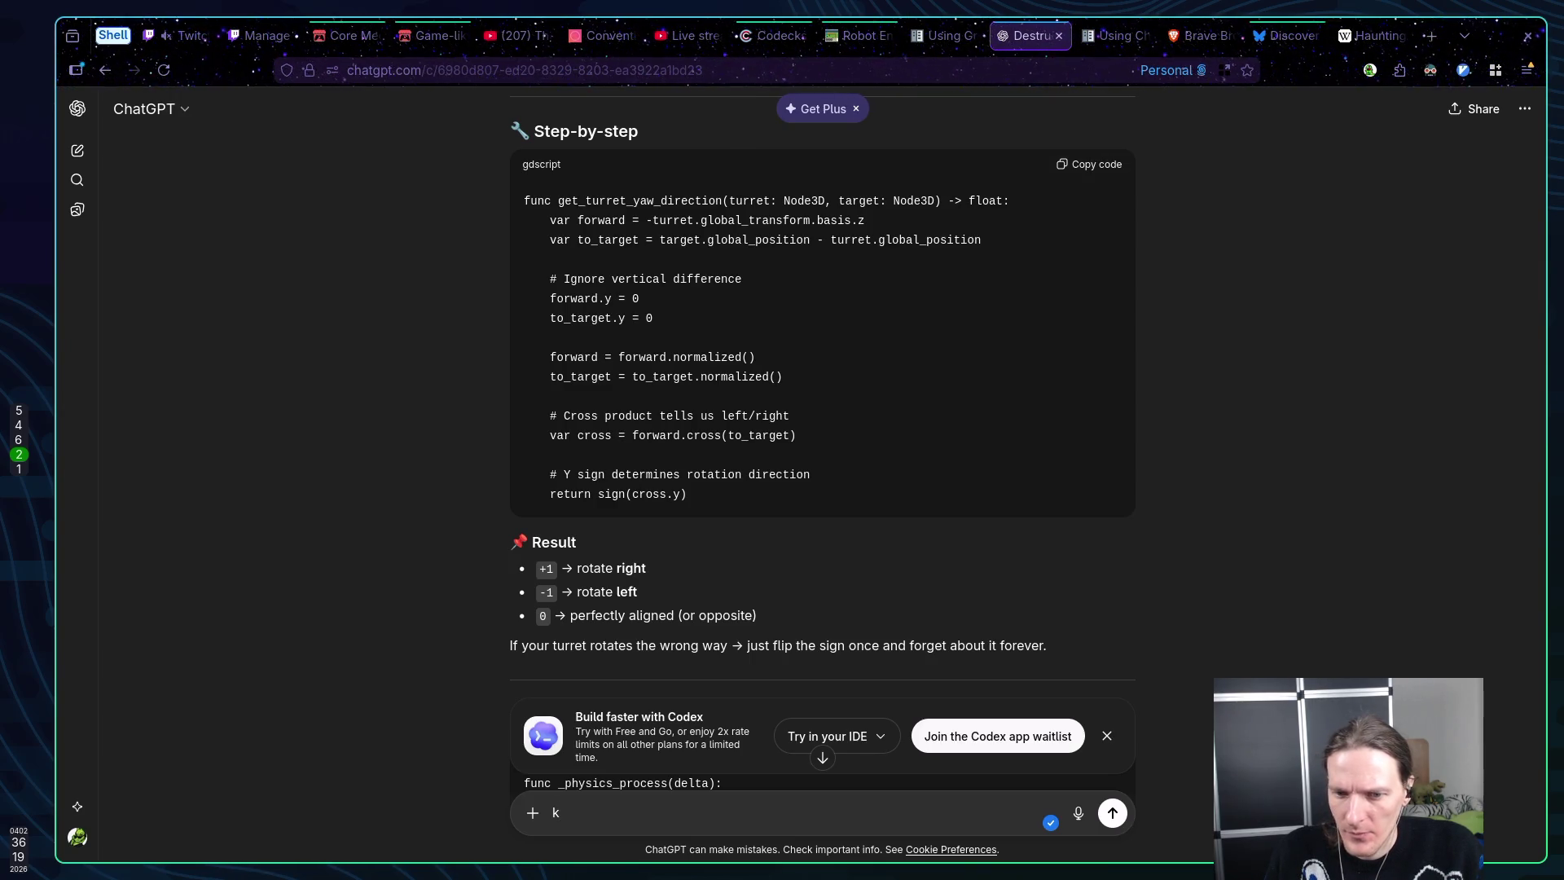
Scroll to ChatGPT's signed_angle_to alternative, then return to enemy.gd in Neovim
{"action": "scroll", "coordinate": [1163, 286], "scroll_direction": "down", "scroll_amount": 5}
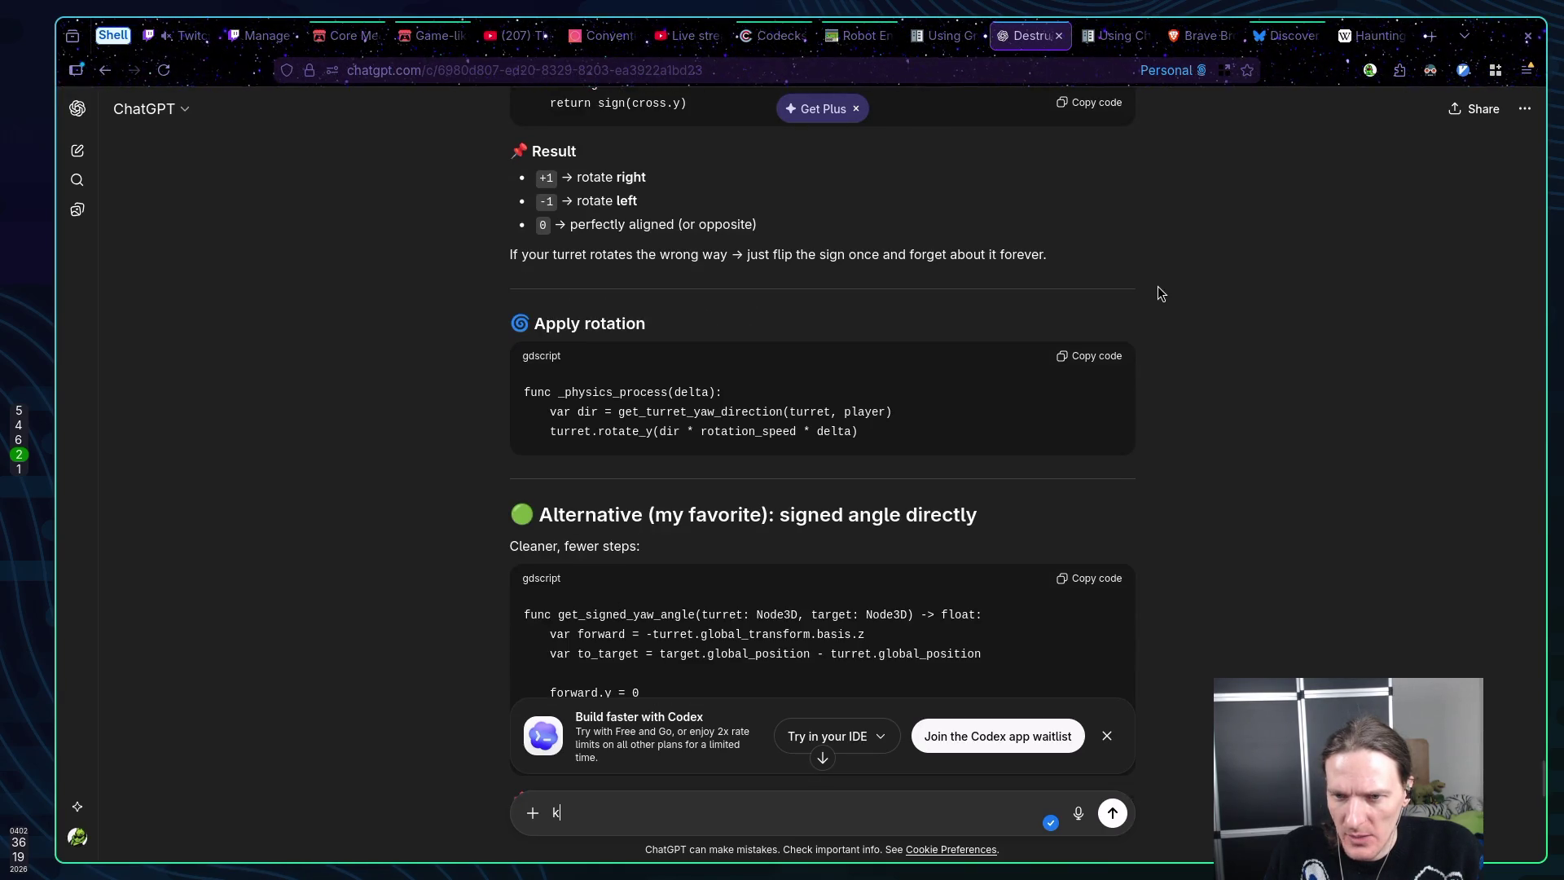
{"action": "scroll", "coordinate": [1158, 287], "scroll_direction": "down", "scroll_amount": 4}
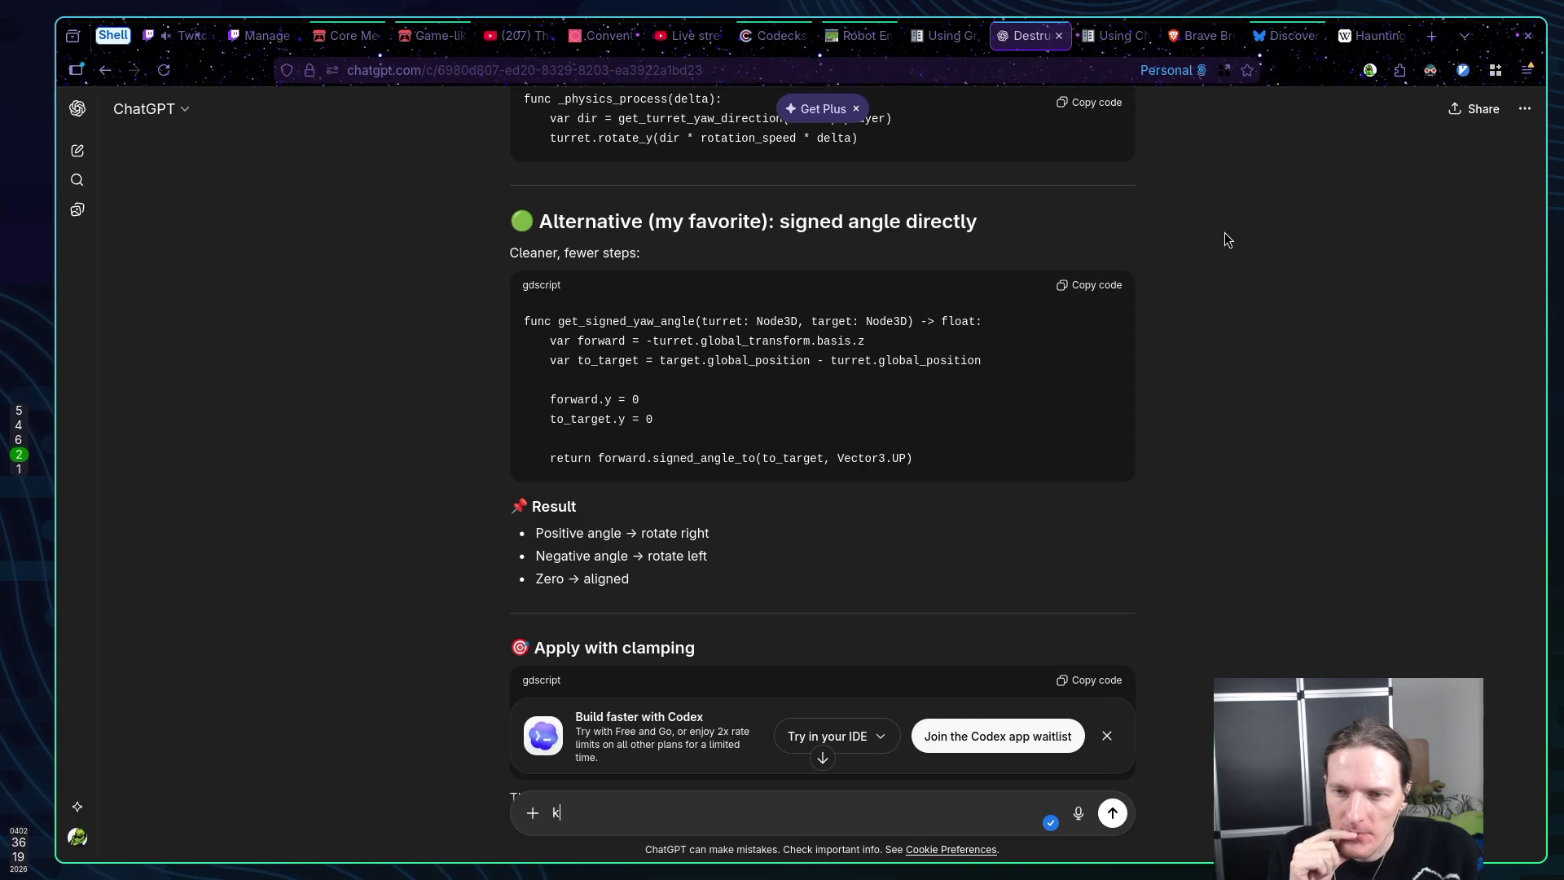
{"action": "key", "text": "super+1"}
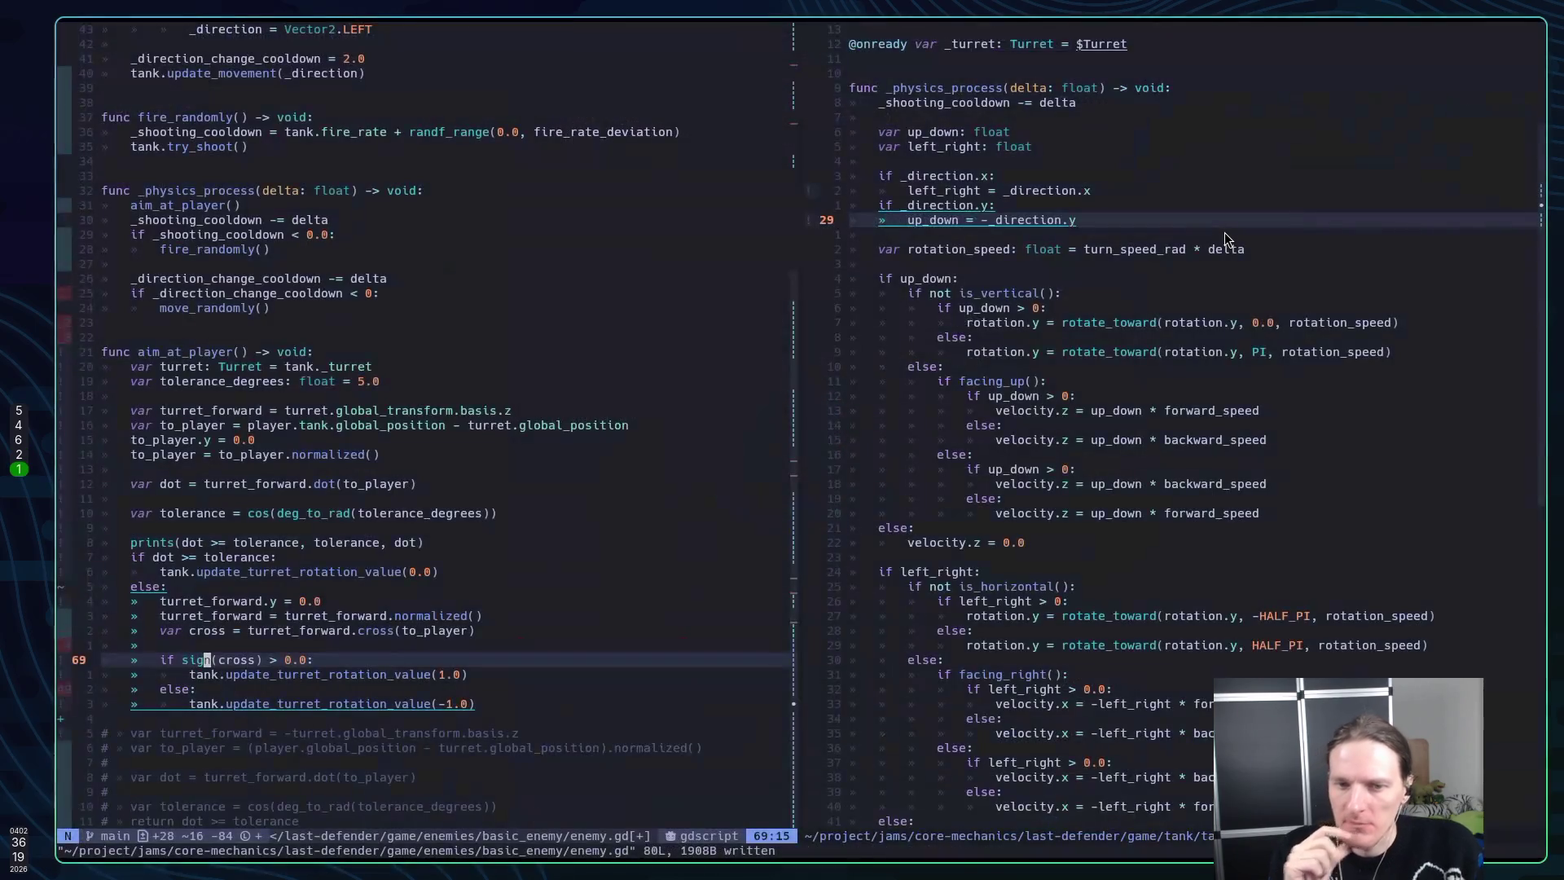
Add a line declaring 'var signed' as turret_forward.signed_angle_to(to_player, Vector3.UP)
{"action": "key", "text": "k"}
{"action": "key", "text": "k"}
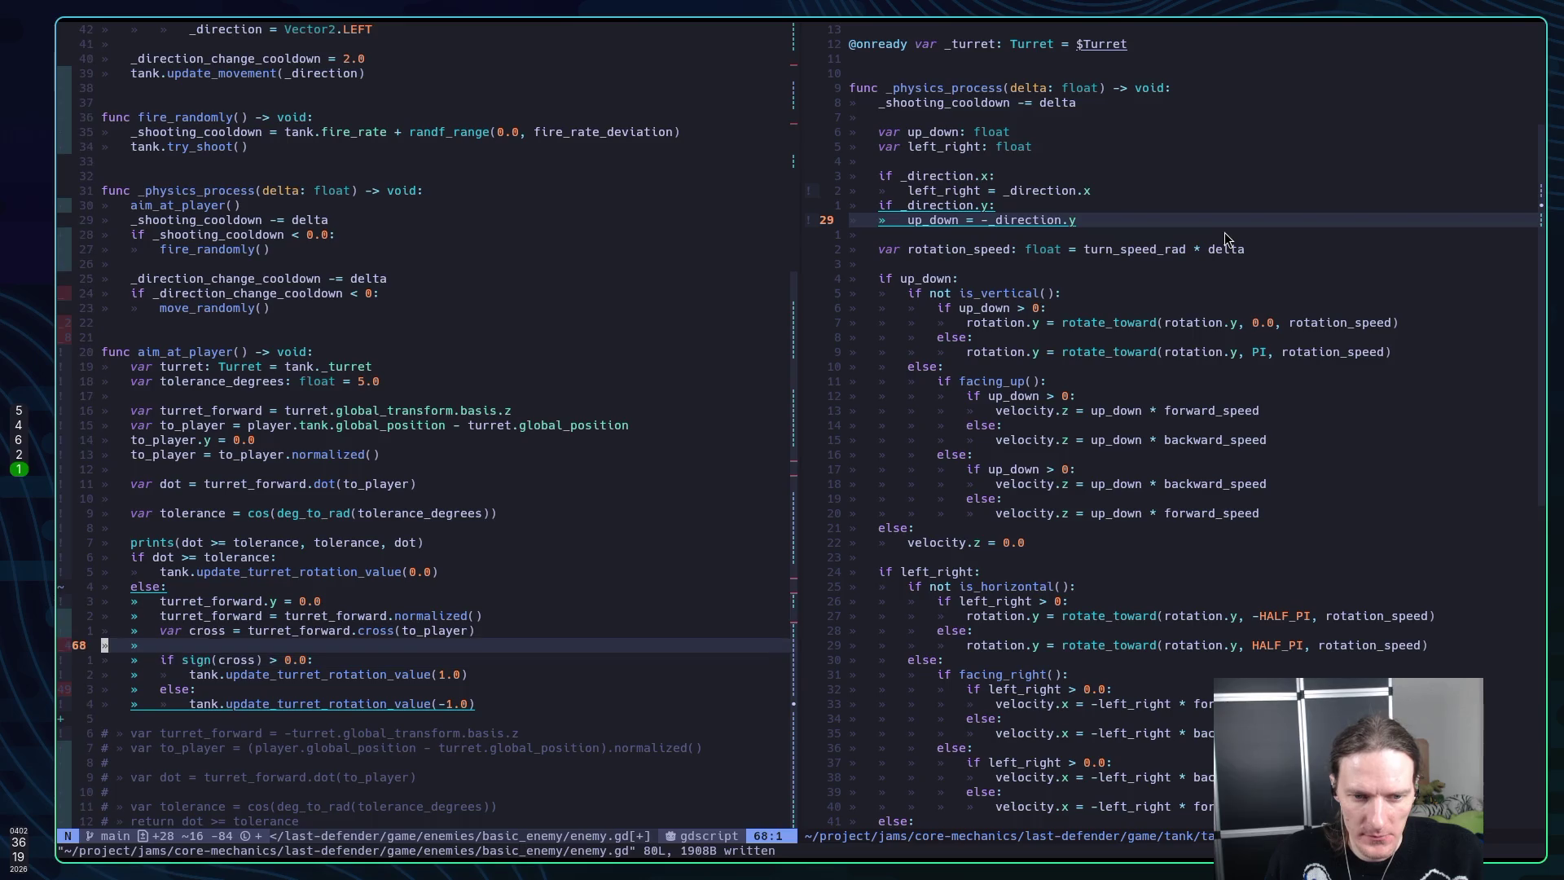
{"action": "type", "text": "Oturret_forward"}
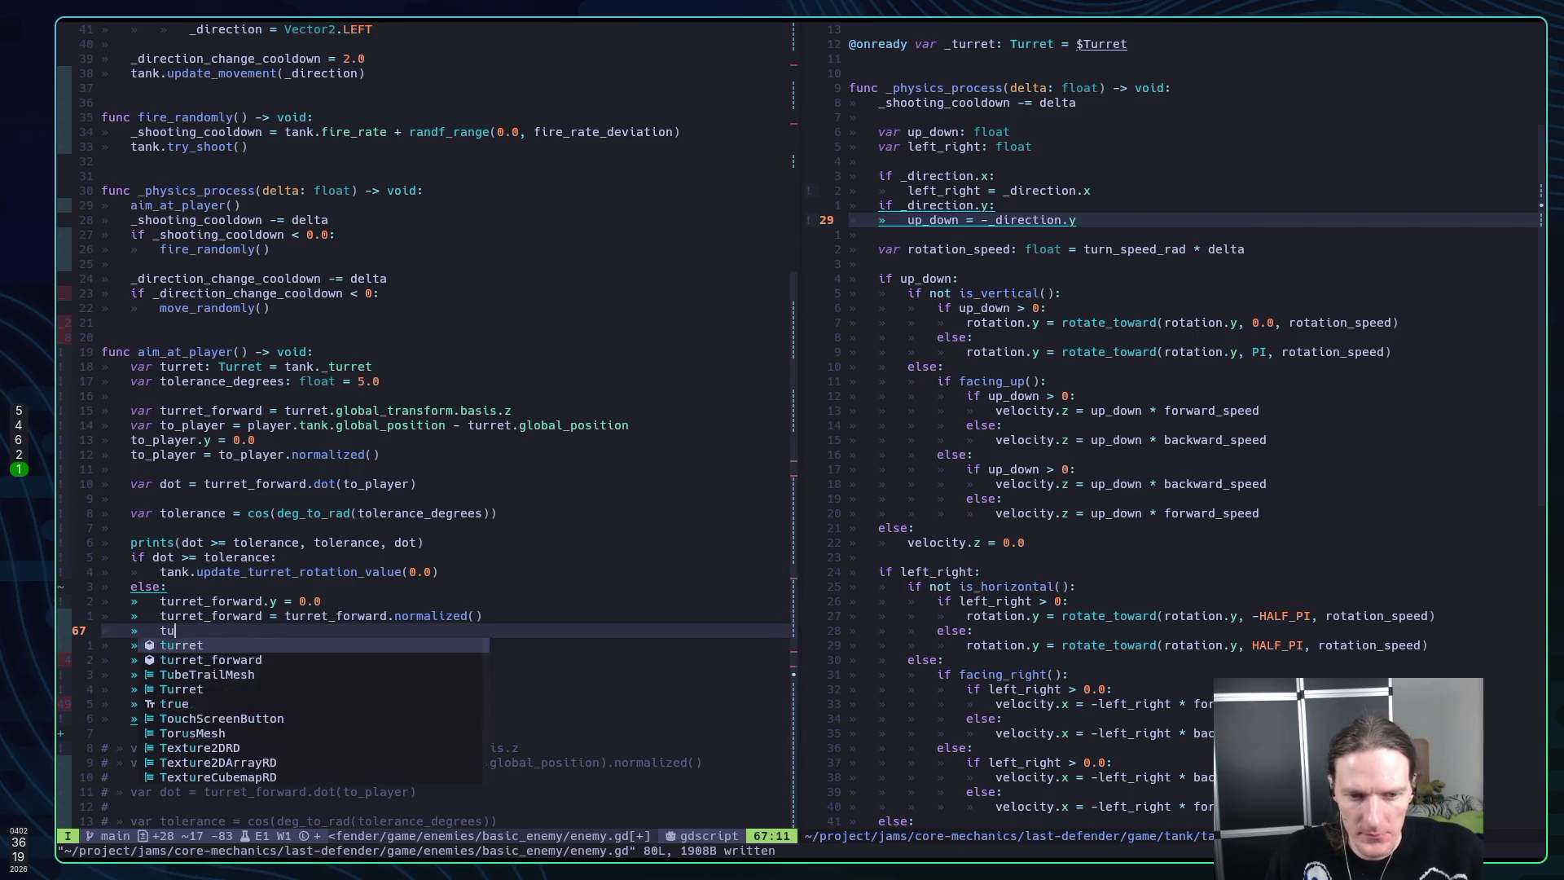
{"action": "type", "text": "si"}
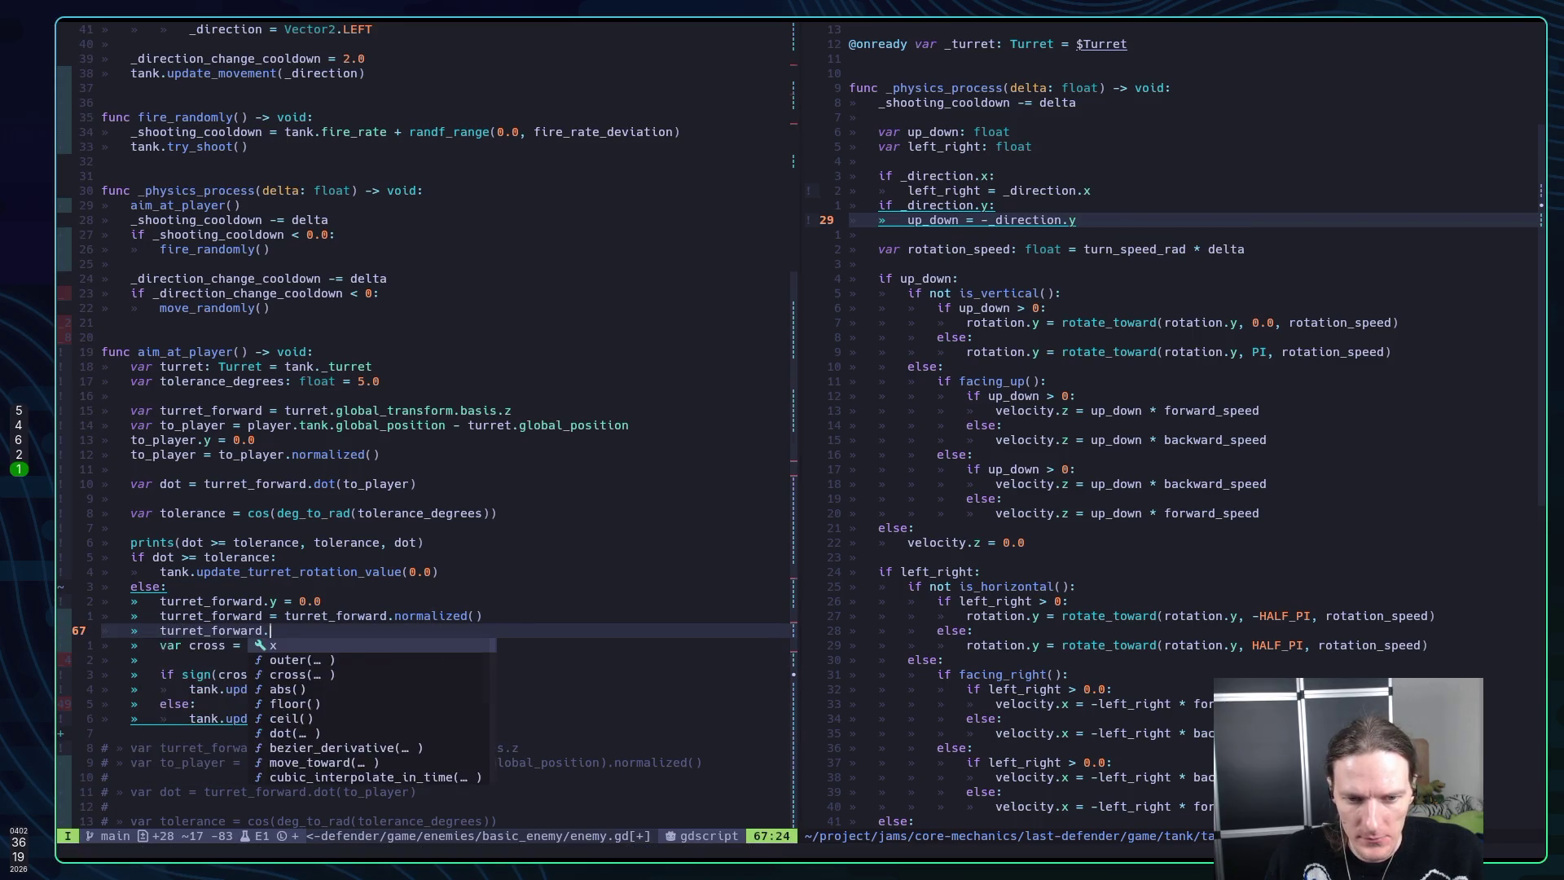
{"action": "key", "text": "Tab"}
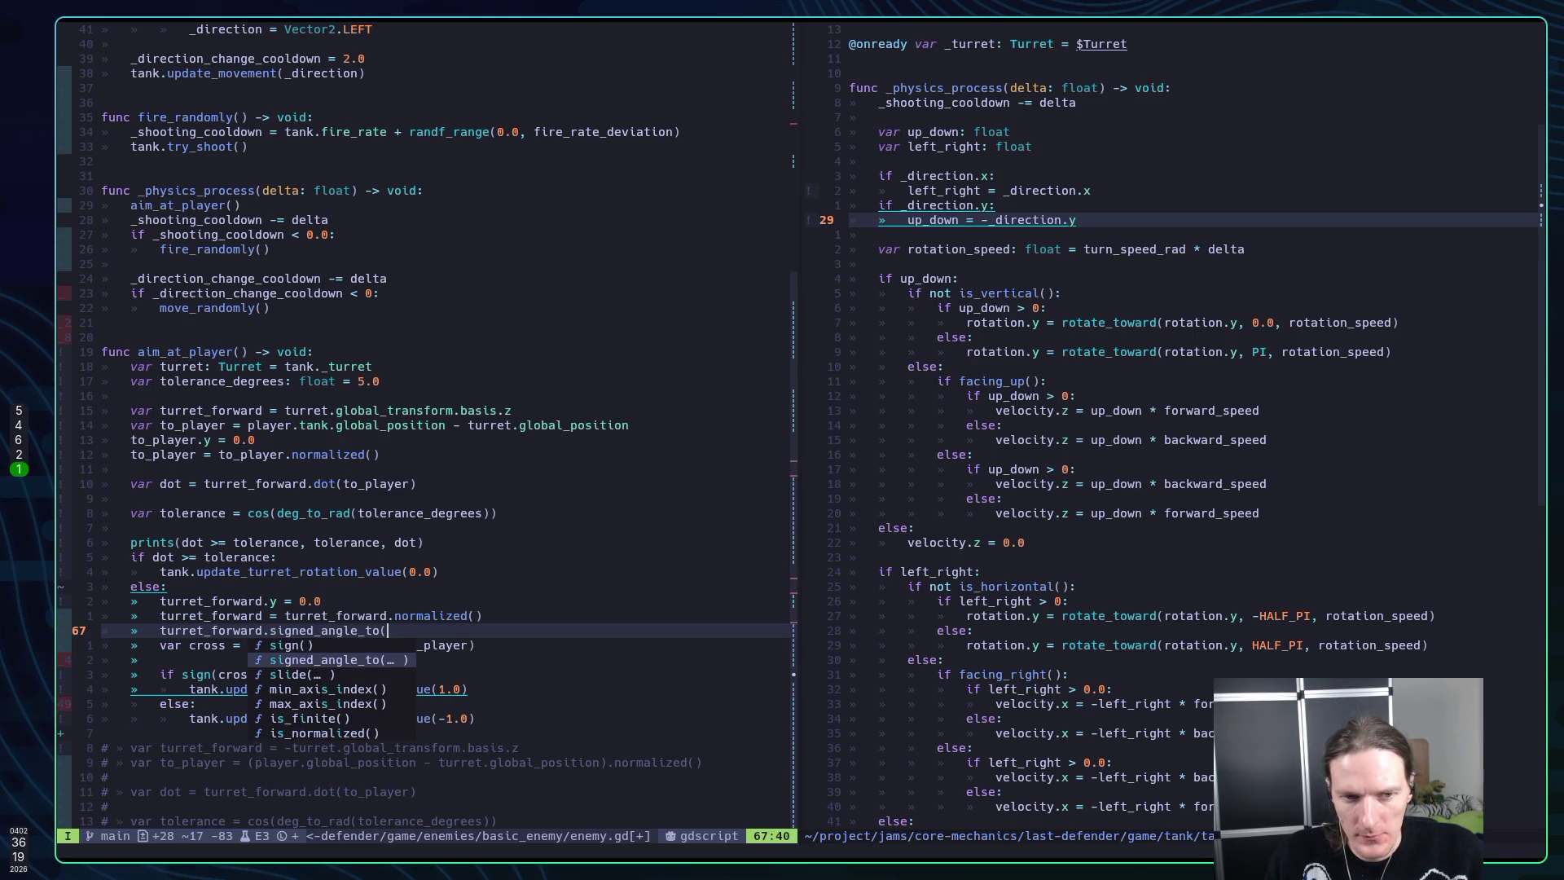
{"action": "type", "text": "to_player"}
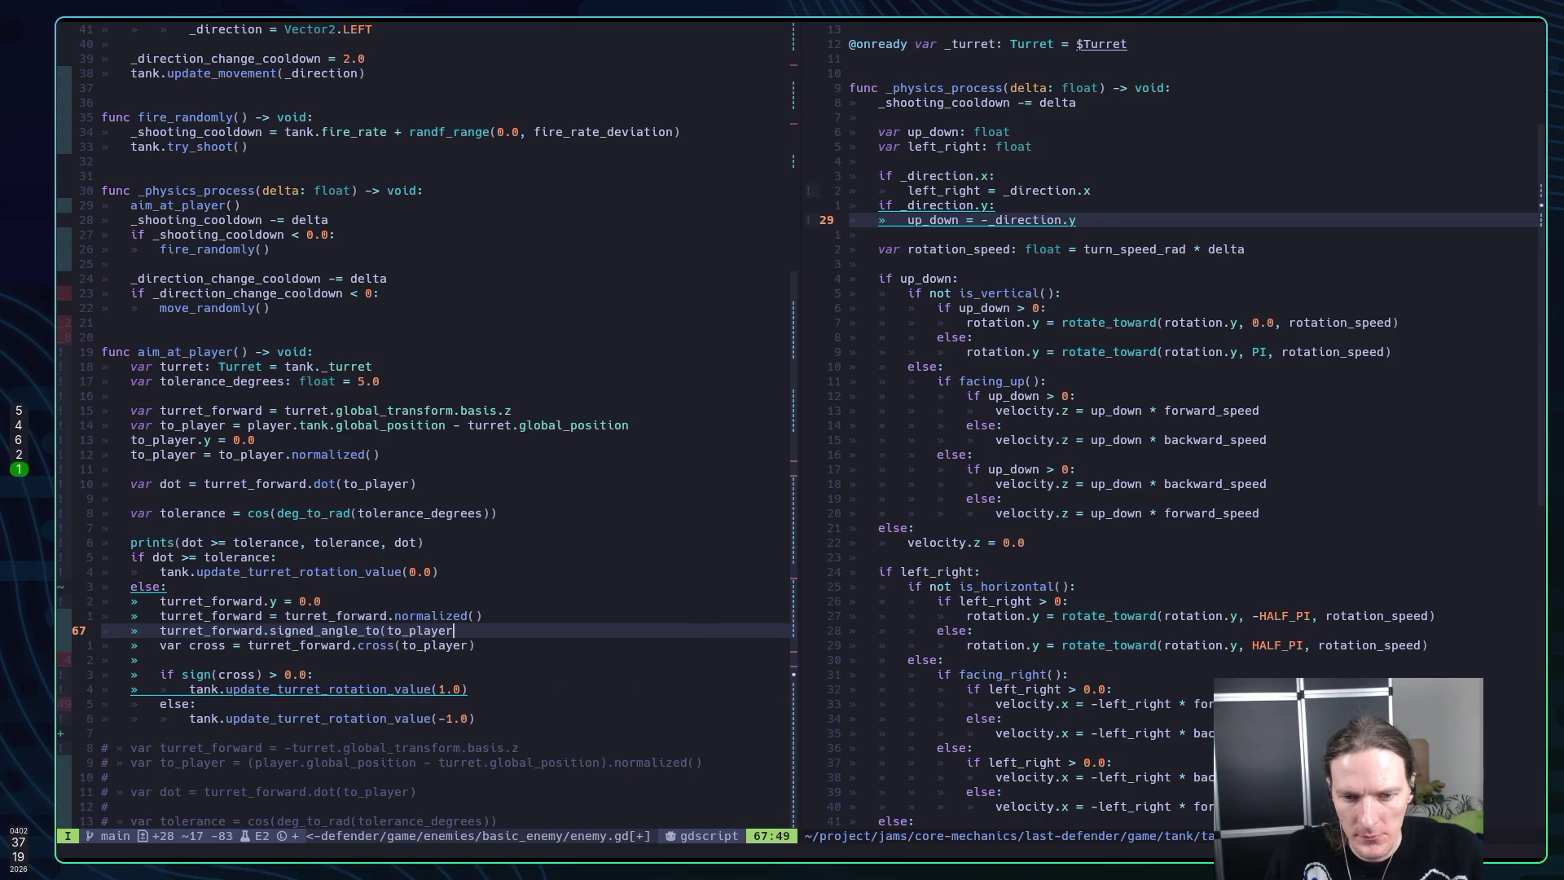
{"action": "type", "text": ", Vec"}
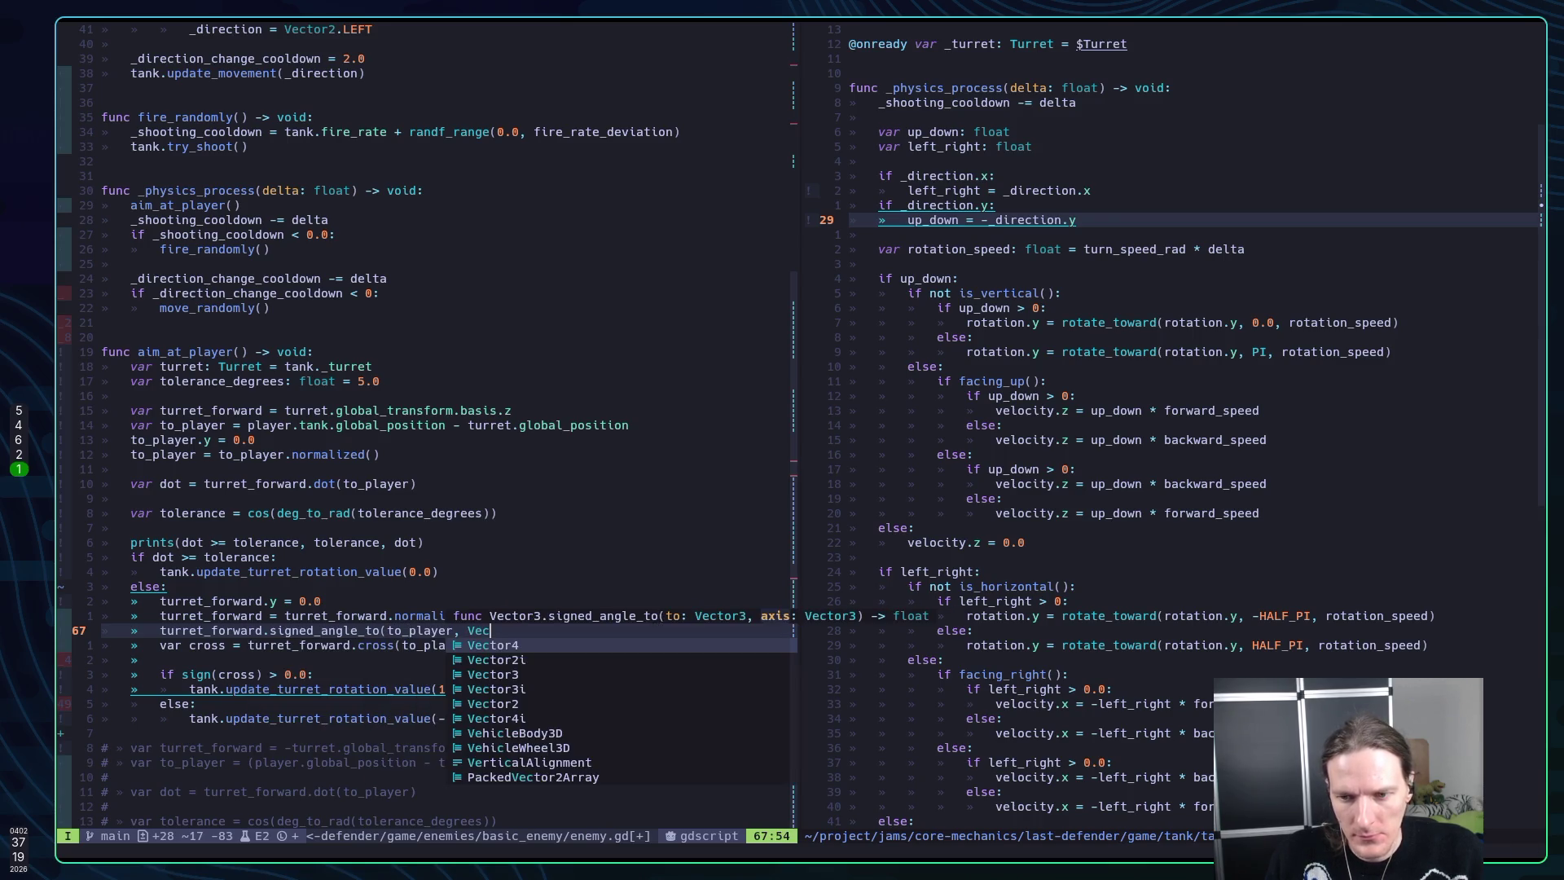
{"action": "type", "text": "tor3.U"}
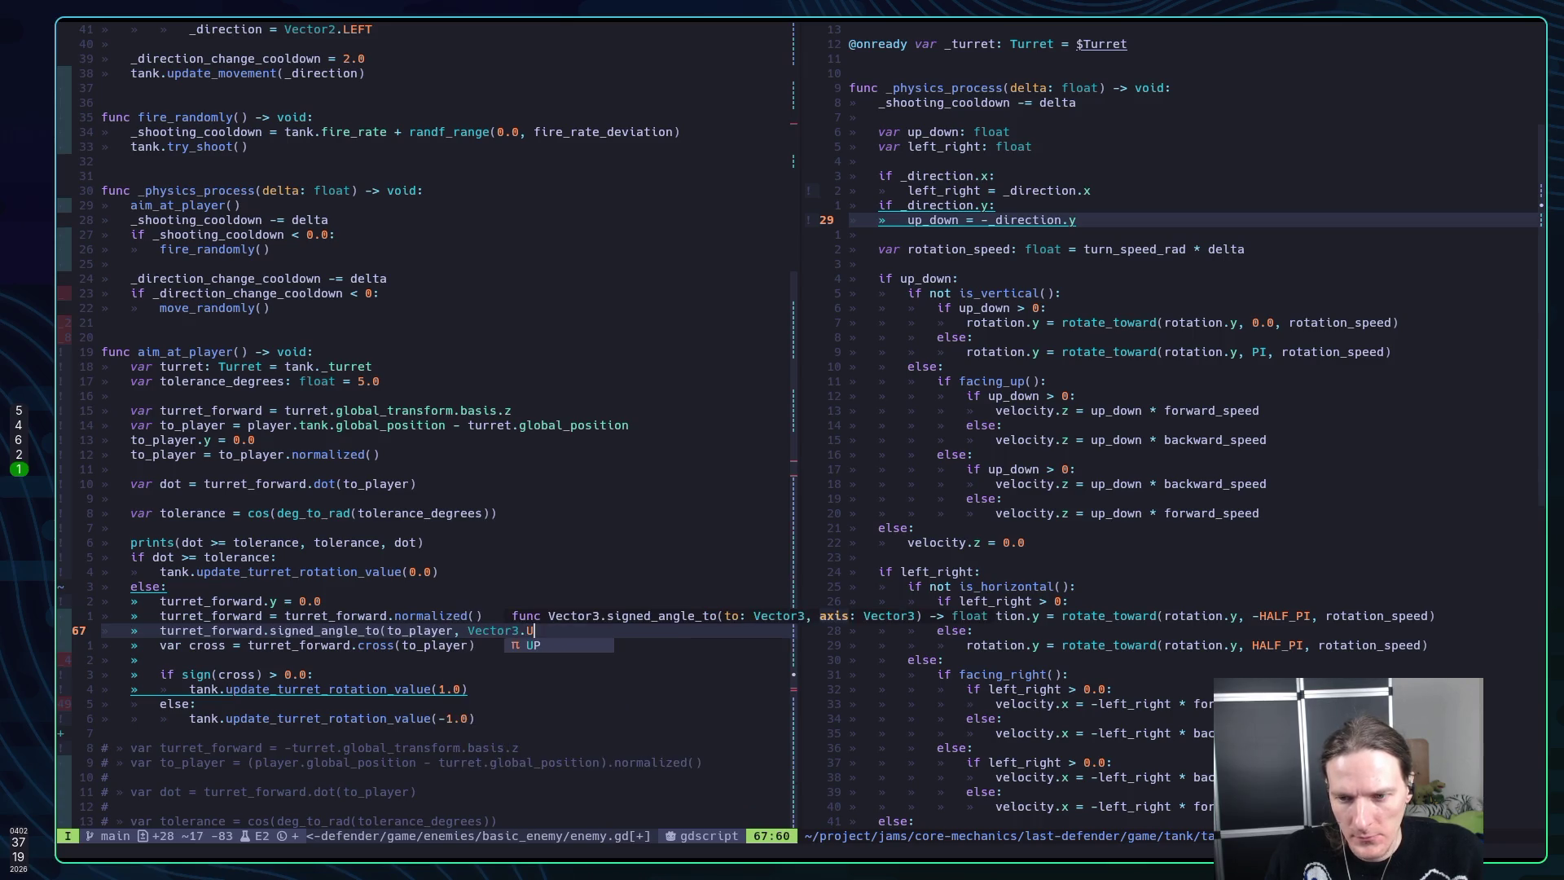
{"action": "type", "text": "P)"}
{"action": "key", "text": "Escape"}
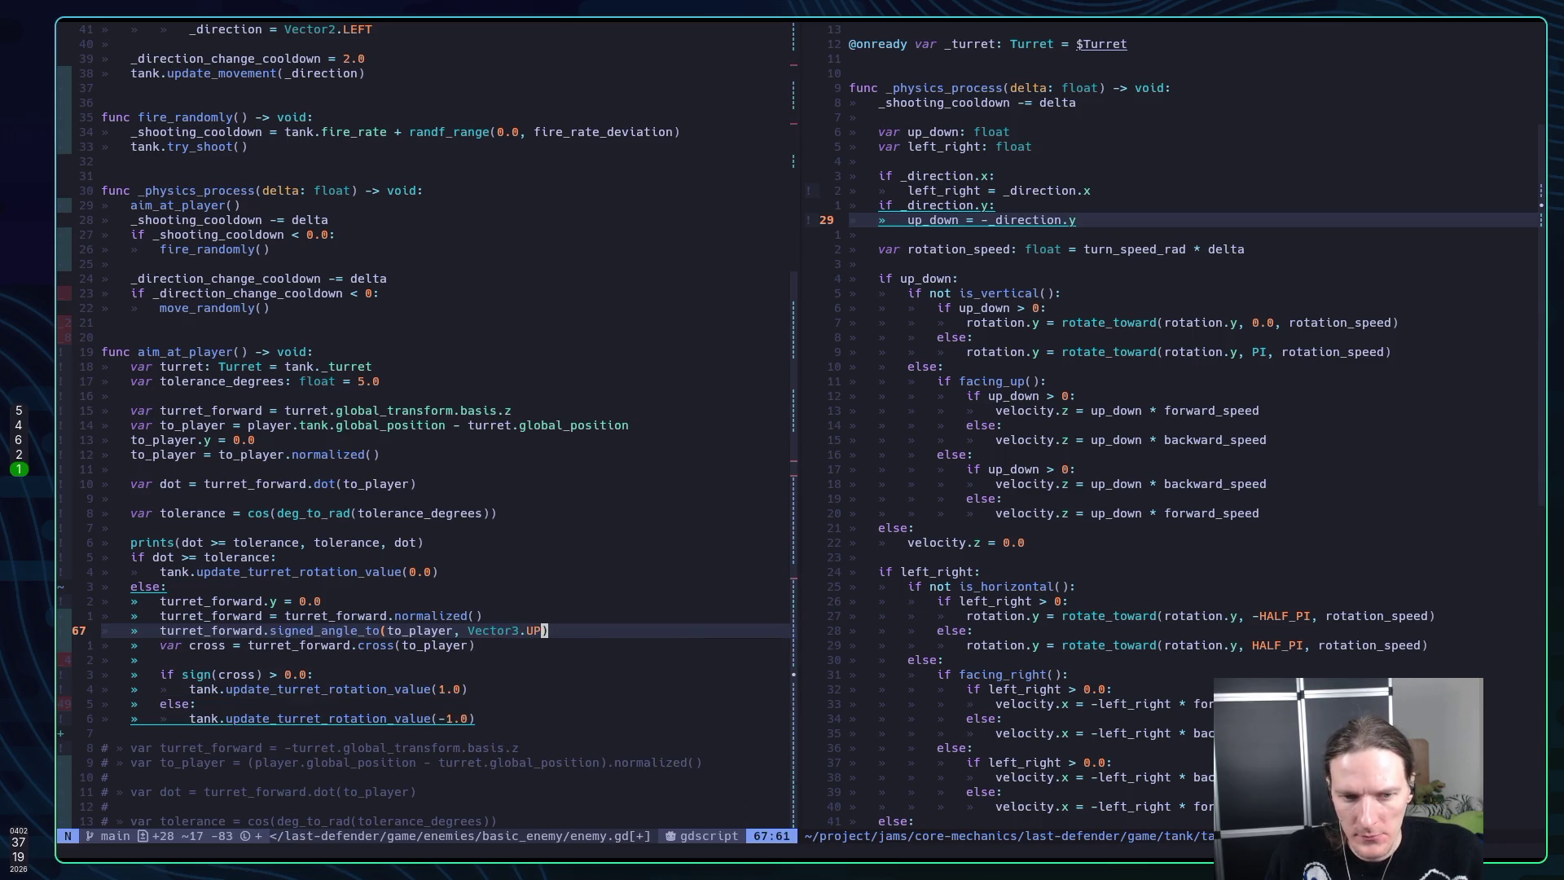
{"action": "key", "text": "j"}
{"action": "key", "text": "k"}
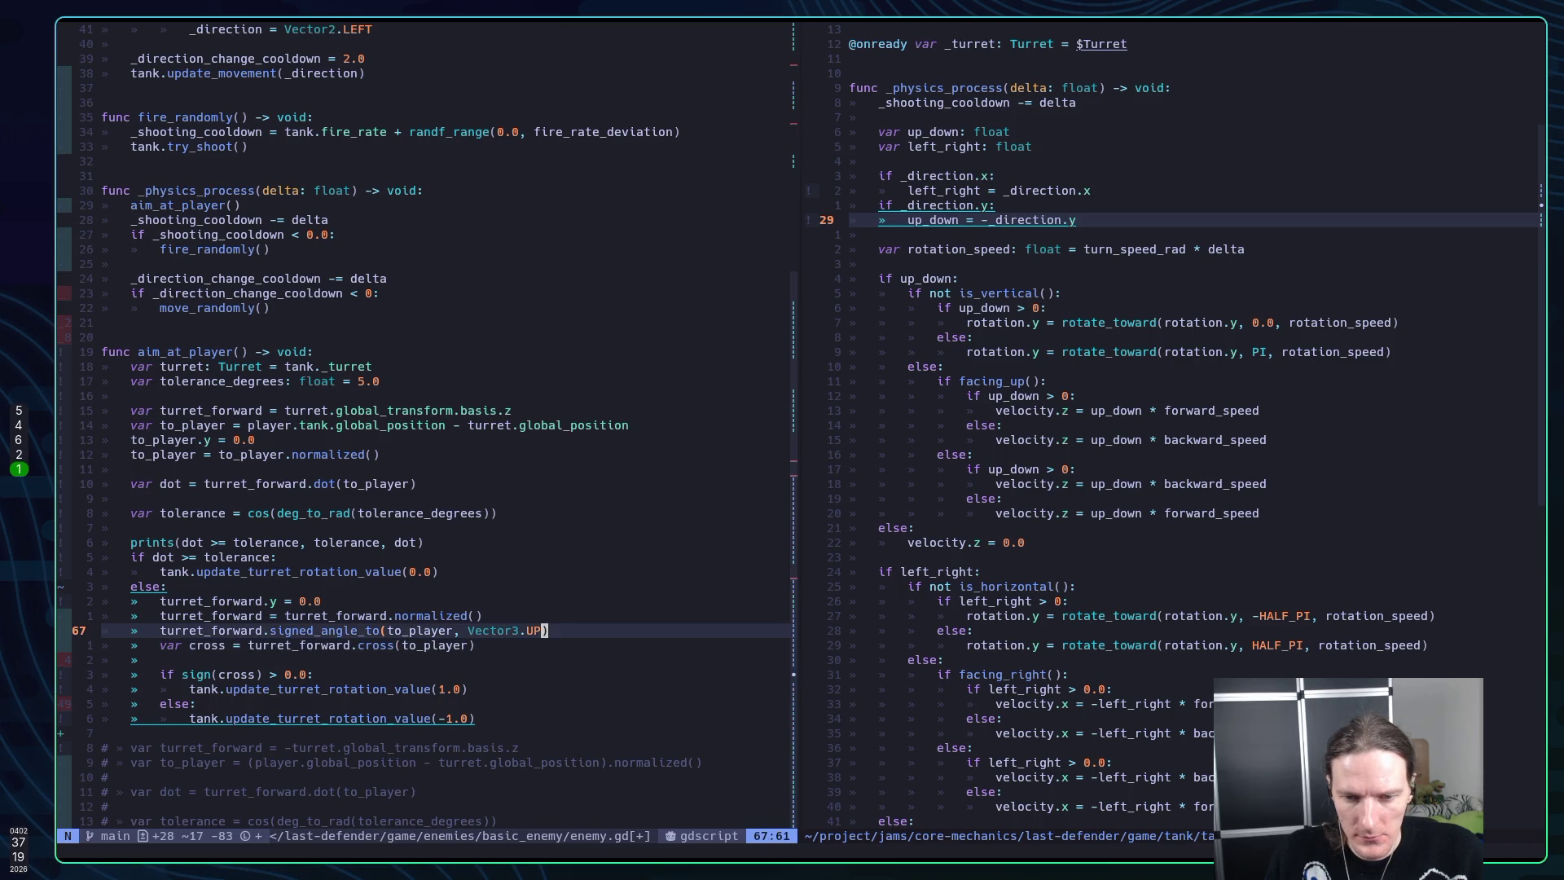
{"action": "key", "text": "o"}
{"action": "key", "text": "Escape"}
{"action": "type", "text": "kI"}
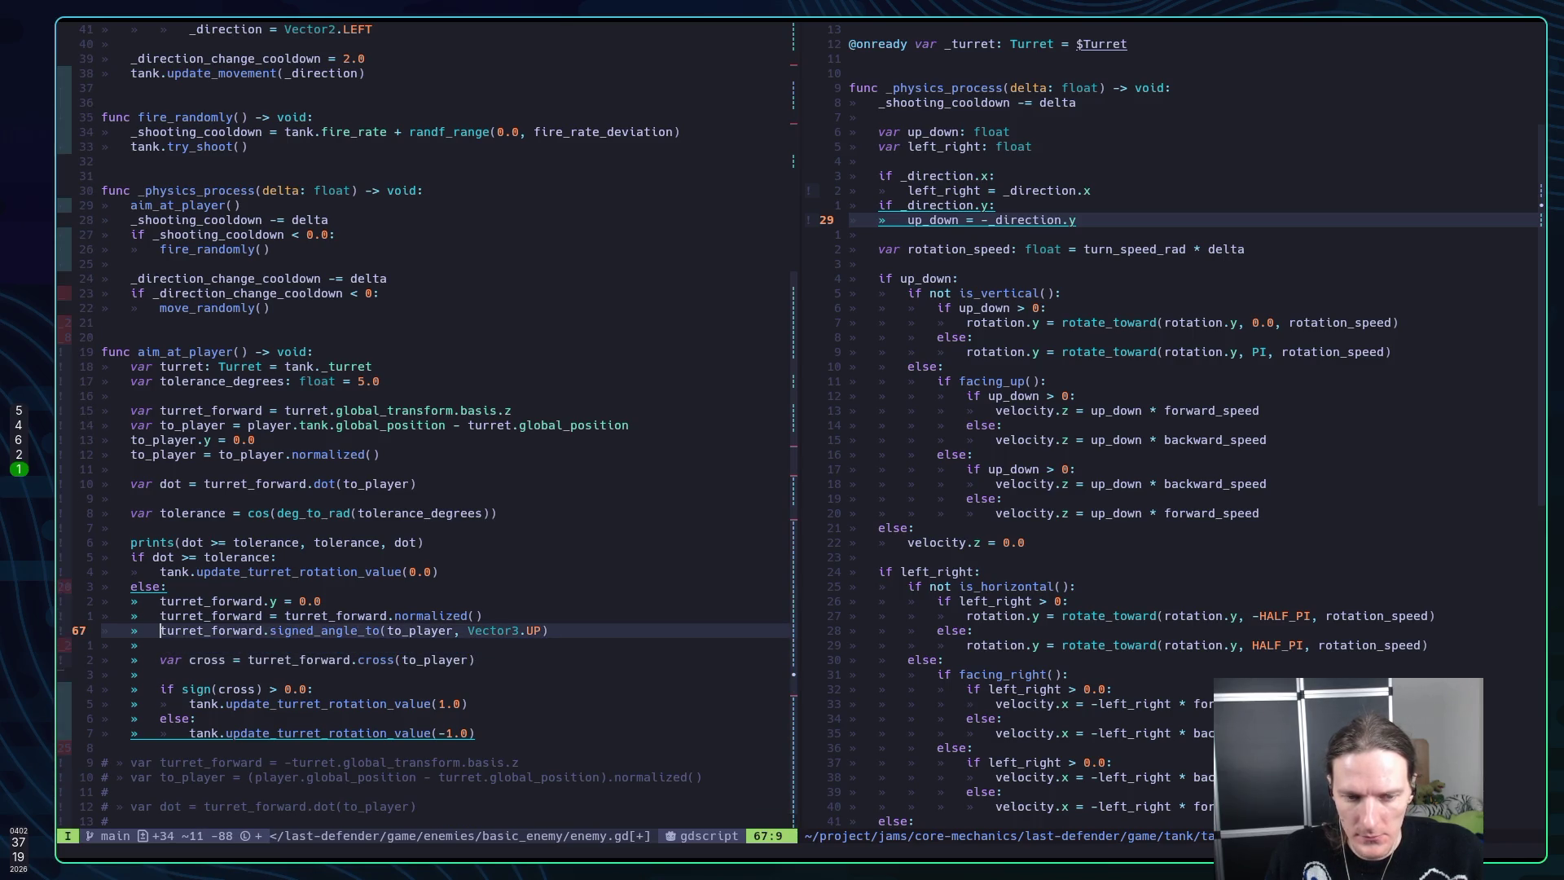
{"action": "type", "text": "var signed"}
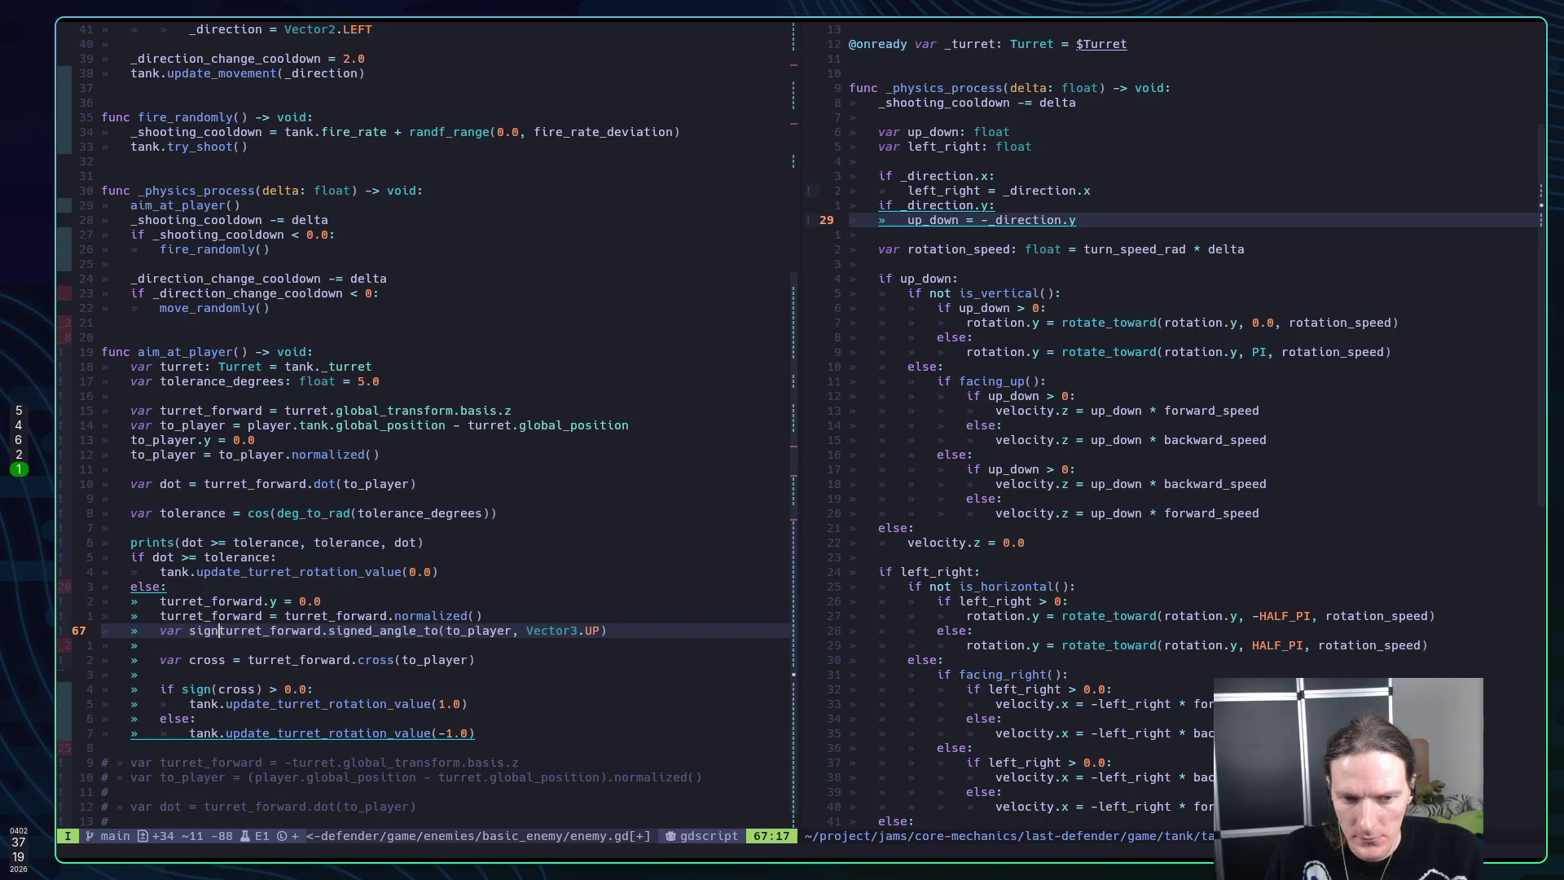
{"action": "type", "text": ":"}
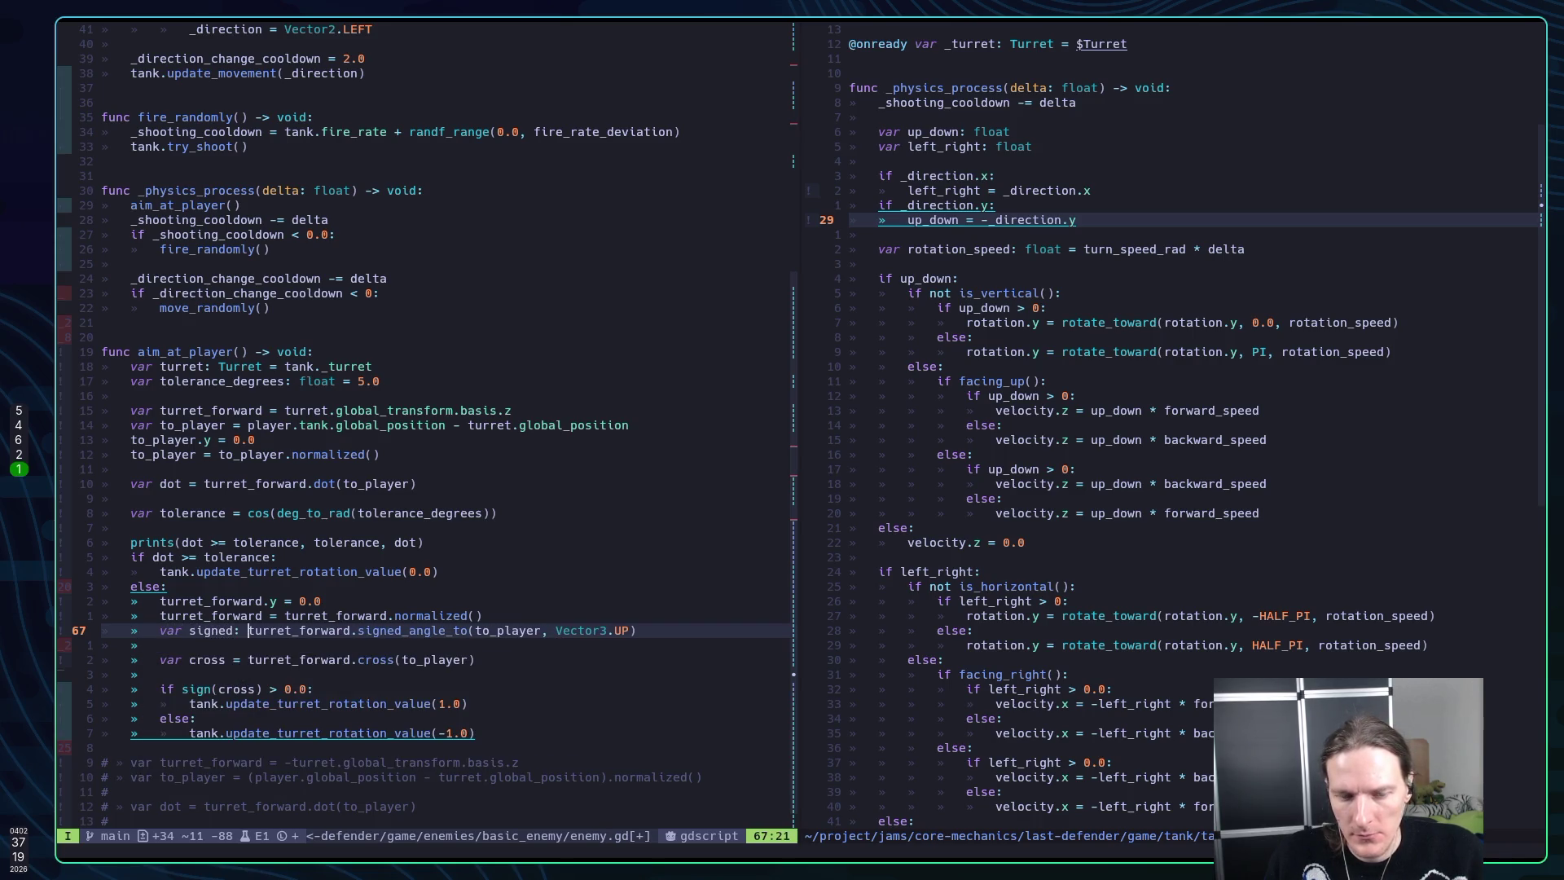
{"action": "key", "text": "Escape"}
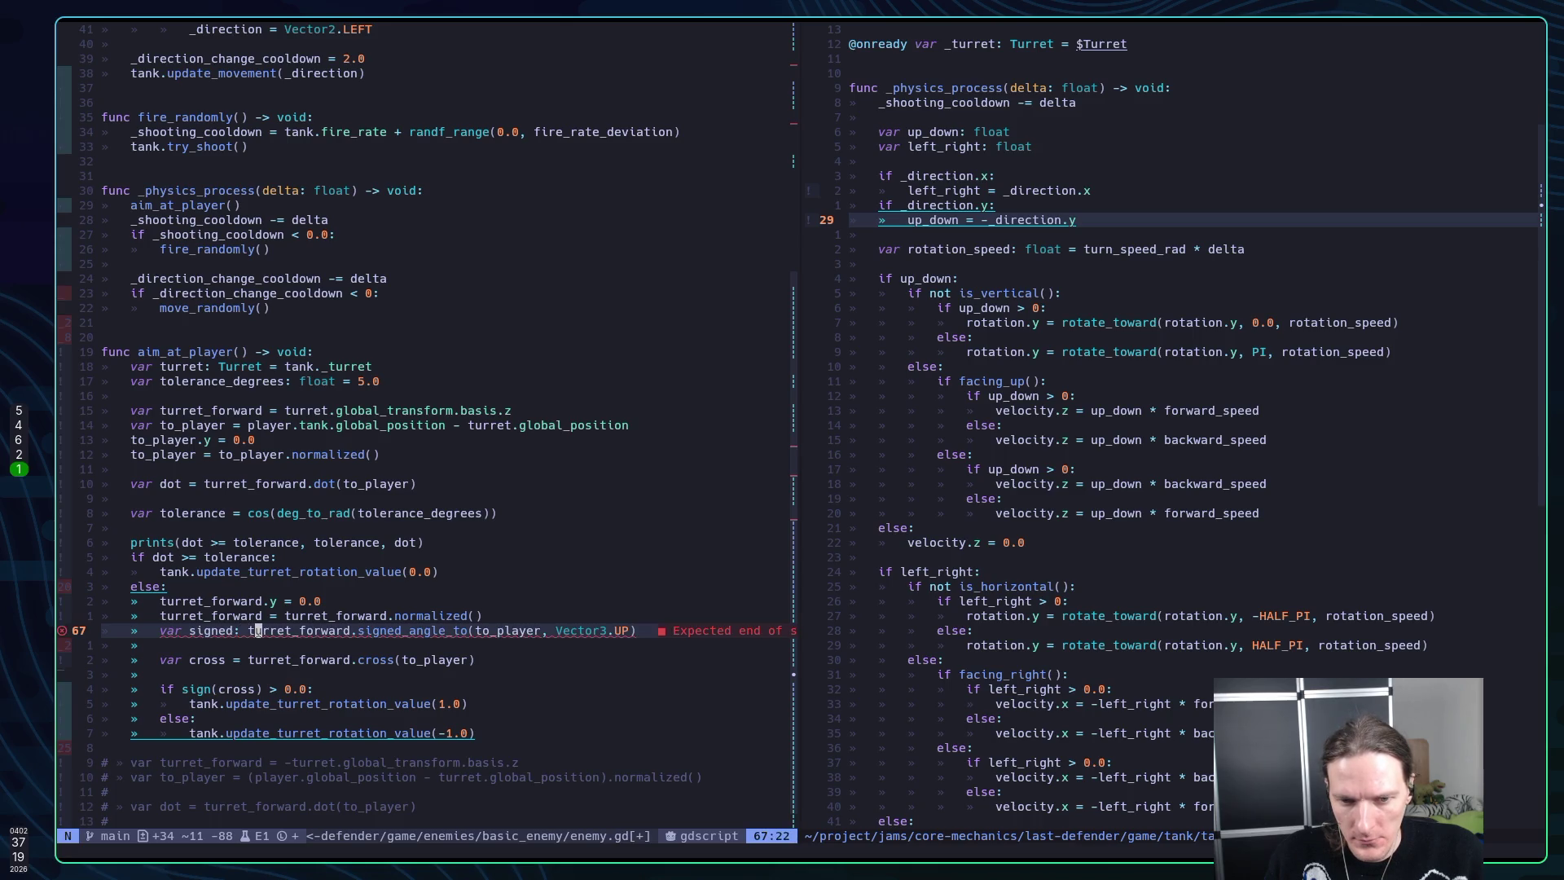
Check the signed_angle_to documentation and annotate the variable as 'signed: float'
{"action": "key", "text": "K"}
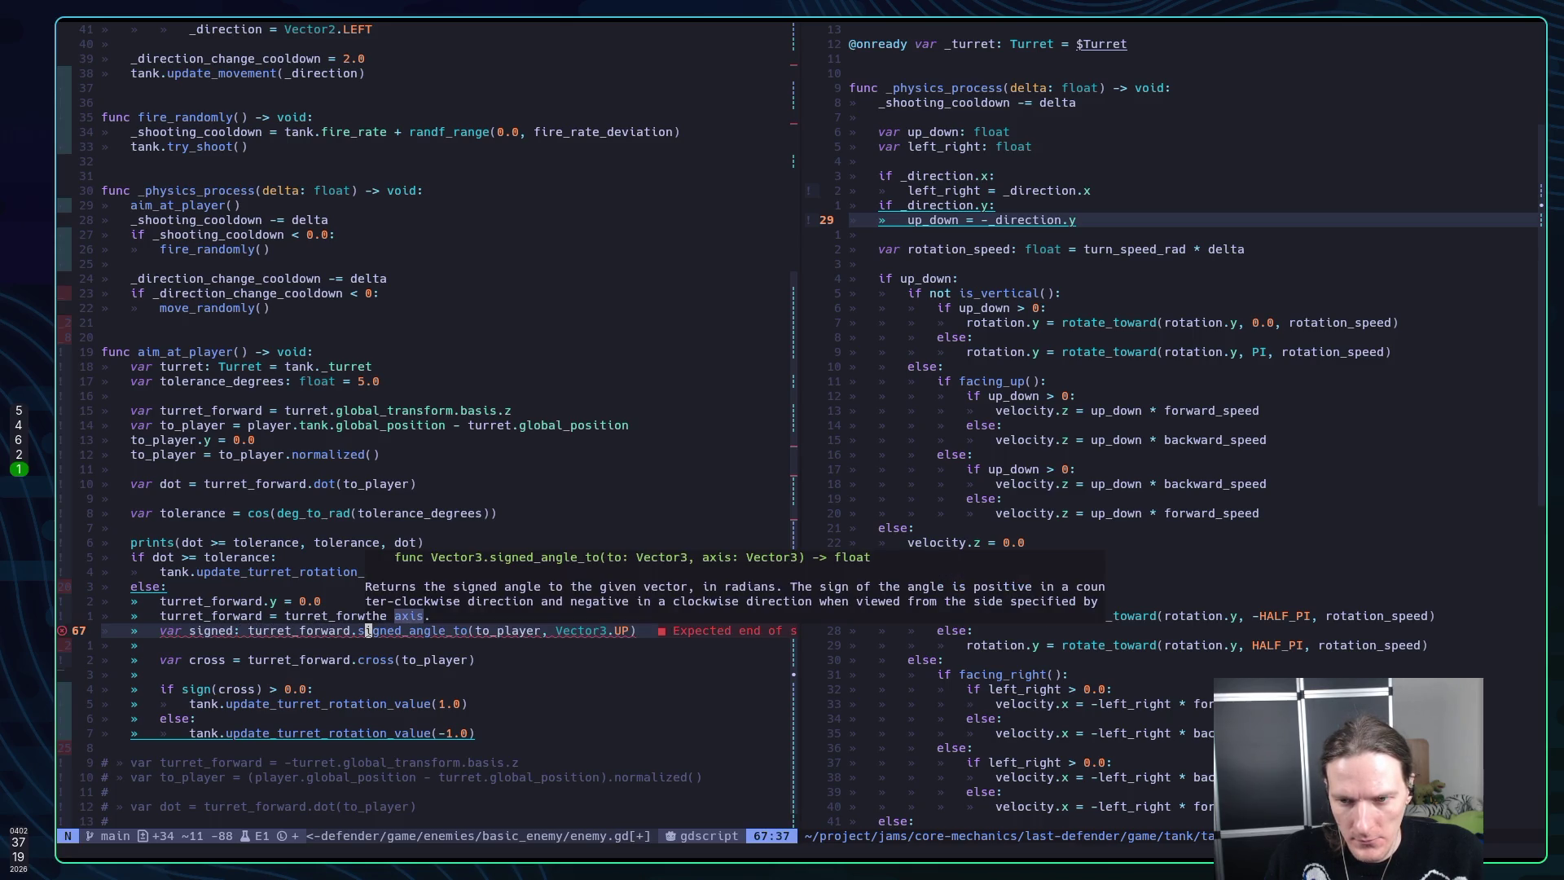
{"action": "key", "text": "h"}
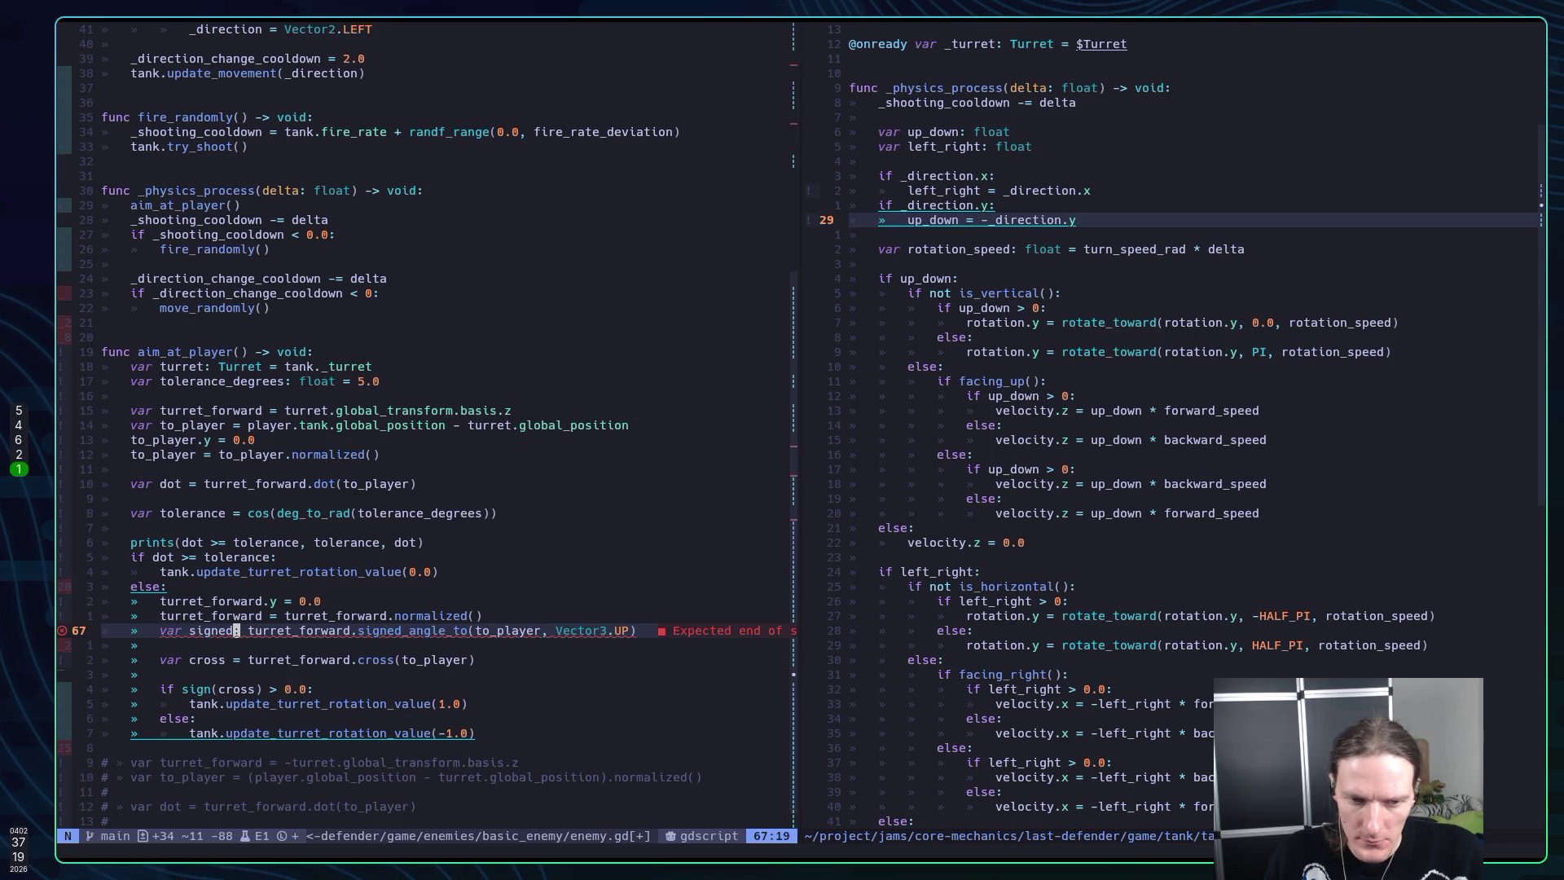
{"action": "type", "text": "igned: float"}
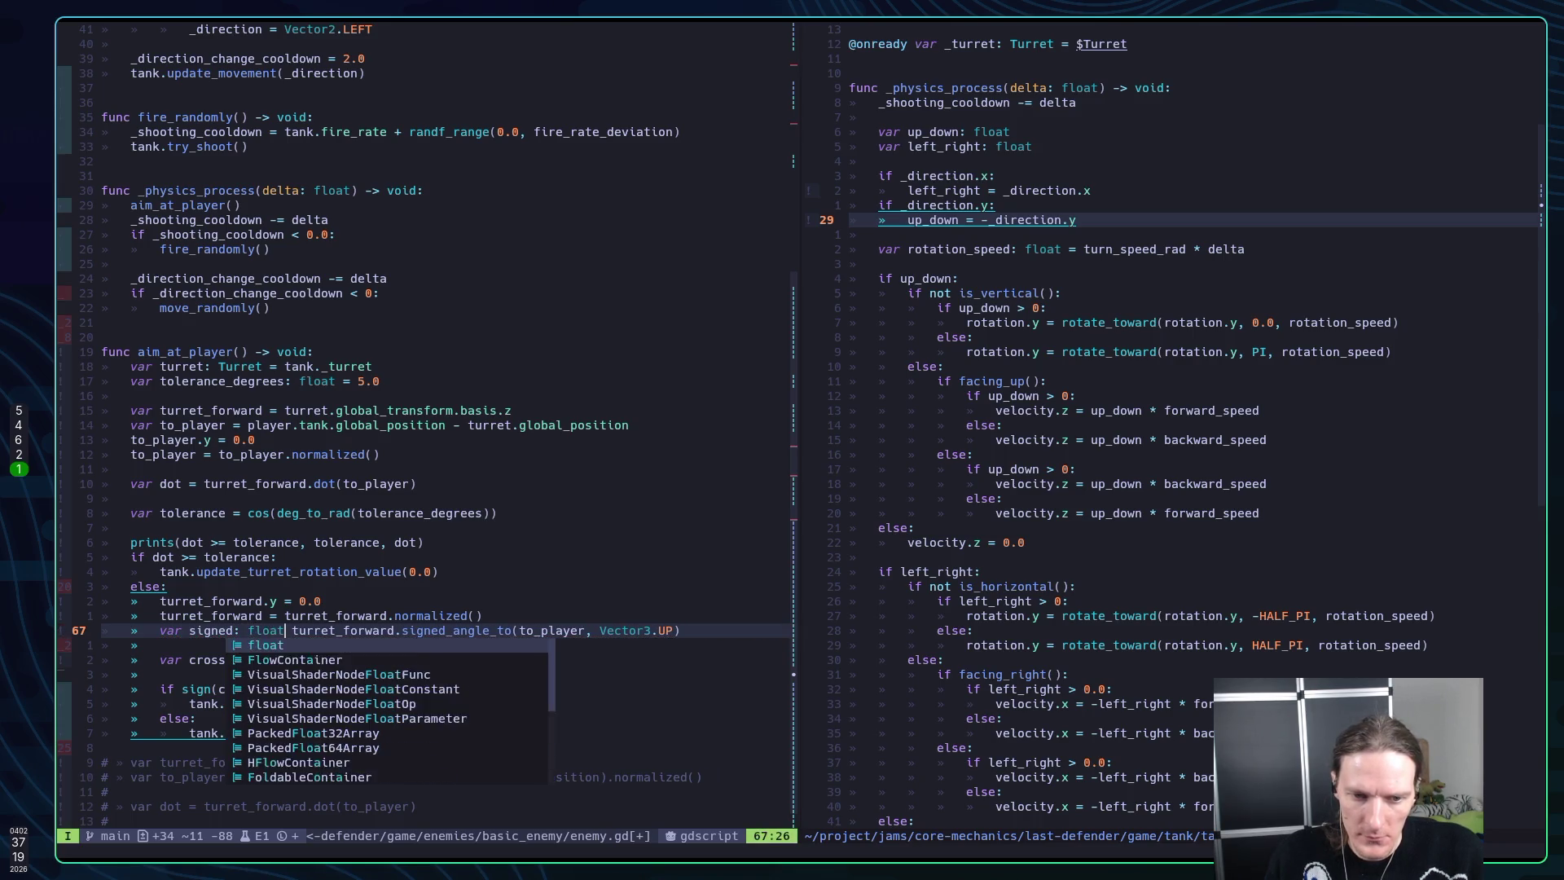
{"action": "type", "text": " ="}
{"action": "key", "text": "Escape"}
{"action": "type", "text": ":"}
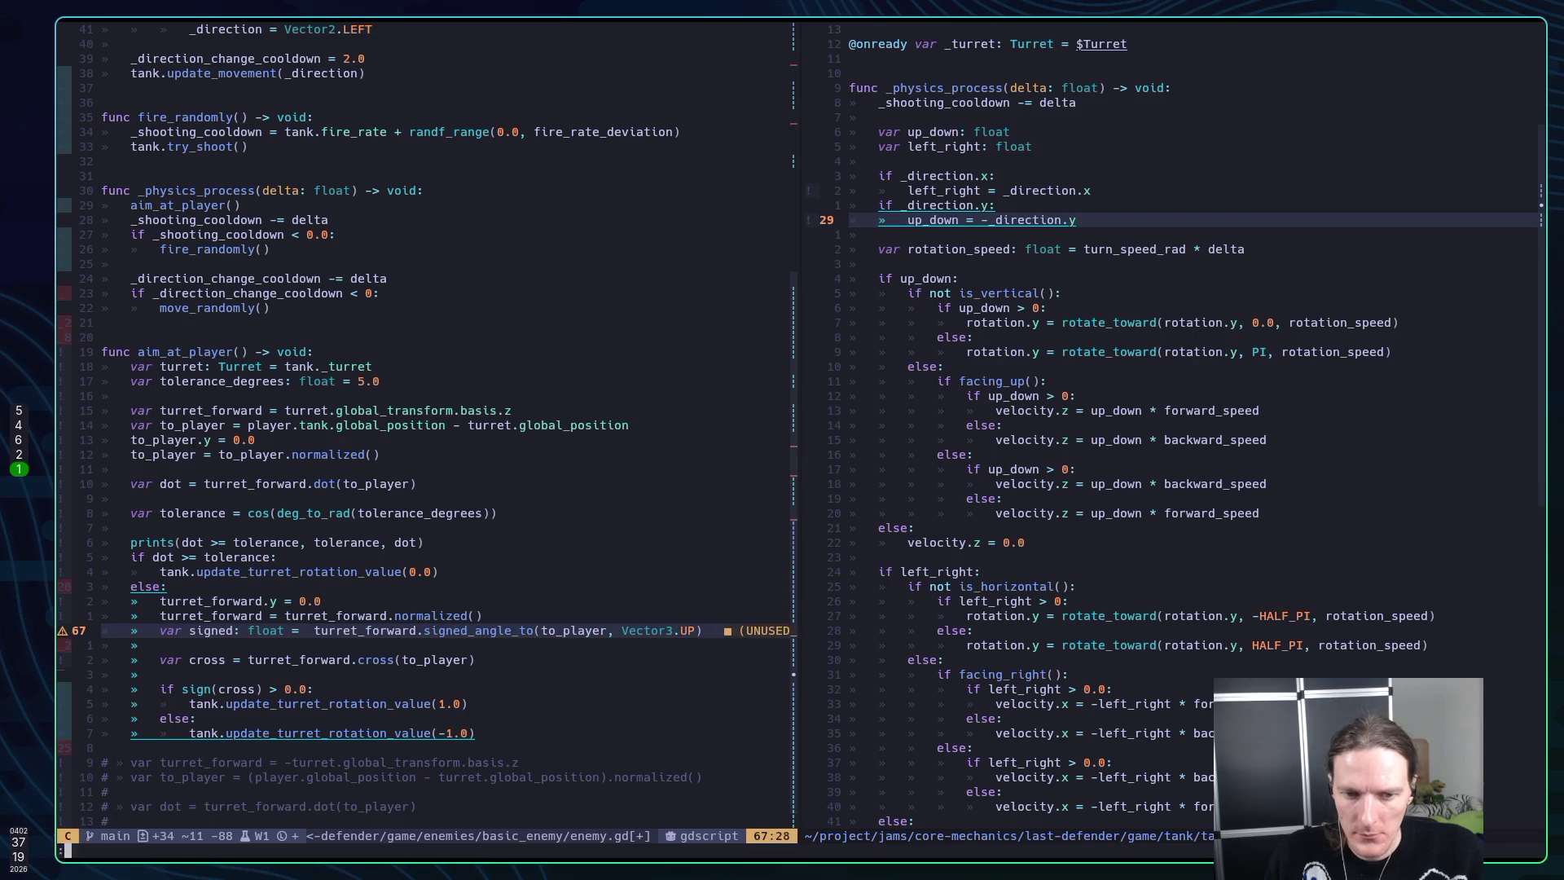
{"action": "key", "text": "Return"}
{"action": "key", "text": "j"}
{"action": "key", "text": "j"}
{"action": "key", "text": "j"}
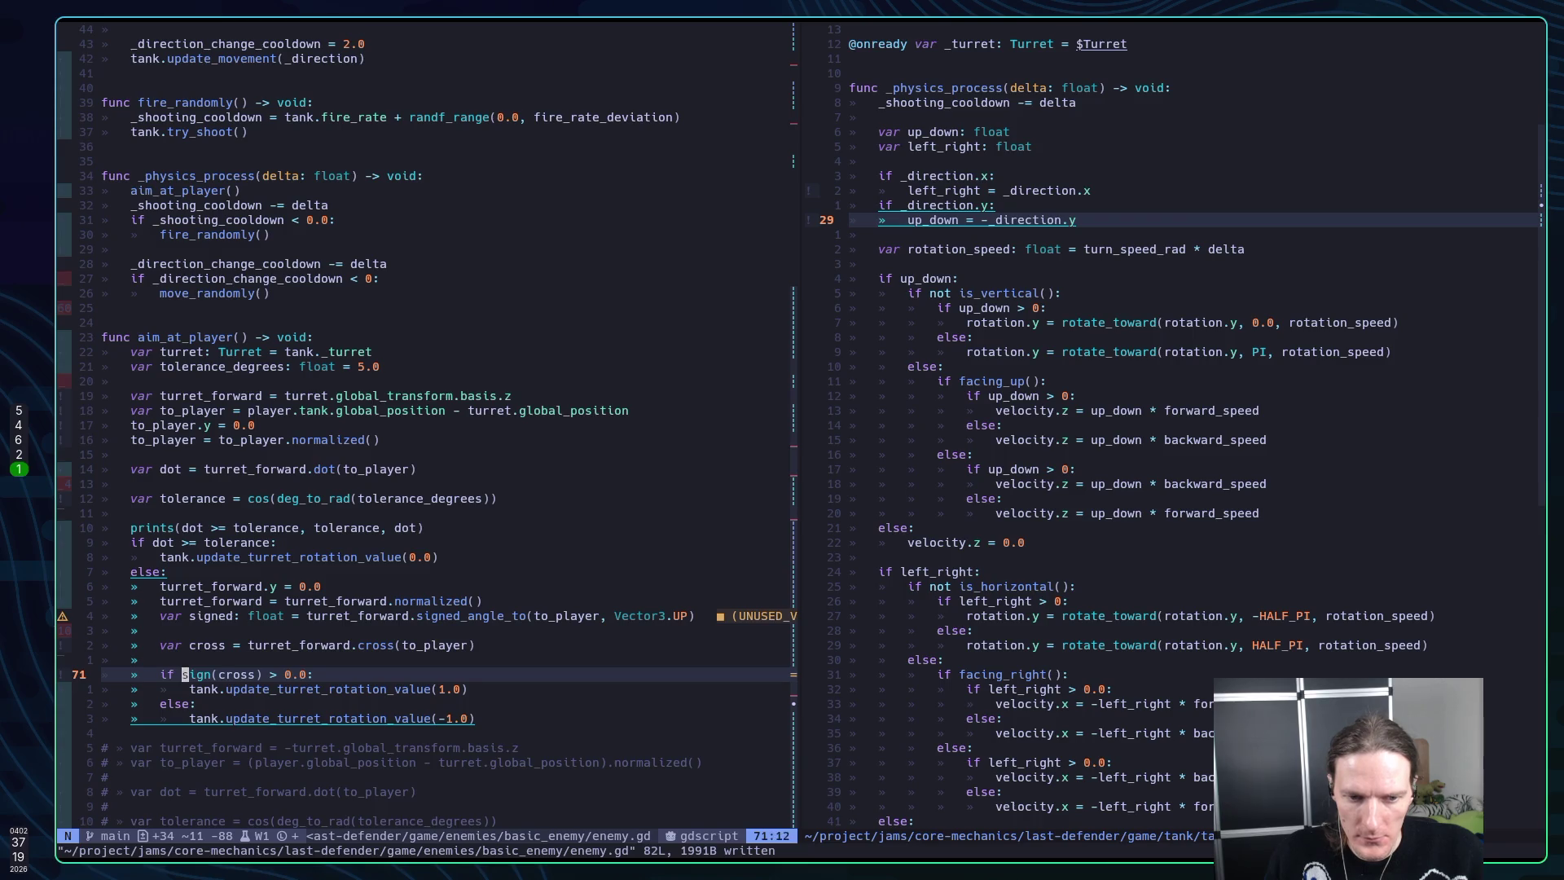
Change the turret condition to 'if signed:' and save enemy.gd
{"action": "type", "text": "Csi"}
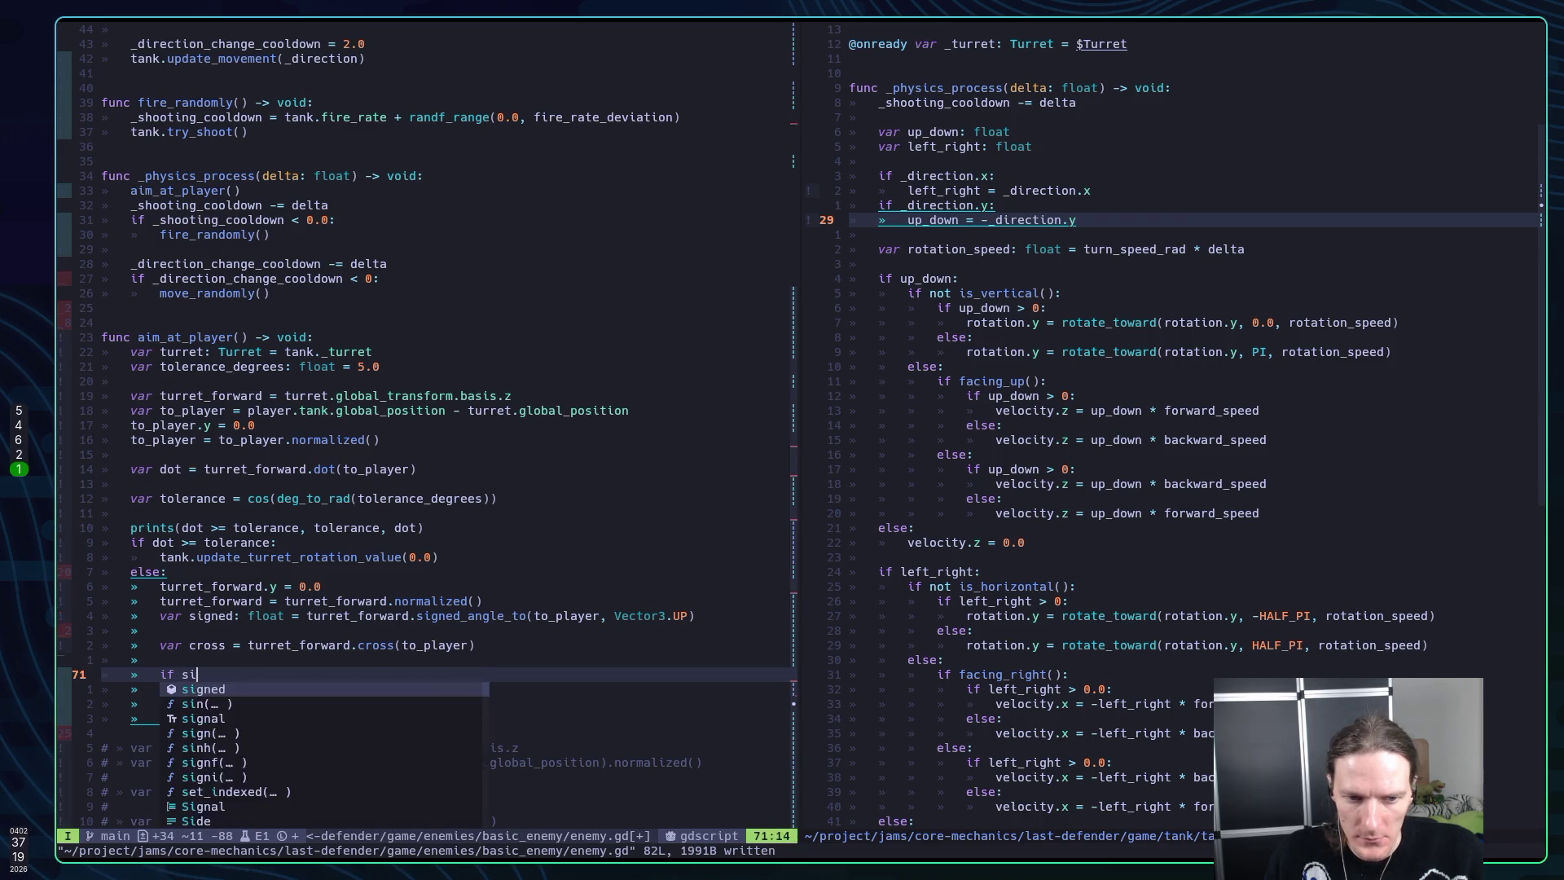
{"action": "type", "text": "gned:"}
{"action": "key", "text": "Escape"}
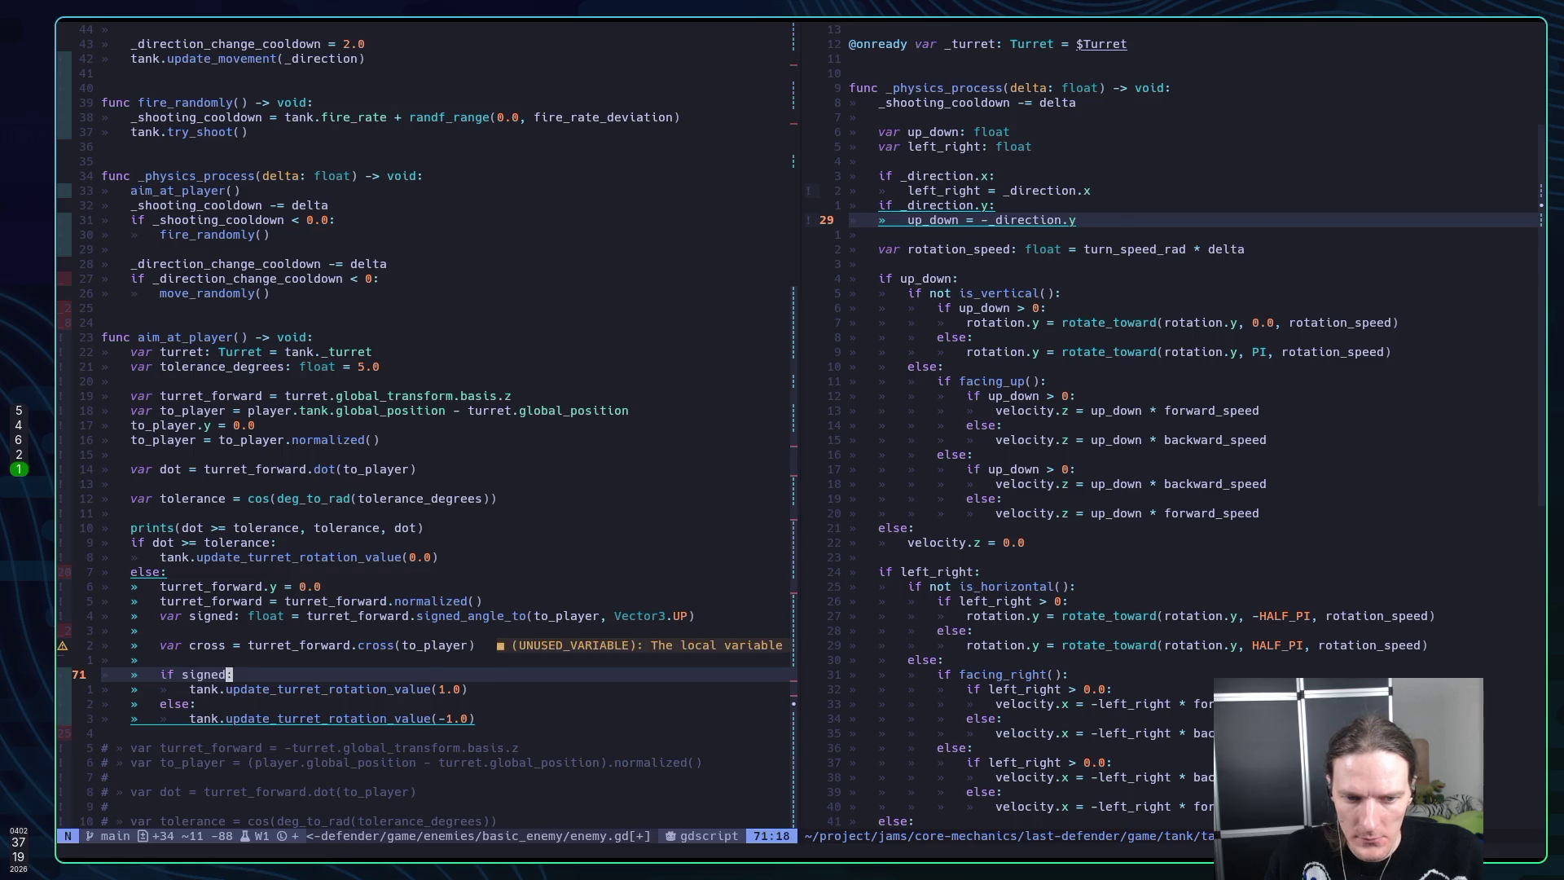
{"action": "type", "text": ":w"}
{"action": "key", "text": "Return"}
Delete the unused cross product line and the extra blank line, then save
{"action": "key", "text": "k"}
{"action": "key", "text": "k"}
{"action": "key", "text": "d"}
{"action": "key", "text": "d"}
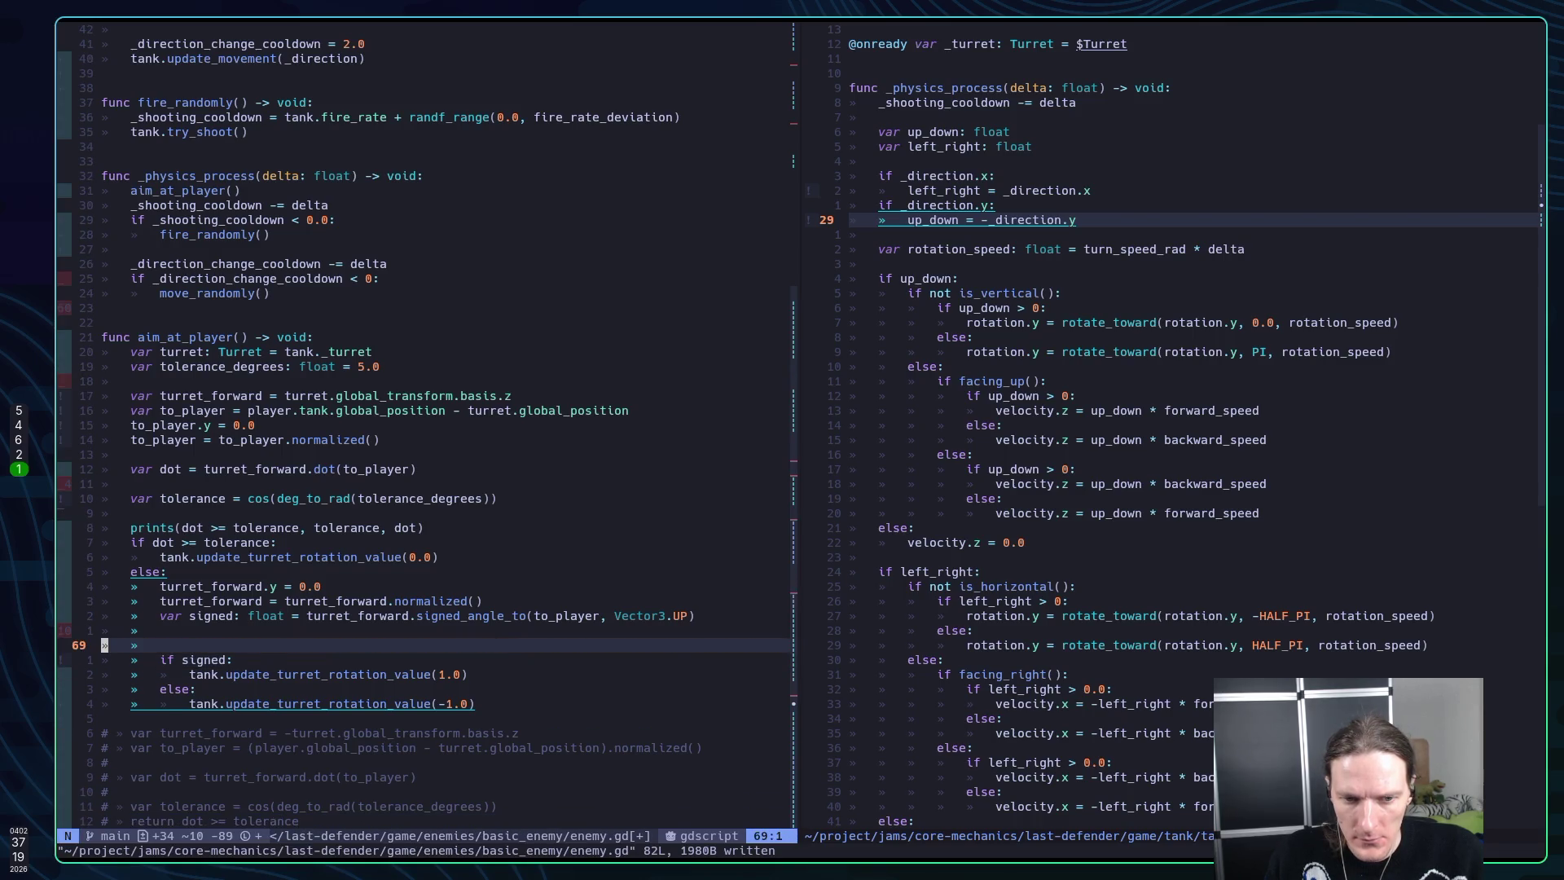
{"action": "key", "text": "k"}
{"action": "key", "text": "d"}
{"action": "key", "text": "d"}
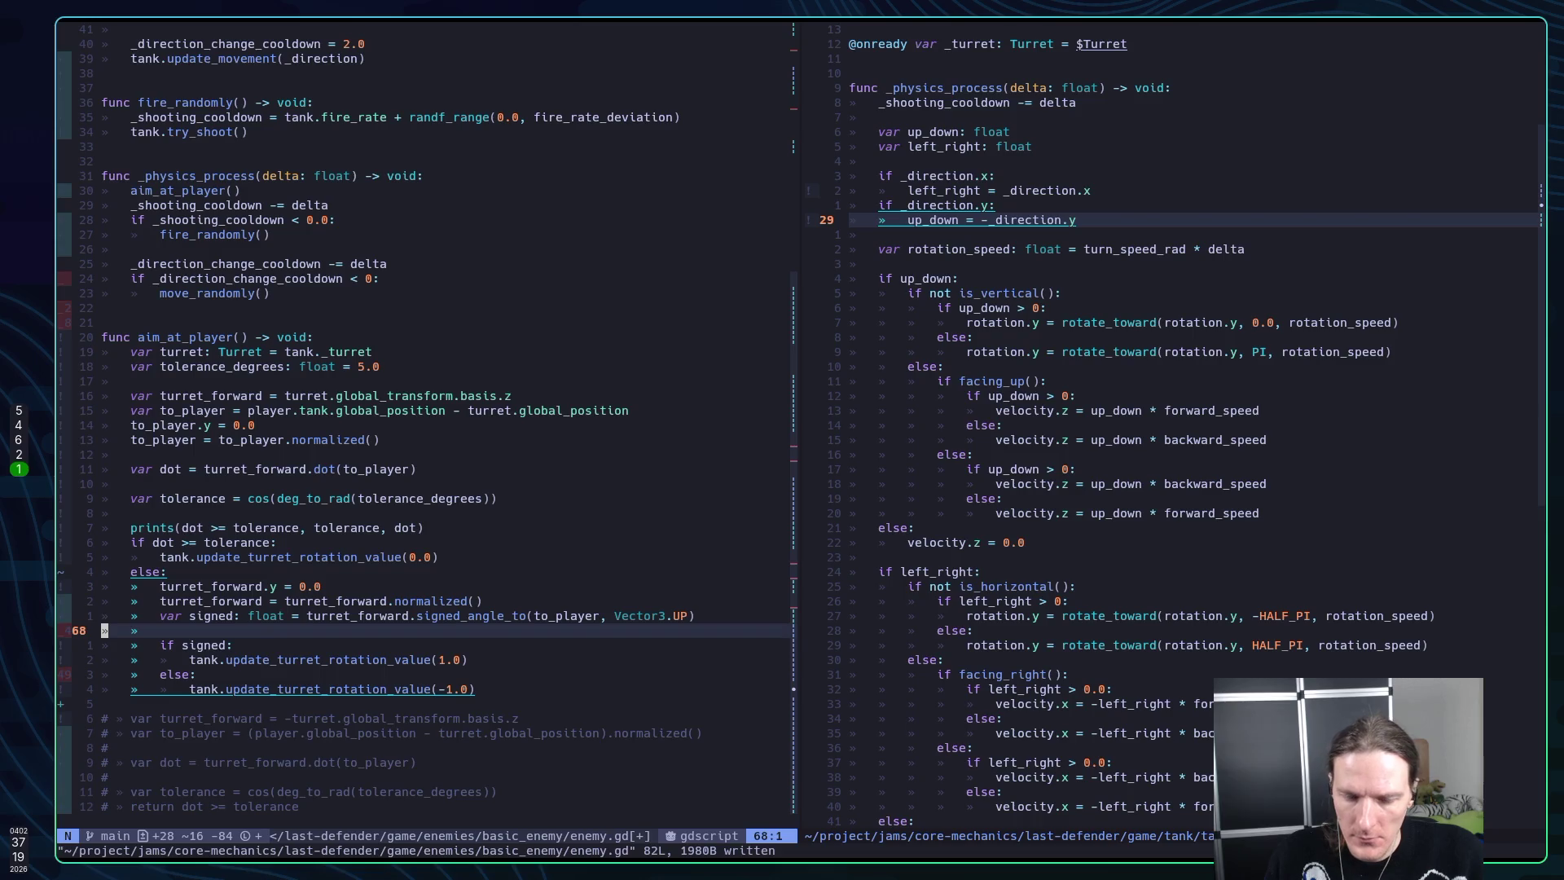
{"action": "type", "text": ":w"}
{"action": "key", "text": "Return"}
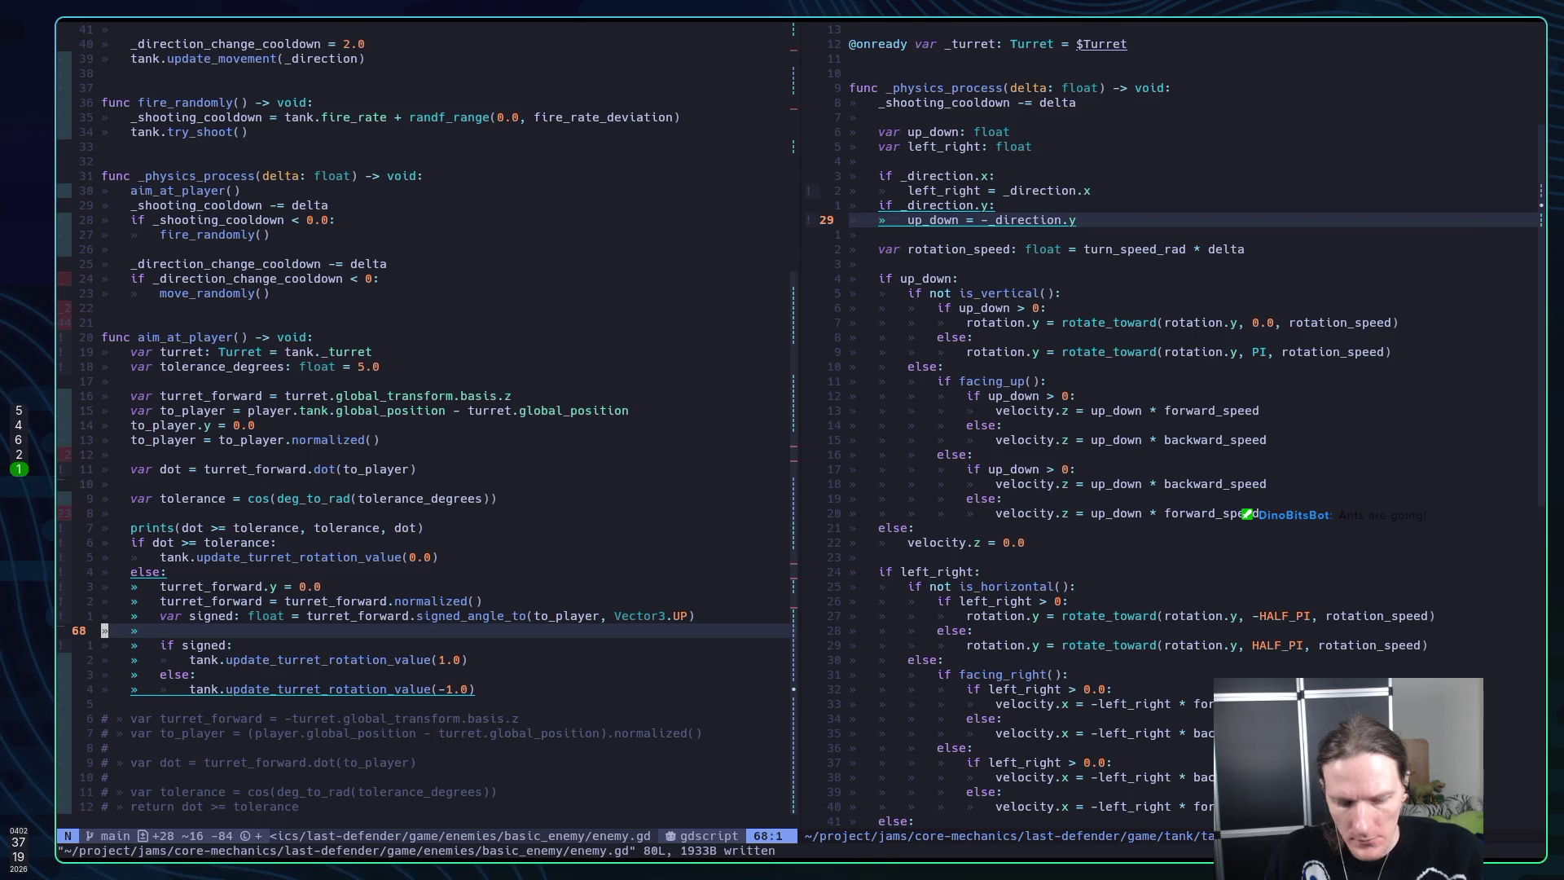
Run the game in Godot with F5, stop it, and return to Neovim
{"action": "key", "text": "super+5"}
{"action": "key", "text": "F5"}
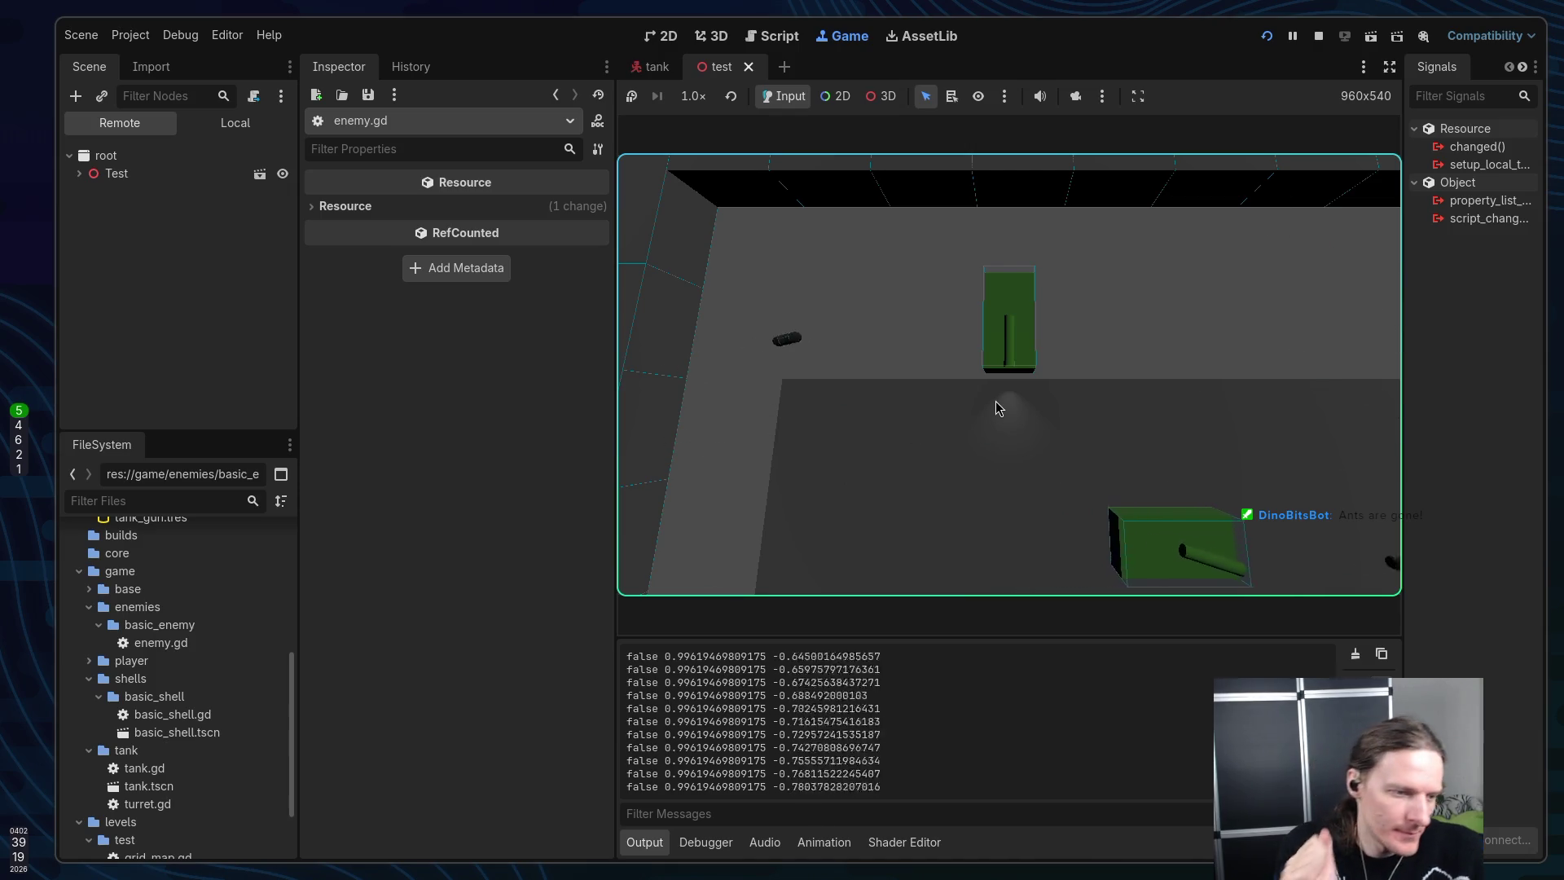
{"action": "left_click", "coordinate": [1318, 36]}
{"action": "key", "text": "super+1"}
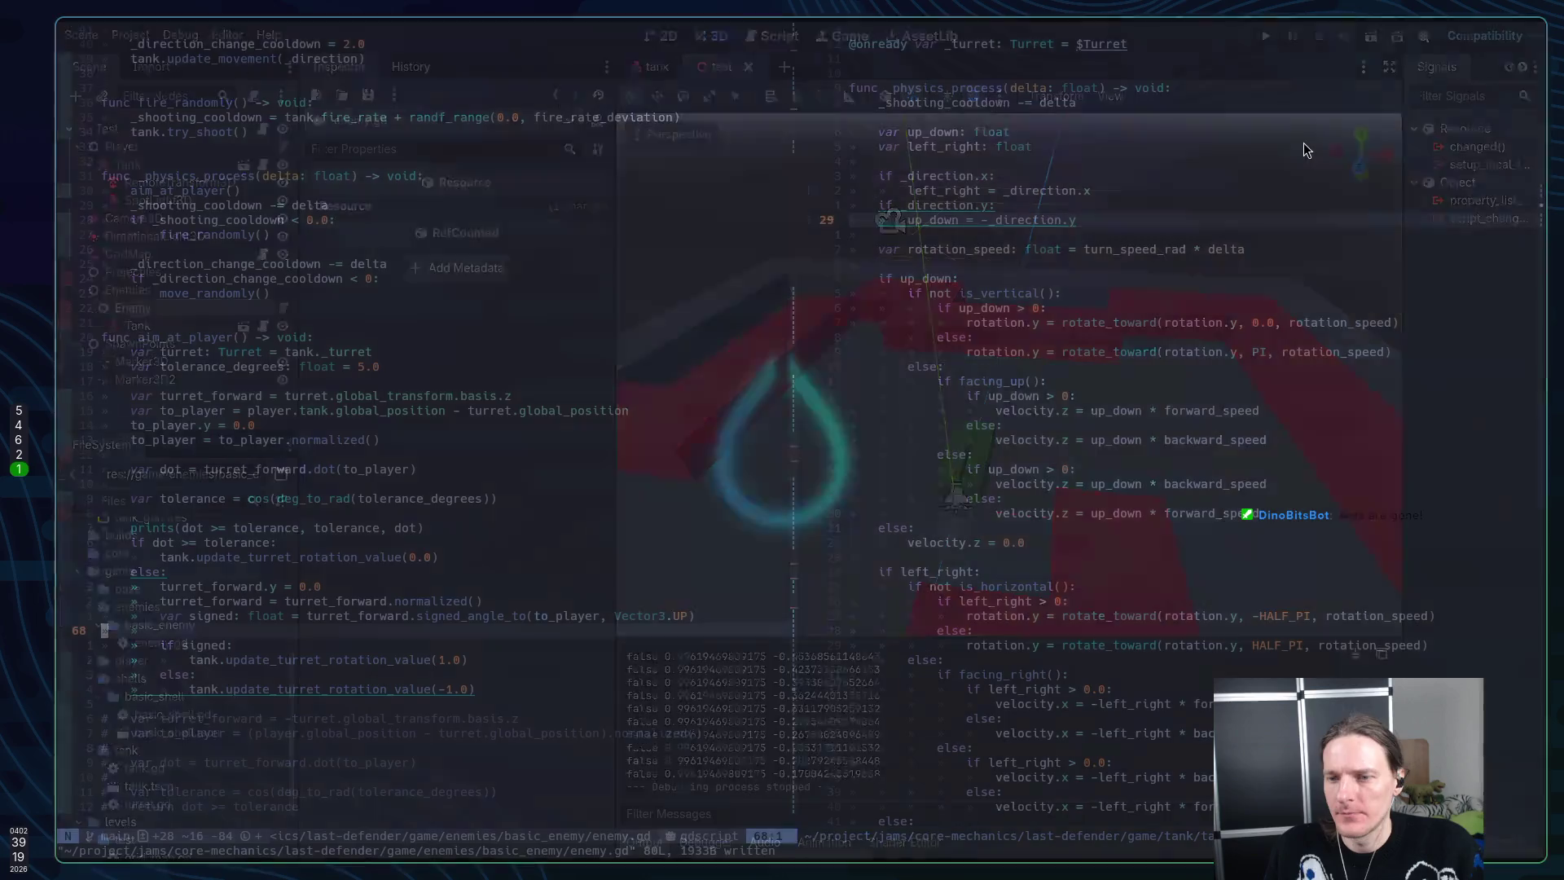
{"action": "key", "text": "j"}
{"action": "key", "text": "j"}
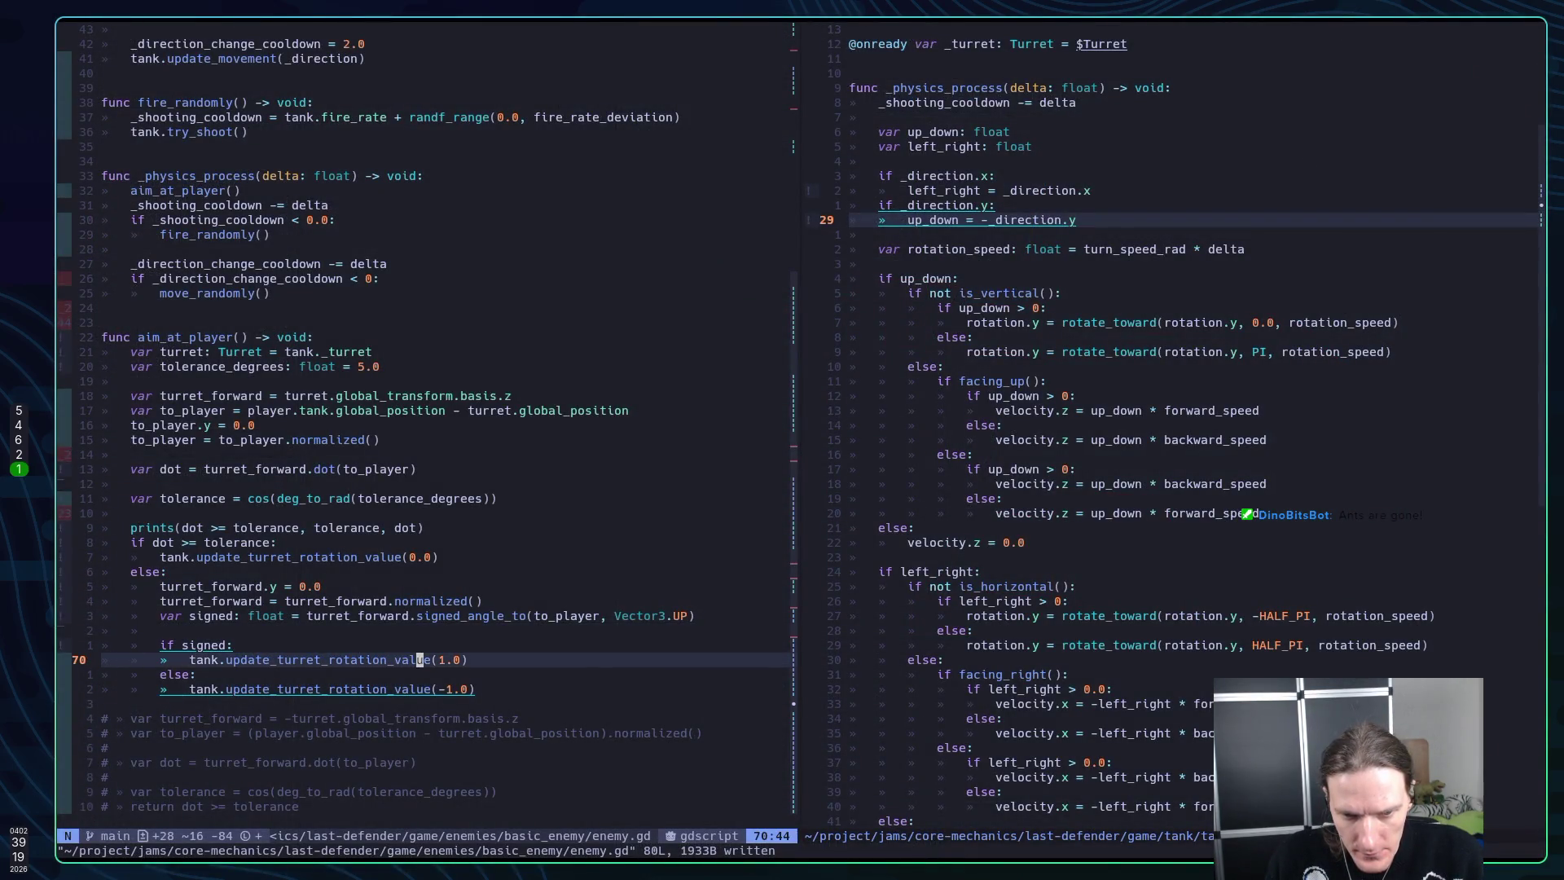
Flip the rotation values so the if branch turns -1.0 and the else branch 1.0
{"action": "type", "text": "i"}
{"action": "type", "text": "-"}
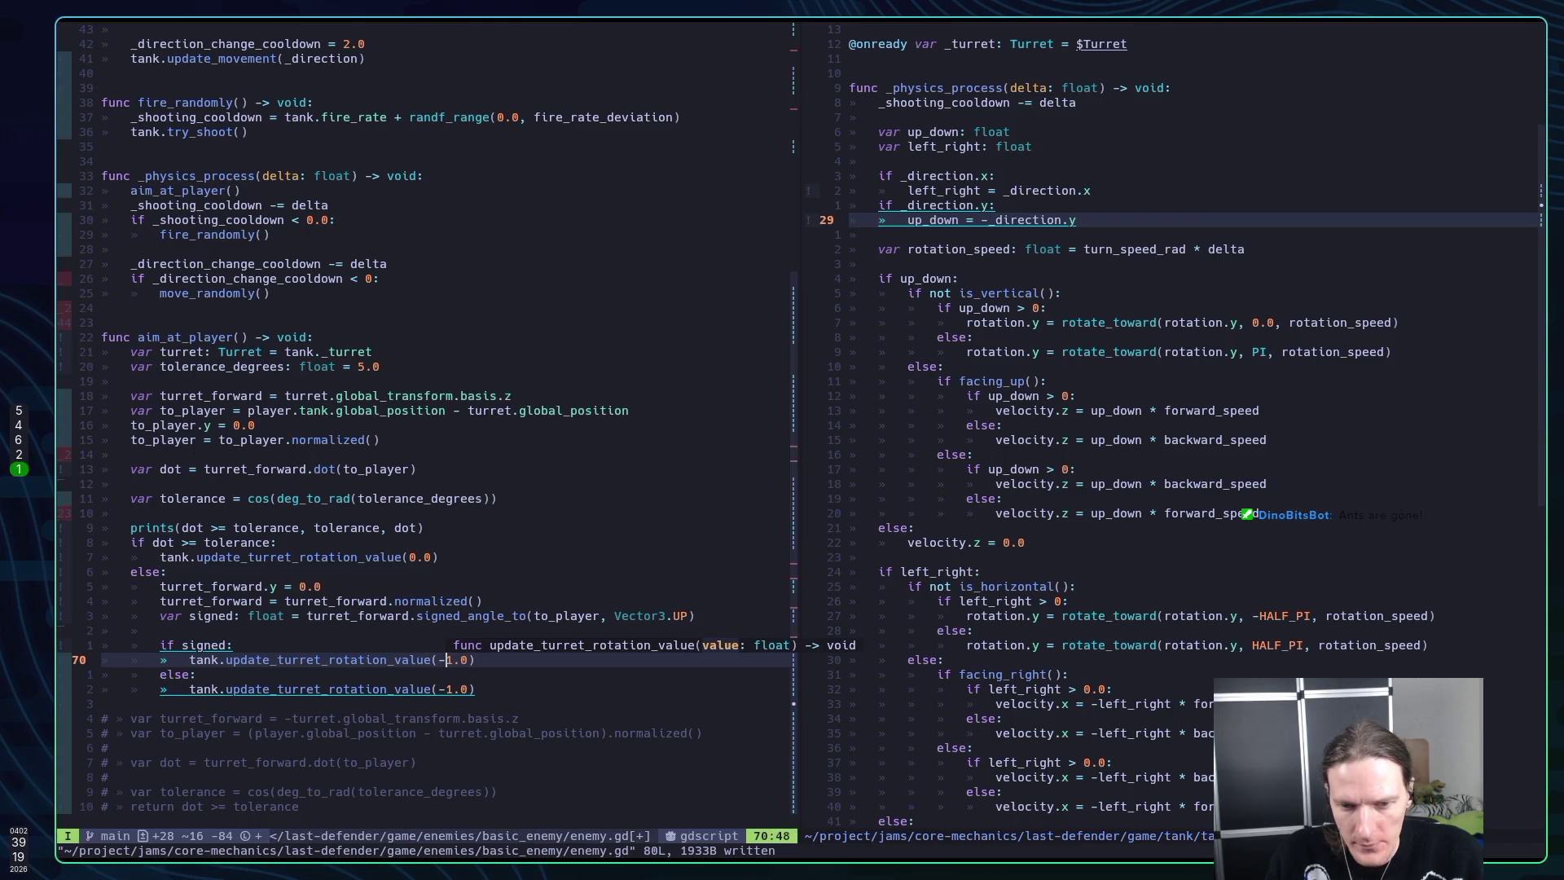
{"action": "key", "text": "Down"}
{"action": "key", "text": "Down"}
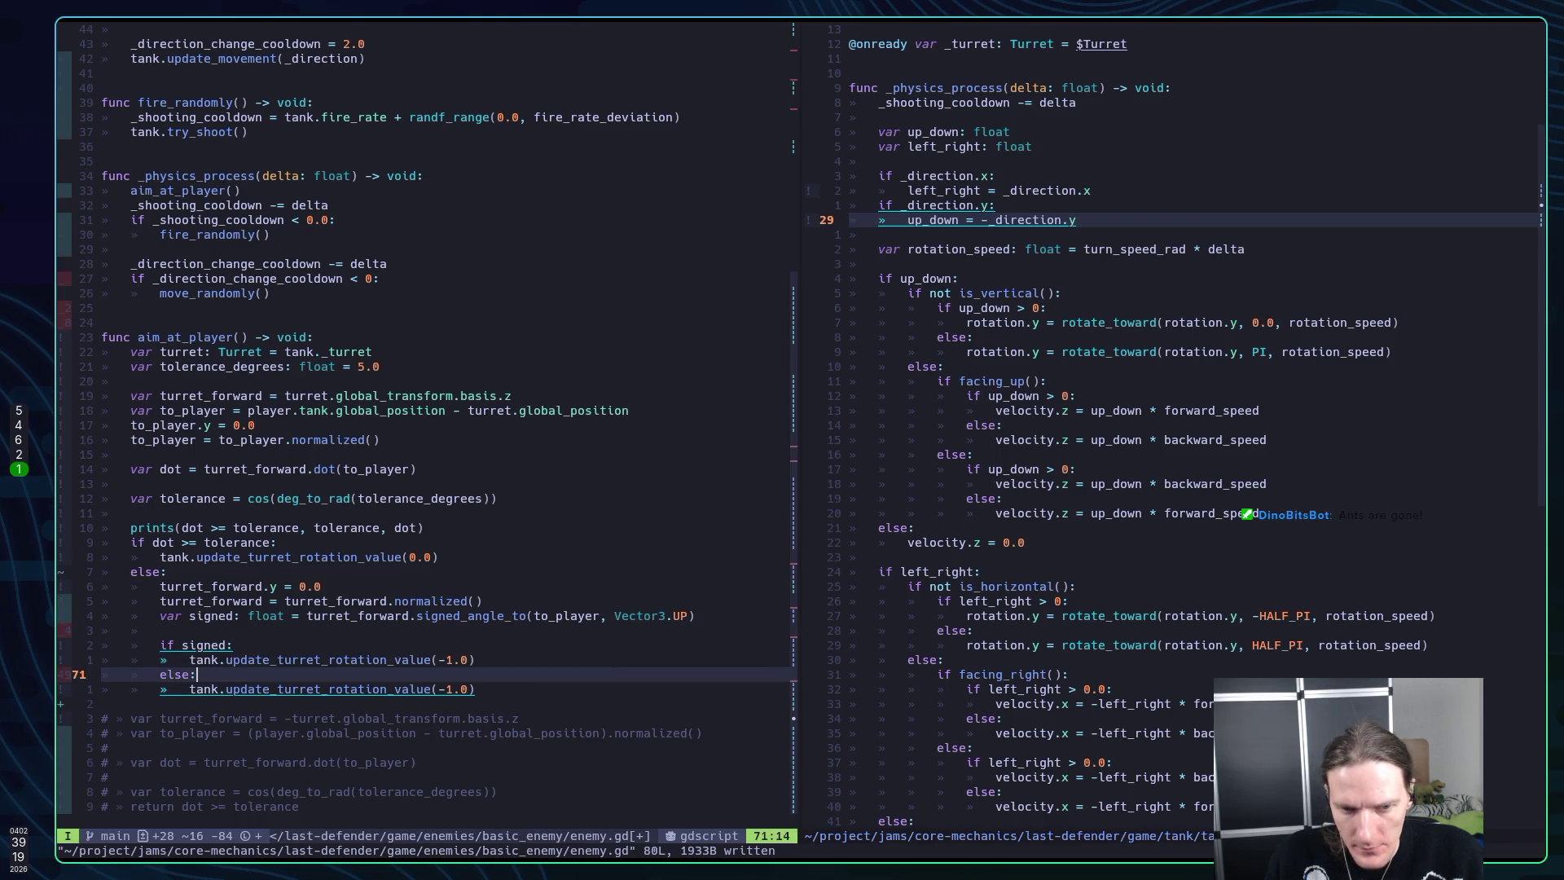
{"action": "key", "text": "Escape"}
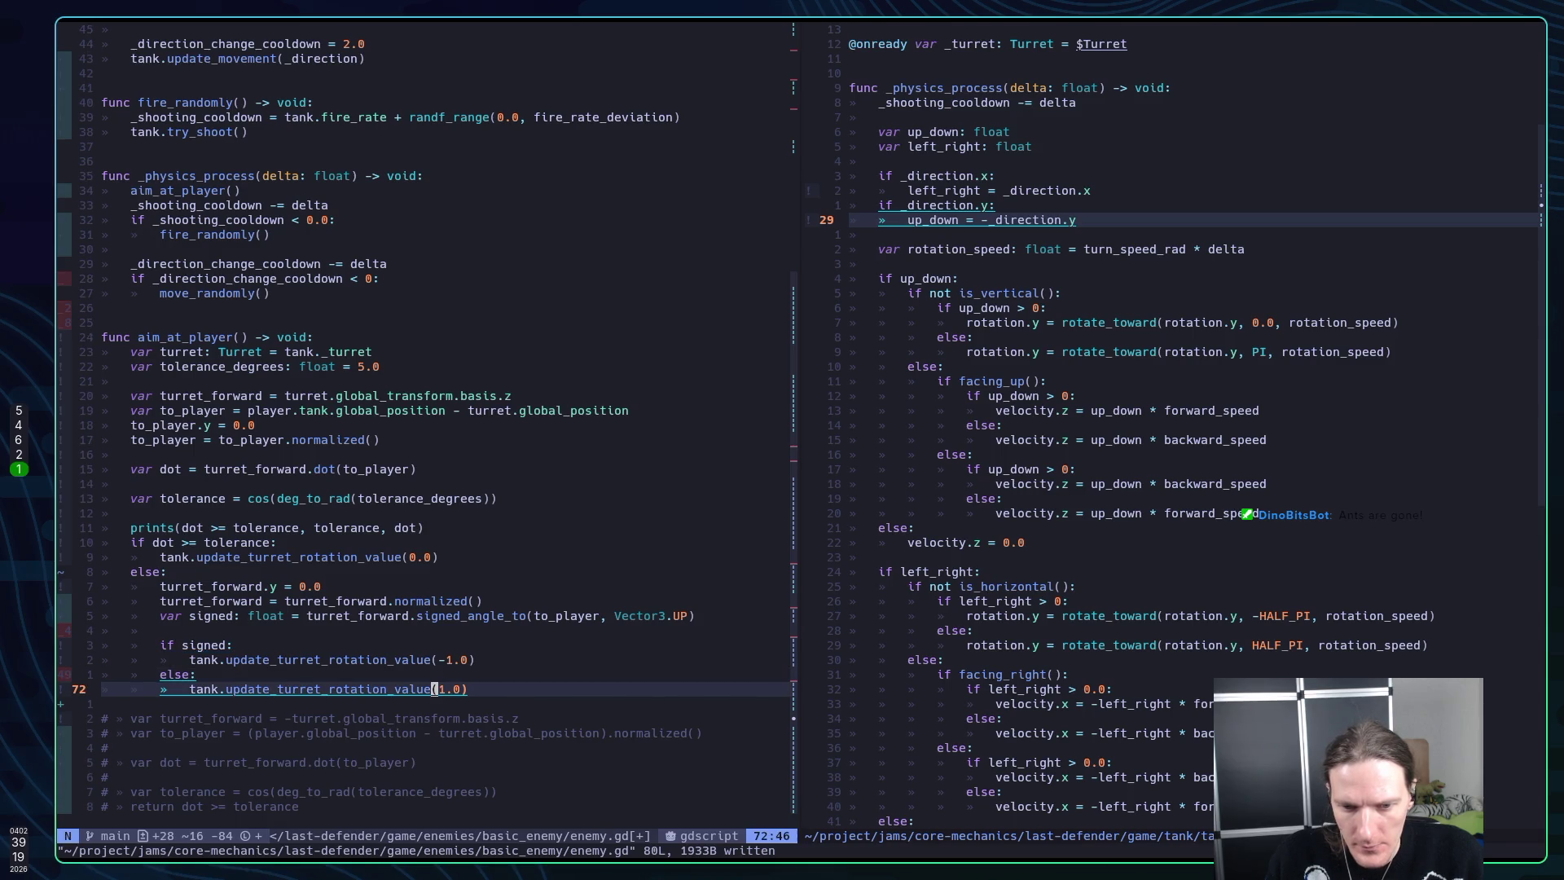
Change the condition to 'if signed > 0.0:' and relaunch the game in Godot with F5
{"action": "key", "text": "k"}
{"action": "key", "text": "k"}
{"action": "key", "text": "k"}
{"action": "key", "text": "k"}
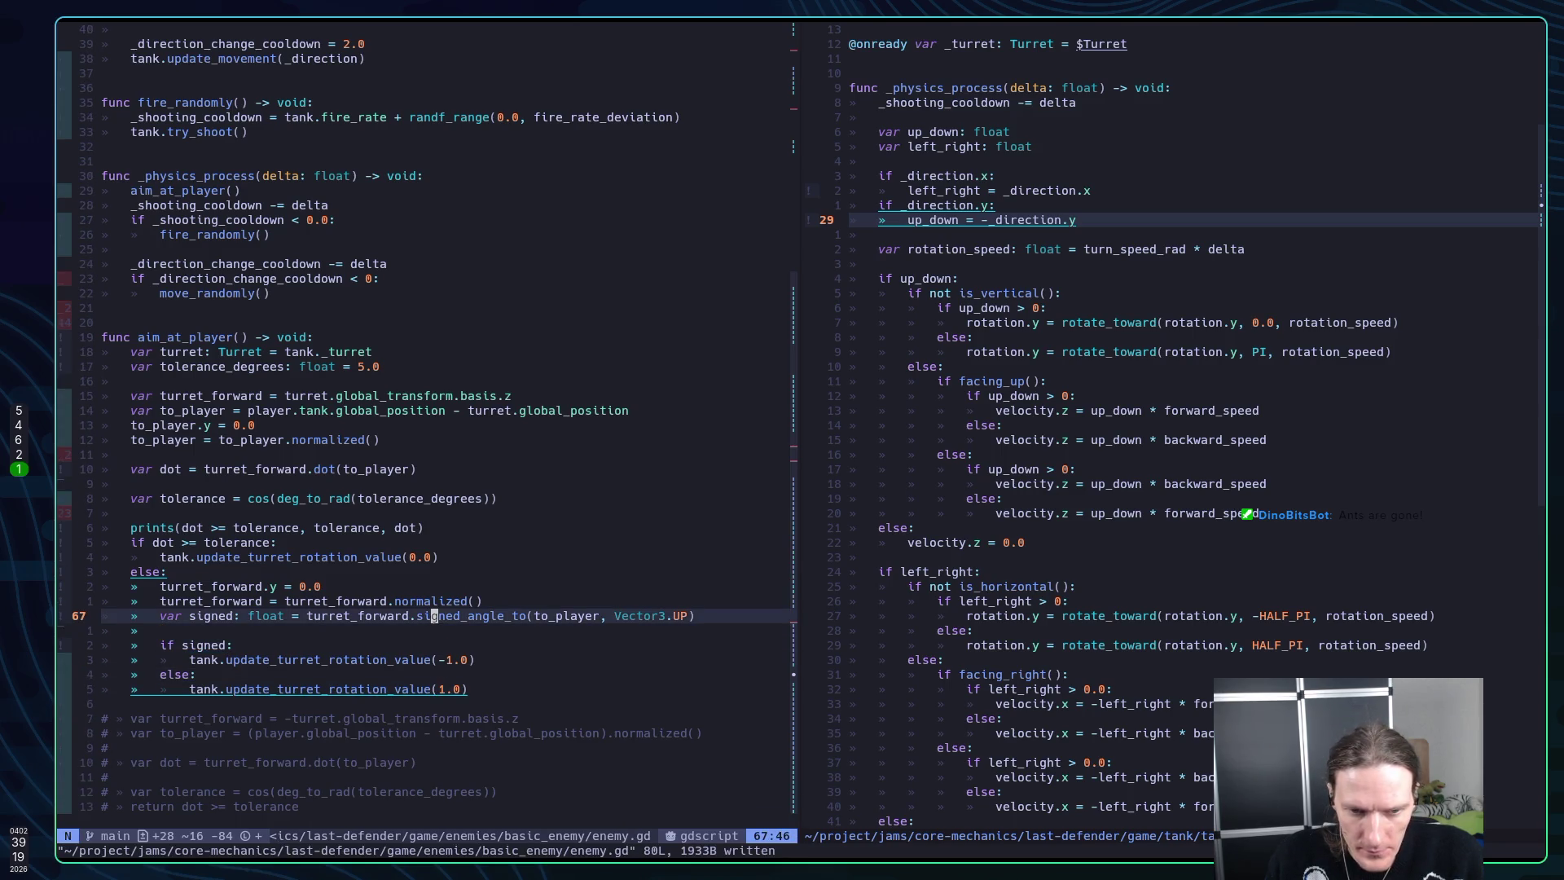
{"action": "key", "text": "j"}
{"action": "key", "text": "j"}
{"action": "key", "text": "$"}
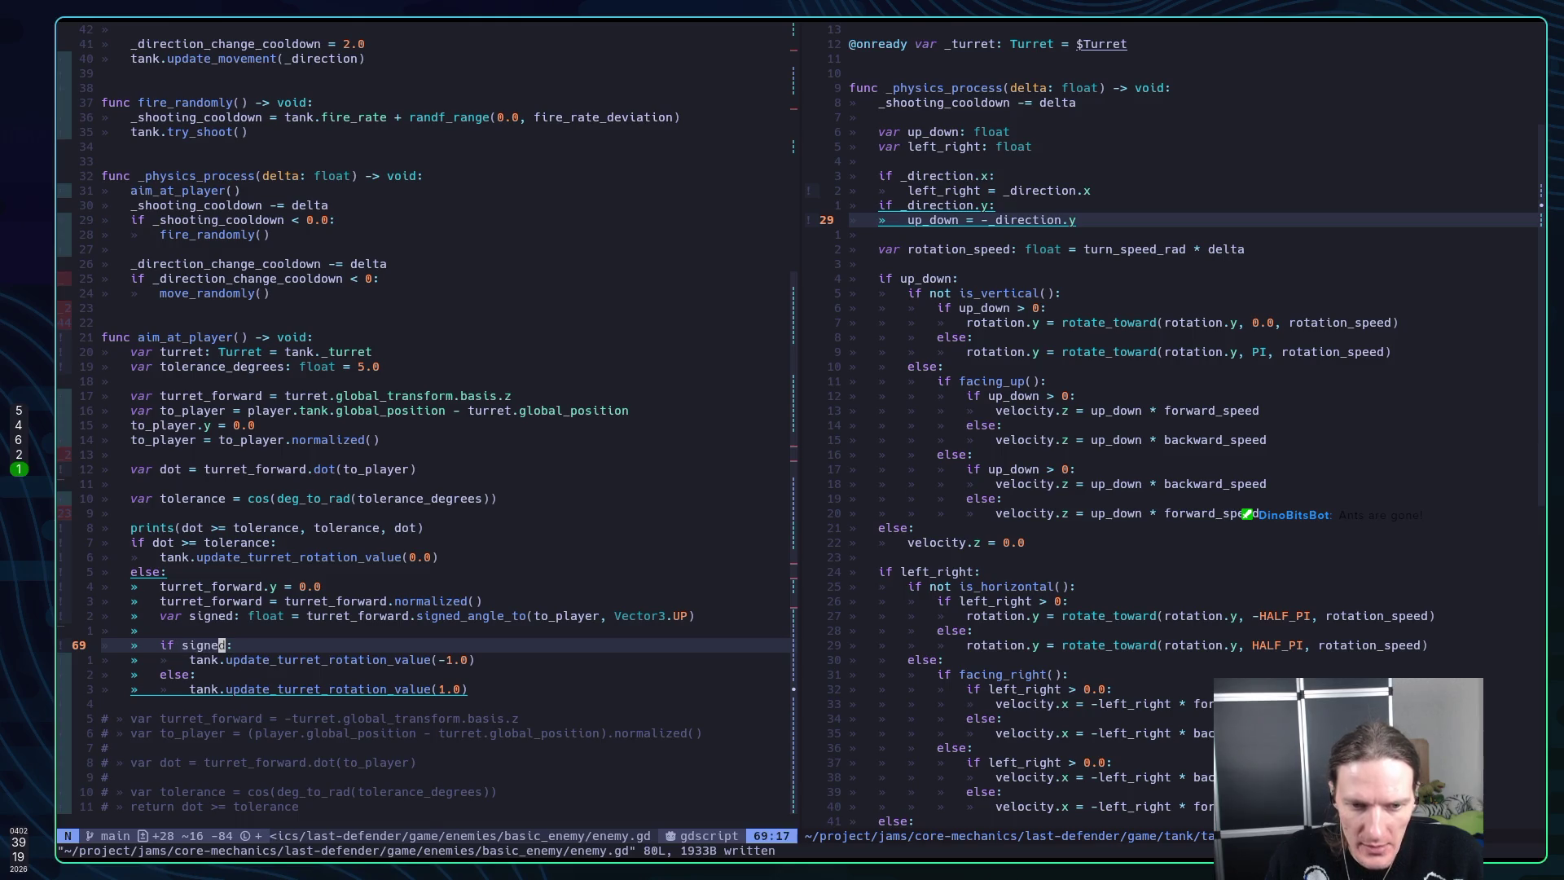
{"action": "type", "text": "igned > 0.0"}
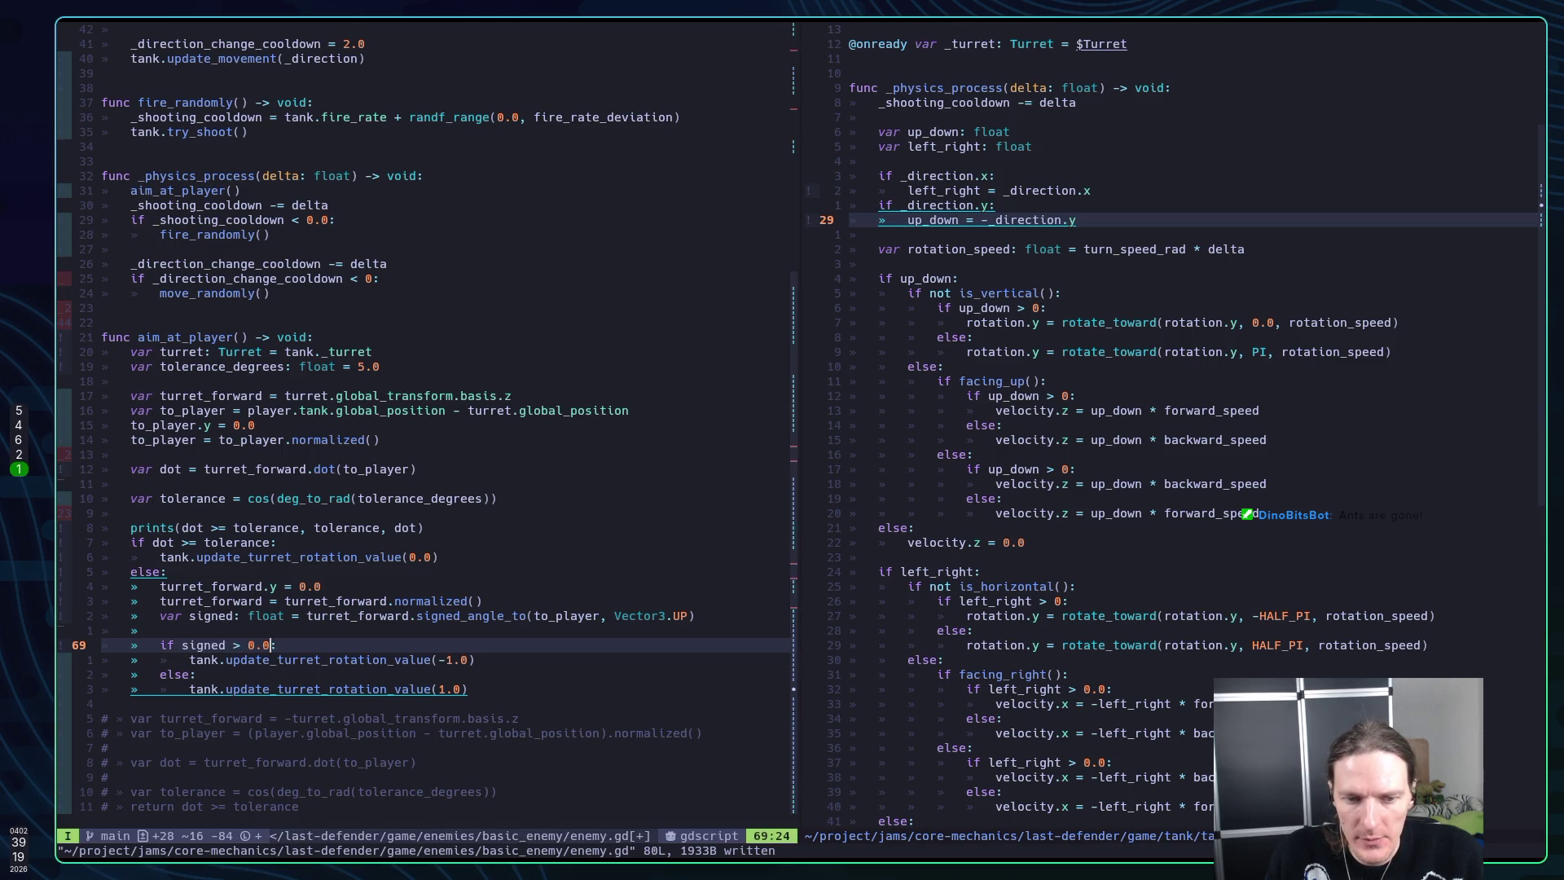
{"action": "key", "text": "Escape"}
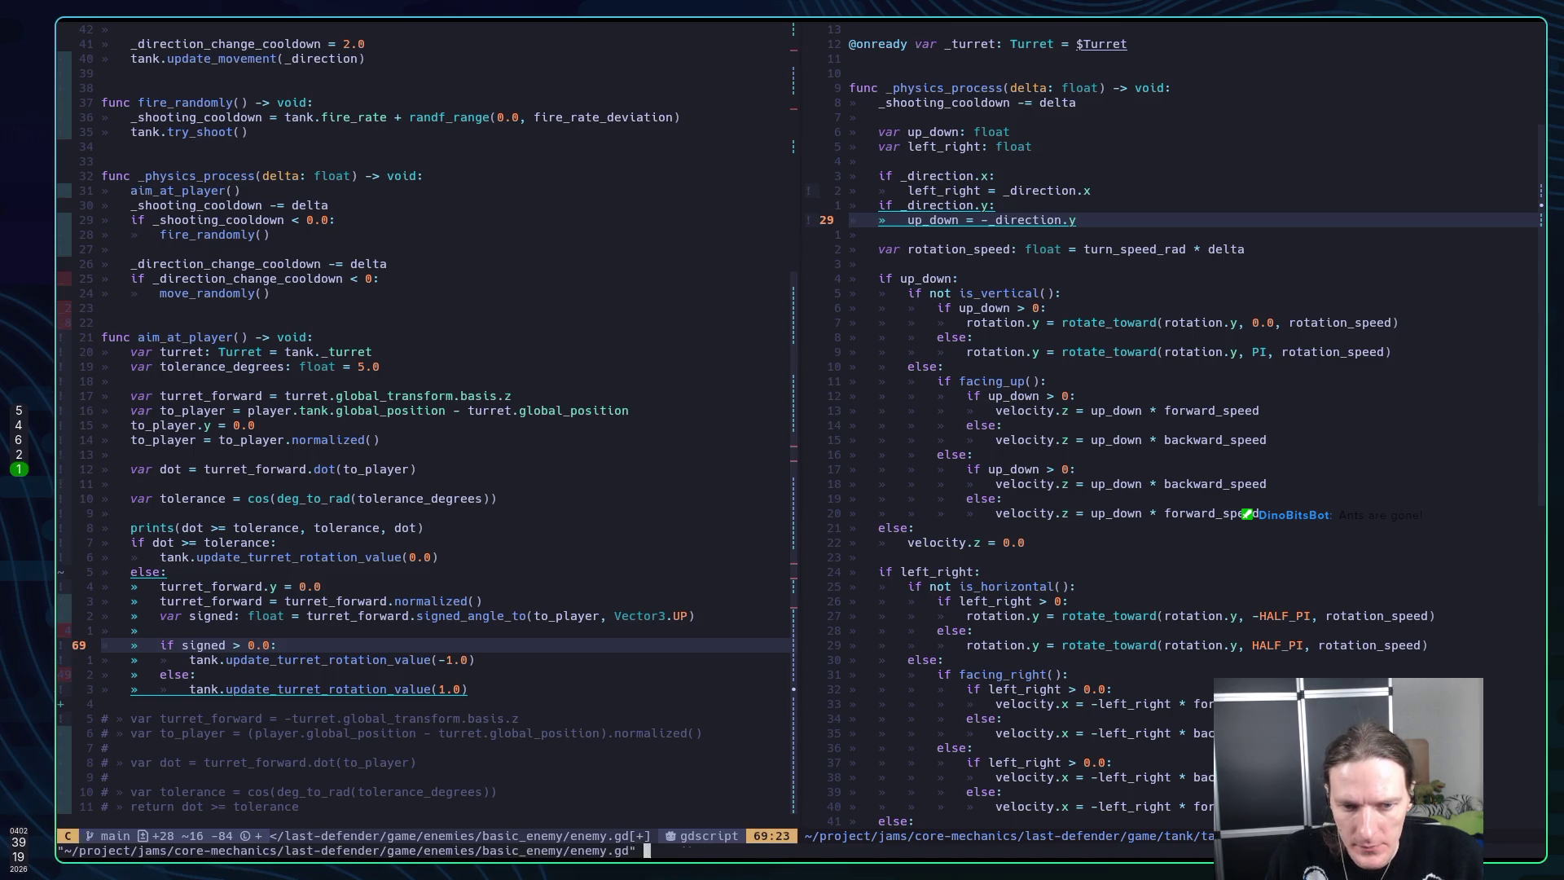
{"action": "key", "text": "super+5"}
{"action": "key", "text": "F5"}
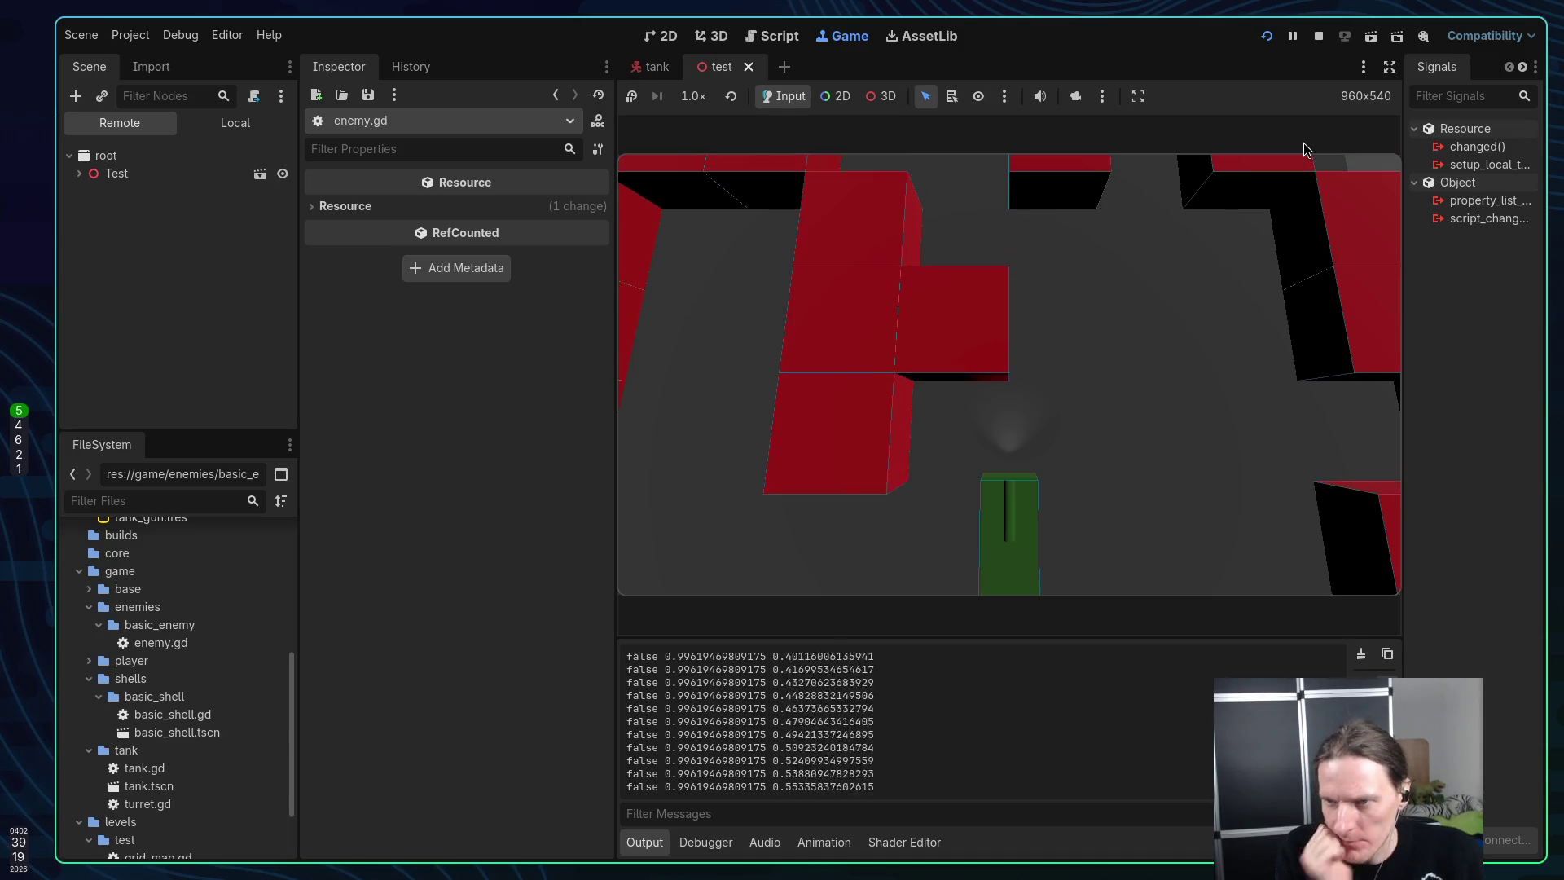
Enable the Game tab camera override in 3D mode and focus the running game view
{"action": "left_click", "coordinate": [1076, 95]}
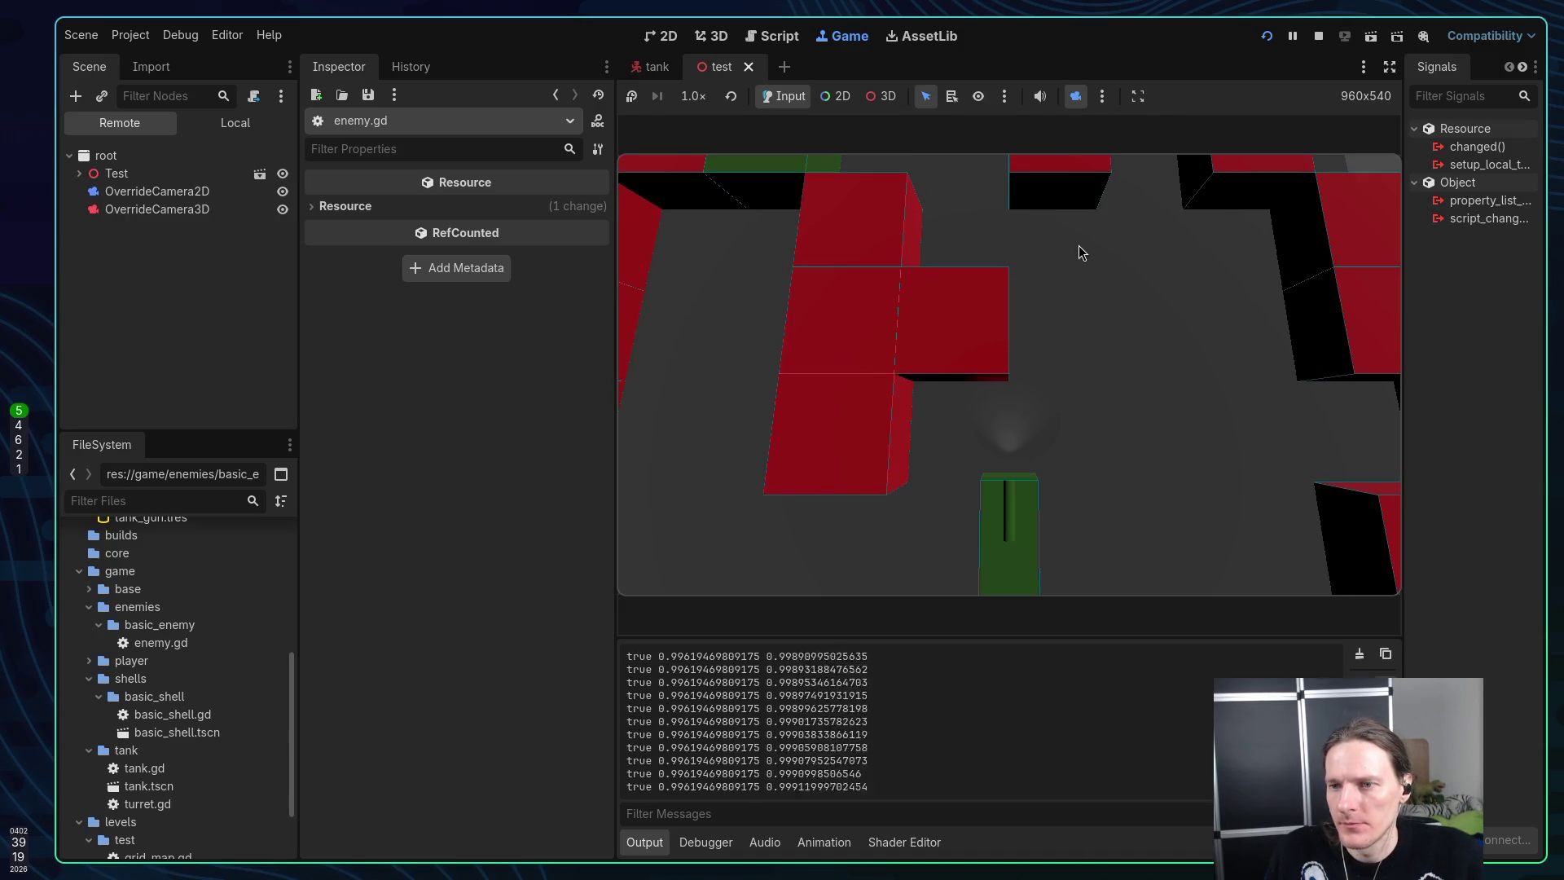
{"action": "left_click", "coordinate": [887, 96]}
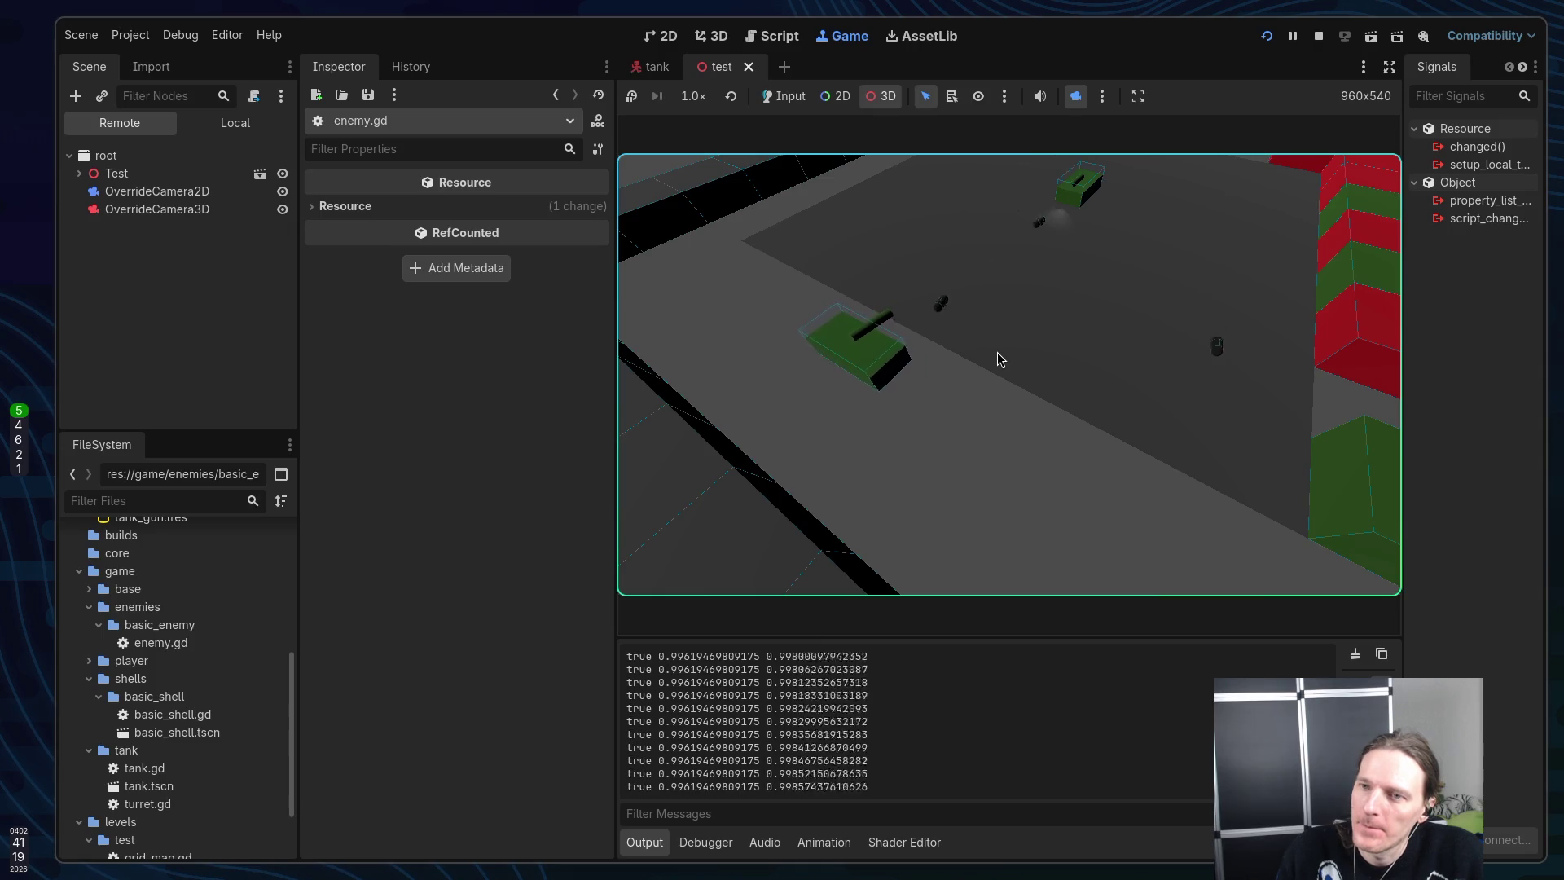
{"action": "left_click", "coordinate": [1075, 304]}
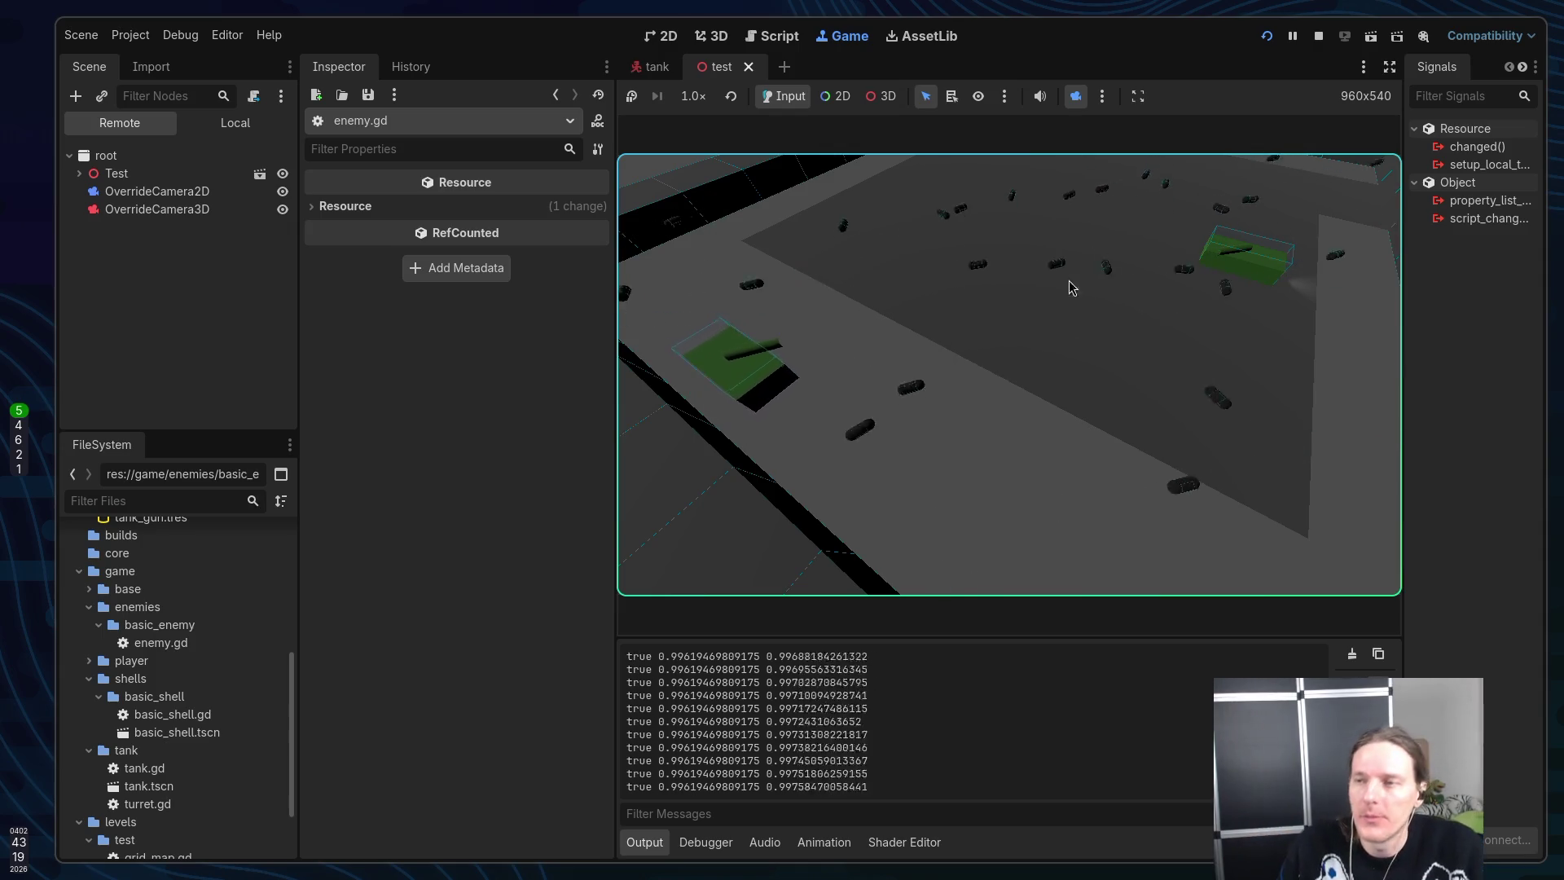
Stop the running test level with the Stop button in the top-right toolbar
{"action": "left_click", "coordinate": [1319, 38]}
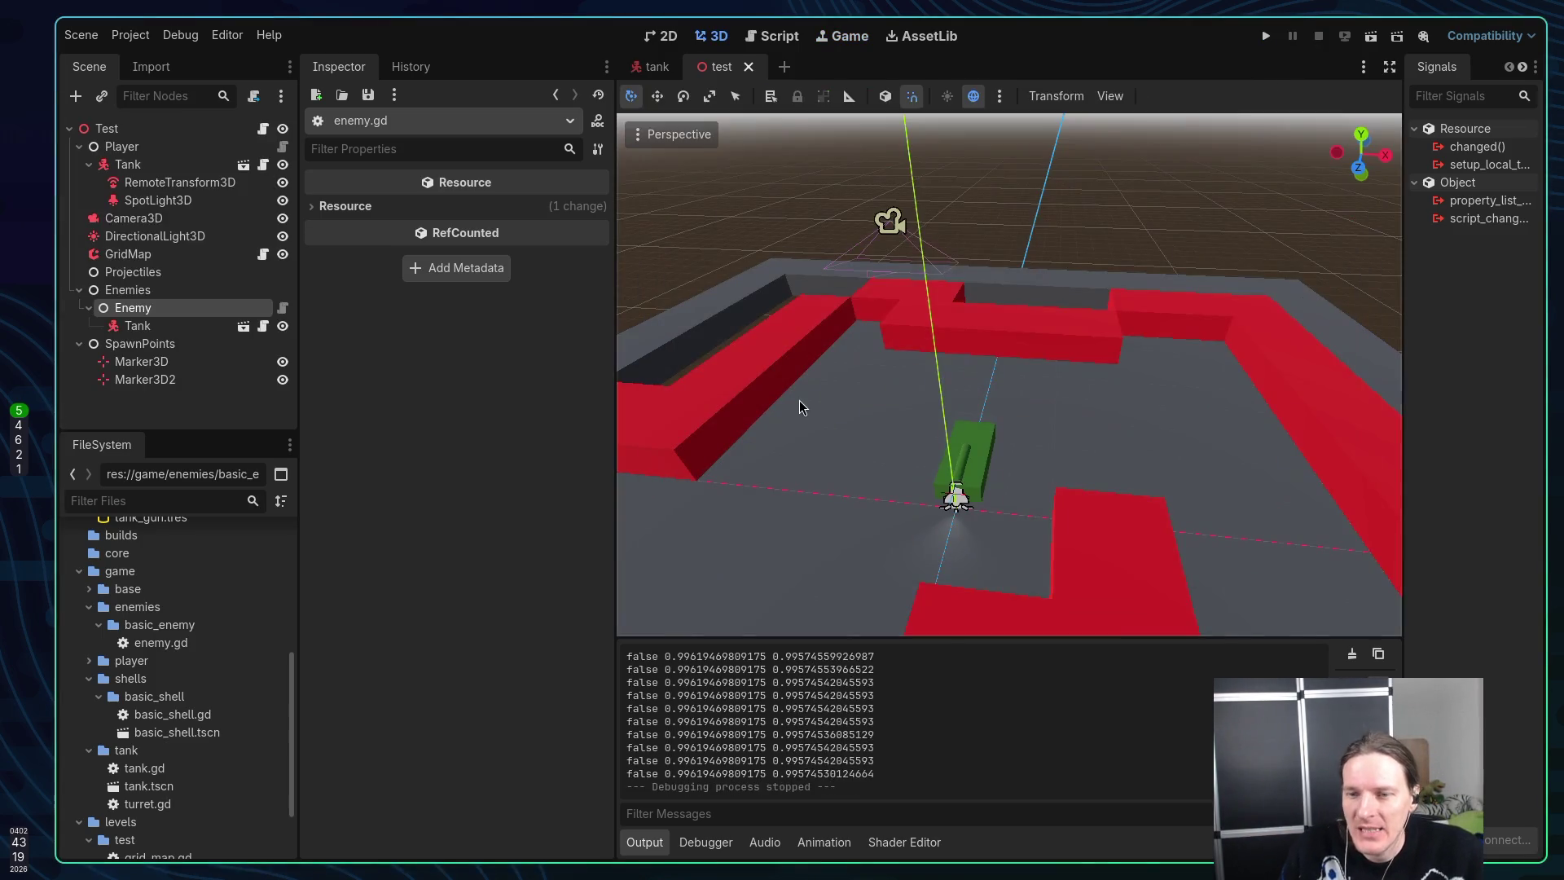
Delete the prints(...) debug line in aim_at_player, save enemy.gd, and start the lazygit keymap
{"action": "key", "text": "super+1"}
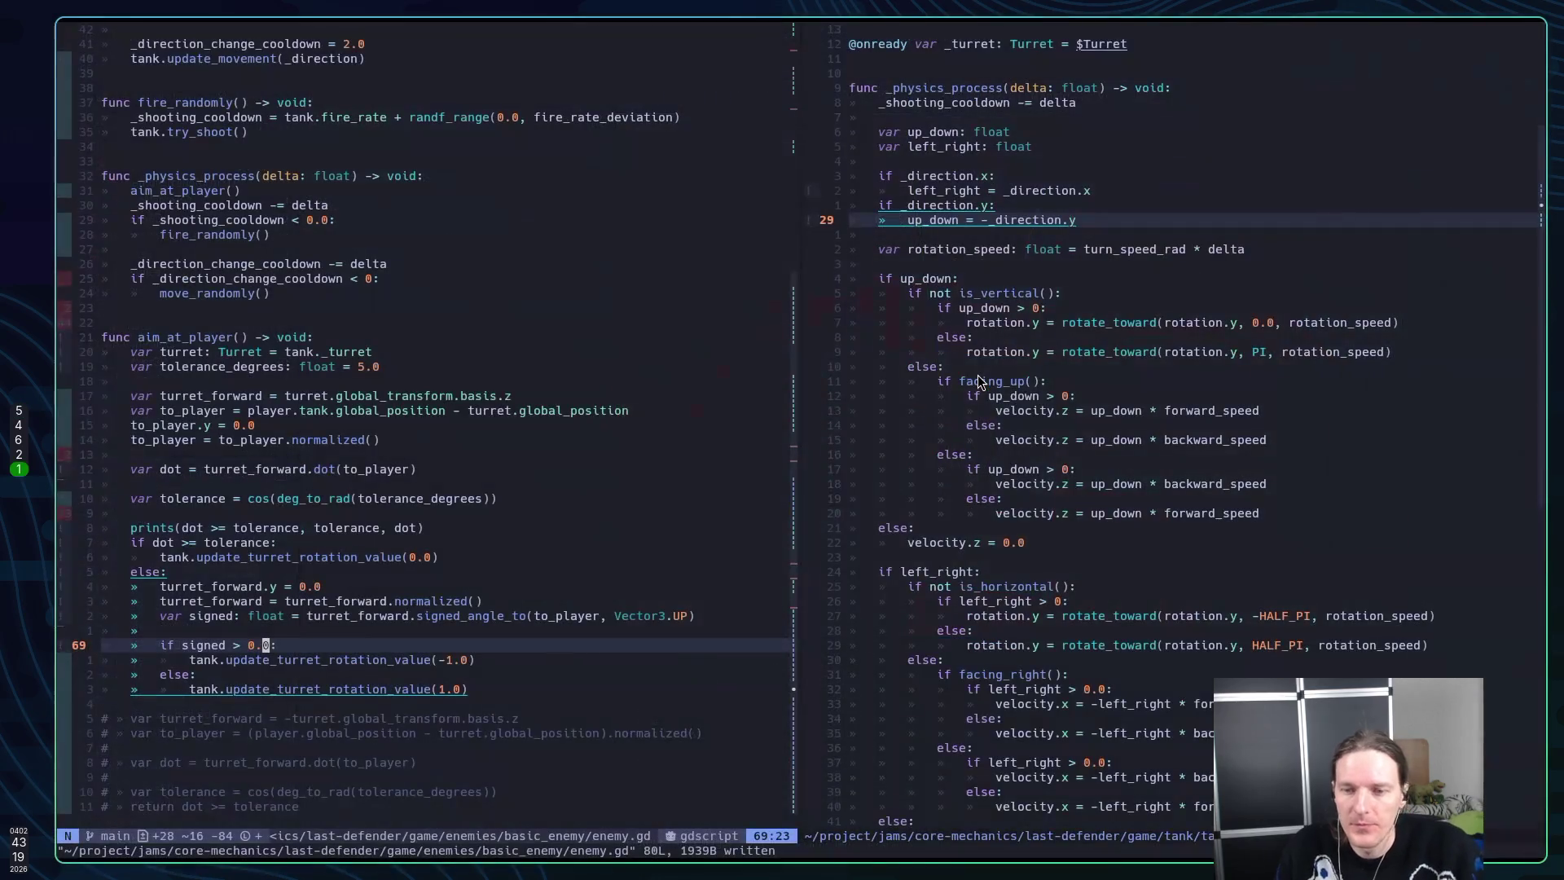
{"action": "key", "text": "k"}
{"action": "key", "text": "k"}
{"action": "key", "text": "k"}
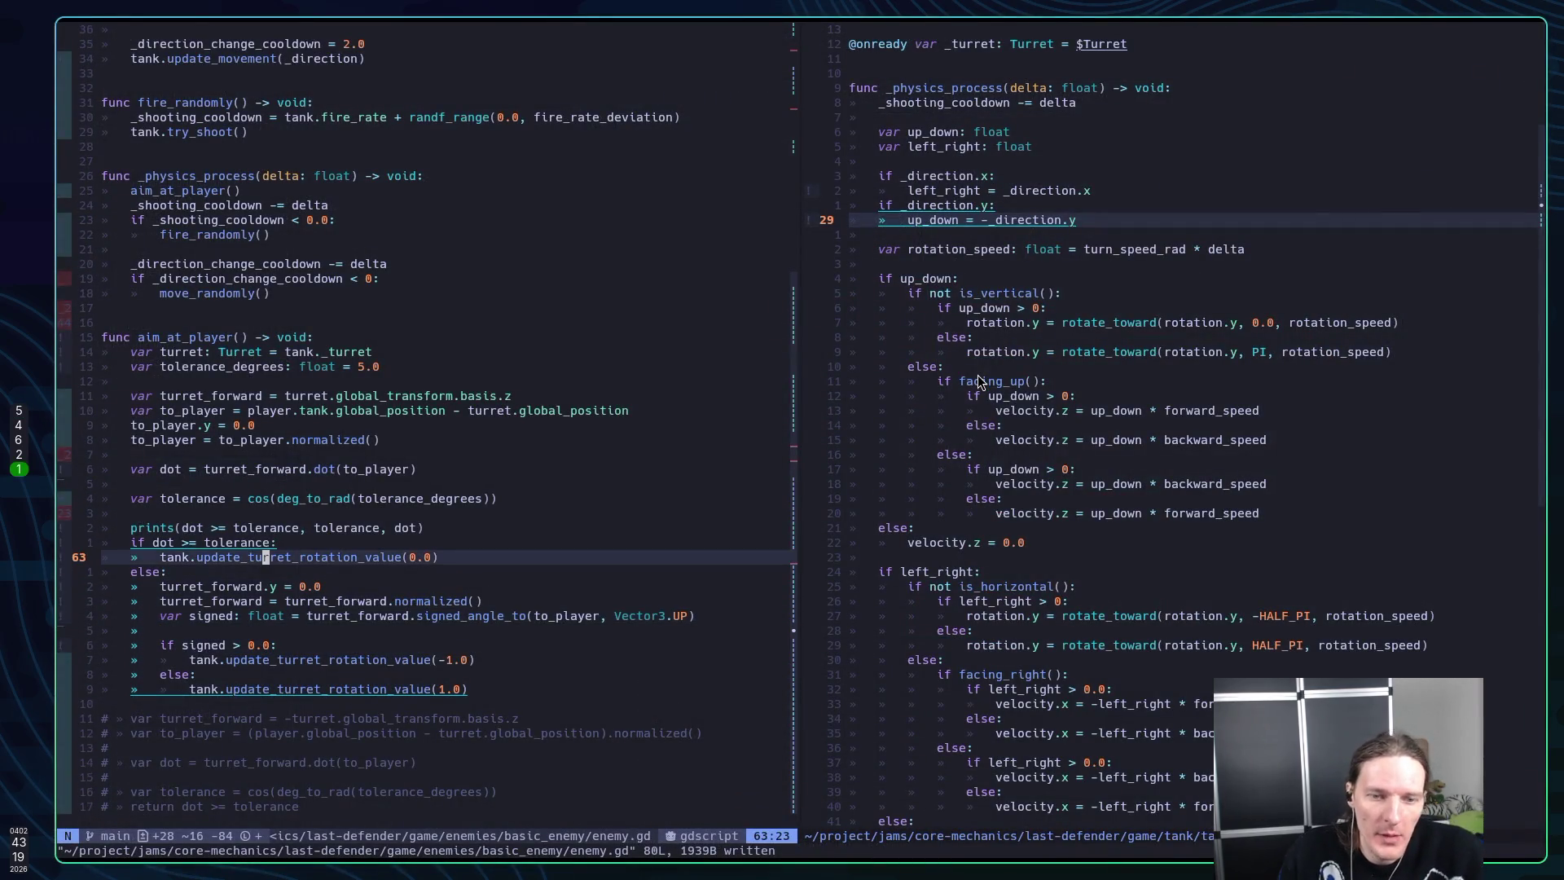
{"action": "key", "text": "d"}
{"action": "key", "text": "d"}
{"action": "type", "text": ":"}
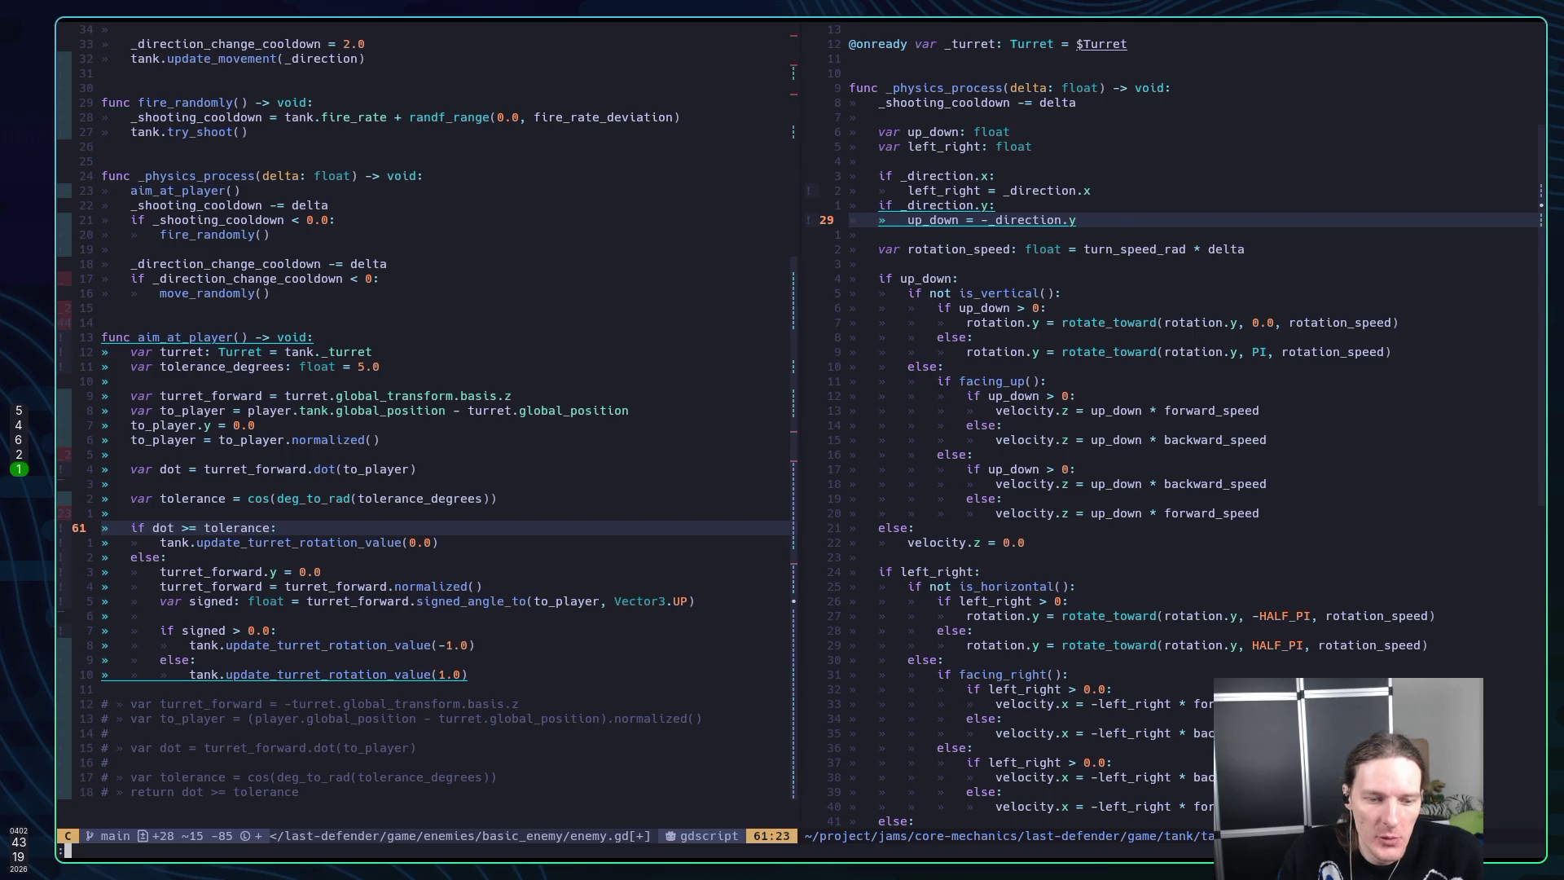
{"action": "type", "text": "w"}
{"action": "key", "text": "Return"}
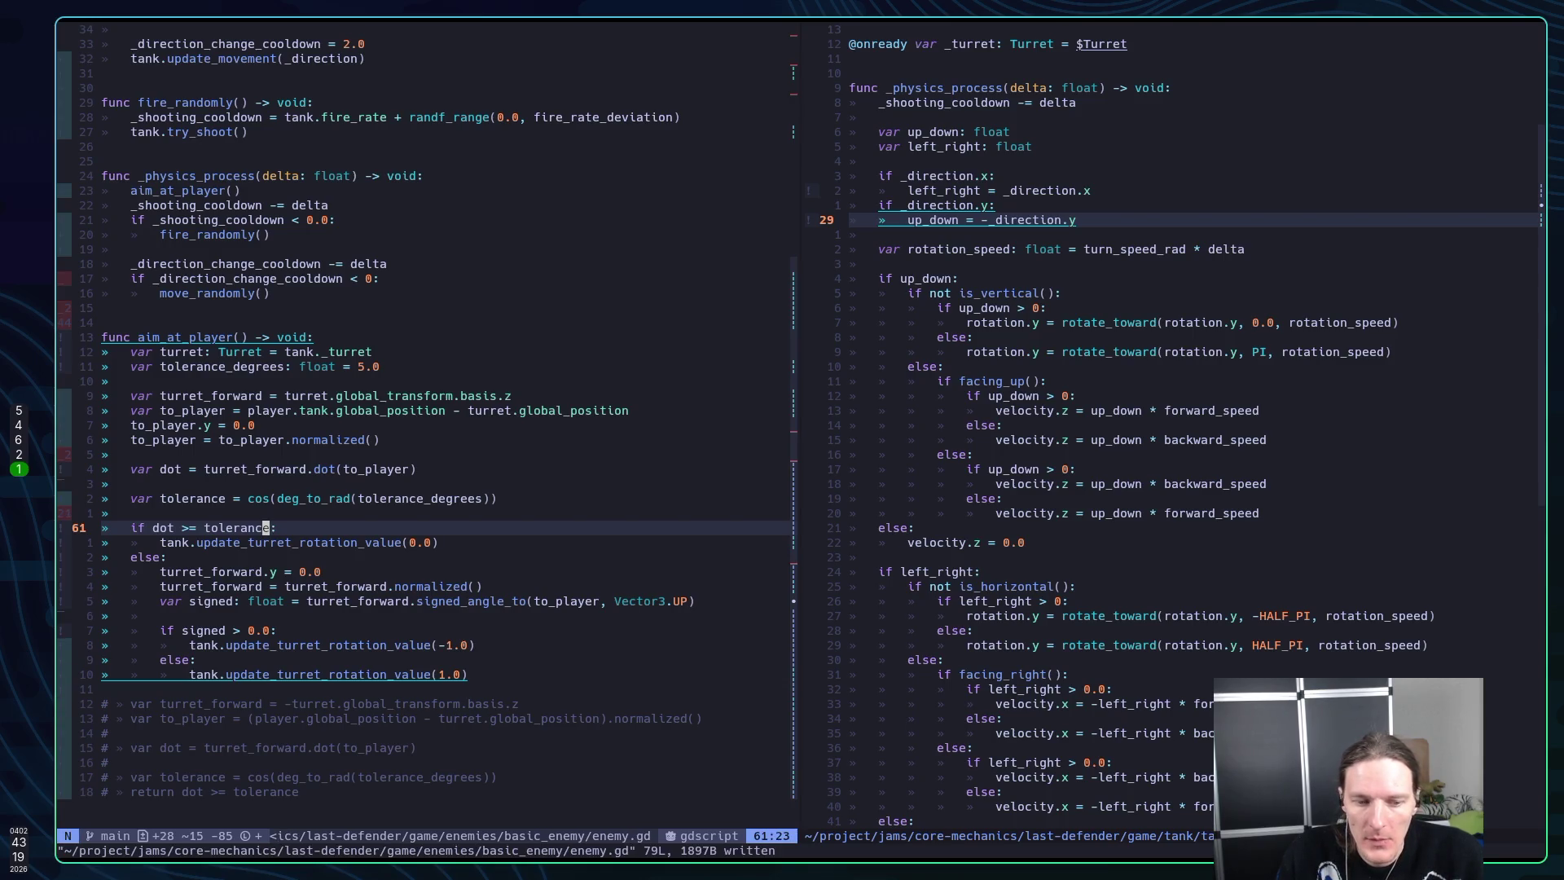
{"action": "key", "text": "space"}
Stage all changes, commit as 'feat(enemy): rotating turret to shoot player', and close lazygit
{"action": "key", "text": "g"}
{"action": "key", "text": "g"}
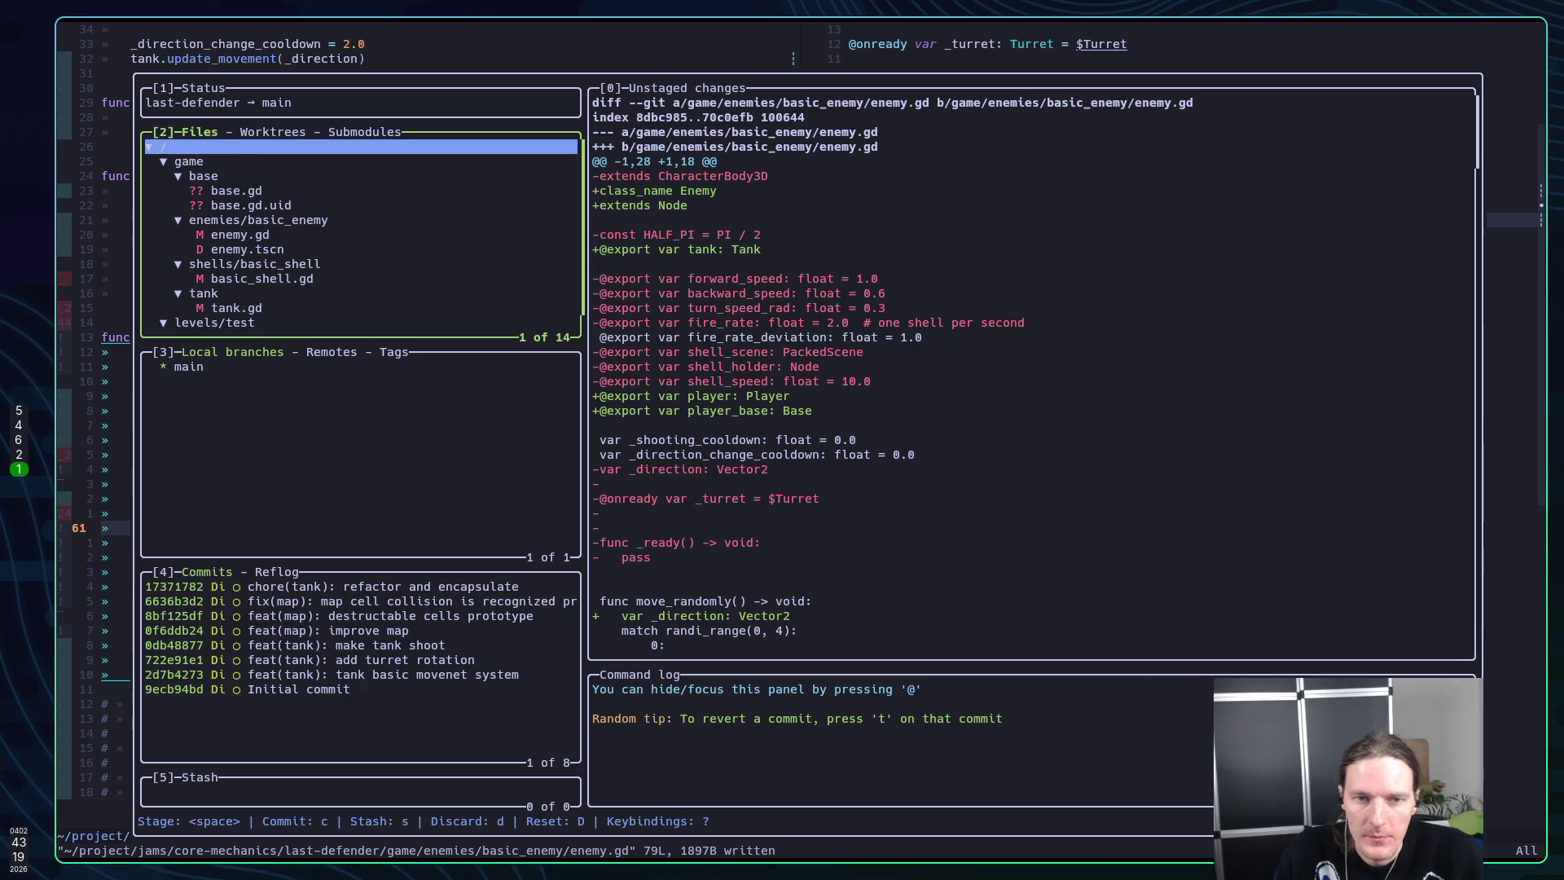
{"action": "key", "text": "space"}
{"action": "key", "text": "c"}
{"action": "type", "text": "feat(enemy): target"}
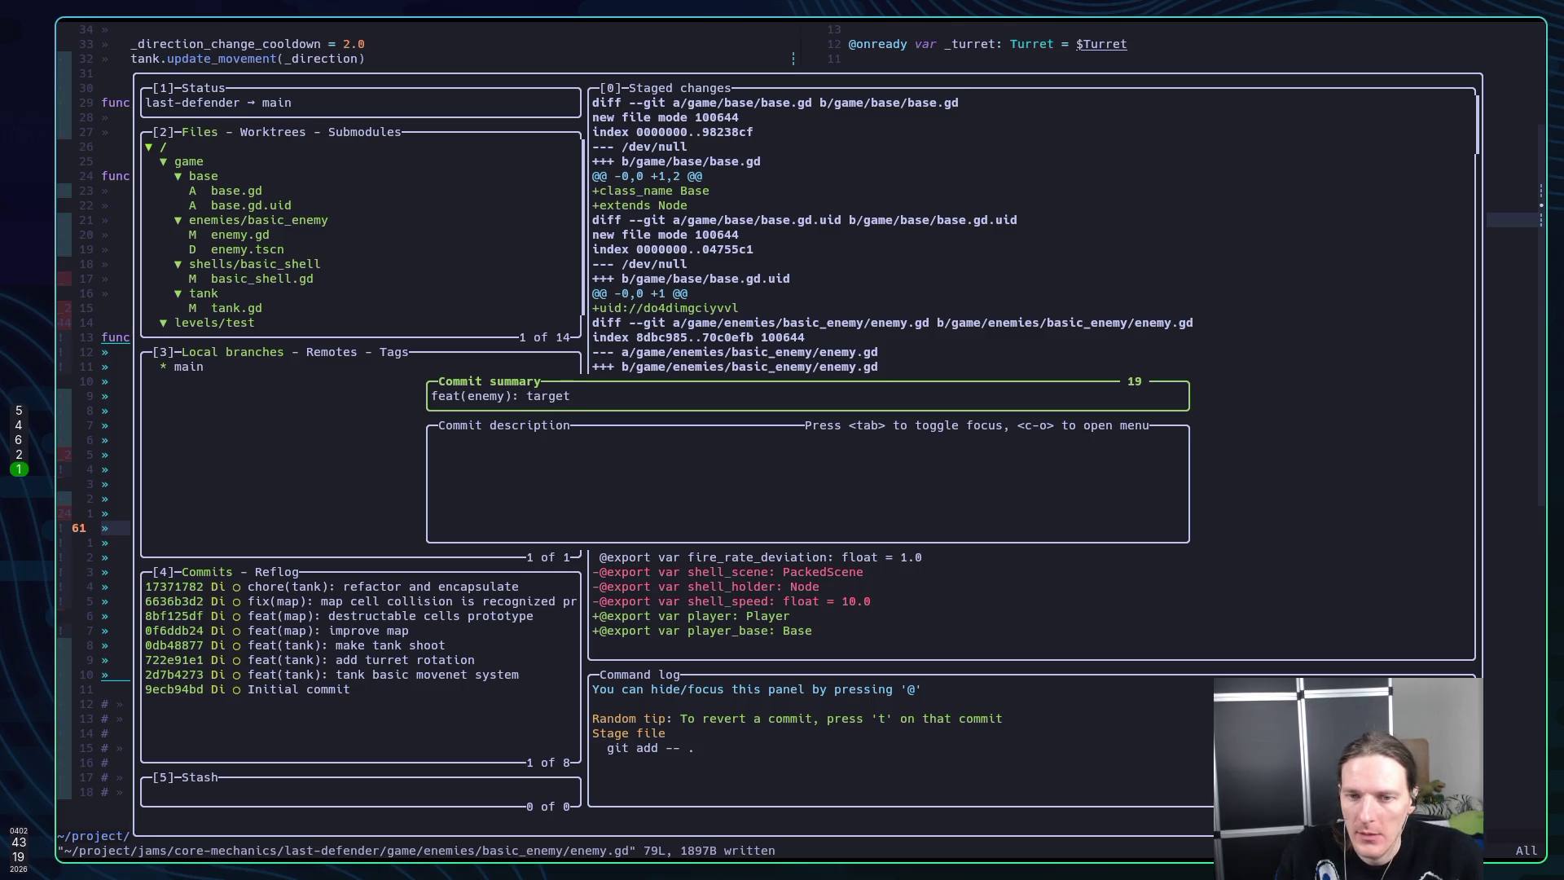
{"action": "type", "text": "ing turret to"}
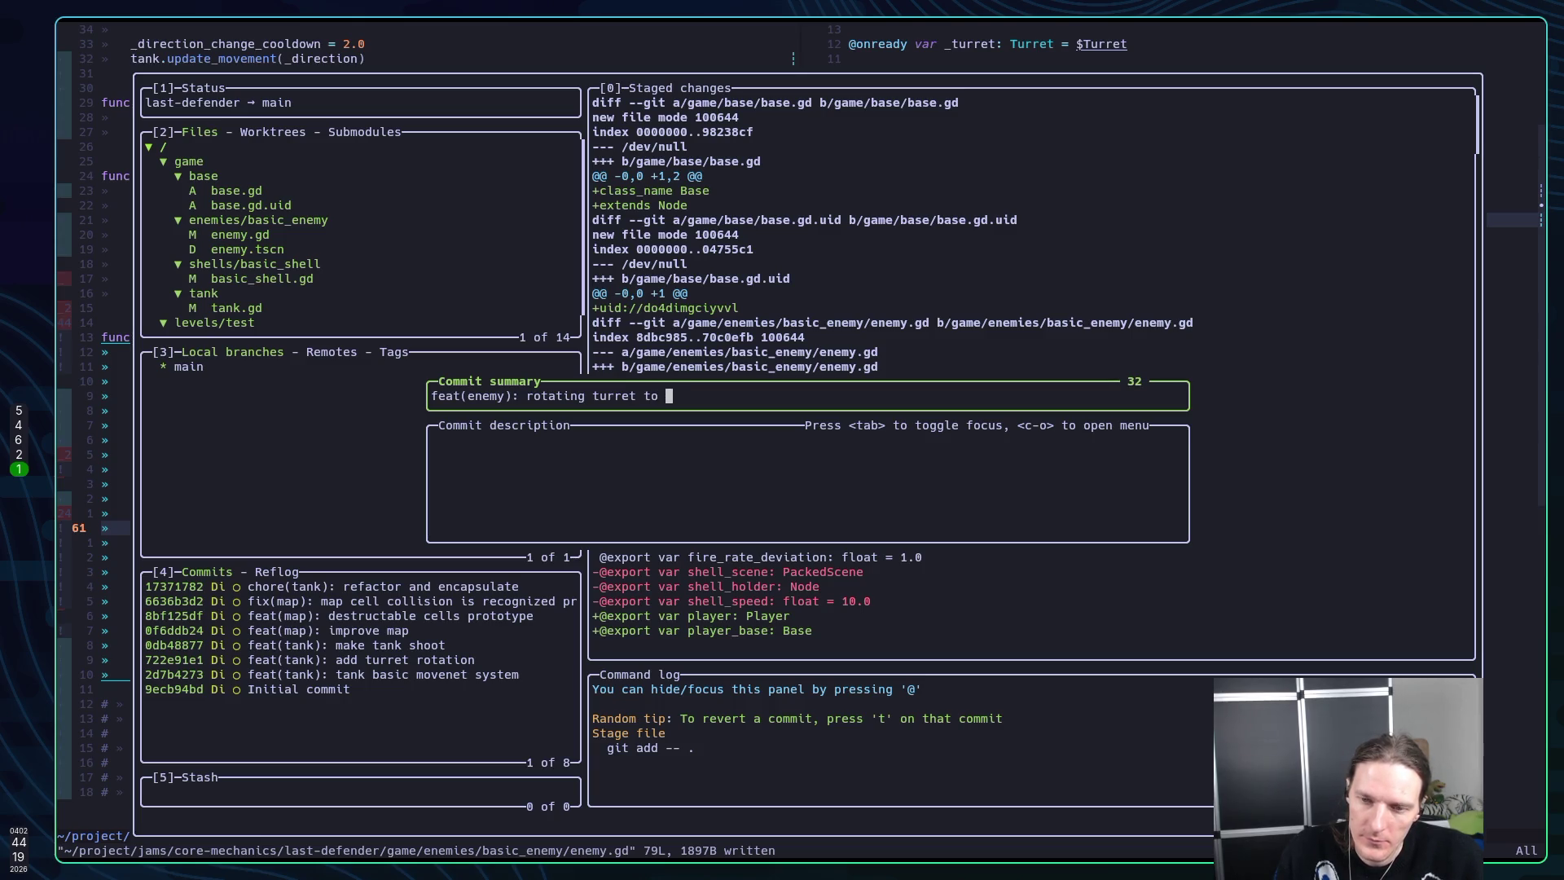
{"action": "type", "text": "ayer"}
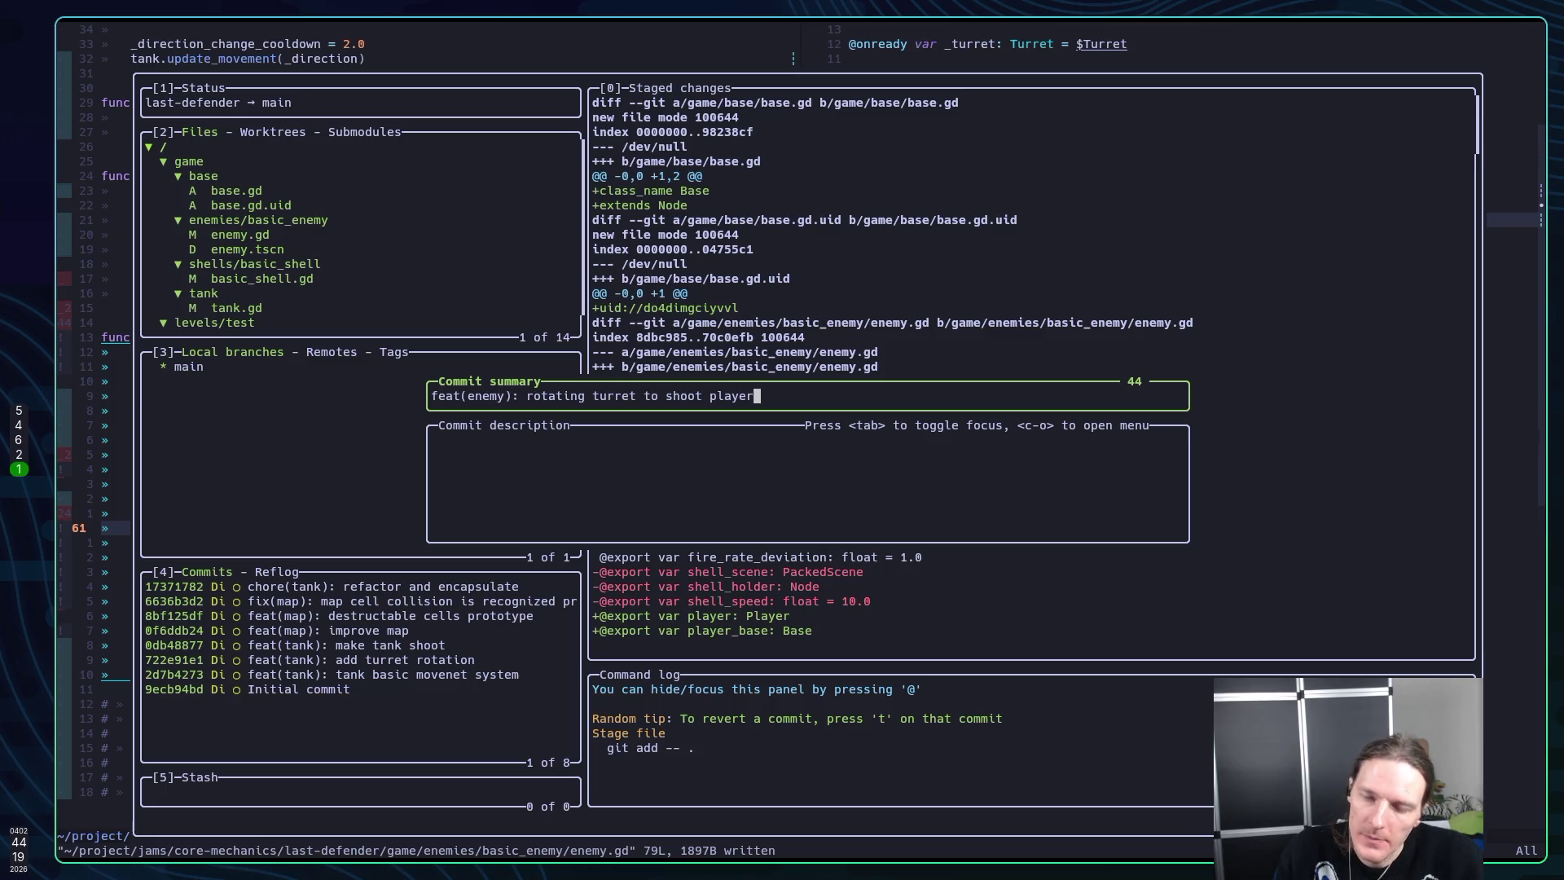
{"action": "key", "text": "Return"}
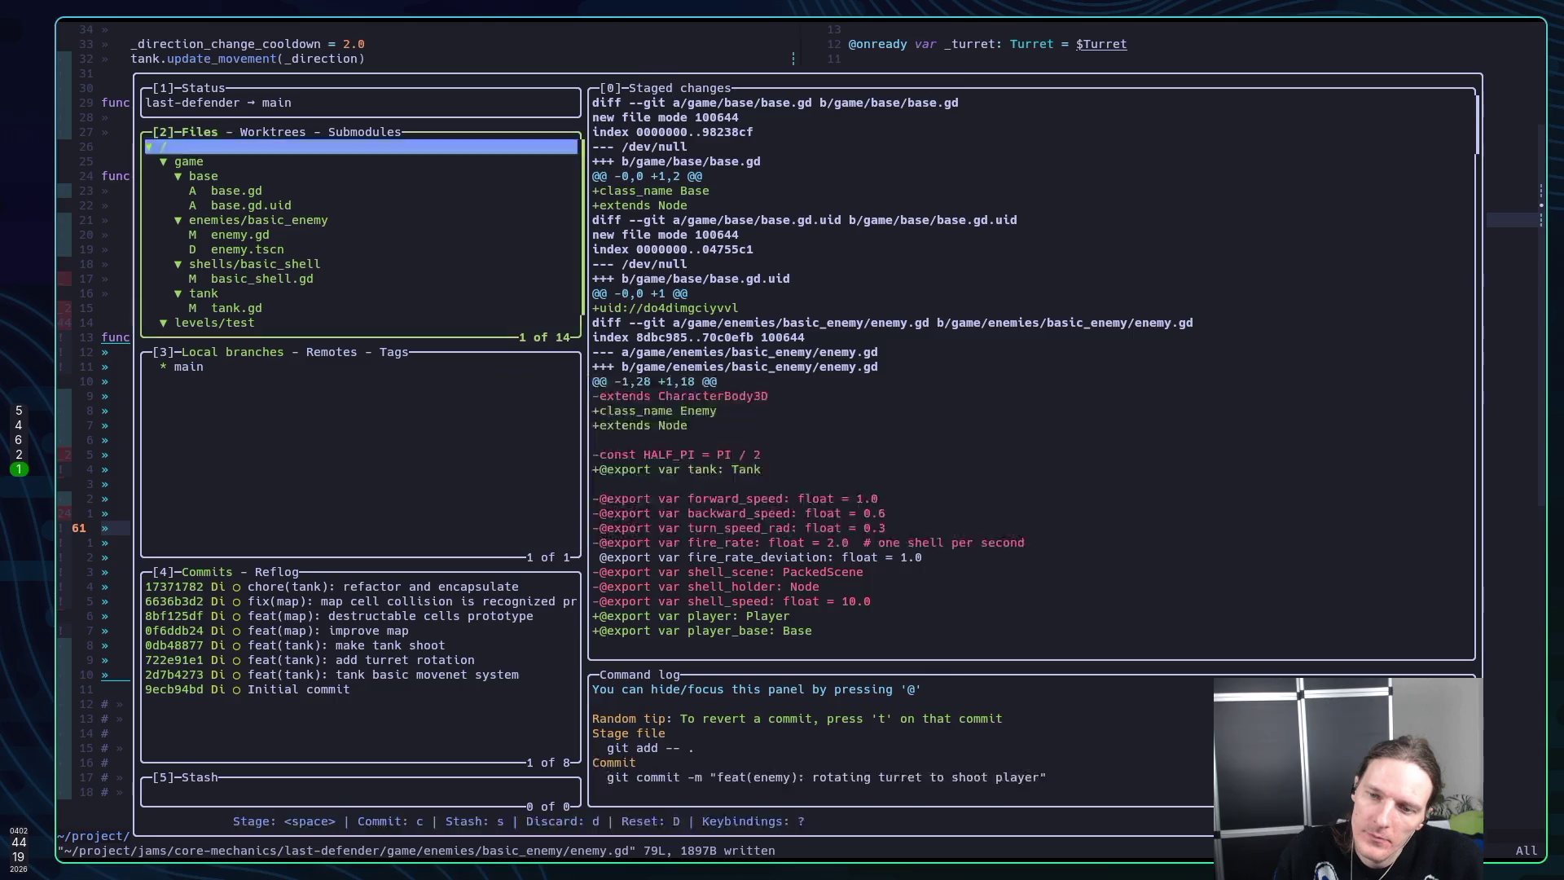
{"action": "key", "text": "q"}
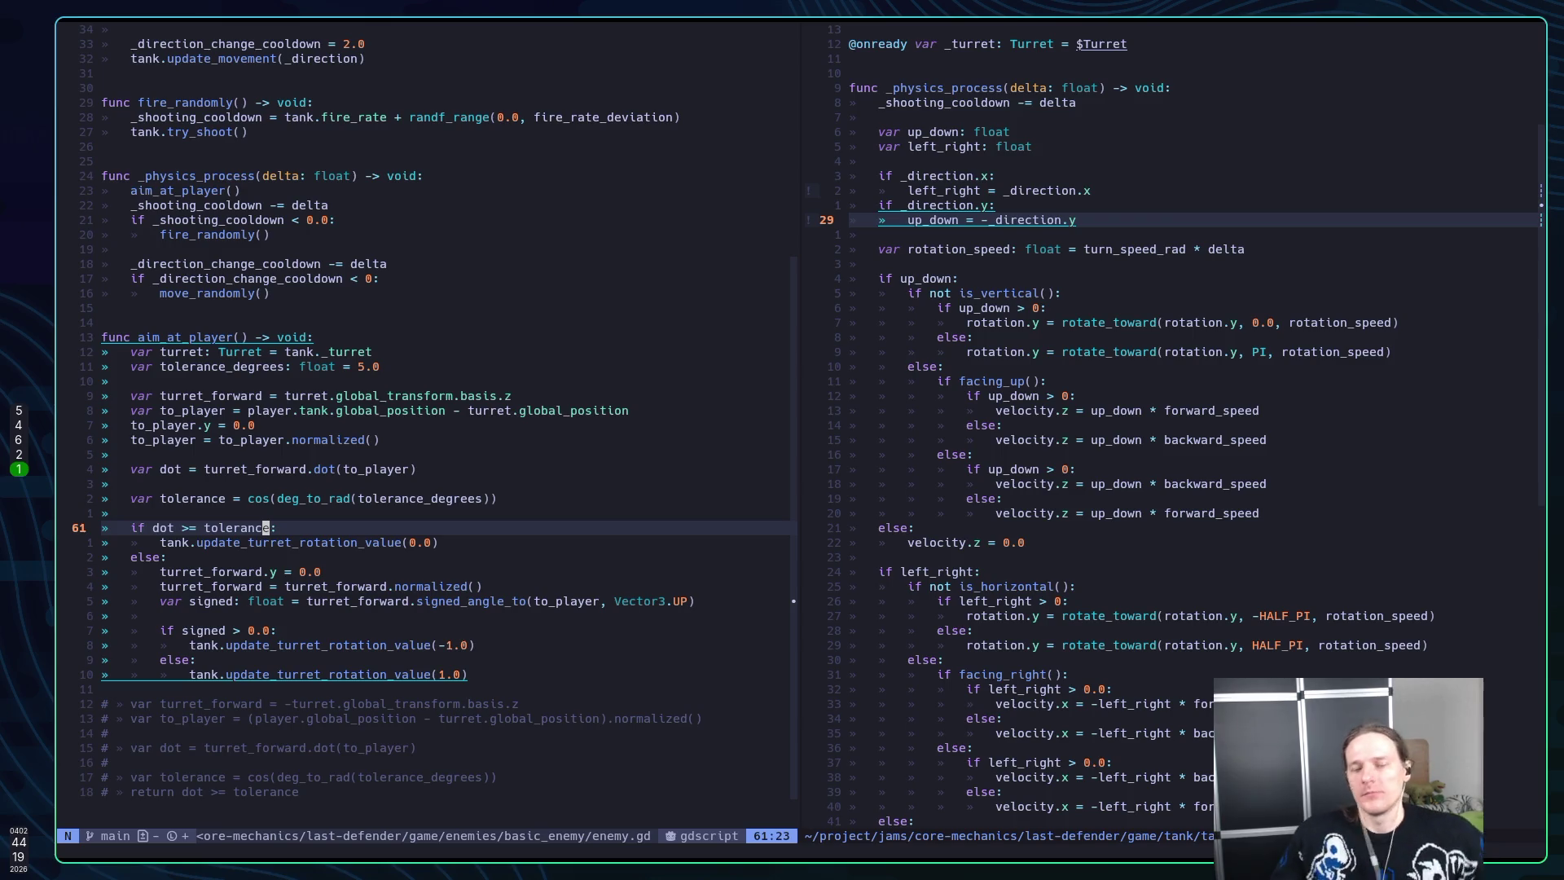
Delete the seven commented-out old aiming lines at the end of enemy.gd and save
{"action": "key", "text": "j"}
{"action": "key", "text": "5"}
{"action": "key", "text": "j"}
{"action": "key", "text": "6"}
{"action": "key", "text": "j"}
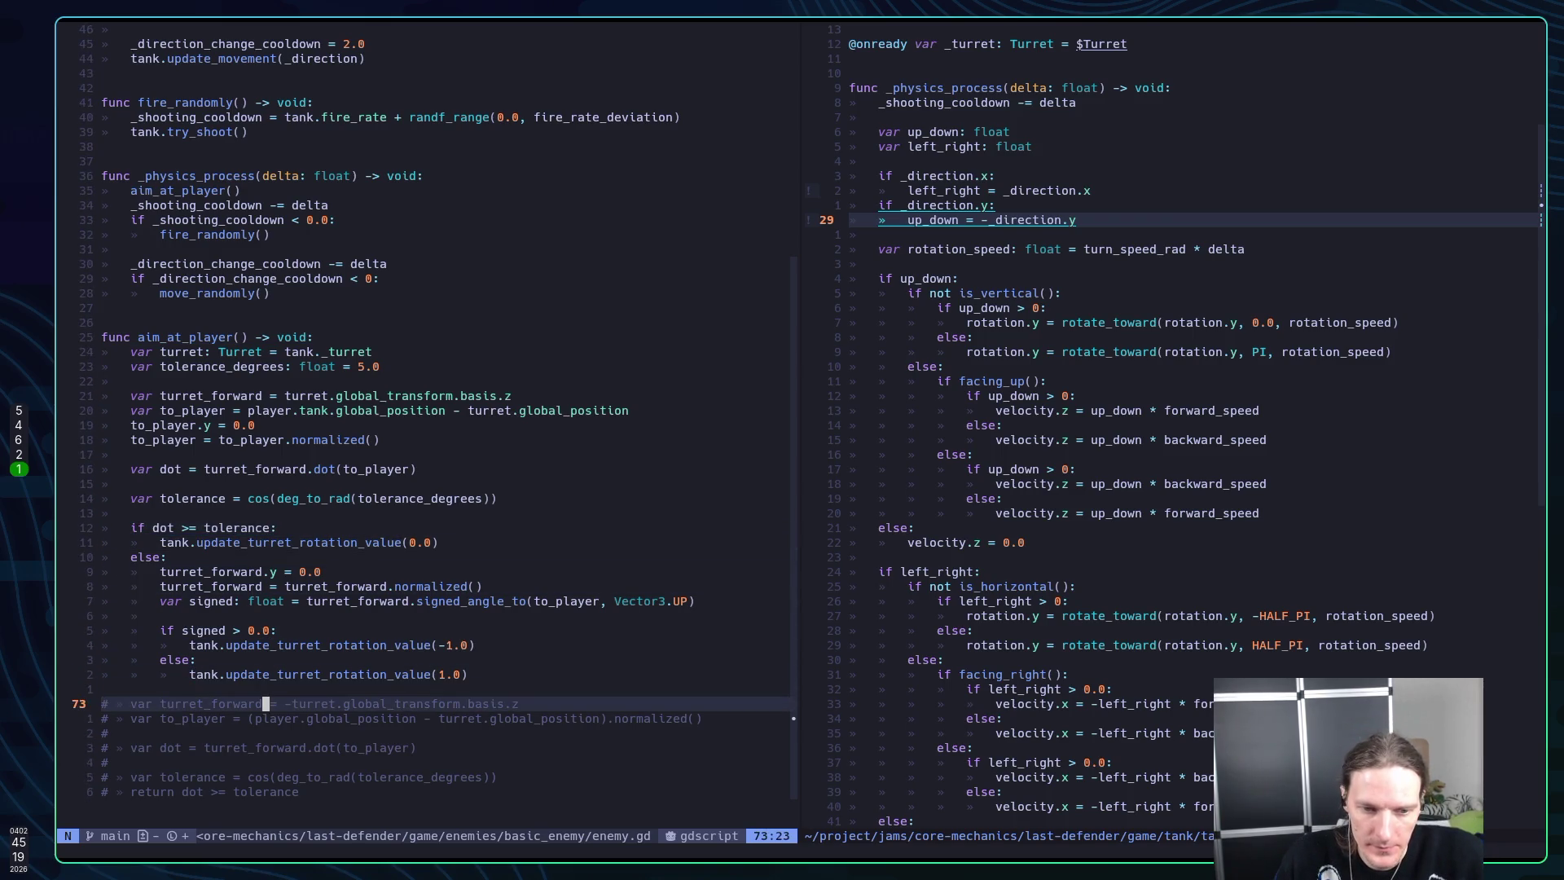
{"action": "key", "text": "V"}
{"action": "key", "text": "j"}
{"action": "key", "text": "j"}
{"action": "key", "text": "j"}
{"action": "key", "text": "d"}
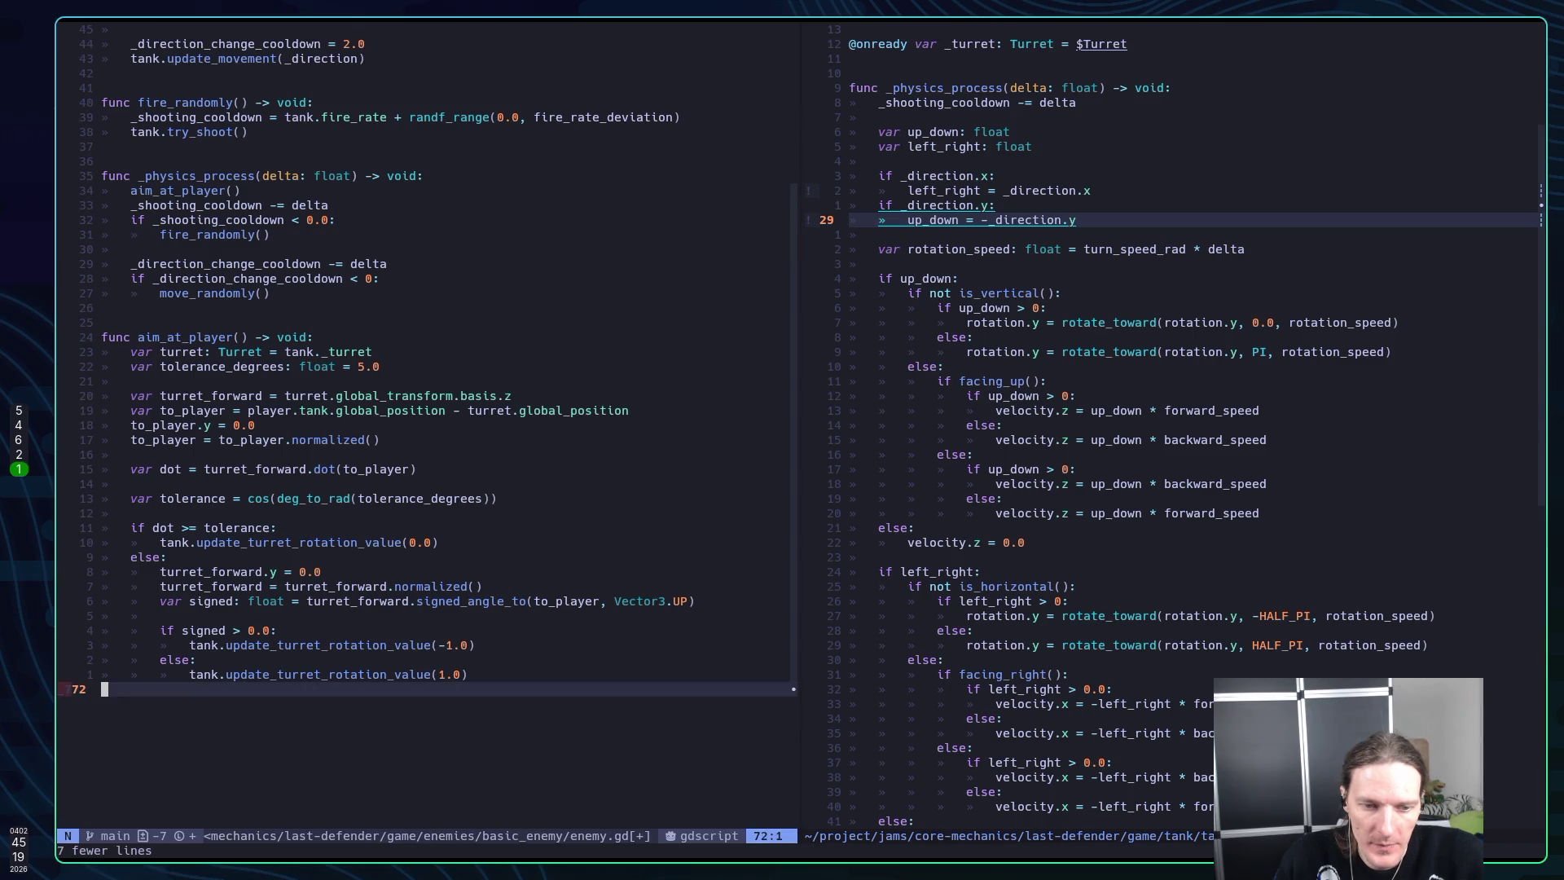
{"action": "key", "text": "d"}
{"action": "key", "text": "d"}
{"action": "type", "text": ":w"}
{"action": "key", "text": "Return"}
{"action": "key", "text": "super+2"}
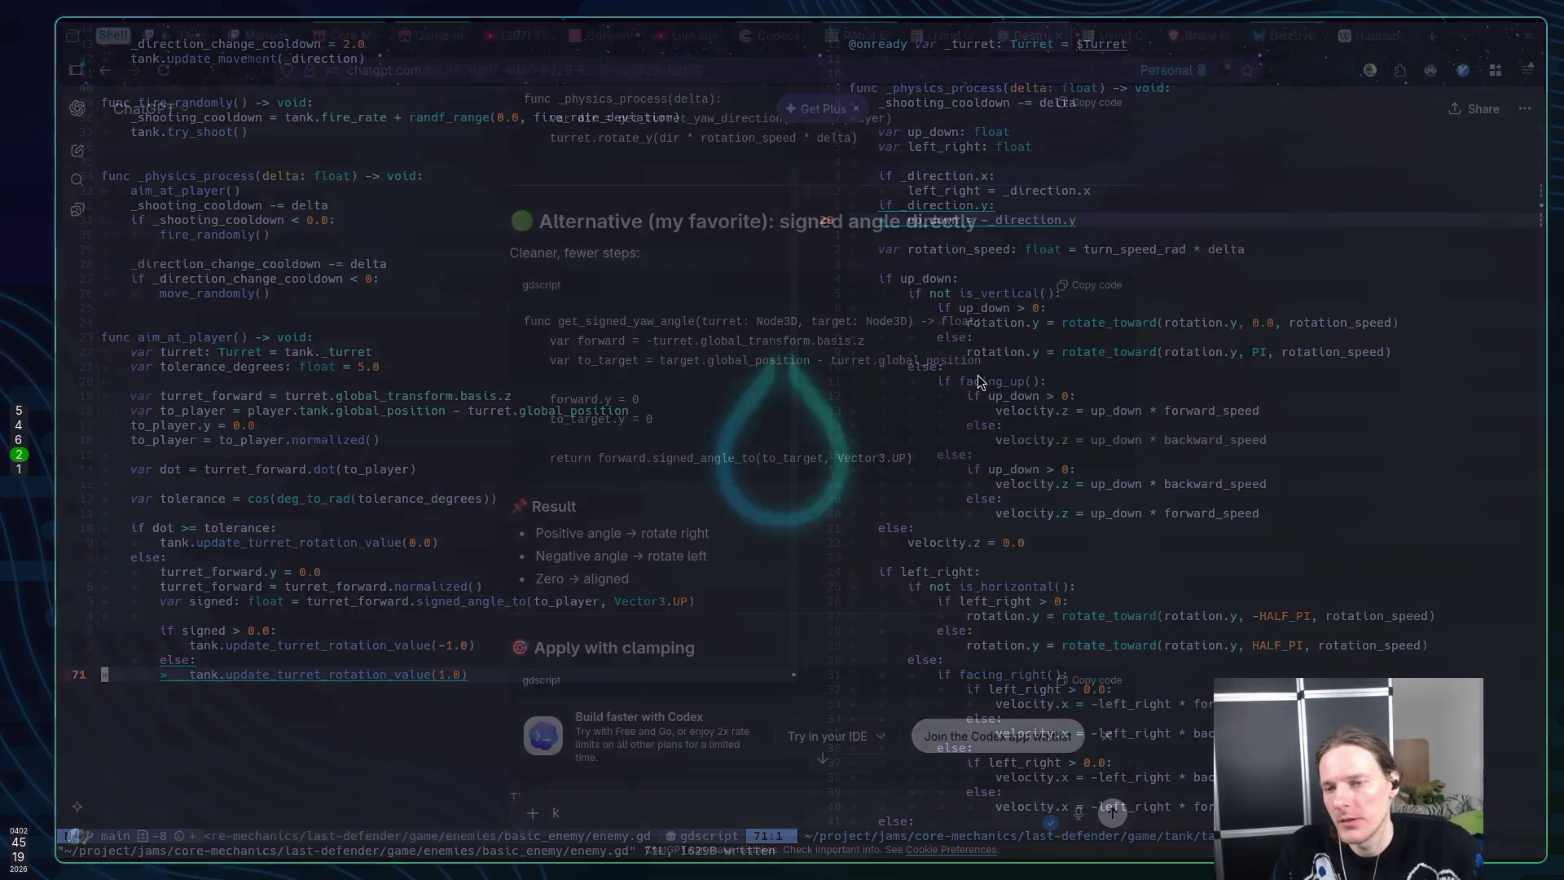
Read through the ChatGPT answer, erase the stray character in the prompt box, and return to Neovim
{"action": "scroll", "coordinate": [980, 381], "scroll_direction": "down", "scroll_amount": 10}
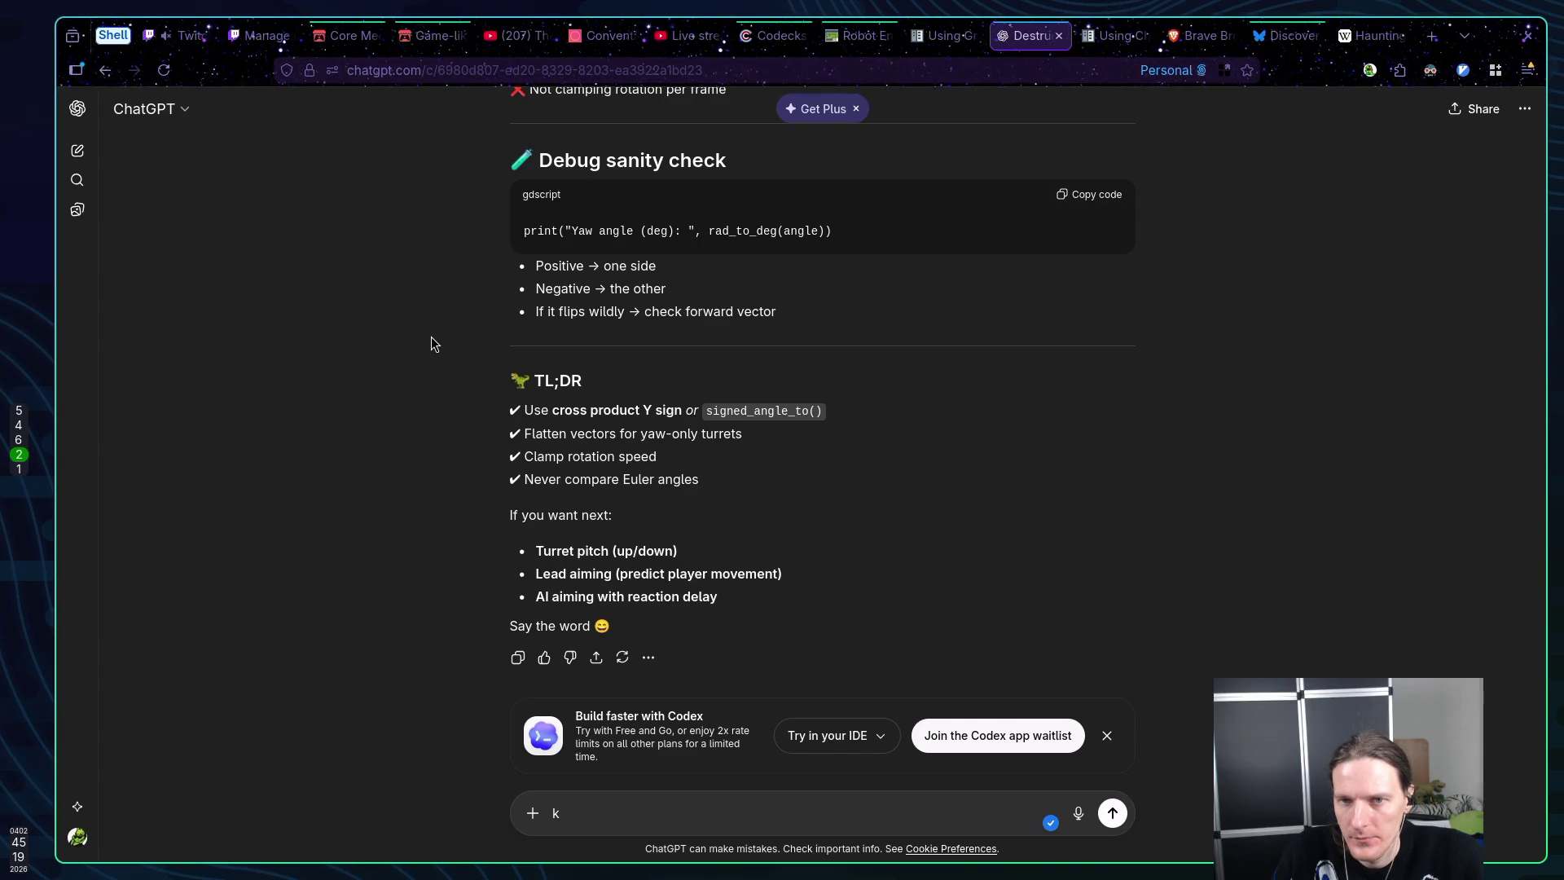
{"action": "scroll", "coordinate": [432, 336], "scroll_direction": "up", "scroll_amount": 1}
{"action": "scroll", "coordinate": [431, 335], "scroll_direction": "down", "scroll_amount": 1}
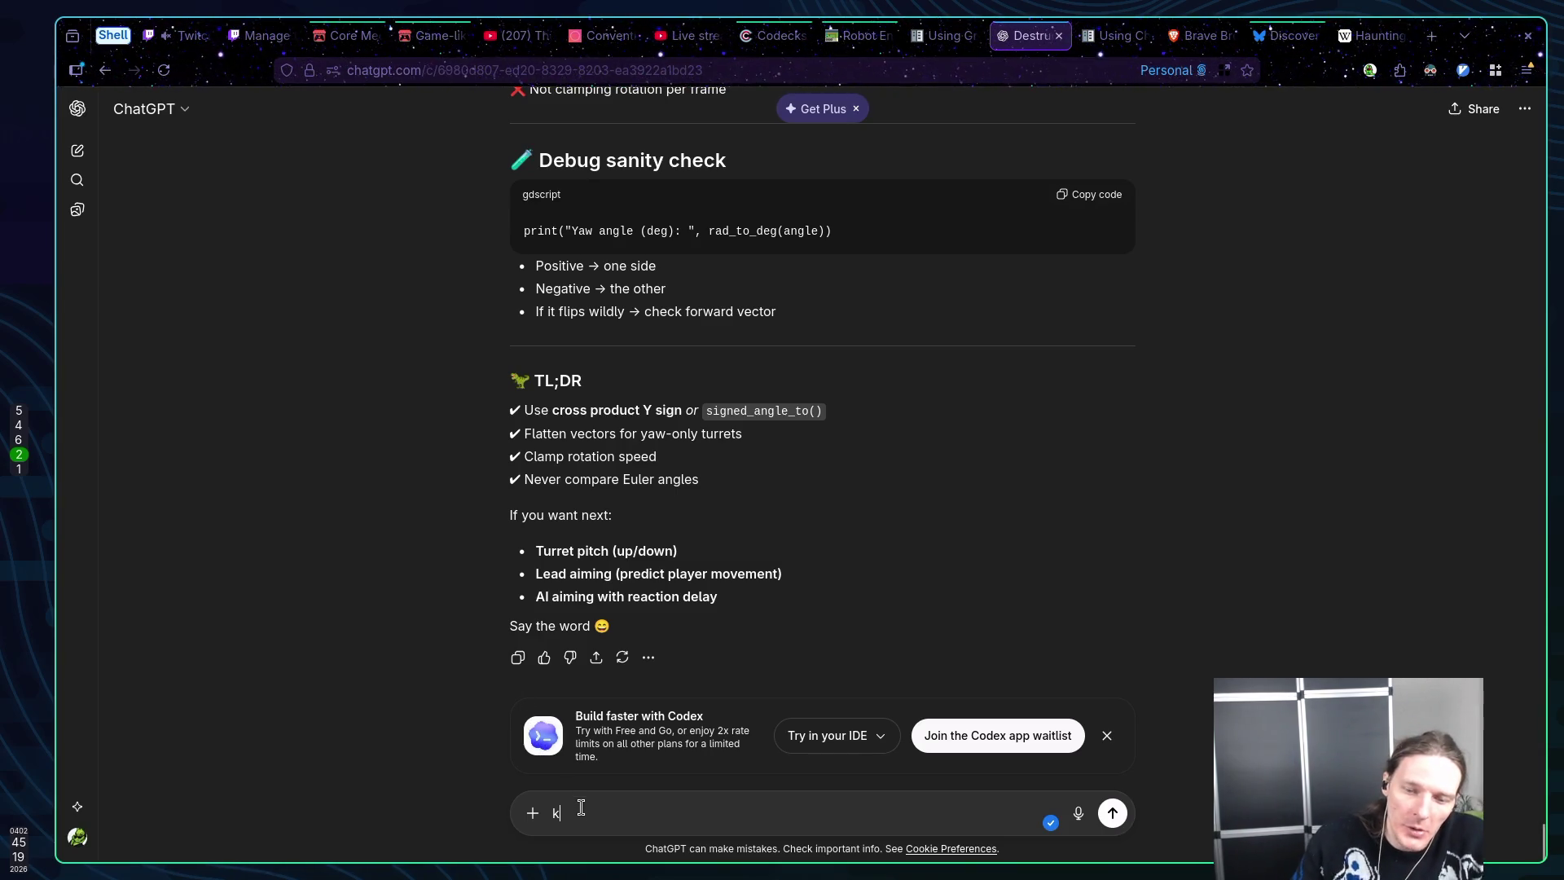
{"action": "key", "text": "BackSpace"}
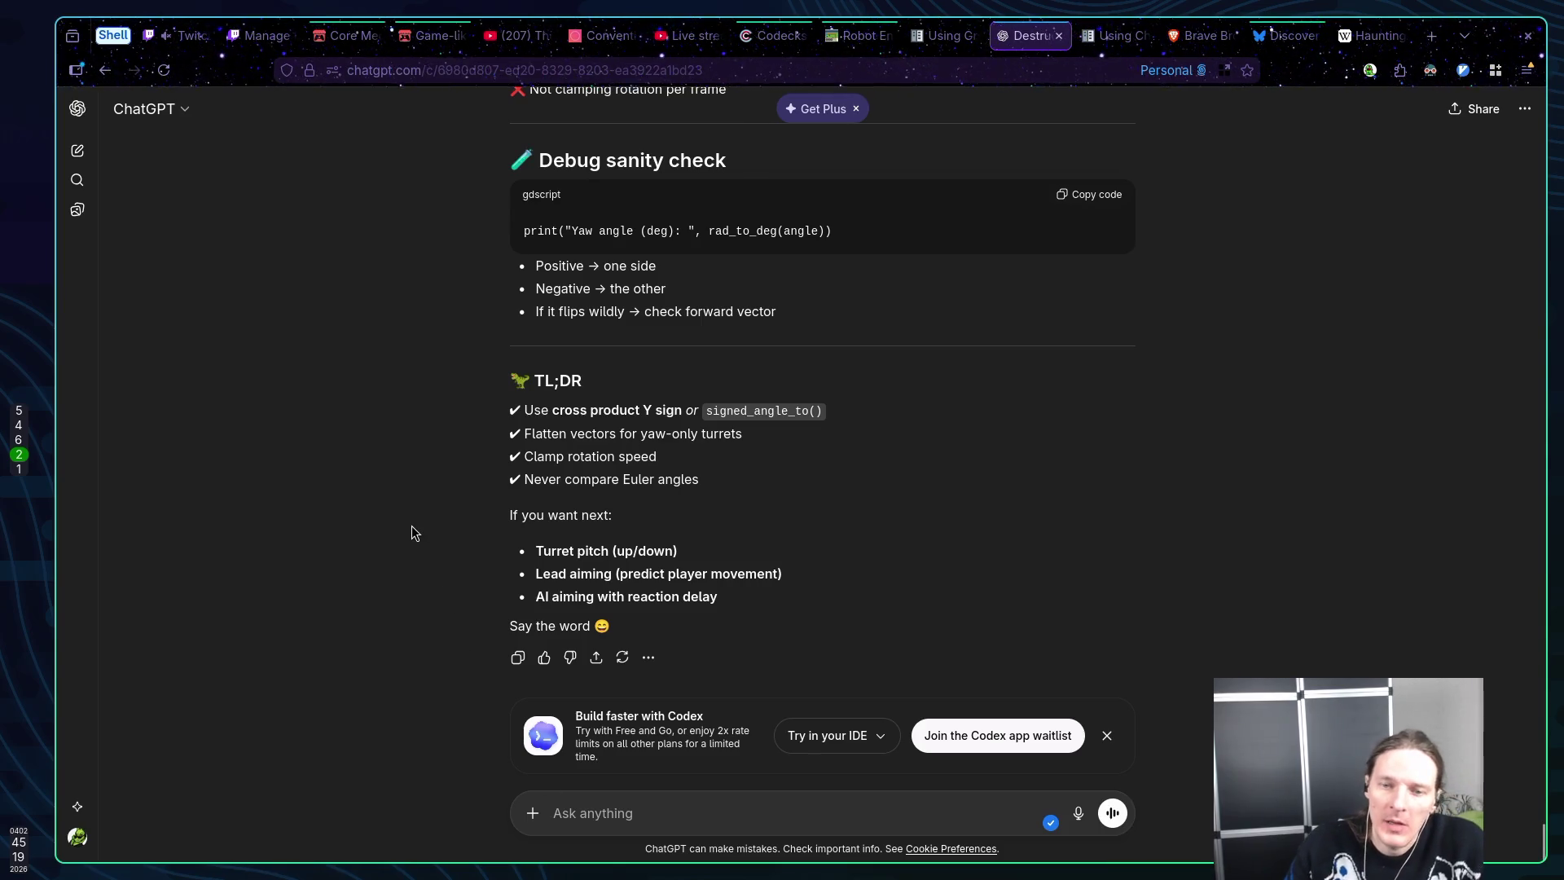
{"action": "key", "text": "super+1"}
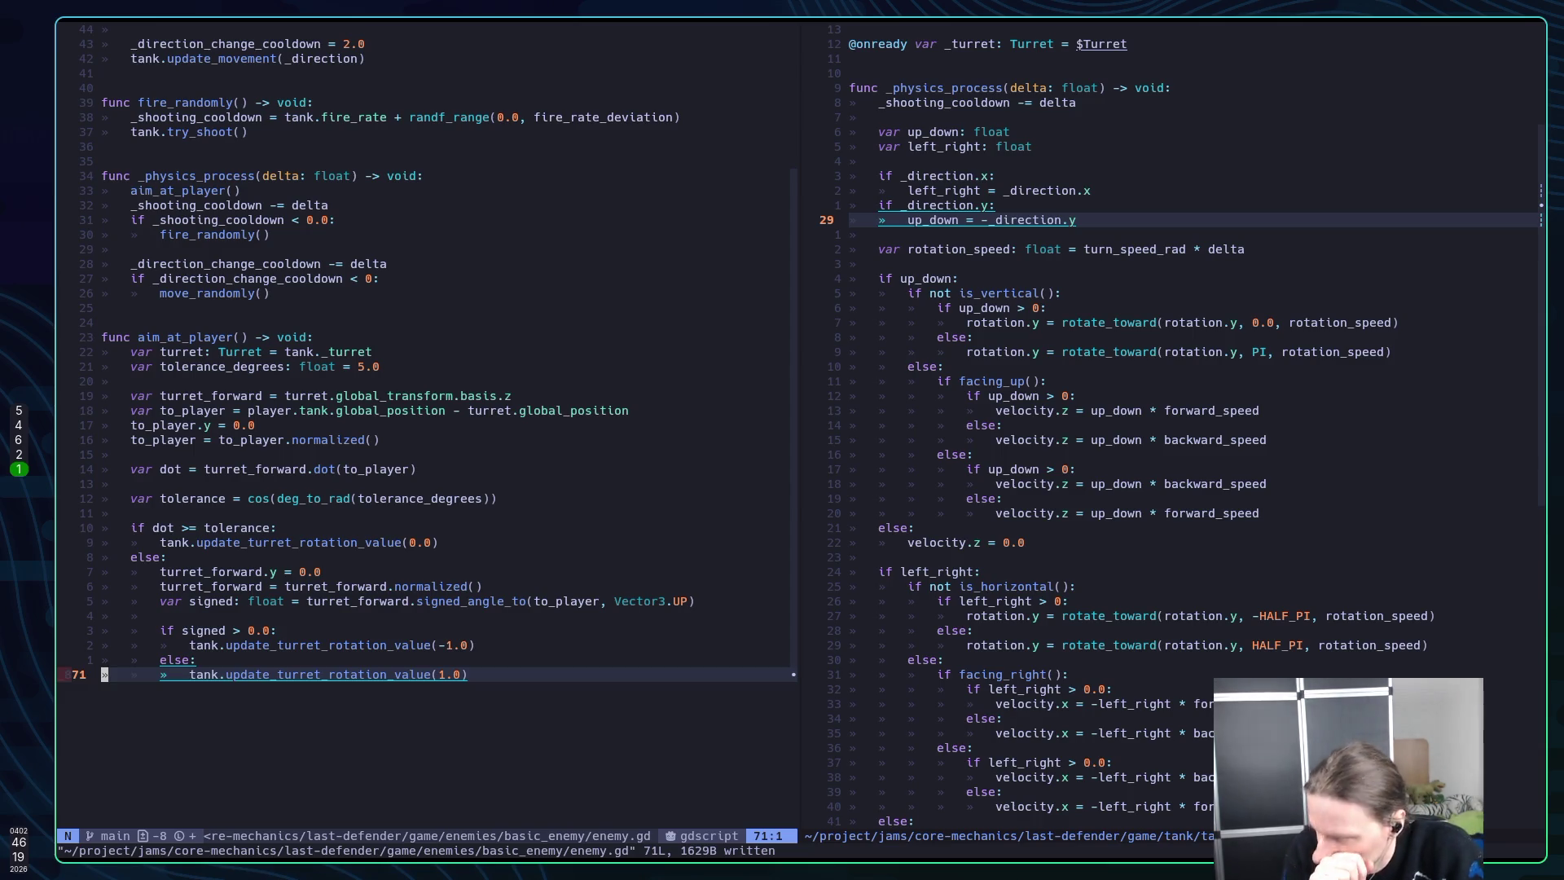
Move to the blank line above the signed check, then switch to the Godot editor
{"action": "key", "text": "k"}
{"action": "key", "text": "k"}
{"action": "key", "text": "k"}
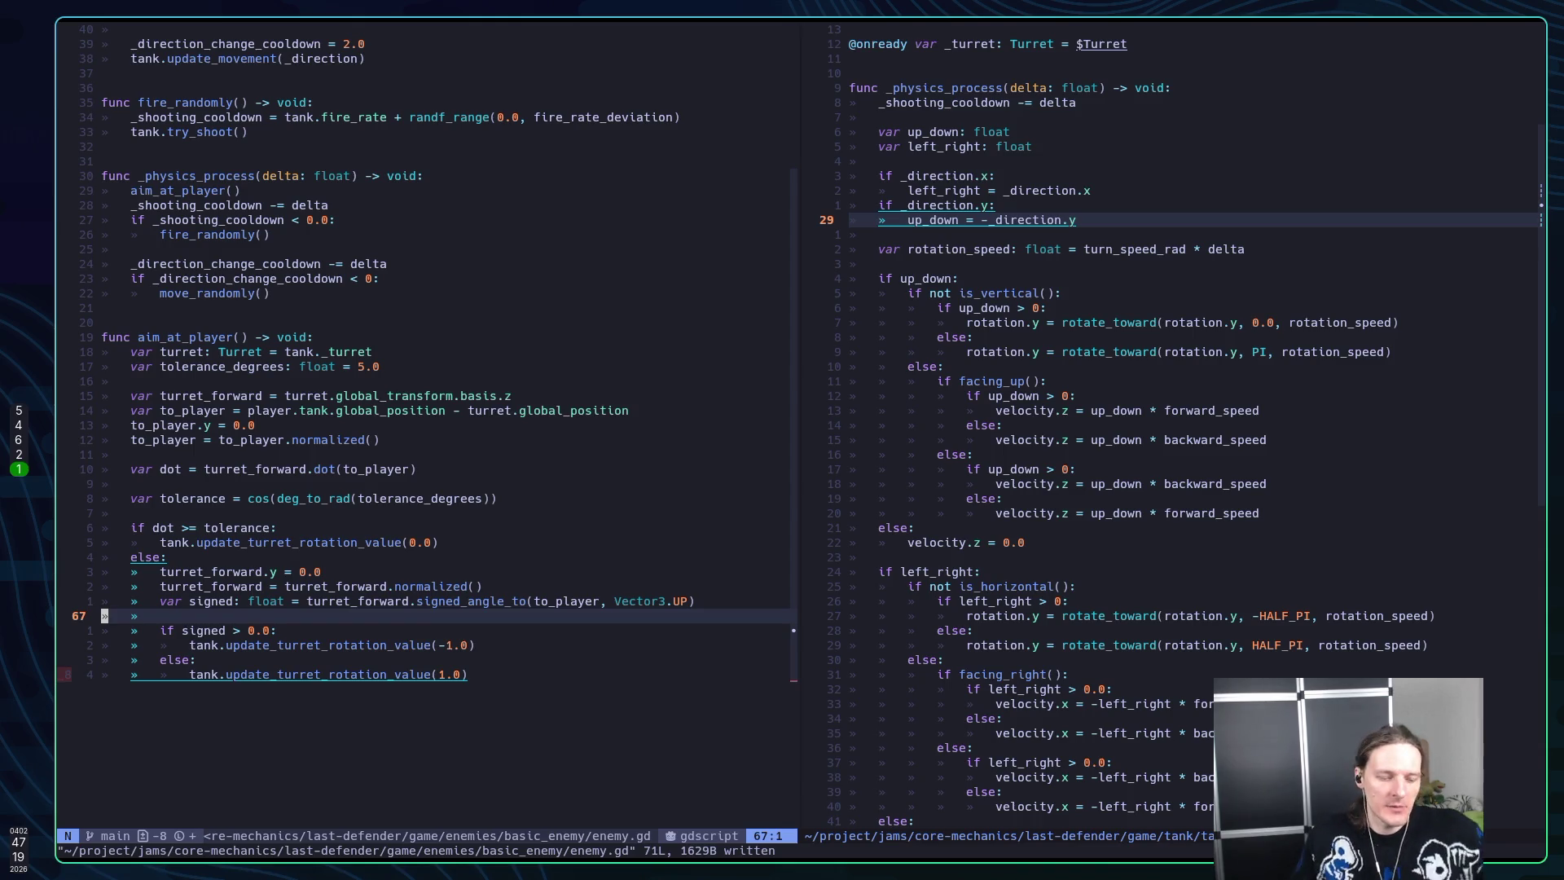
{"action": "key", "text": "alt+Tab"}
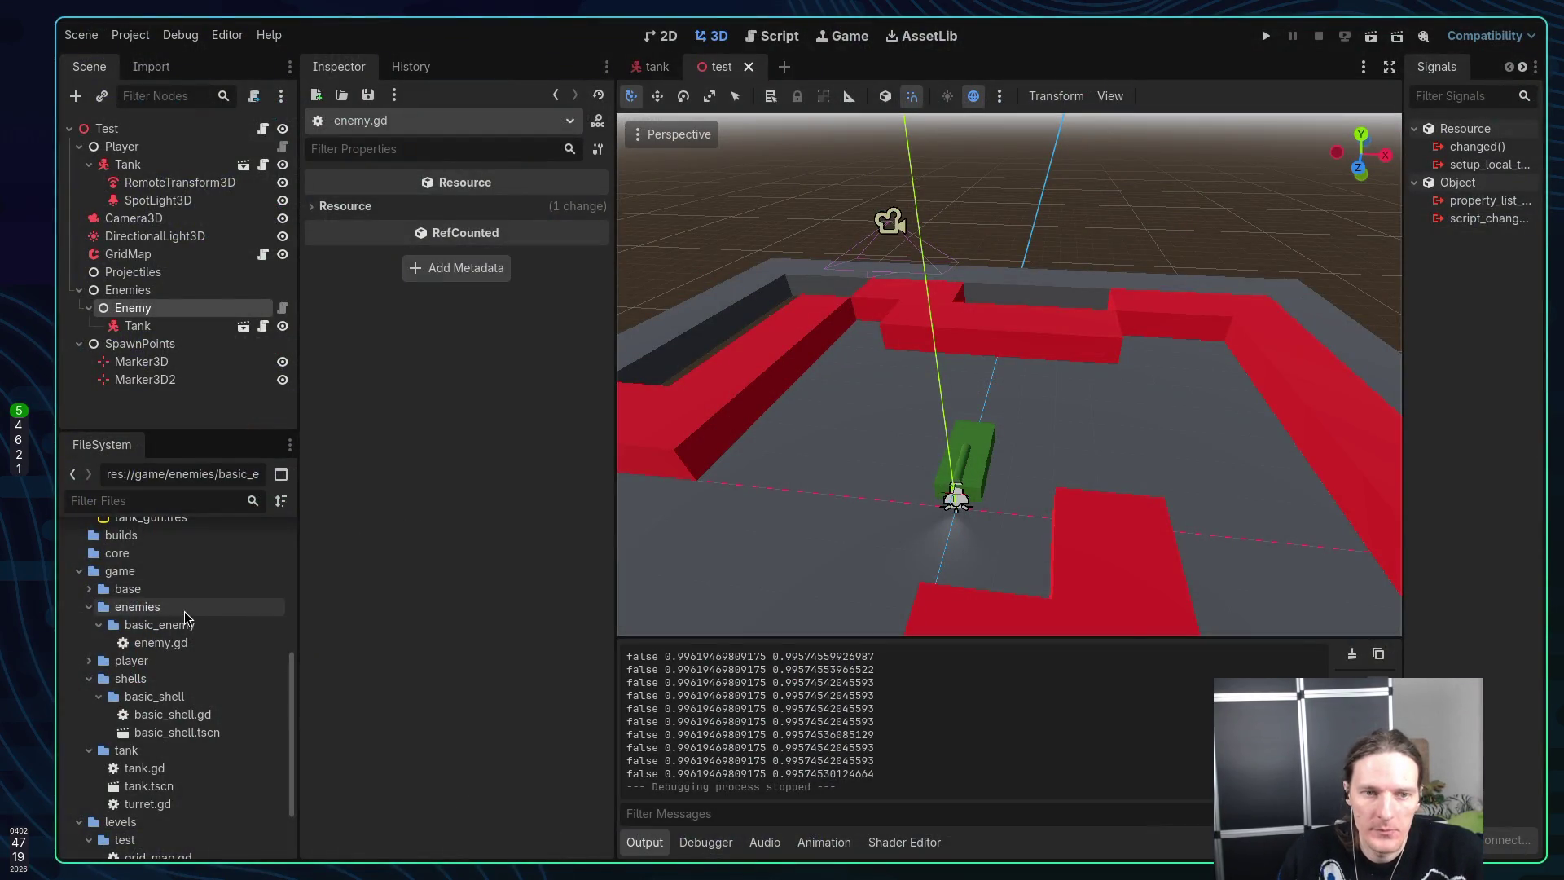
Choose Create New > Resource... from the assets folder's context menu in the FileSystem dock
{"action": "scroll", "coordinate": [184, 614], "scroll_direction": "up", "scroll_amount": 5}
{"action": "scroll", "coordinate": [184, 614], "scroll_direction": "up", "scroll_amount": 2}
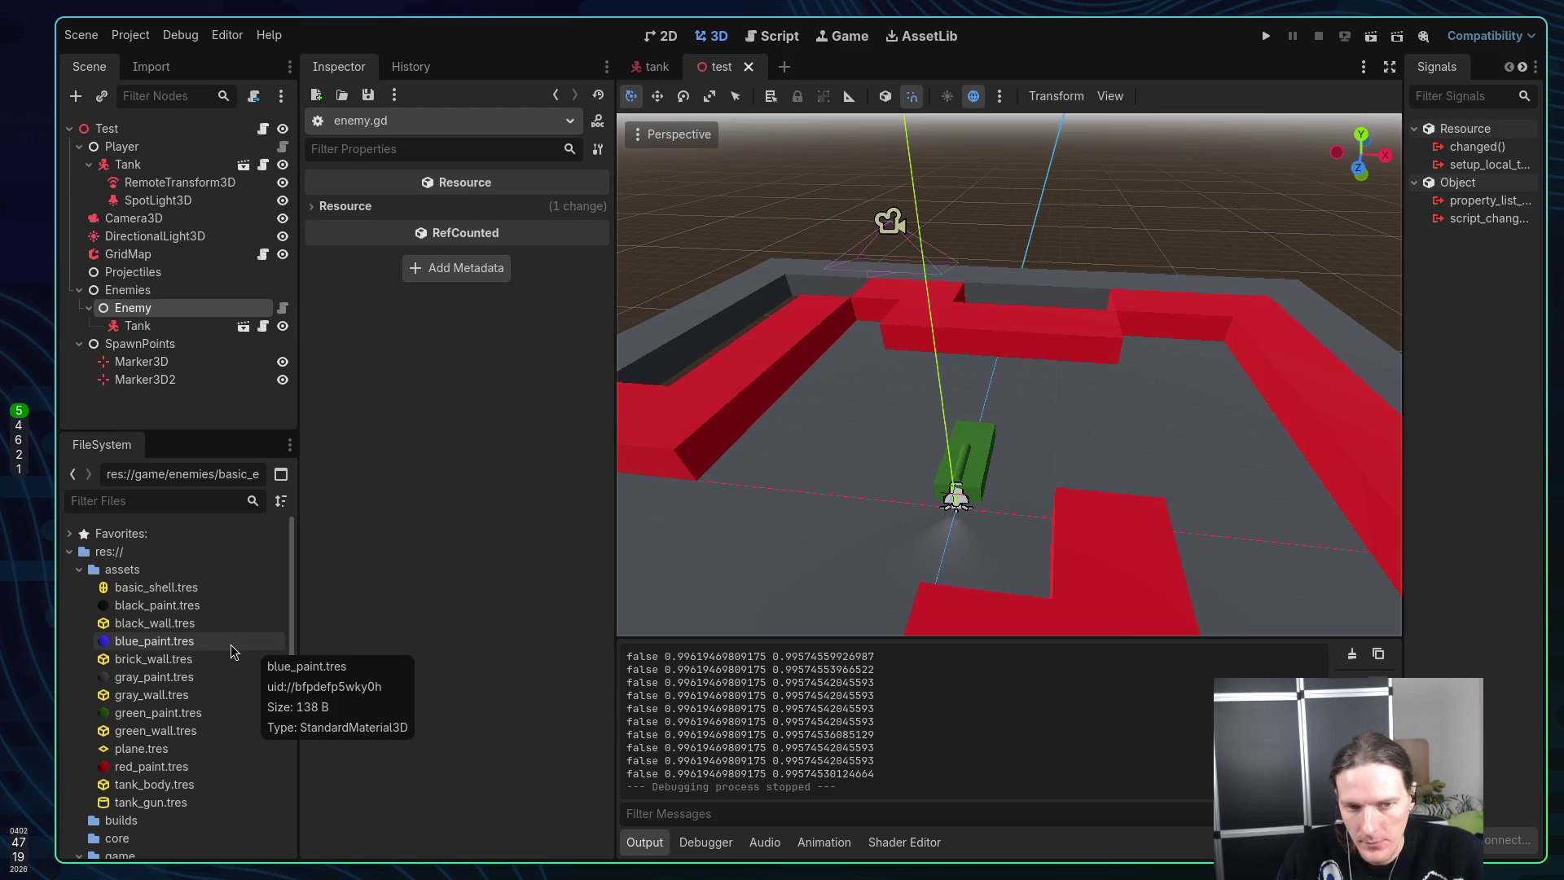
{"action": "right_click", "coordinate": [152, 575]}
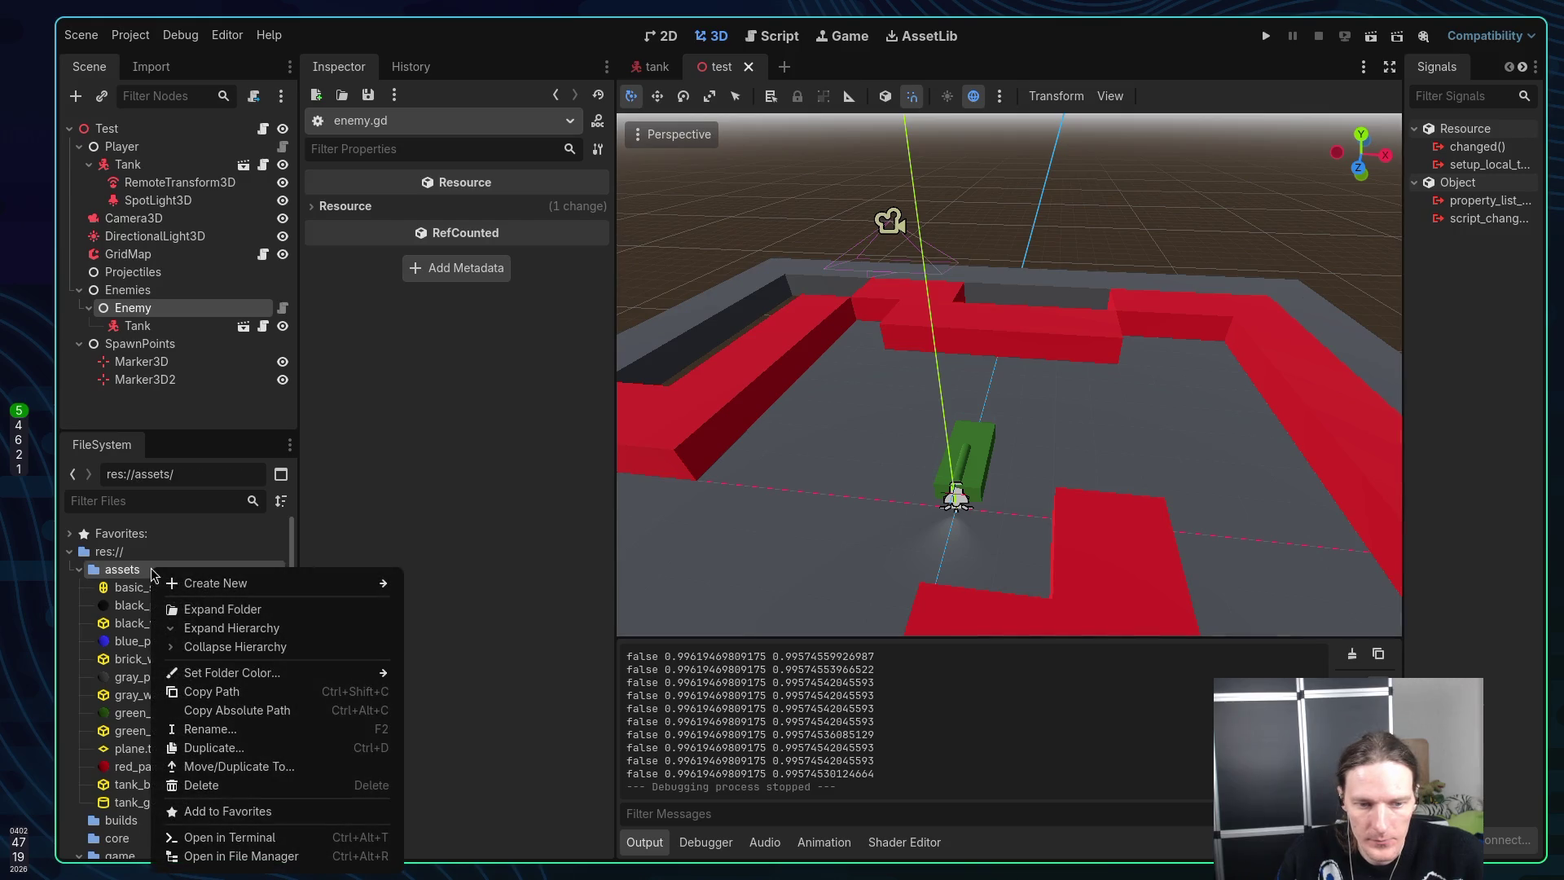
{"action": "mouse_move", "coordinate": [245, 583]}
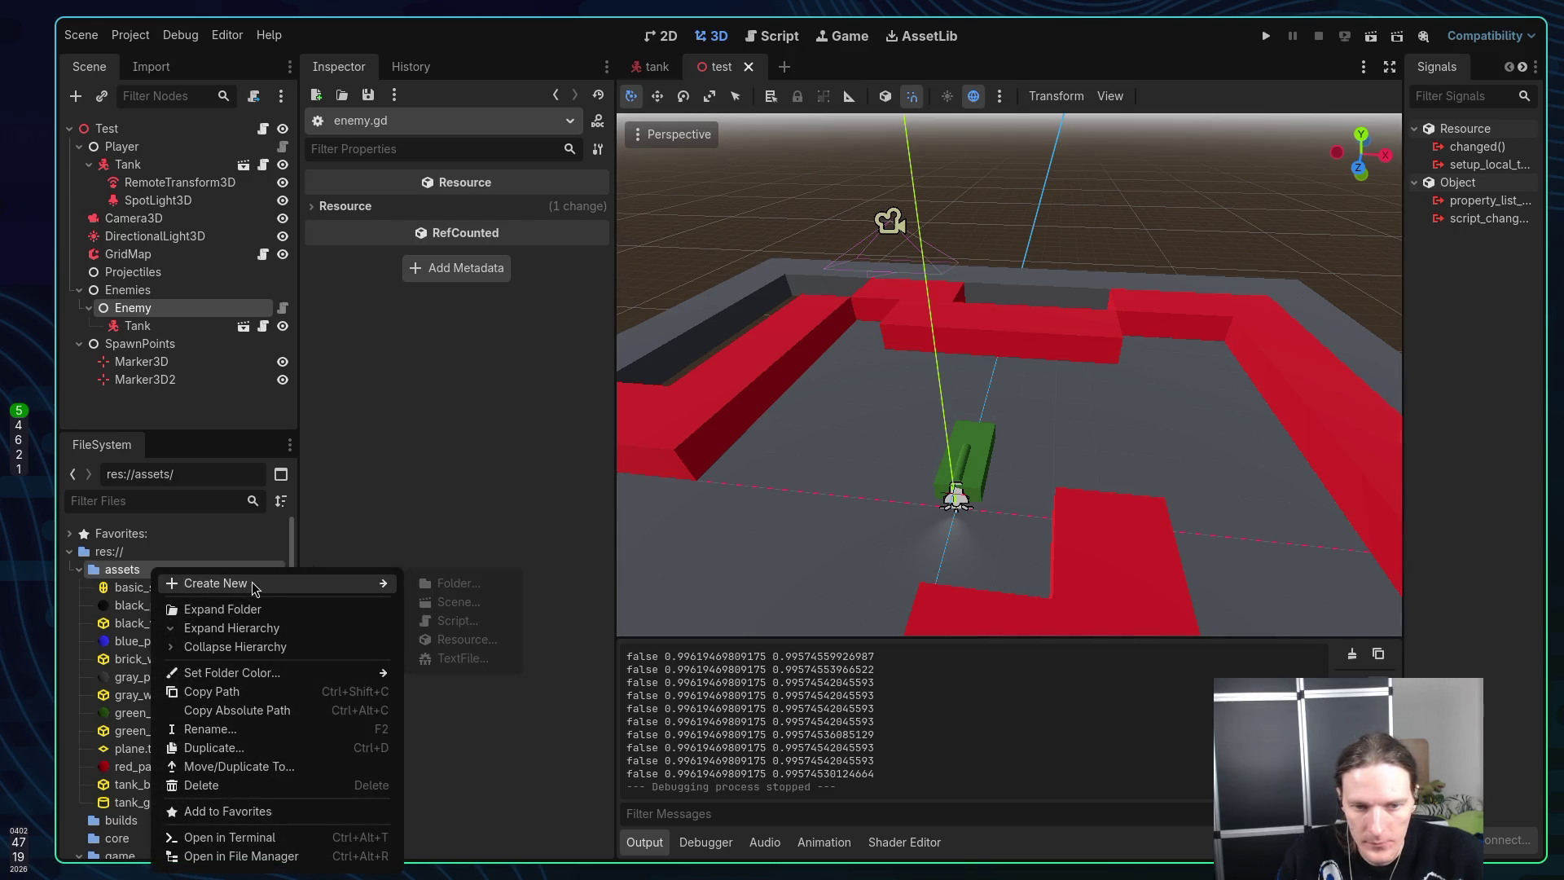
{"action": "left_click", "coordinate": [460, 639]}
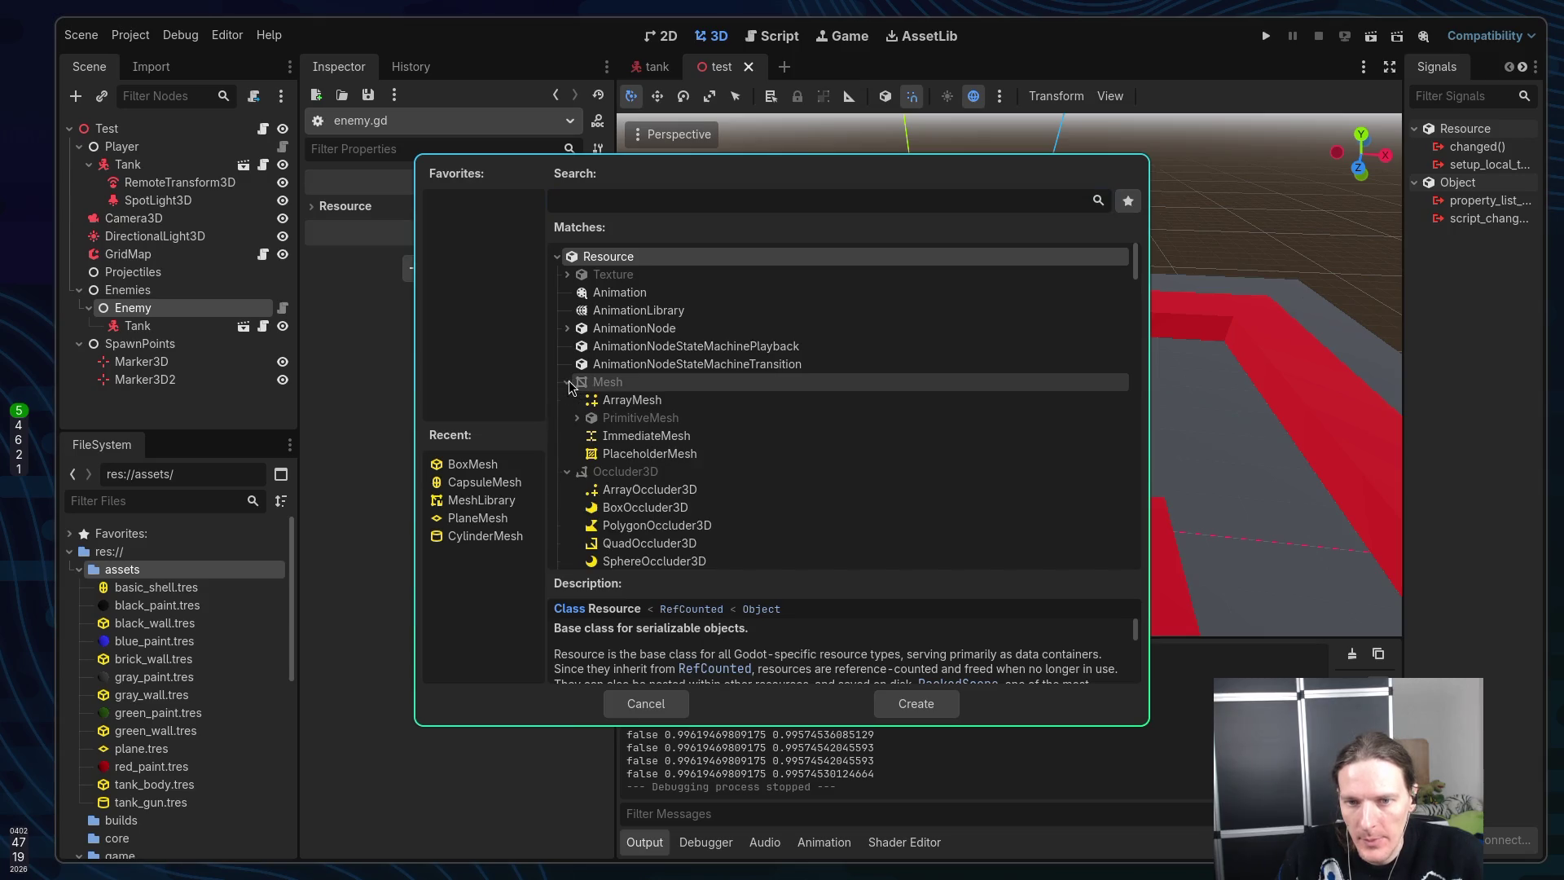
Create a new PrismMesh resource and save it as base.tres in res://assets/
{"action": "left_click", "coordinate": [567, 381]}
{"action": "left_click", "coordinate": [580, 419]}
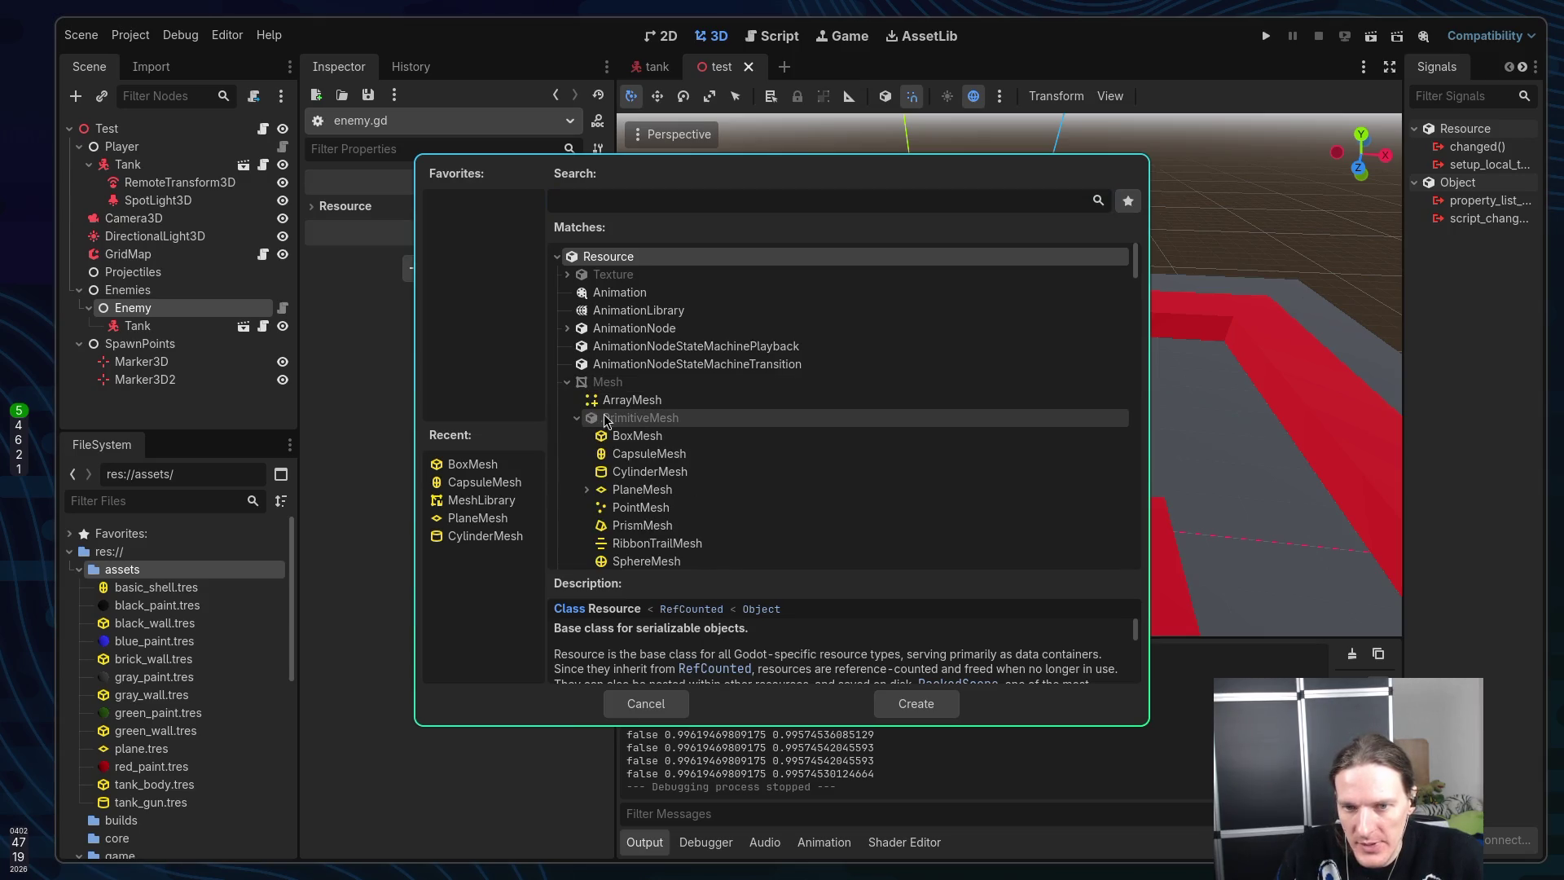
{"action": "scroll", "coordinate": [669, 424], "scroll_direction": "down", "scroll_amount": 1}
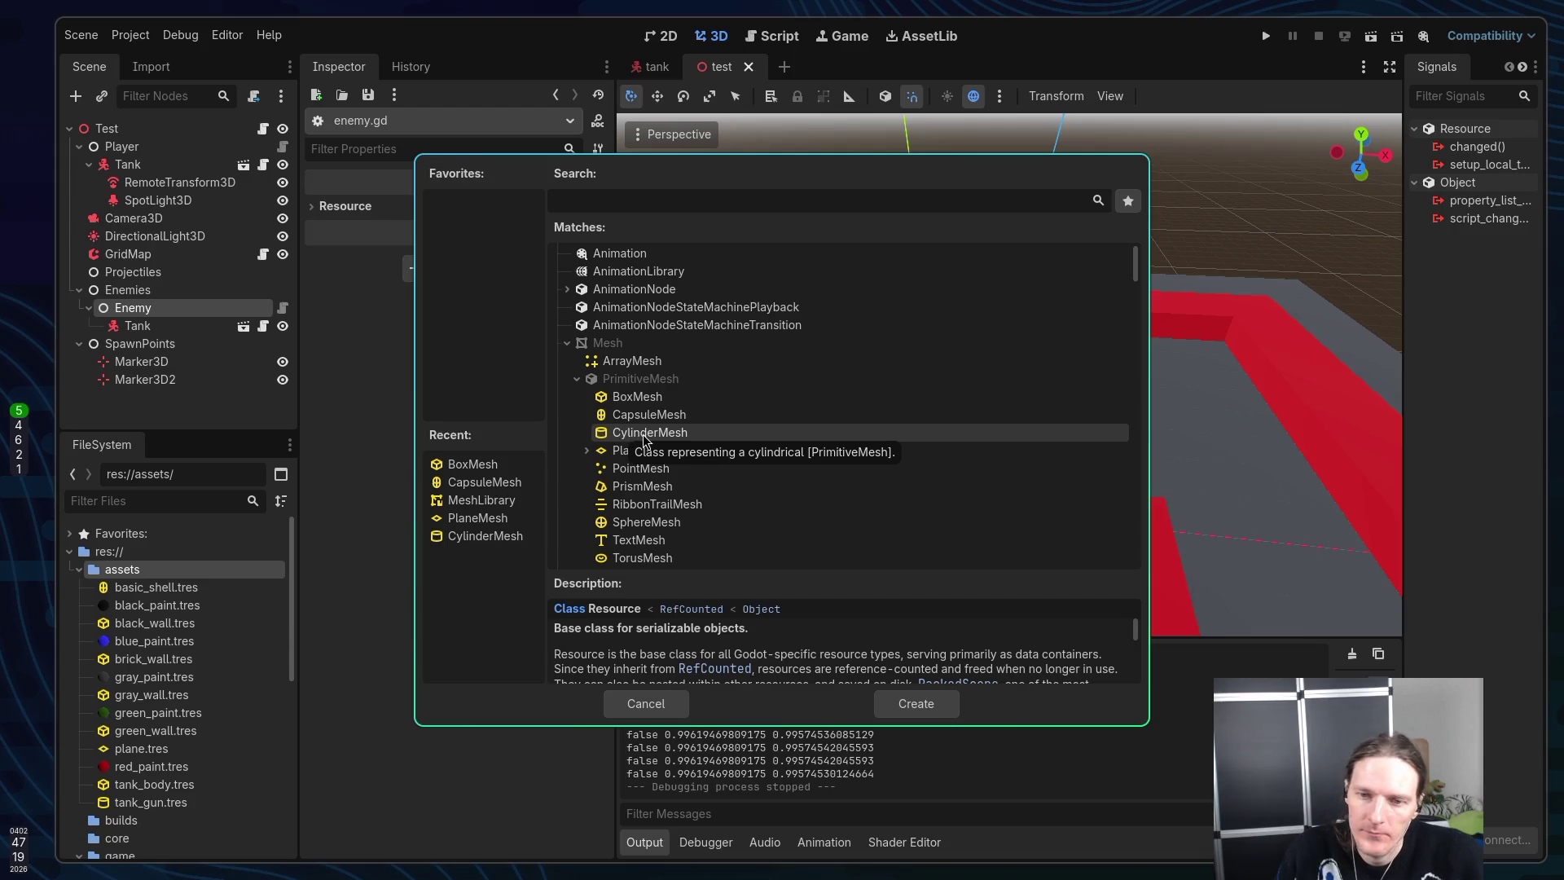
{"action": "scroll", "coordinate": [741, 423], "scroll_direction": "down", "scroll_amount": 1}
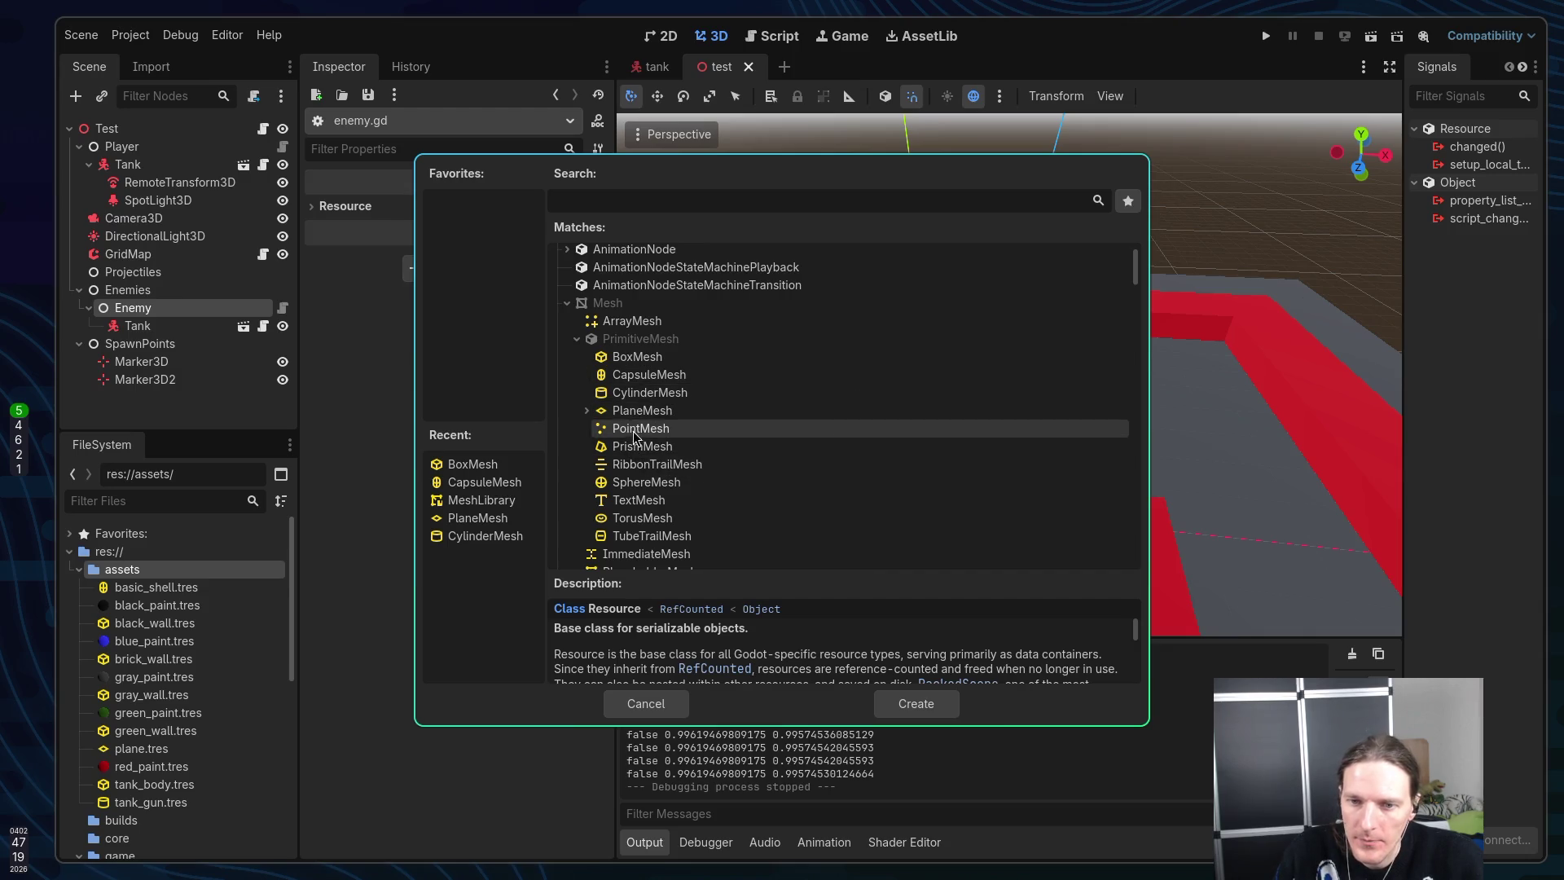
{"action": "left_click", "coordinate": [632, 448]}
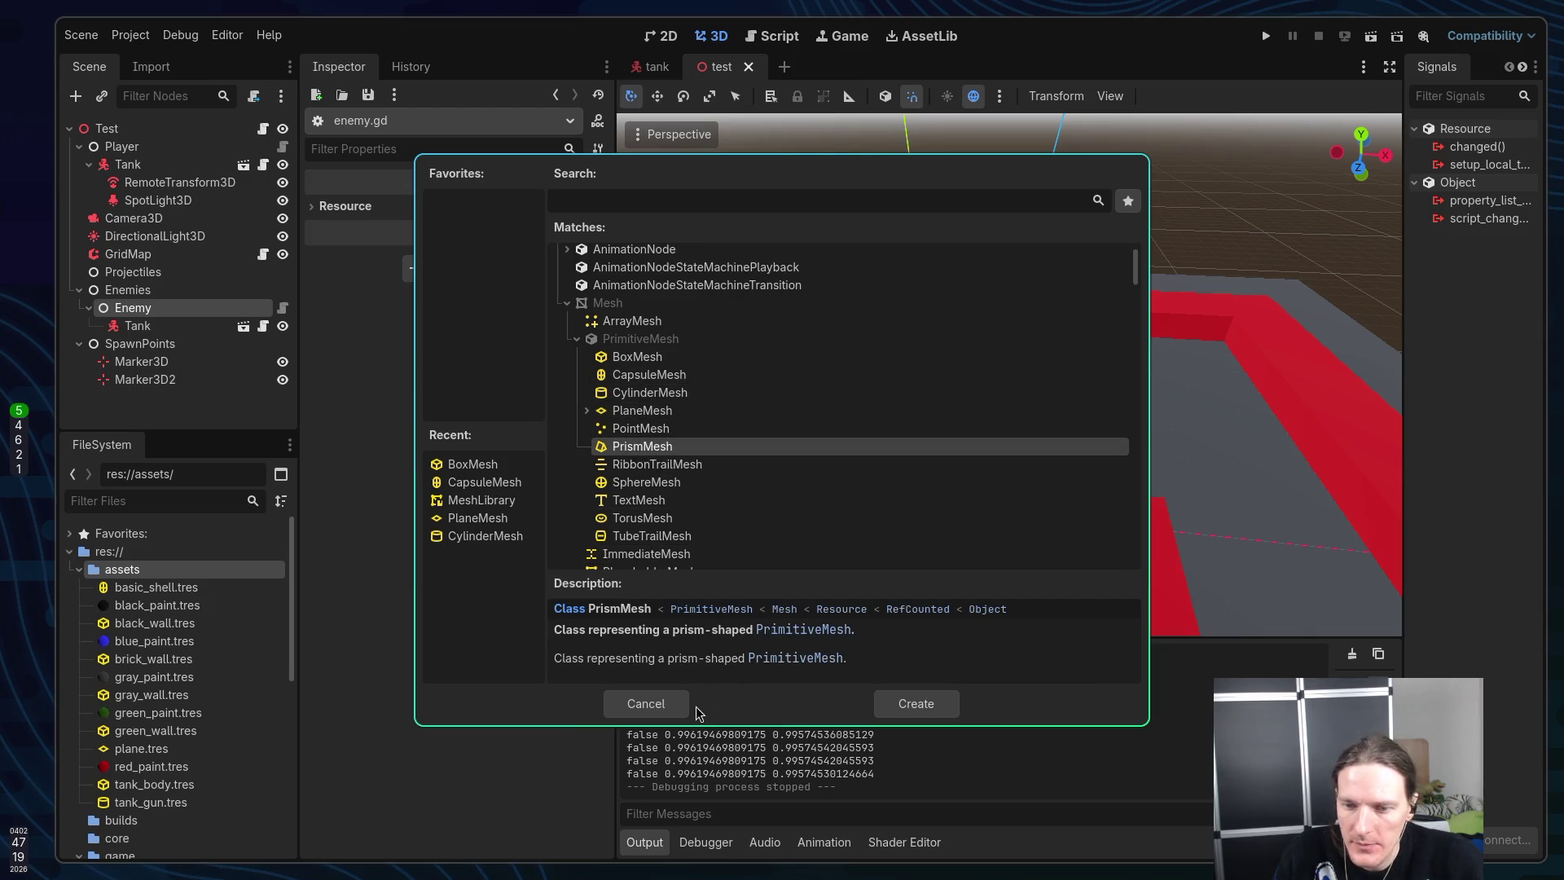
{"action": "left_click", "coordinate": [924, 707]}
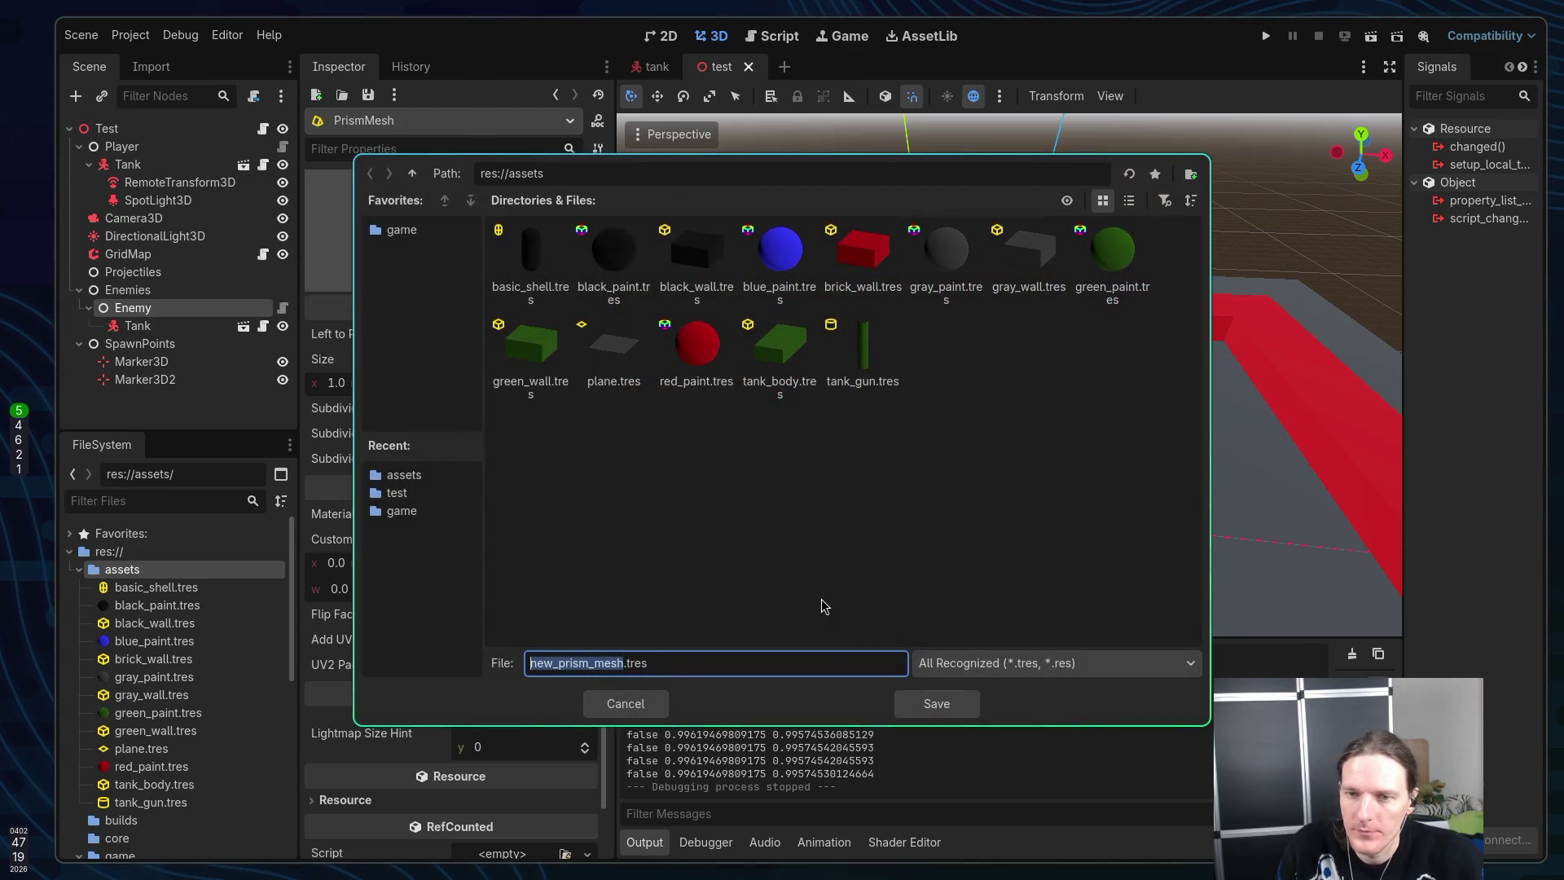
{"action": "type", "text": "base"}
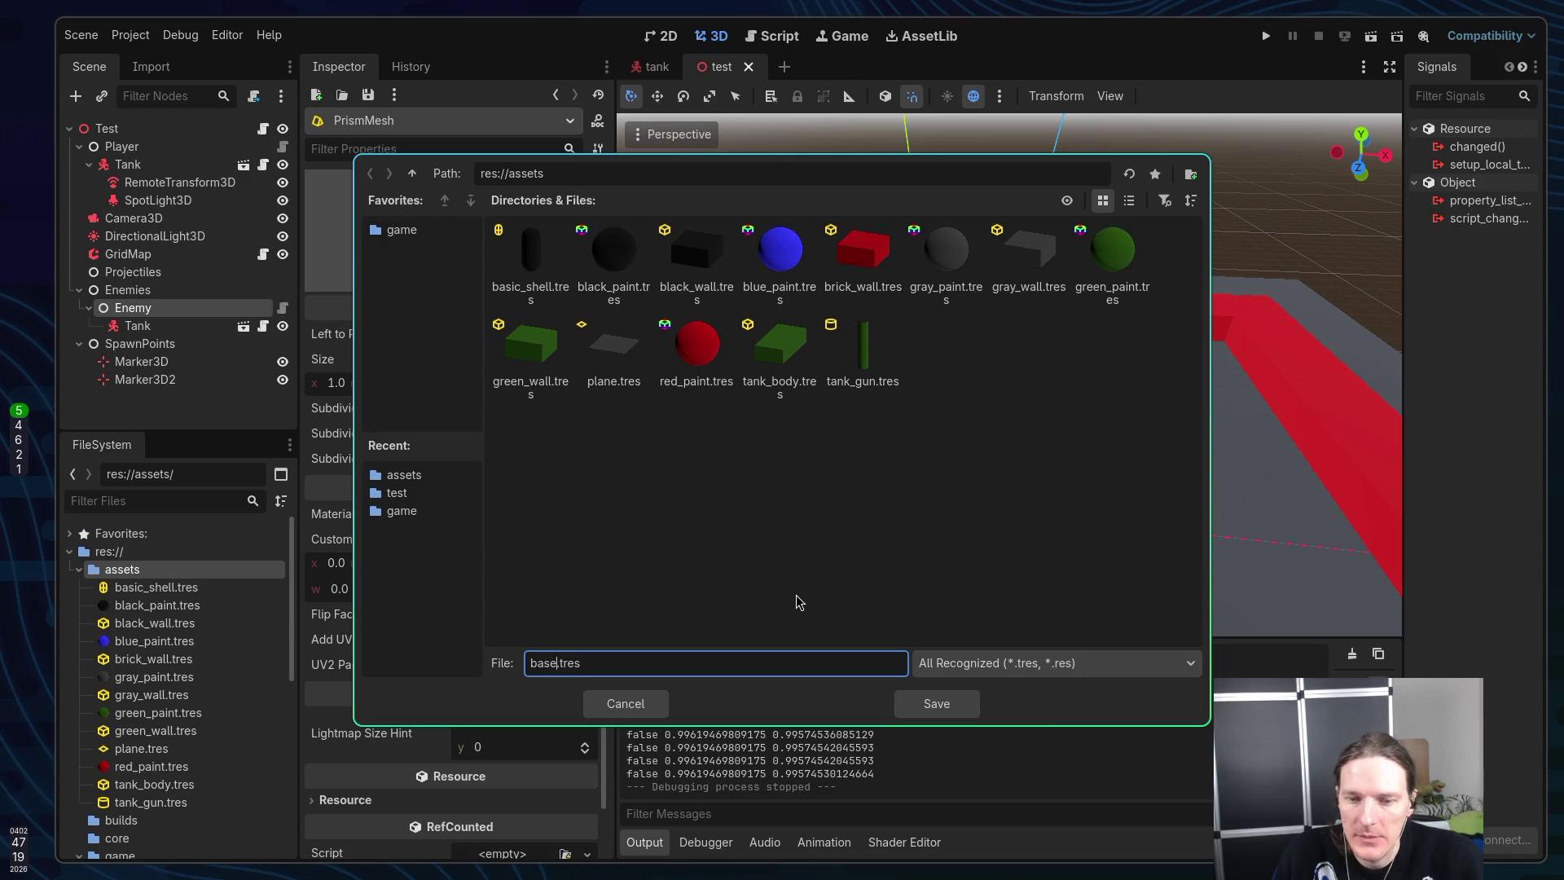
{"action": "left_click", "coordinate": [943, 707]}
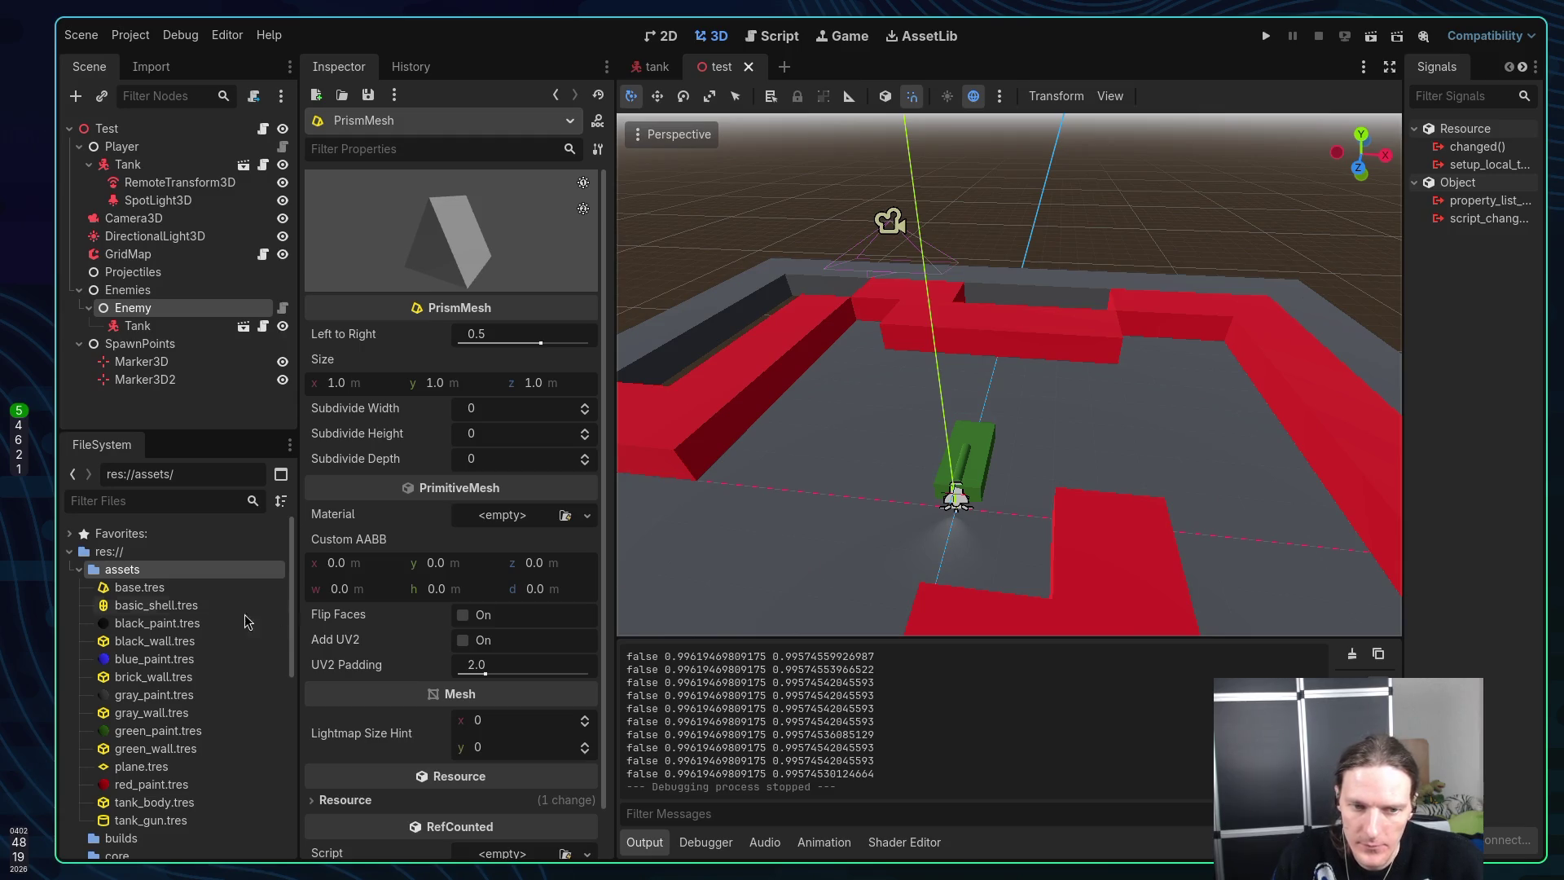
Drop base.tres into the arena, adding a Base mesh instance under Enemies
{"action": "scroll", "coordinate": [1059, 431], "scroll_direction": "down", "scroll_amount": 5}
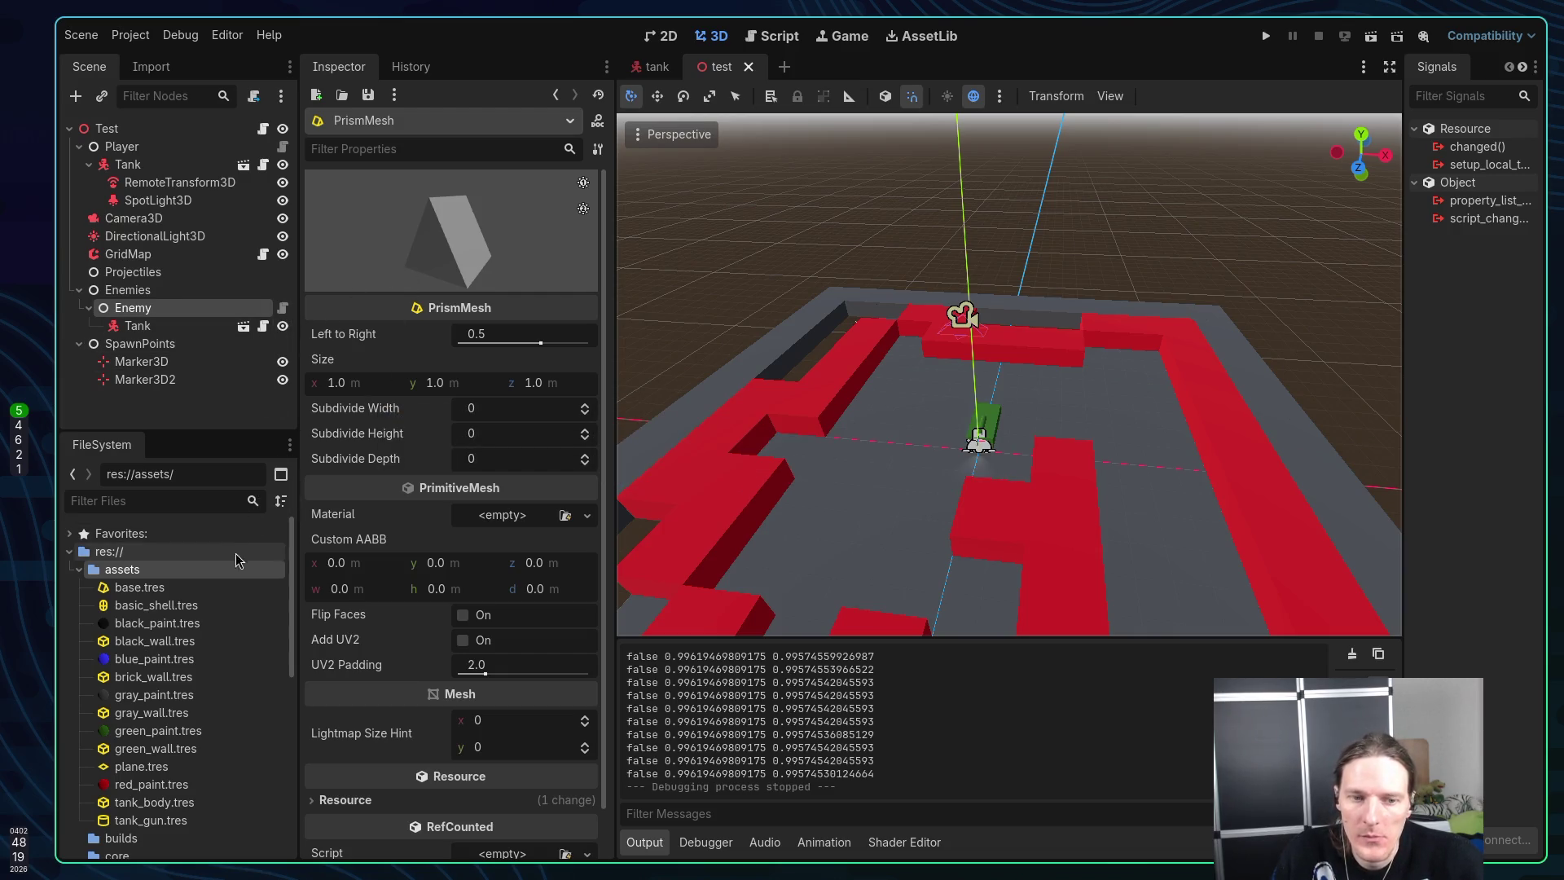
{"action": "mouse_move", "coordinate": [136, 587]}
{"action": "left_mouse_down"}
{"action": "mouse_move", "coordinate": [936, 442]}
{"action": "mouse_move", "coordinate": [994, 423]}
{"action": "mouse_move", "coordinate": [1010, 381]}
{"action": "left_mouse_up"}
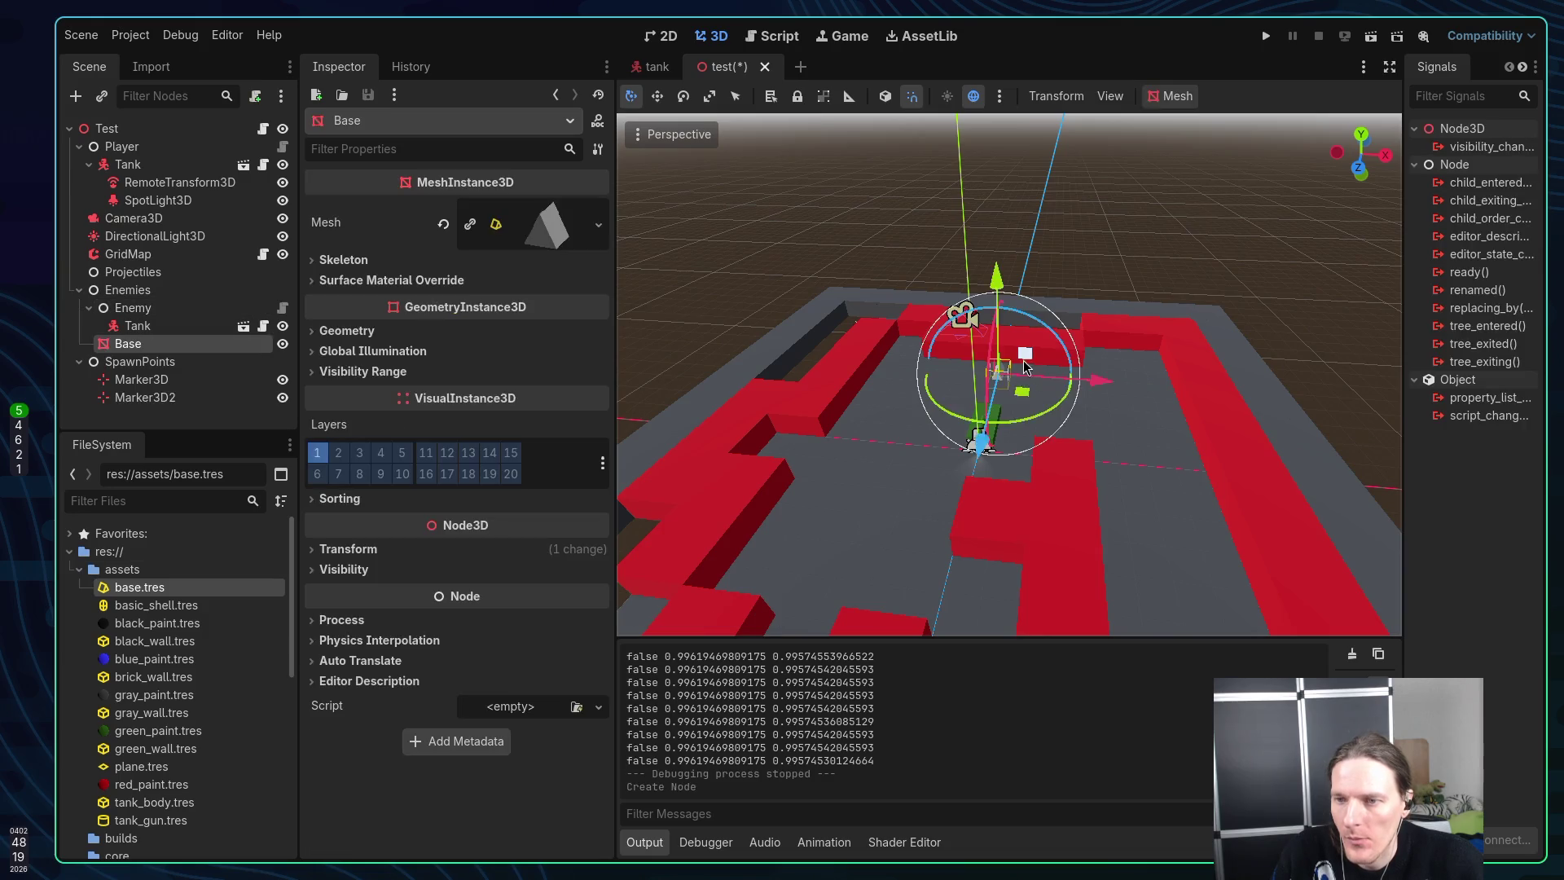
{"action": "scroll", "coordinate": [1025, 356], "scroll_direction": "up", "scroll_amount": 5}
{"action": "scroll", "coordinate": [1026, 362], "scroll_direction": "down", "scroll_amount": 3}
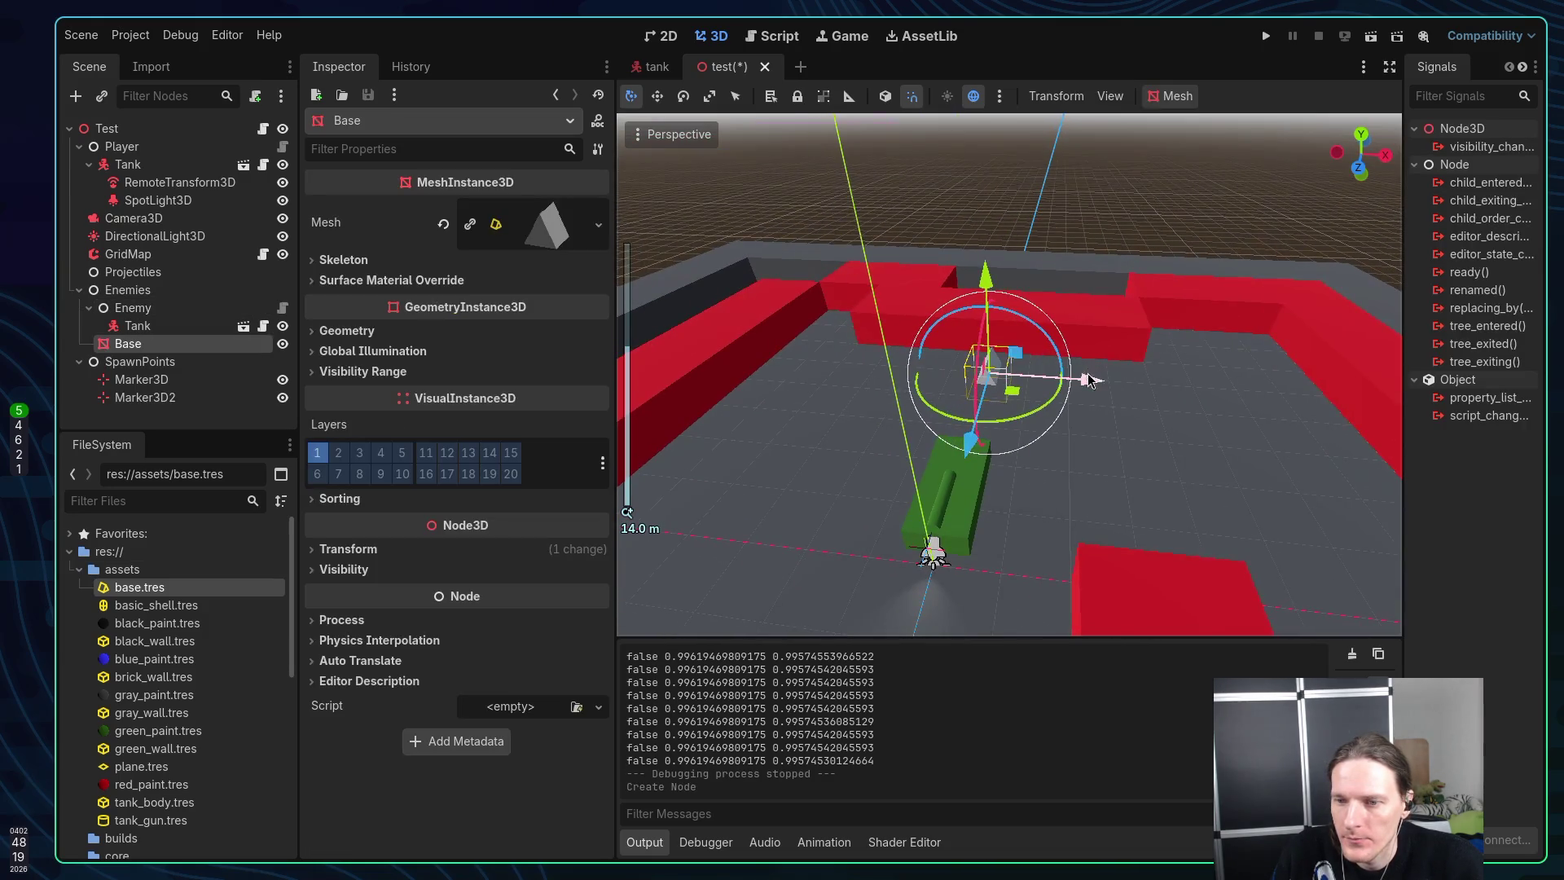
Set the base.tres prism height to 2 and its width to 3
{"action": "left_click_drag", "start_coordinate": [1081, 392], "coordinate": [989, 397]}
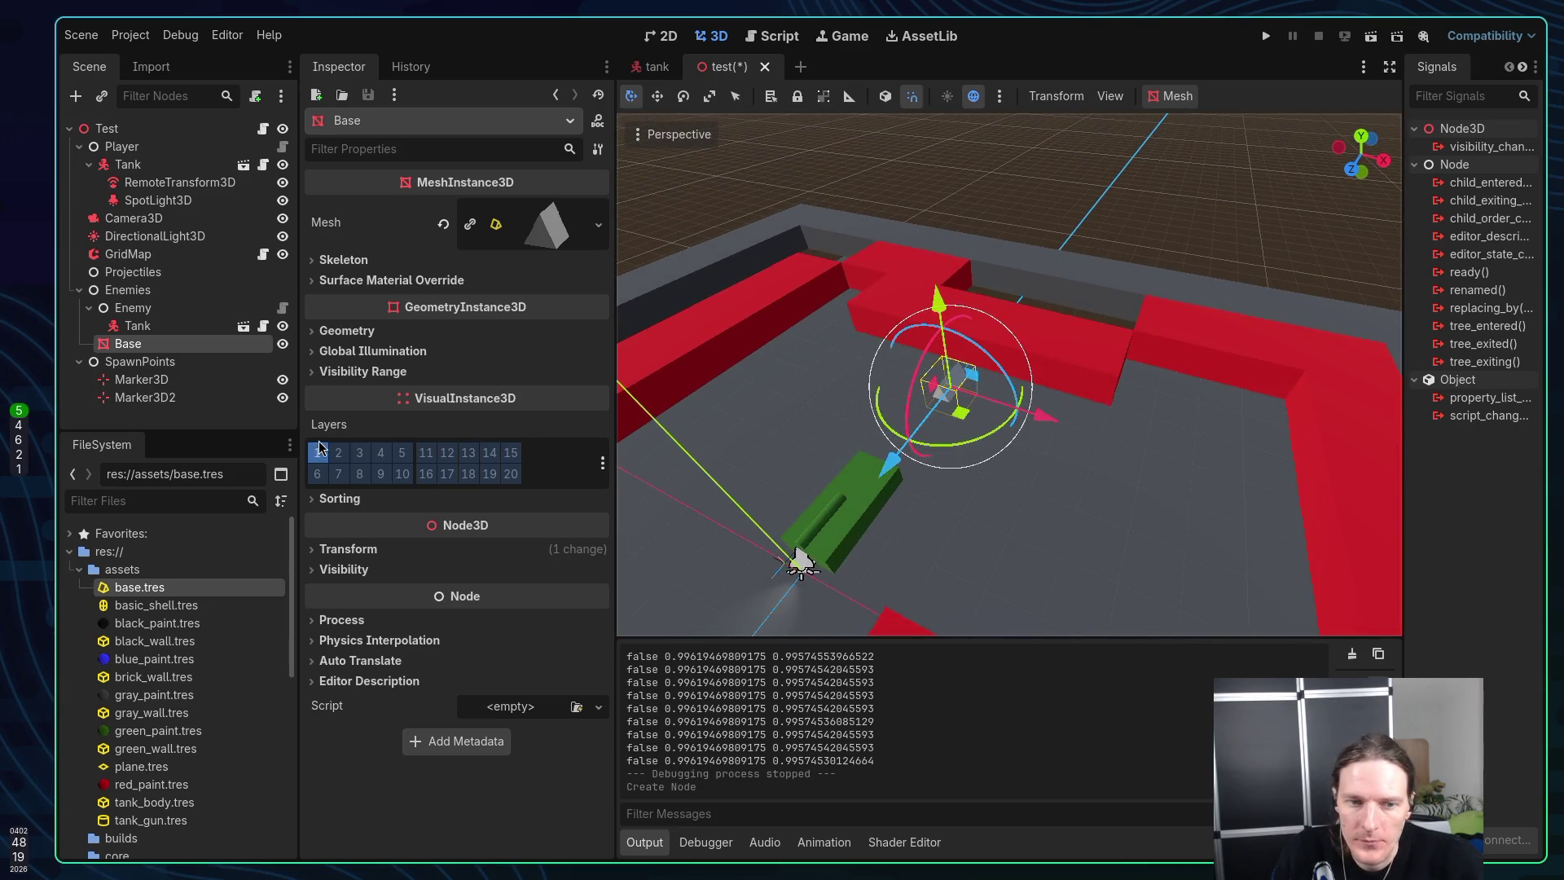
{"action": "double_click", "coordinate": [167, 588]}
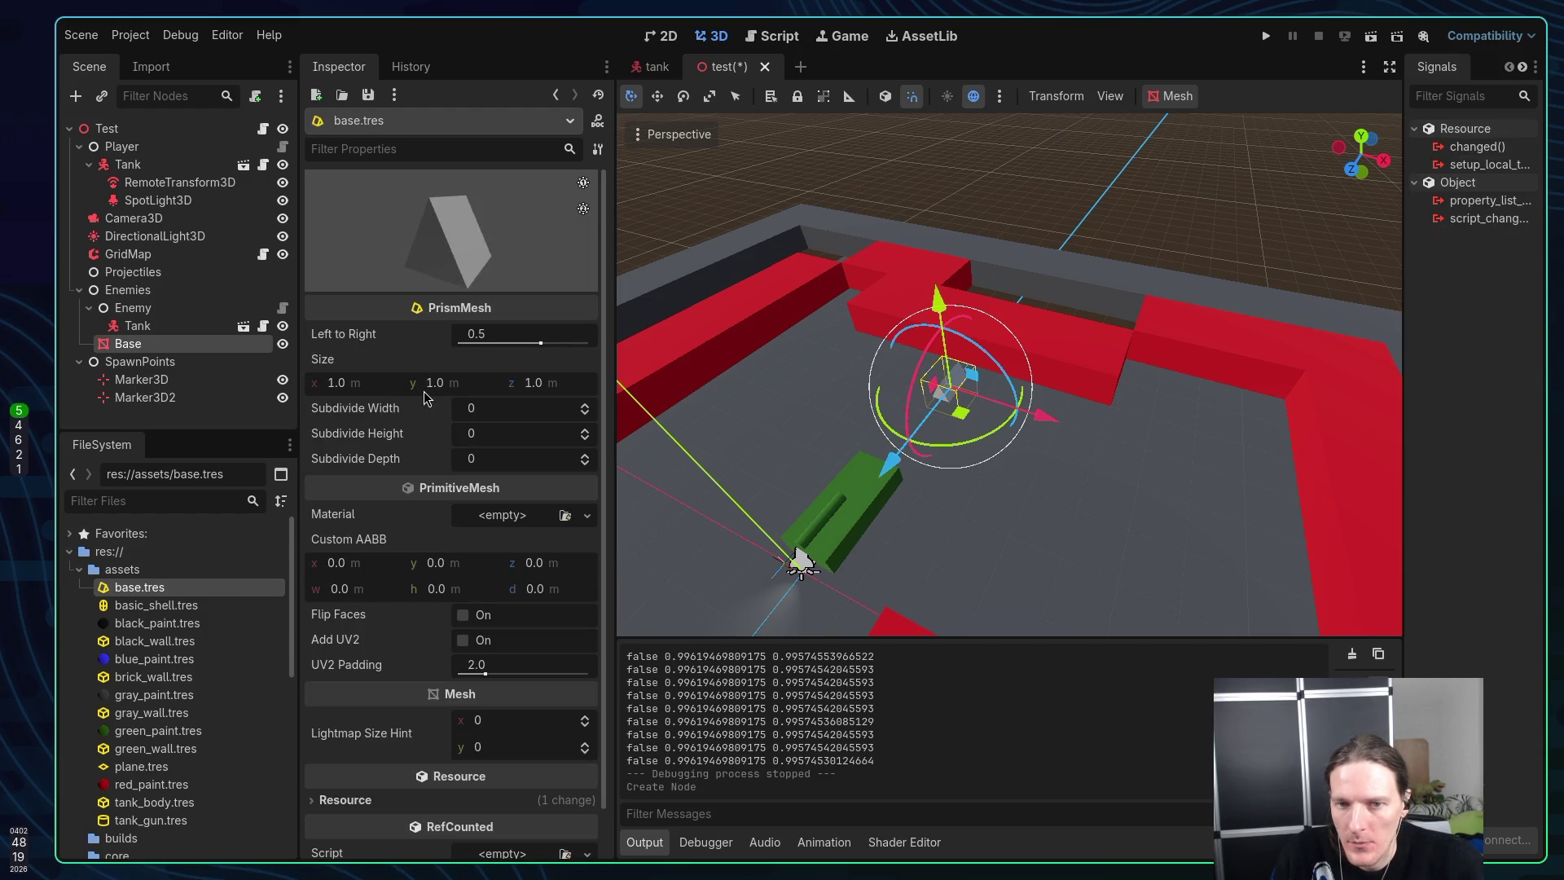
{"action": "type", "text": "2"}
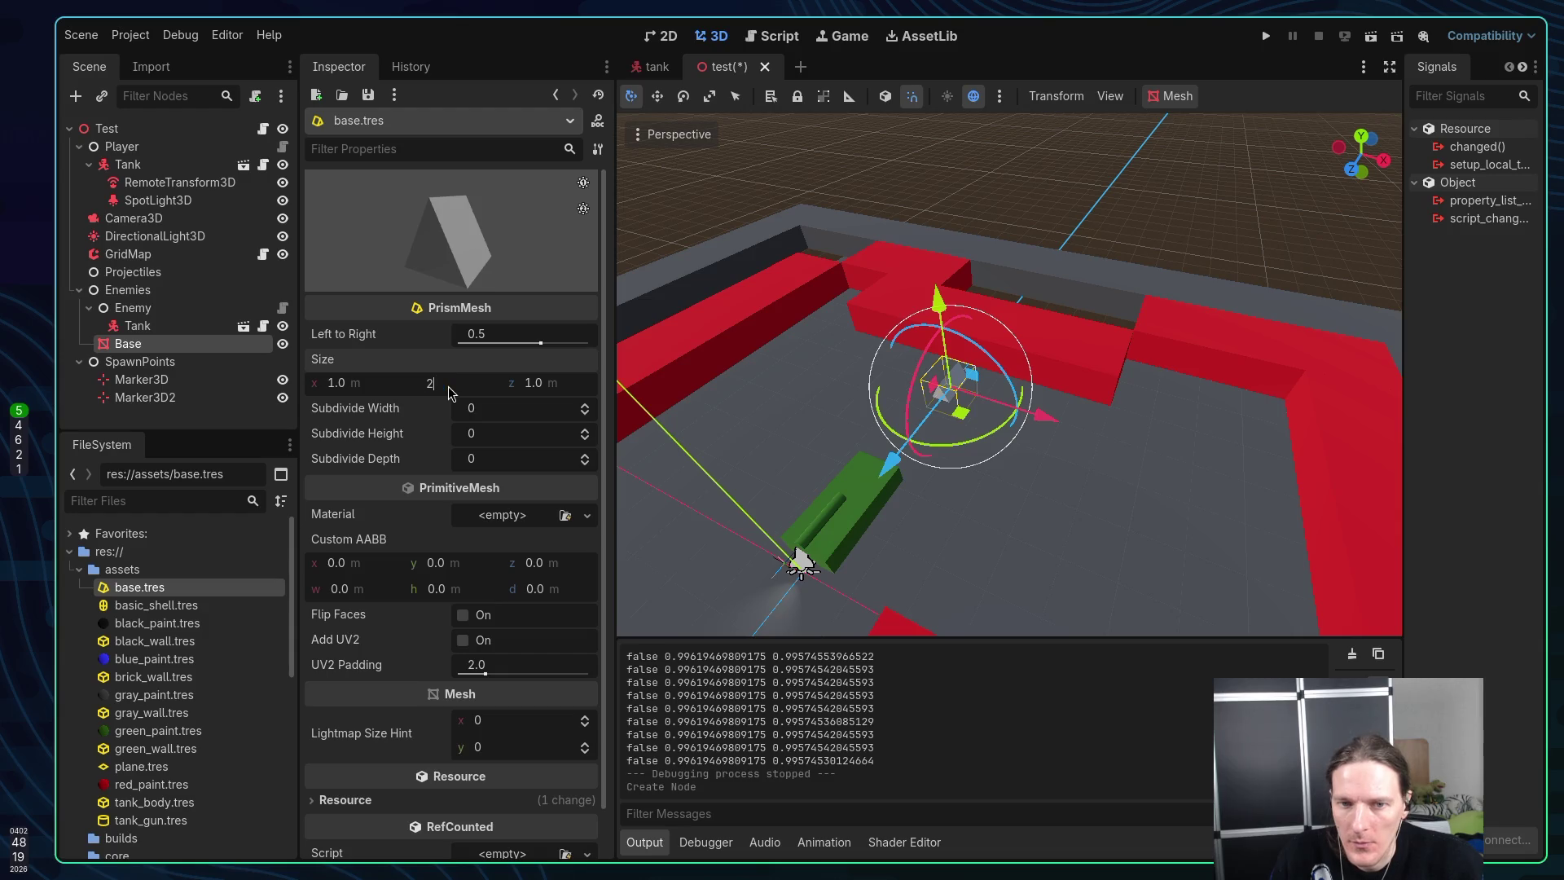
{"action": "key", "text": "Return"}
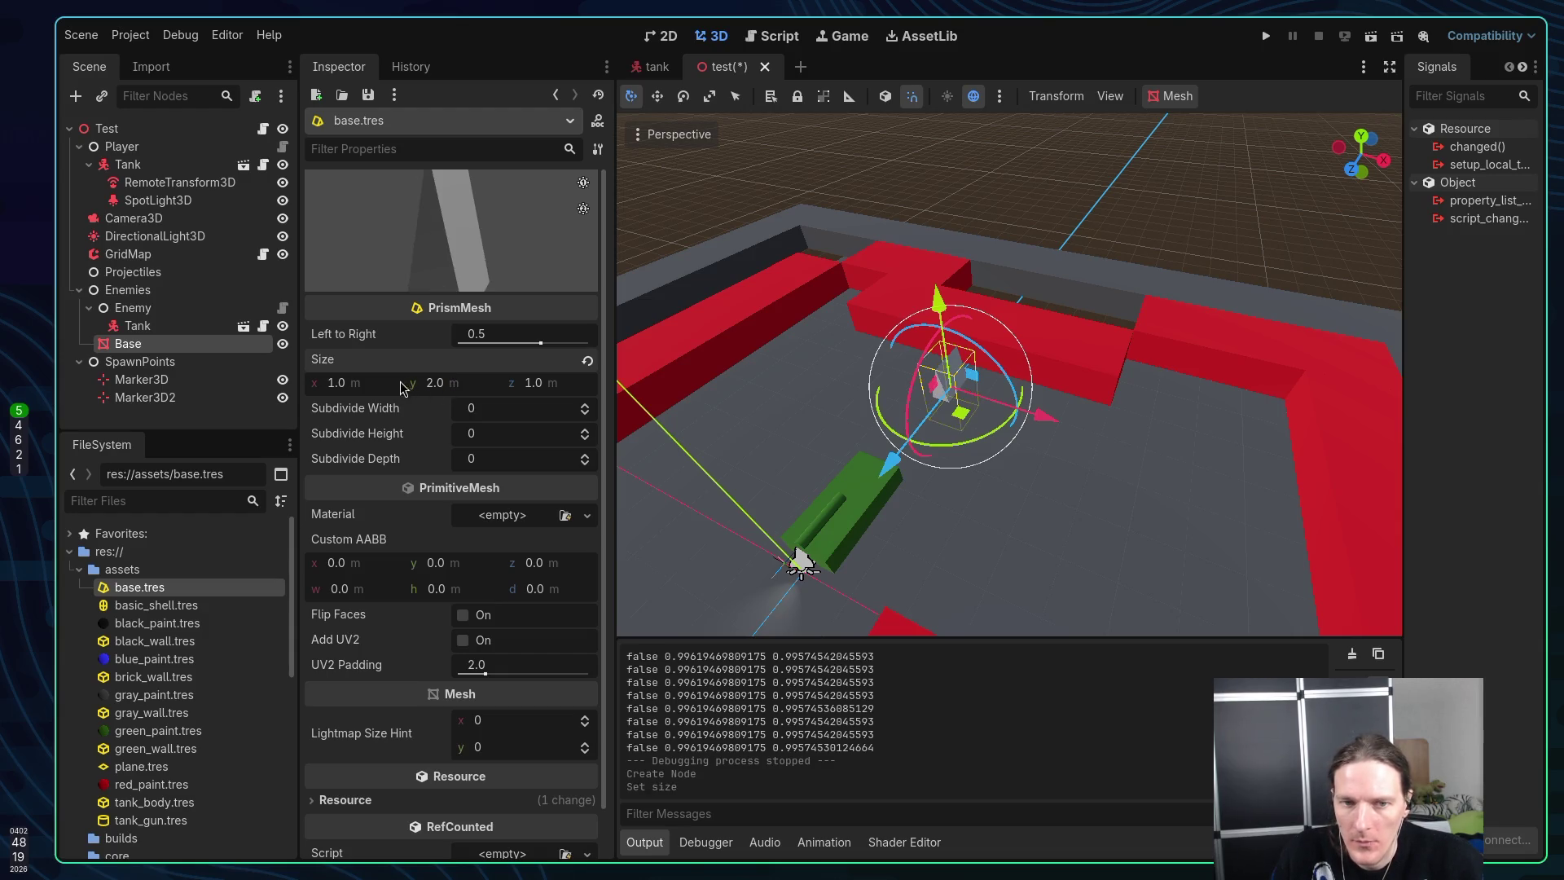
{"action": "left_click", "coordinate": [343, 383]}
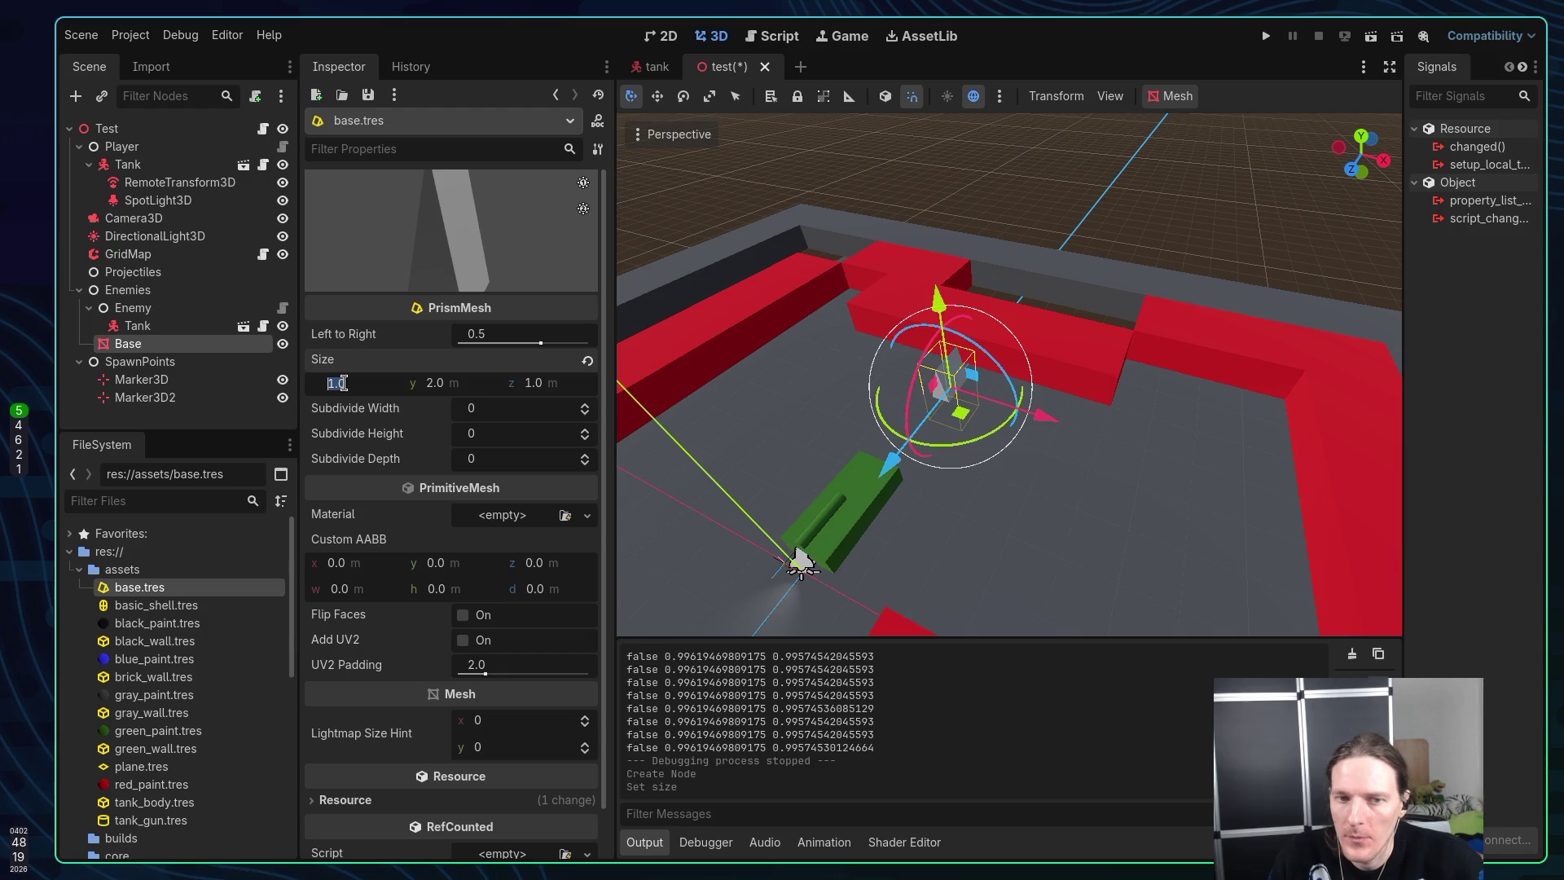
{"action": "type", "text": "3"}
{"action": "key", "text": "Return"}
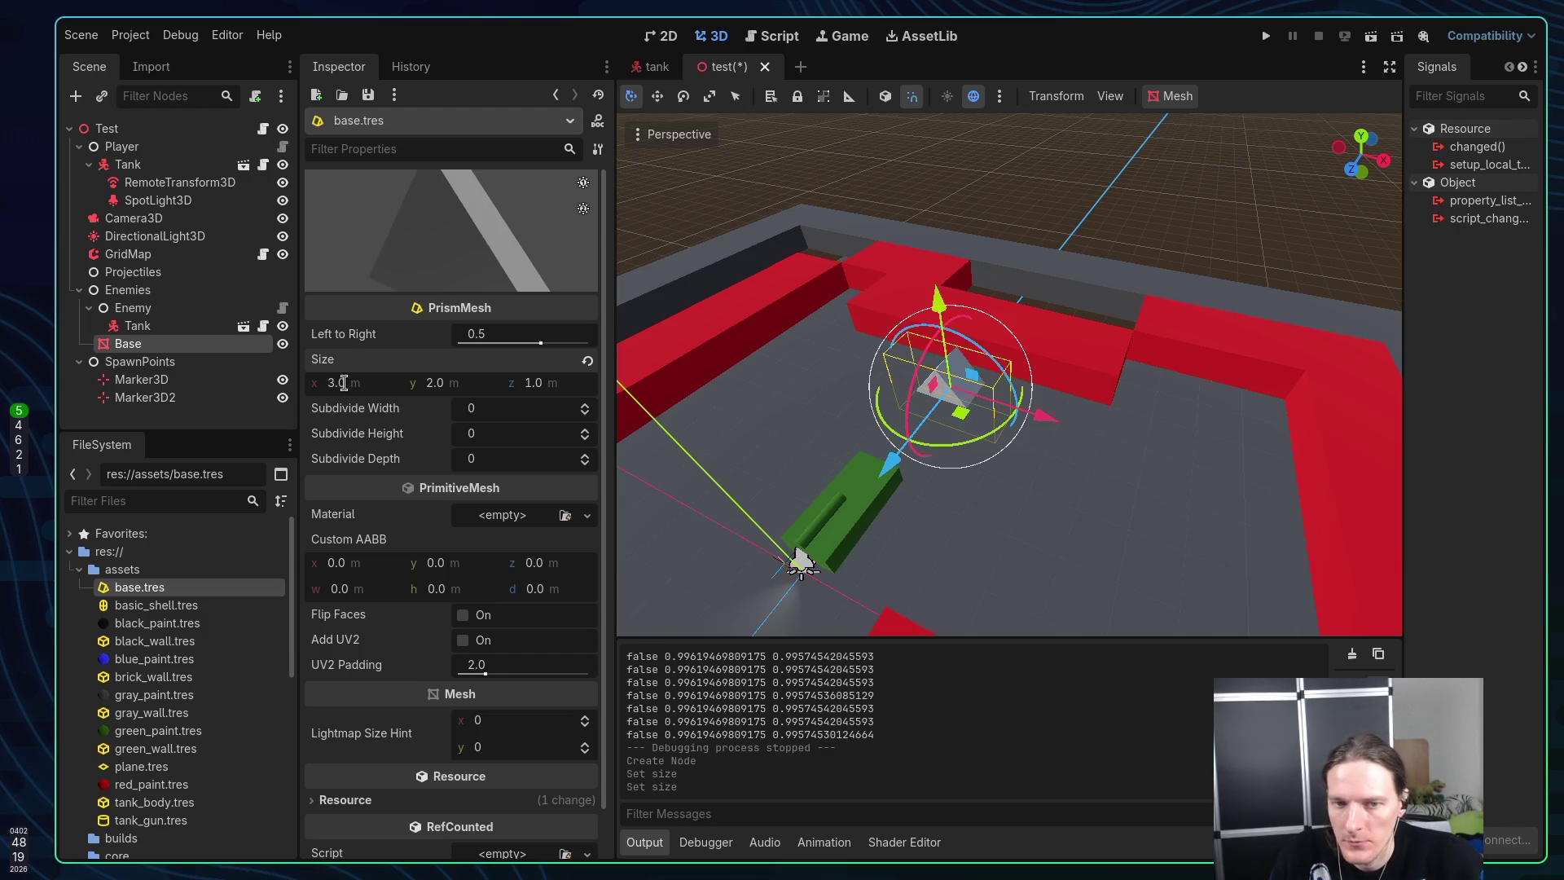
Change the prism width to 10 and settle its depth at 5
{"action": "scroll", "coordinate": [1002, 389], "scroll_direction": "up", "scroll_amount": 5}
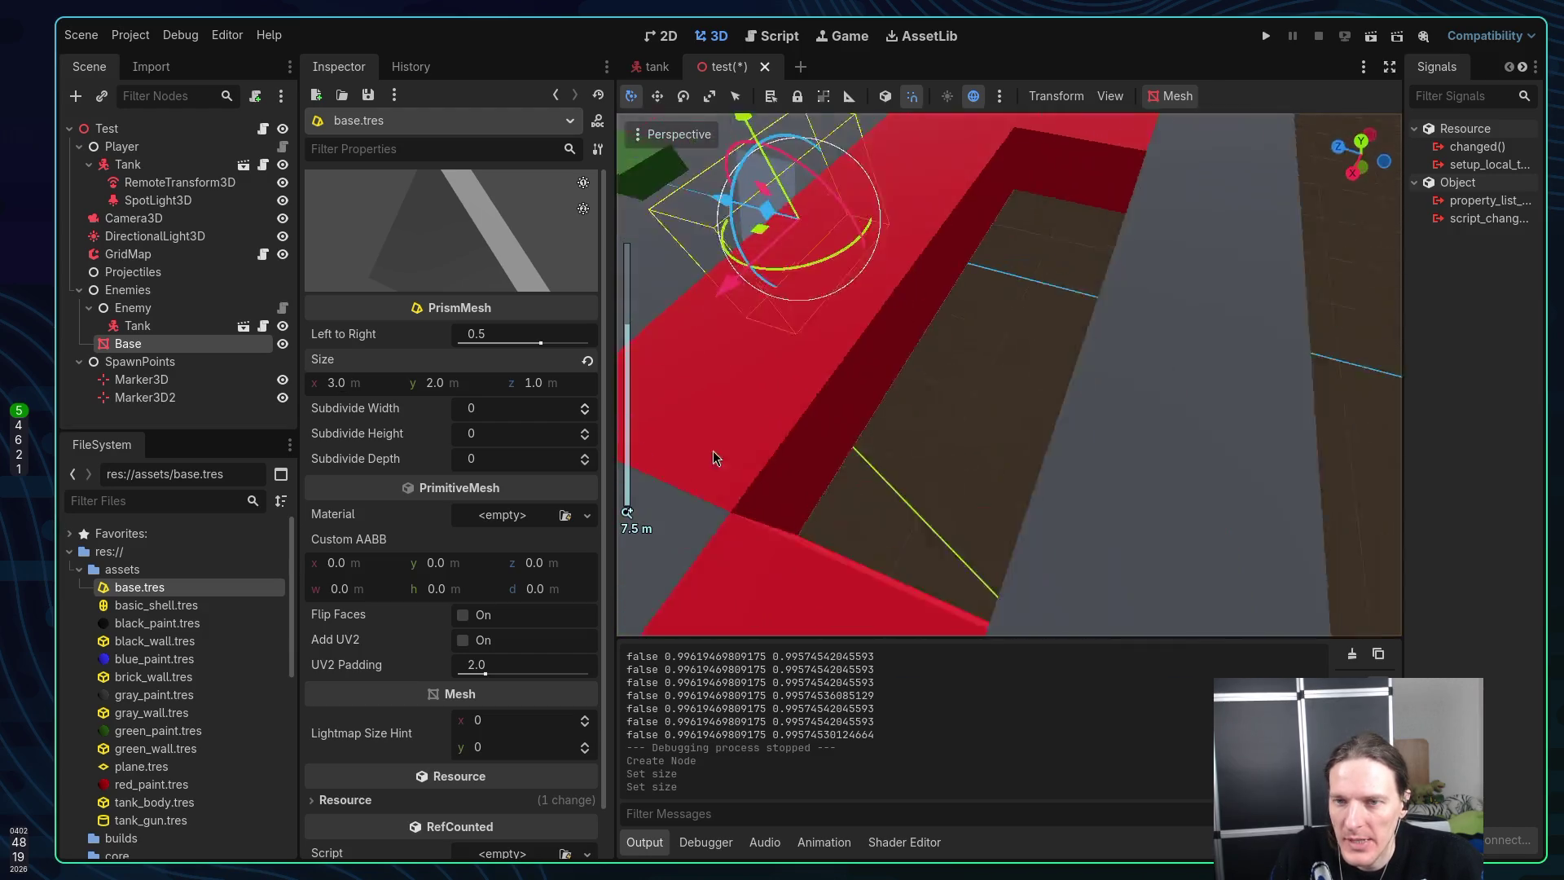
{"action": "mouse_move", "coordinate": [712, 451]}
{"action": "left_mouse_down"}
{"action": "mouse_move", "coordinate": [931, 456]}
{"action": "mouse_move", "coordinate": [945, 428]}
{"action": "mouse_move", "coordinate": [1072, 392]}
{"action": "mouse_move", "coordinate": [1034, 505]}
{"action": "left_mouse_up"}
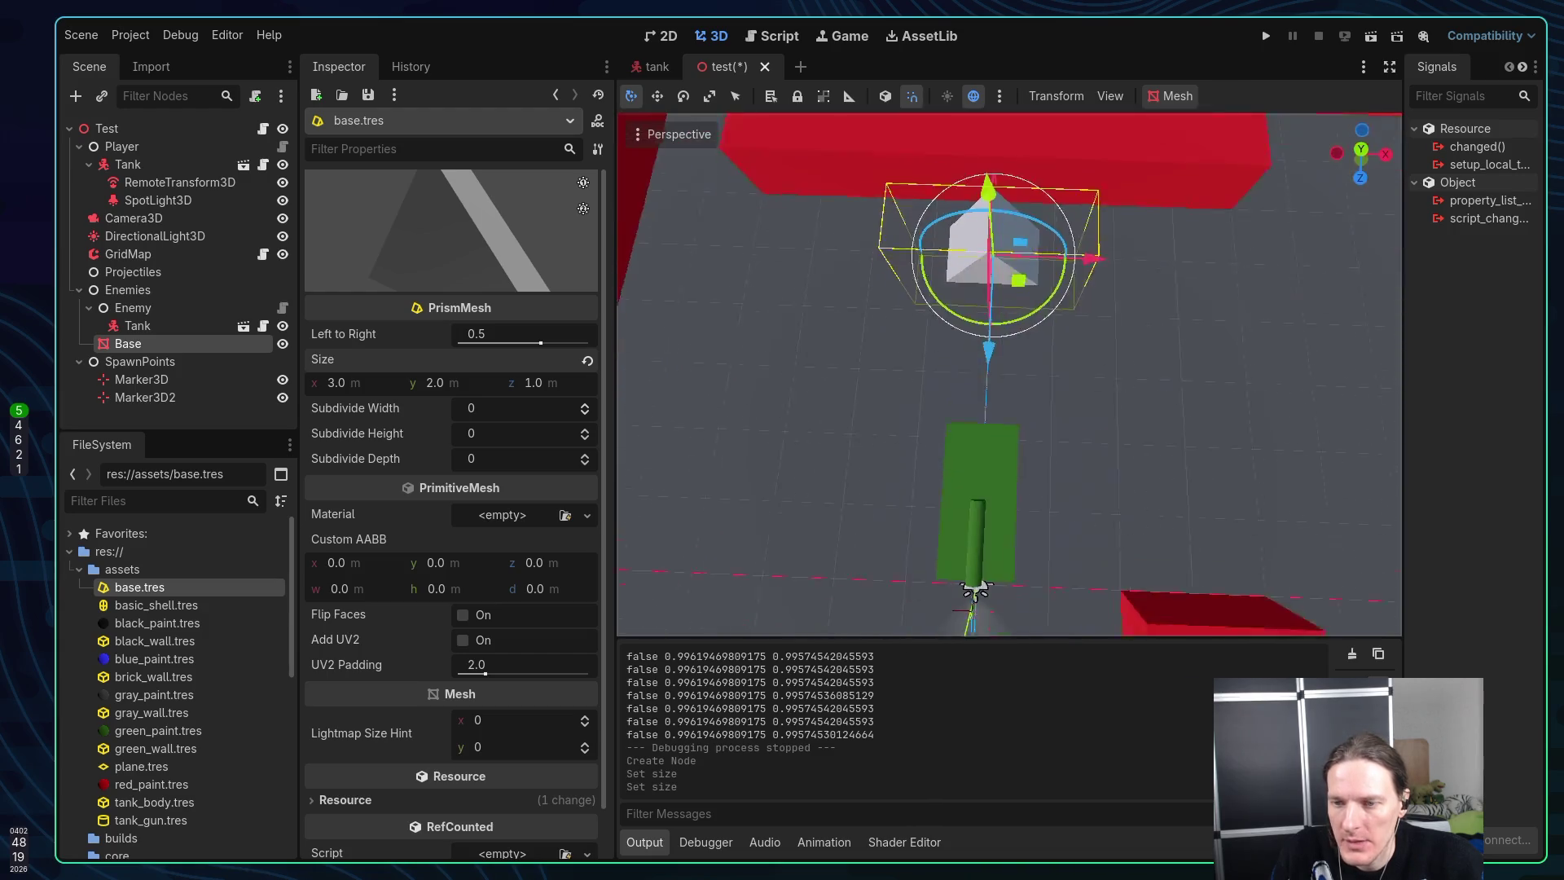
{"action": "mouse_move", "coordinate": [974, 590]}
{"action": "left_mouse_down"}
{"action": "mouse_move", "coordinate": [1043, 456]}
{"action": "mouse_move", "coordinate": [977, 325]}
{"action": "left_mouse_up"}
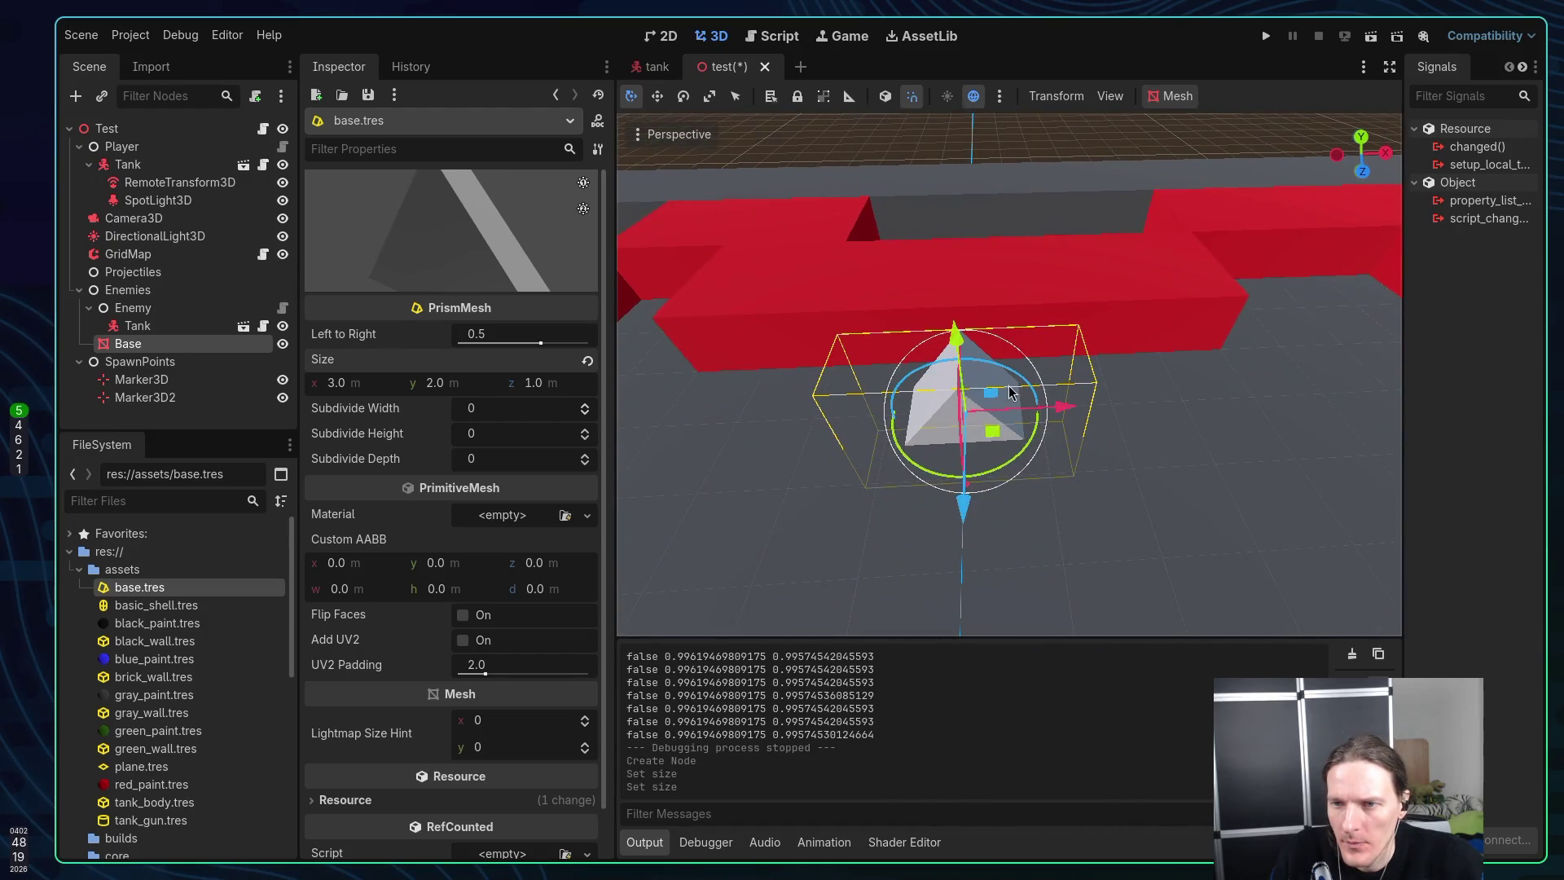
{"action": "left_click", "coordinate": [969, 291]}
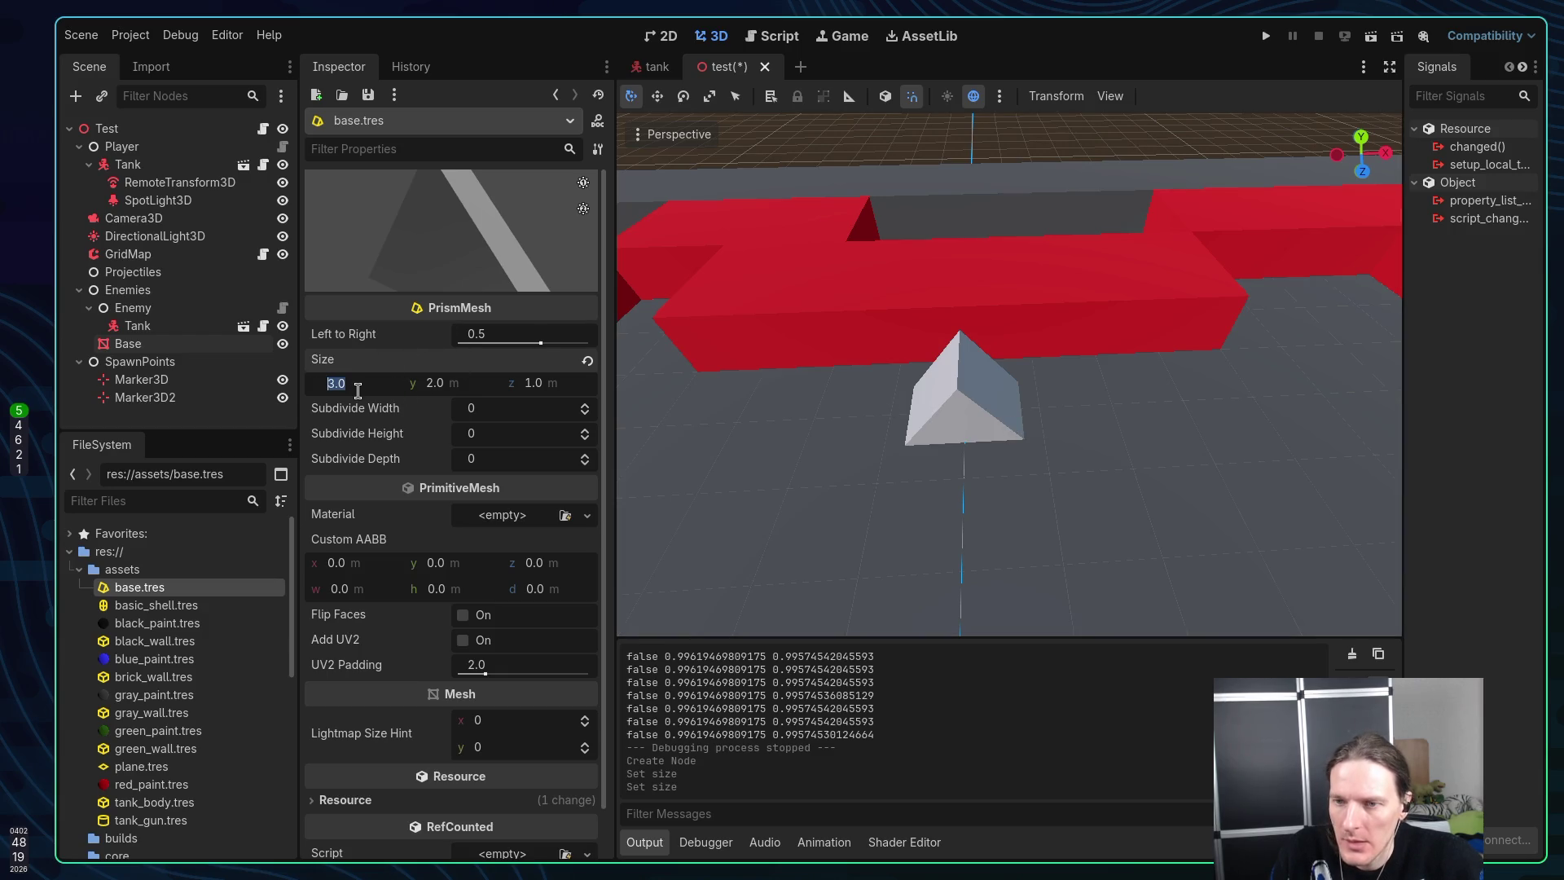
{"action": "type", "text": "10"}
{"action": "key", "text": "Return"}
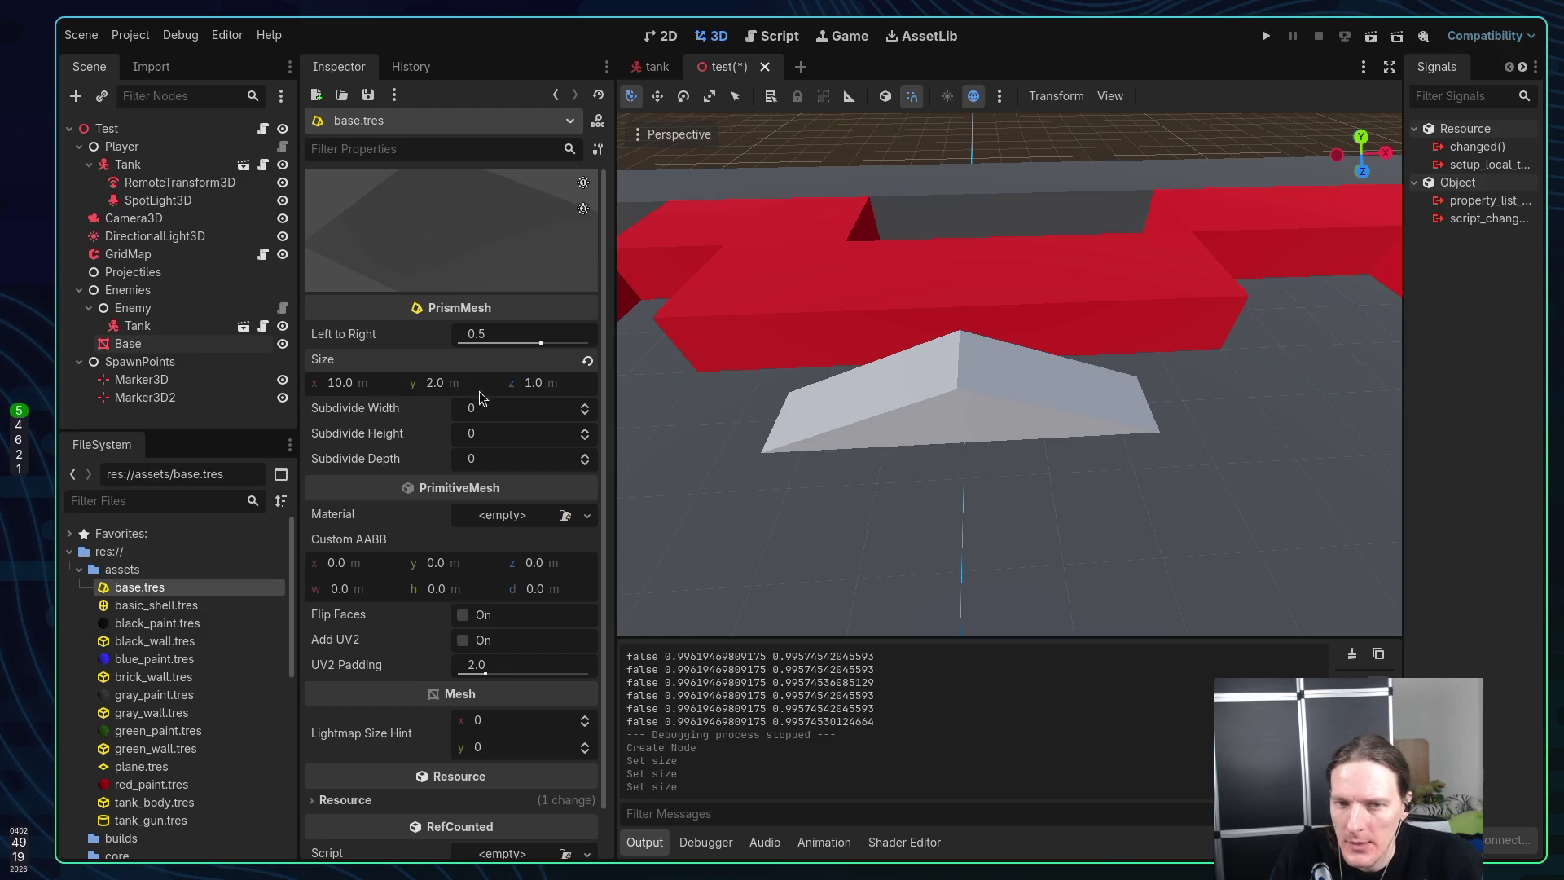
{"action": "left_click", "coordinate": [552, 394]}
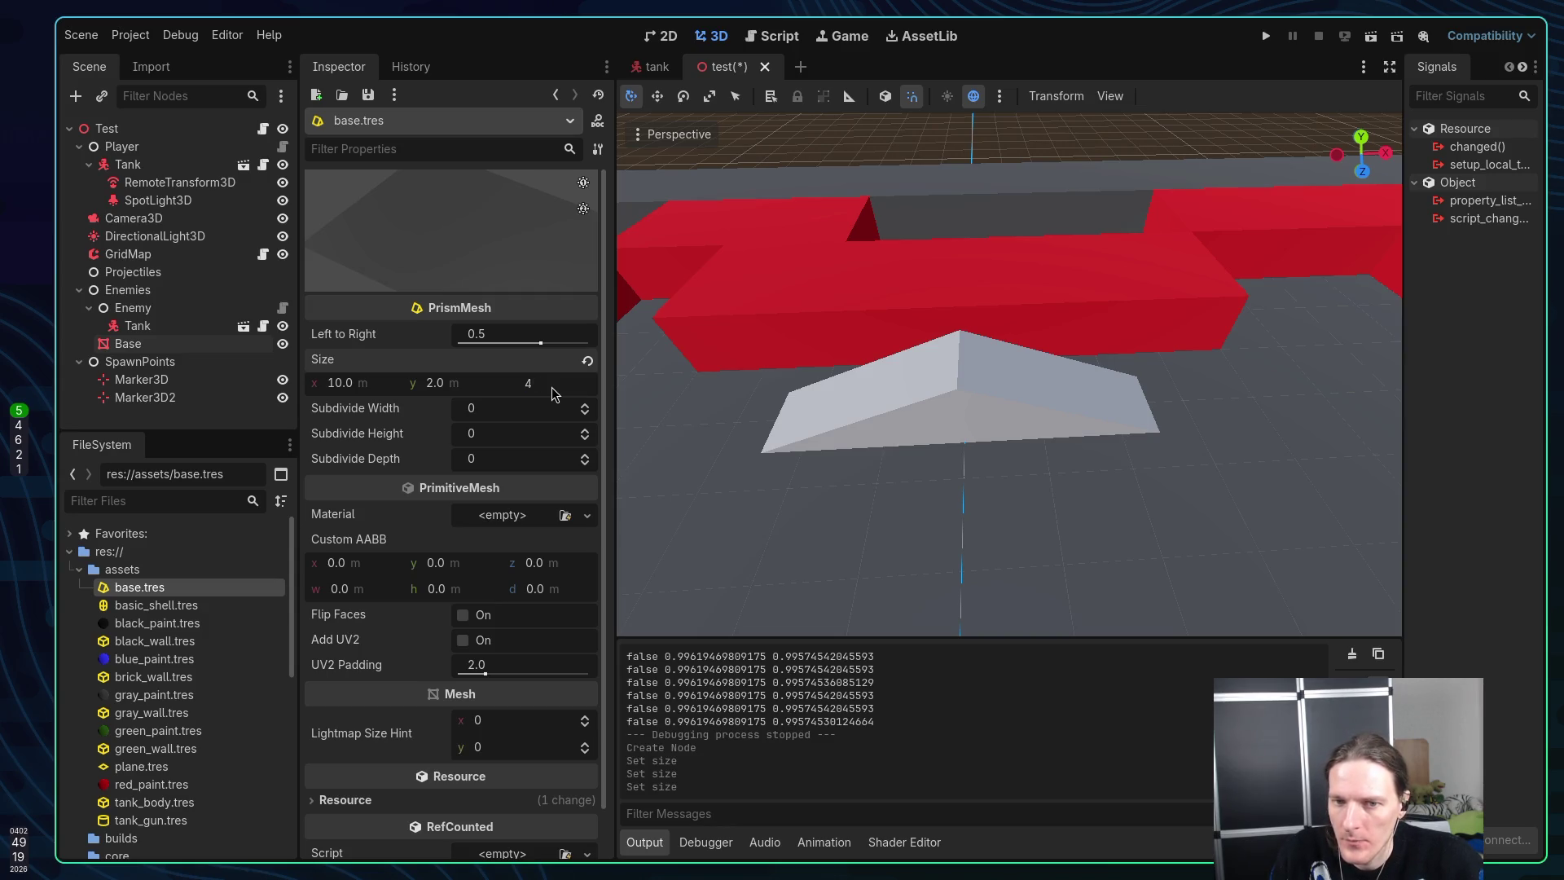
{"action": "key", "text": "Return"}
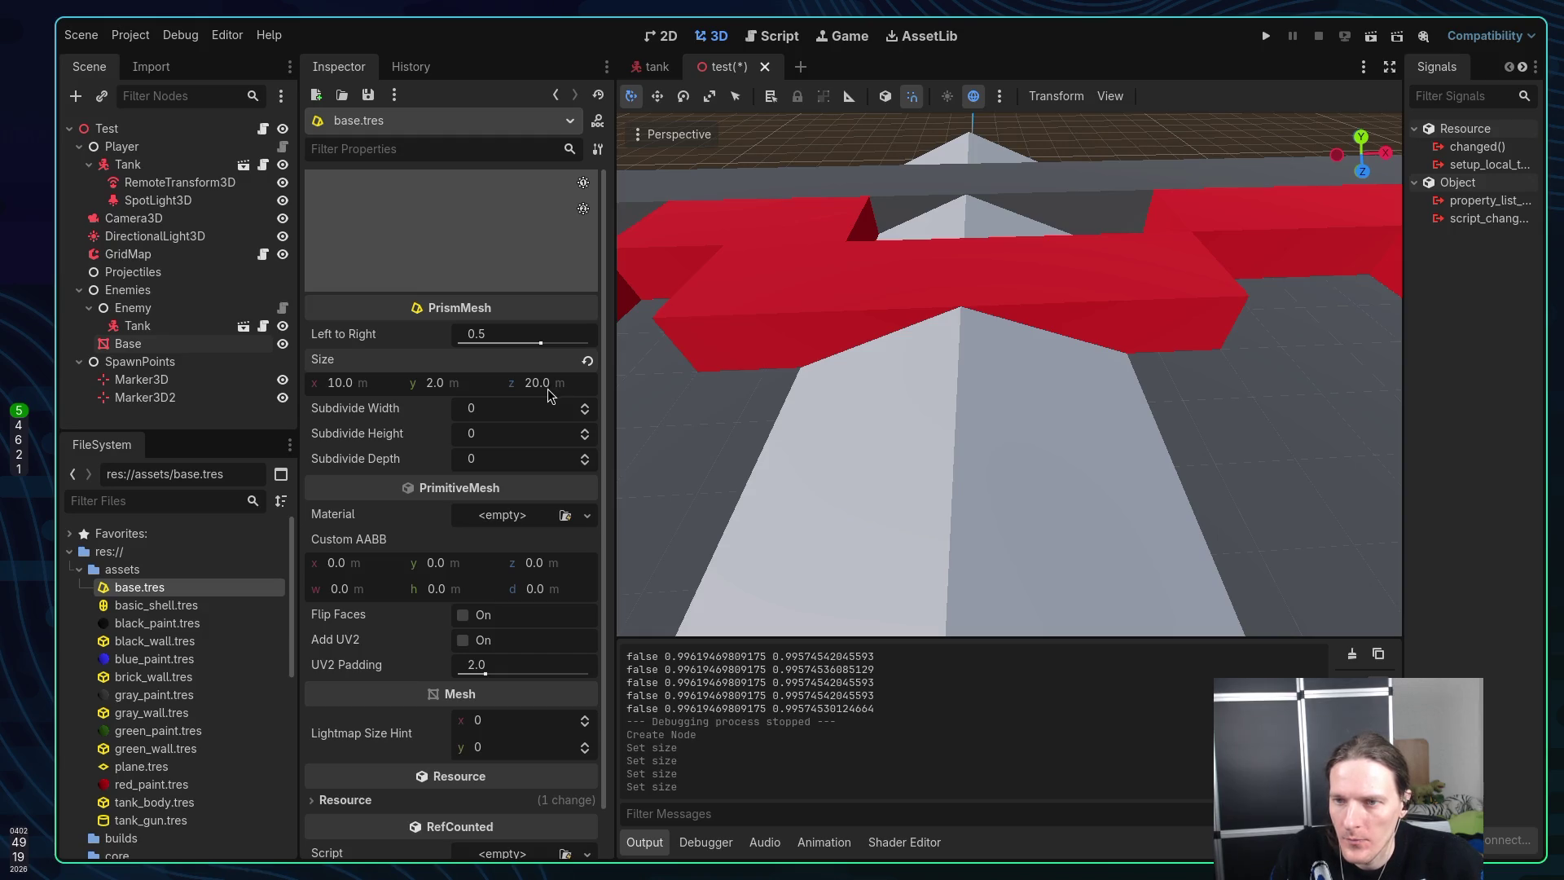
{"action": "scroll", "coordinate": [912, 414], "scroll_direction": "down", "scroll_amount": 5}
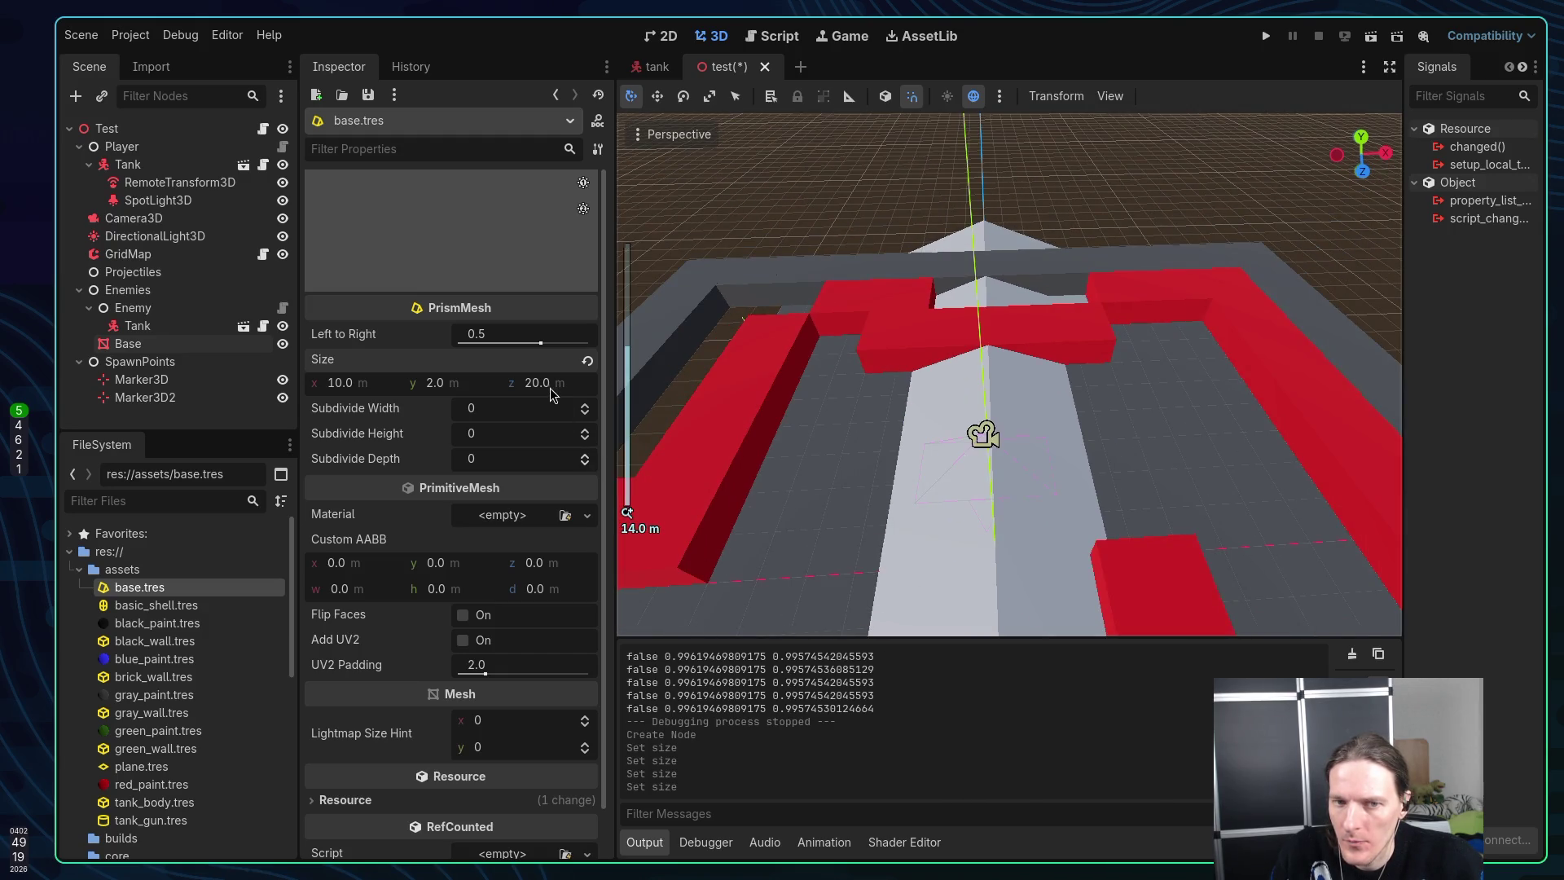
{"action": "left_click", "coordinate": [551, 392]}
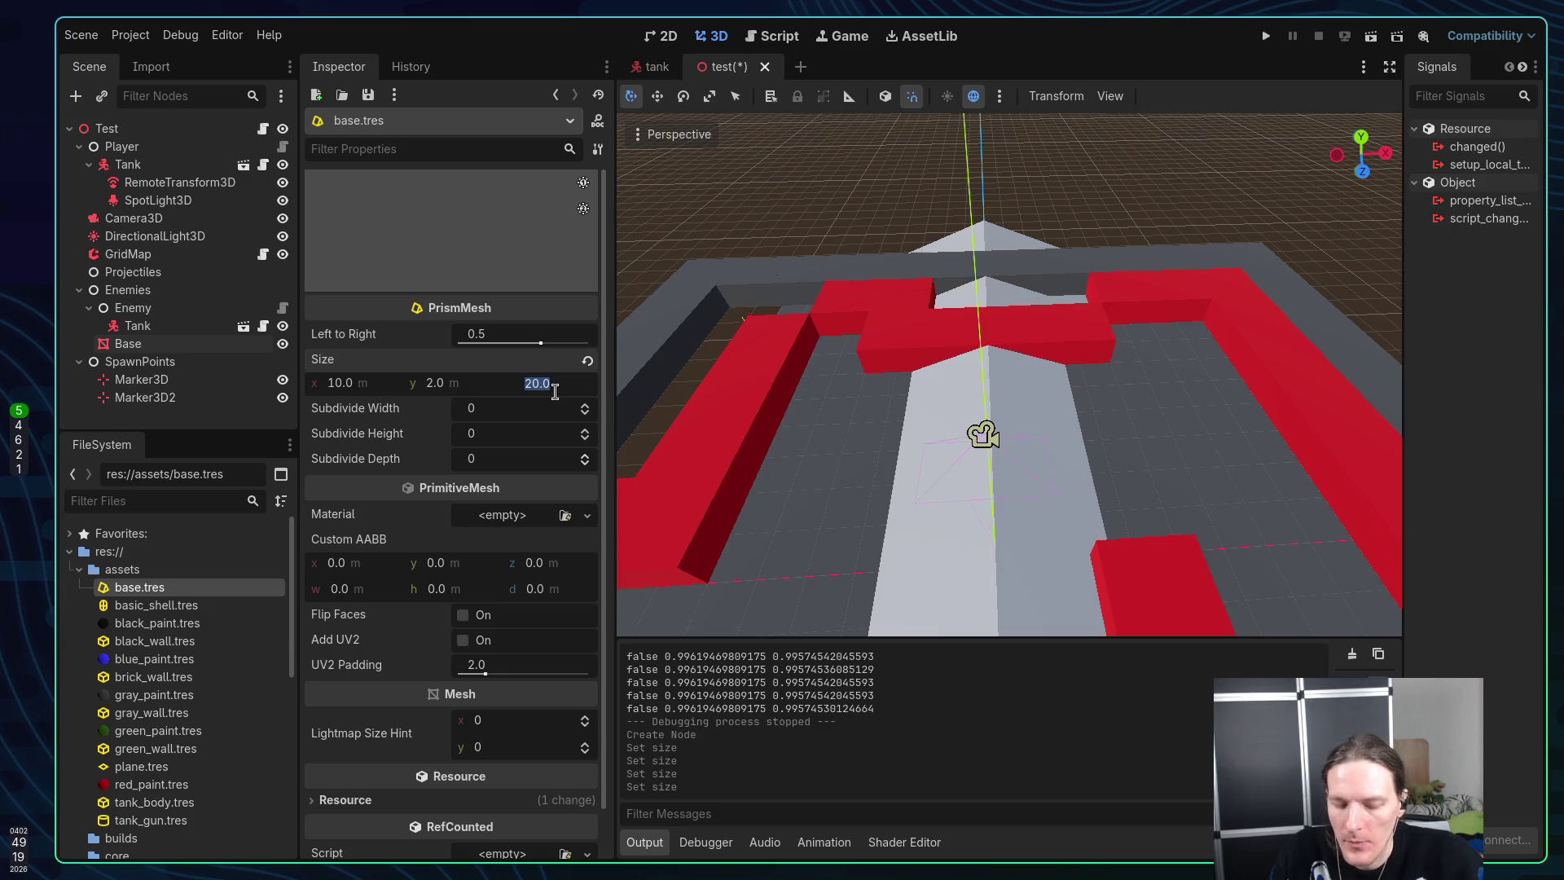
{"action": "type", "text": "5"}
{"action": "key", "text": "Return"}
Orbit out to view the 10 × 2 × 5 prism within the whole maze
{"action": "scroll", "coordinate": [1102, 390], "scroll_direction": "up", "scroll_amount": 3}
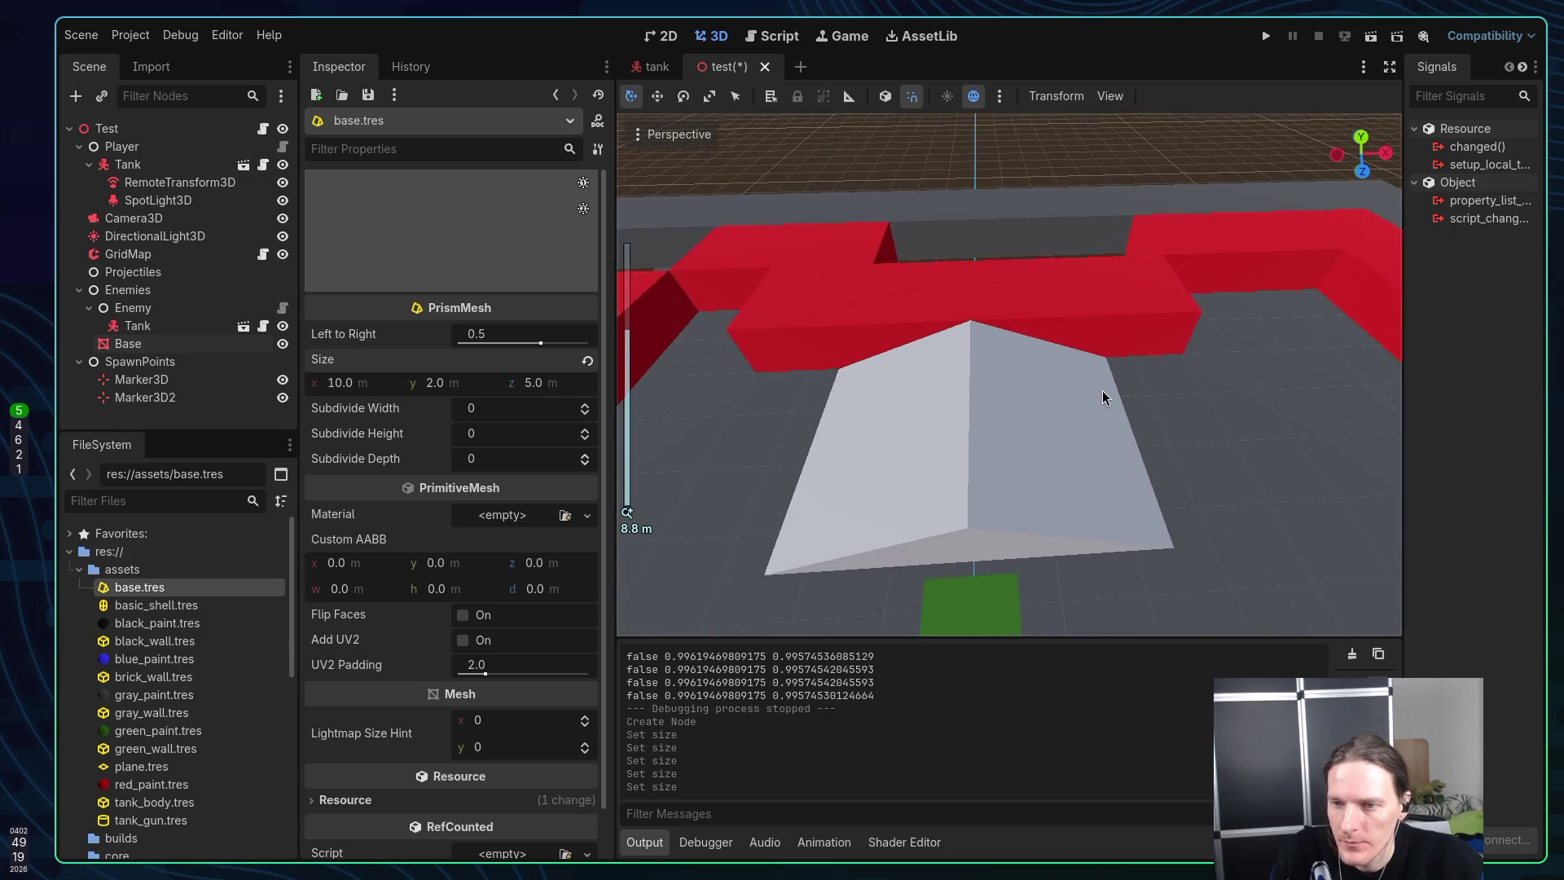
{"action": "mouse_move", "coordinate": [1102, 390]}
{"action": "left_mouse_down"}
{"action": "mouse_move", "coordinate": [977, 397]}
{"action": "mouse_move", "coordinate": [691, 465]}
{"action": "mouse_move", "coordinate": [652, 453]}
{"action": "left_mouse_up"}
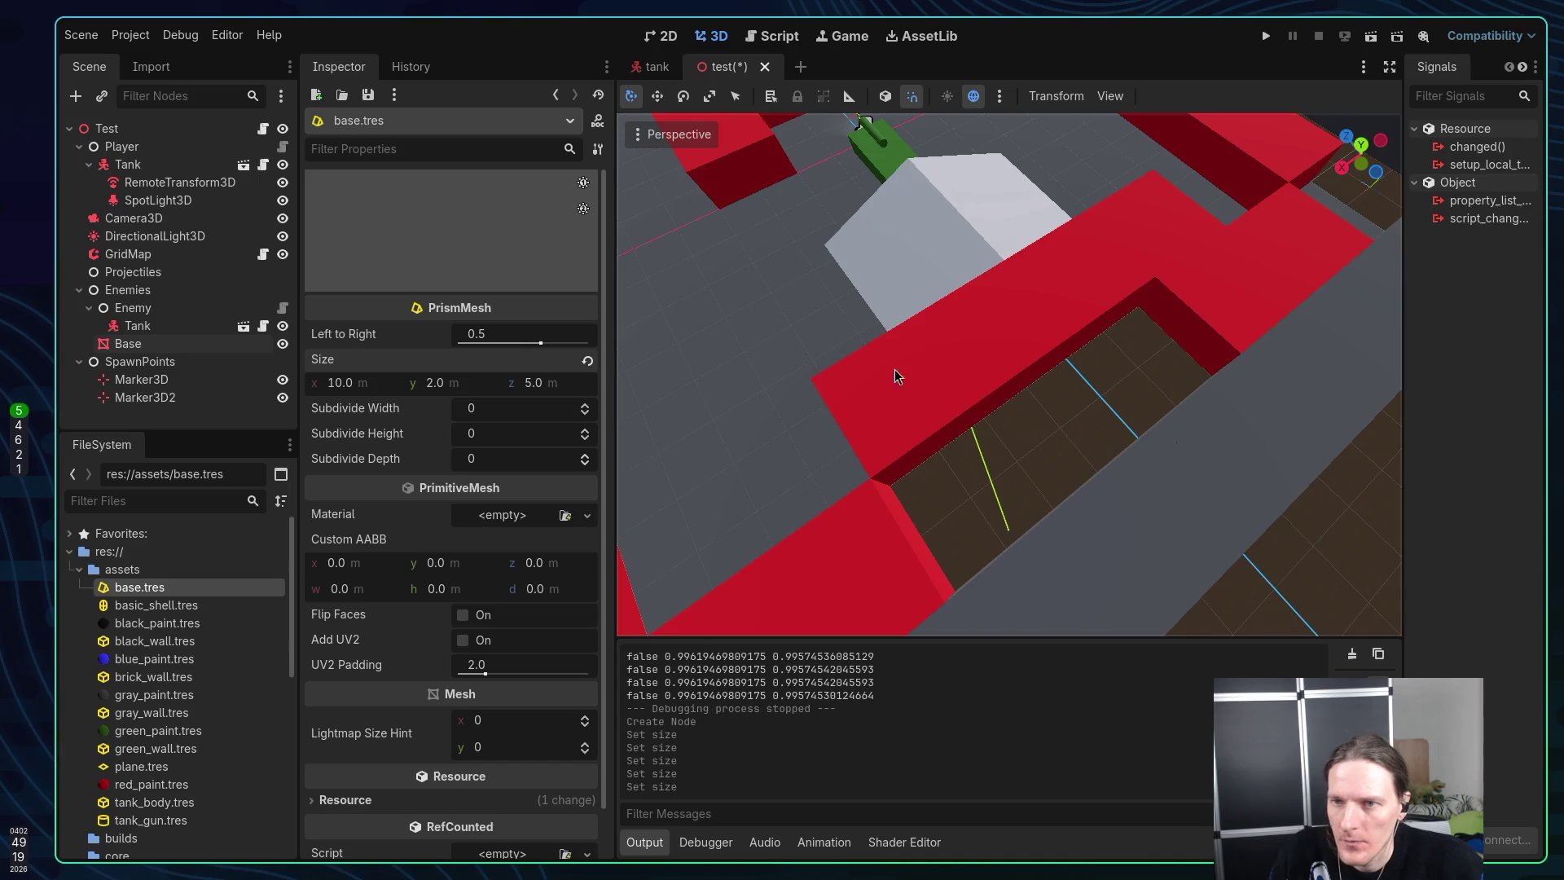
{"action": "mouse_move", "coordinate": [894, 377]}
{"action": "left_mouse_down"}
{"action": "mouse_move", "coordinate": [942, 359]}
{"action": "mouse_move", "coordinate": [824, 374]}
{"action": "mouse_move", "coordinate": [831, 408]}
{"action": "mouse_move", "coordinate": [862, 384]}
{"action": "left_mouse_up"}
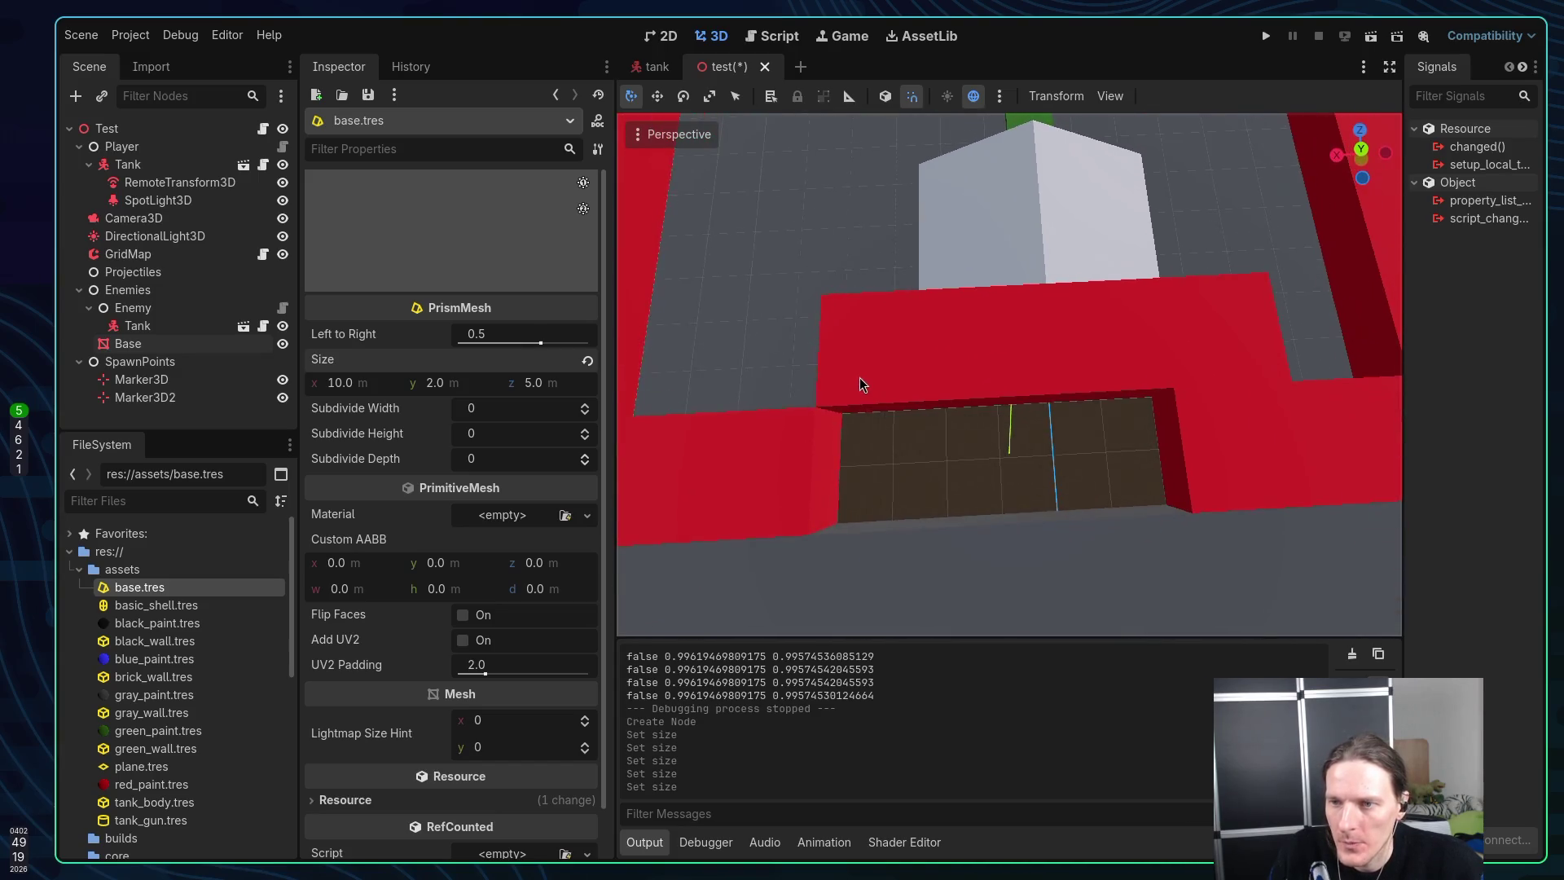
{"action": "scroll", "coordinate": [858, 378], "scroll_direction": "down", "scroll_amount": 5}
{"action": "mouse_move", "coordinate": [994, 311]}
{"action": "left_mouse_down"}
{"action": "mouse_move", "coordinate": [820, 275]}
{"action": "mouse_move", "coordinate": [931, 287]}
{"action": "mouse_move", "coordinate": [1008, 270]}
{"action": "mouse_move", "coordinate": [839, 266]}
{"action": "mouse_move", "coordinate": [680, 322]}
{"action": "left_mouse_up"}
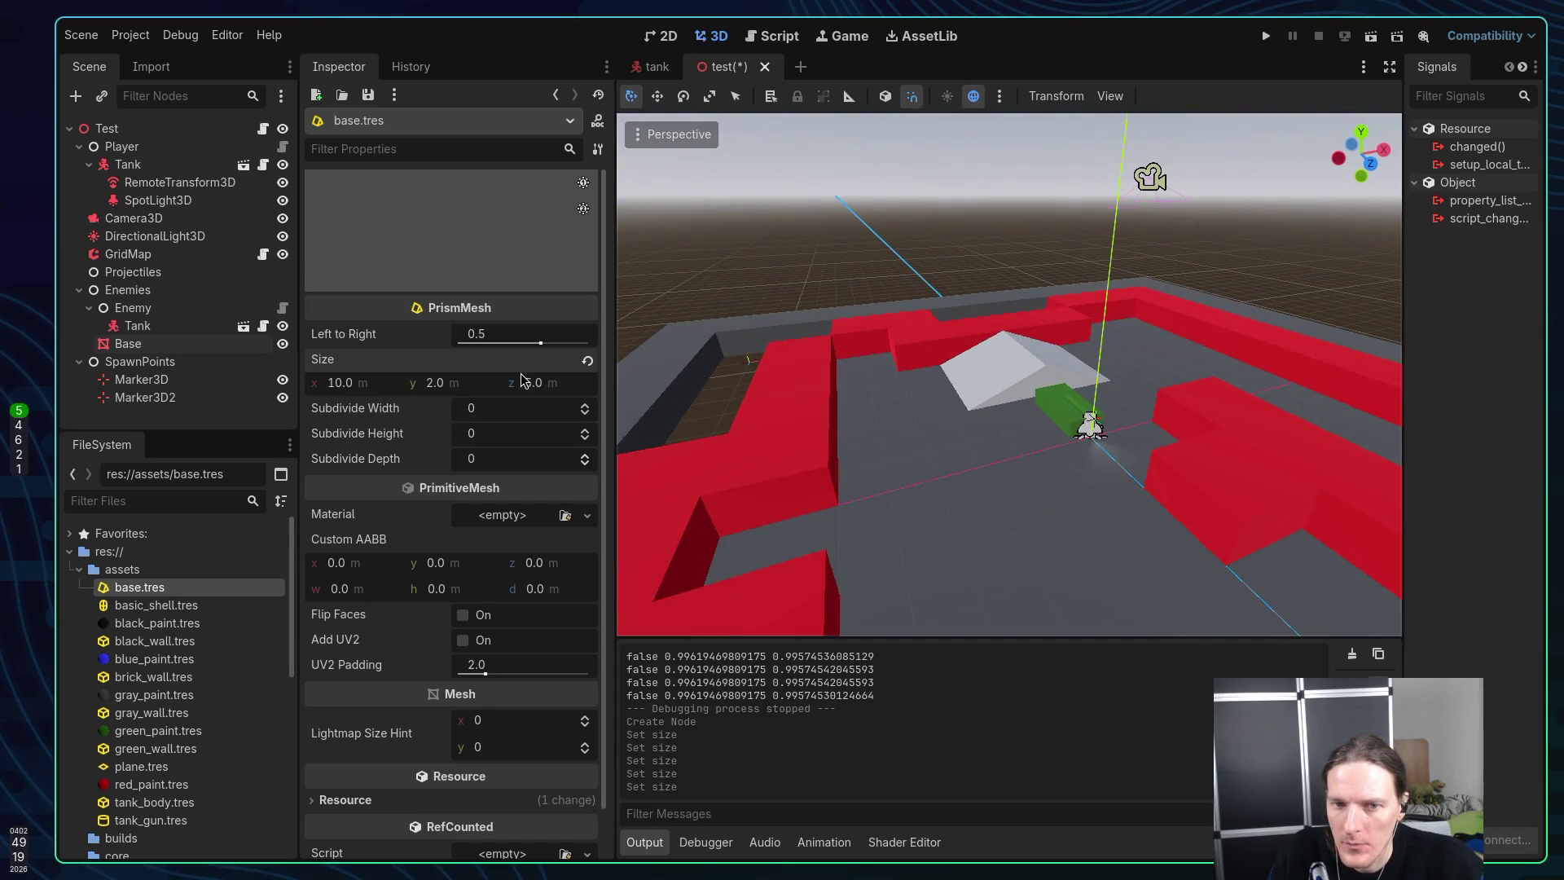
{"action": "left_click", "coordinate": [453, 392]}
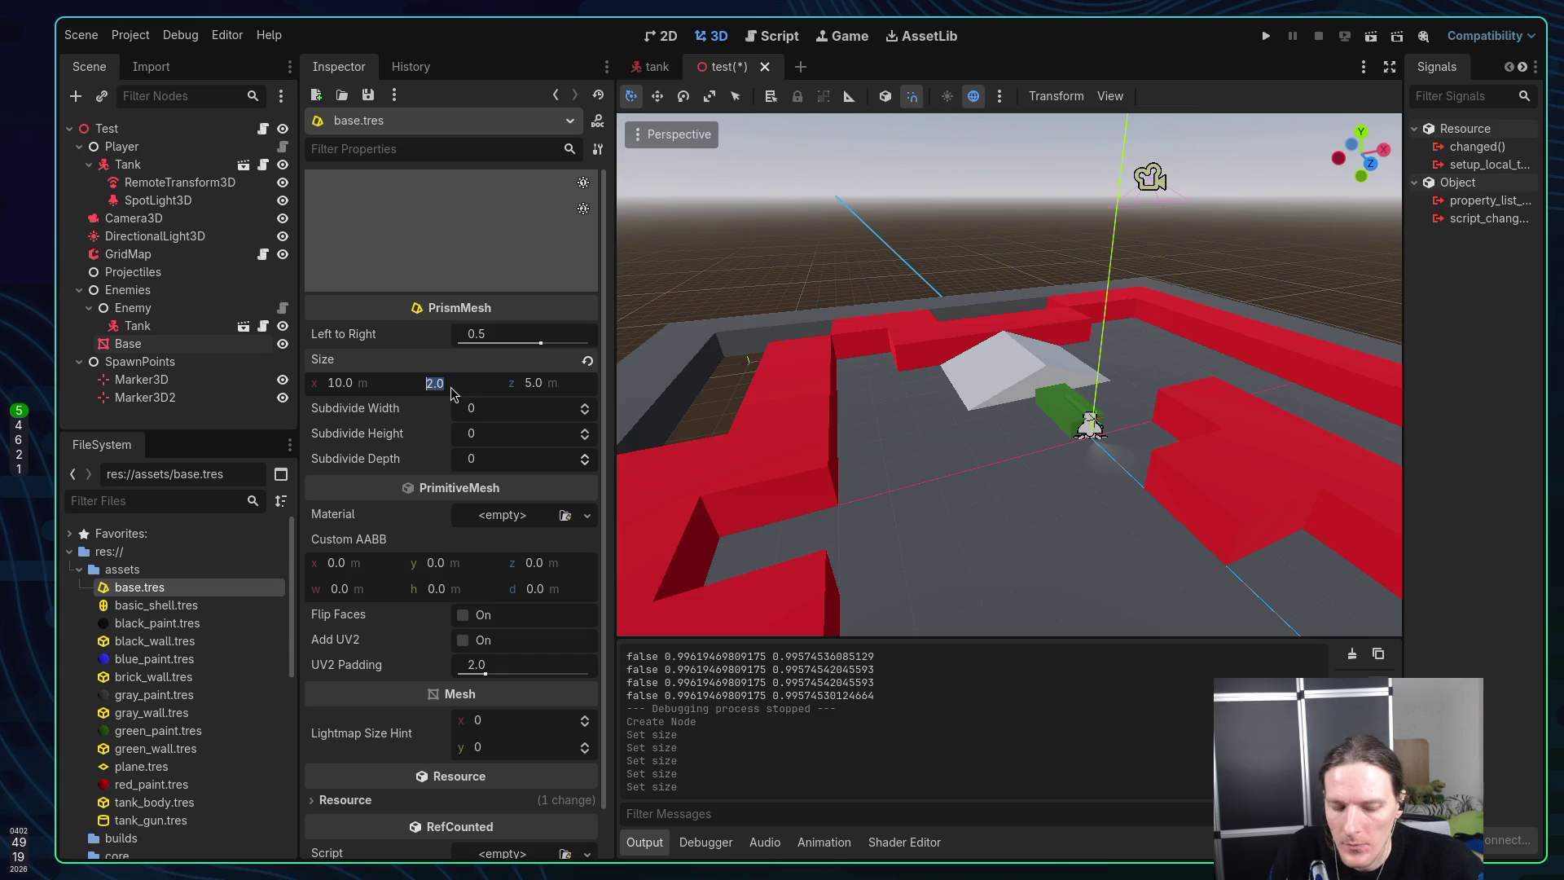
Make the prism 4 m tall and save the test scene
{"action": "type", "text": "4"}
{"action": "key", "text": "Return"}
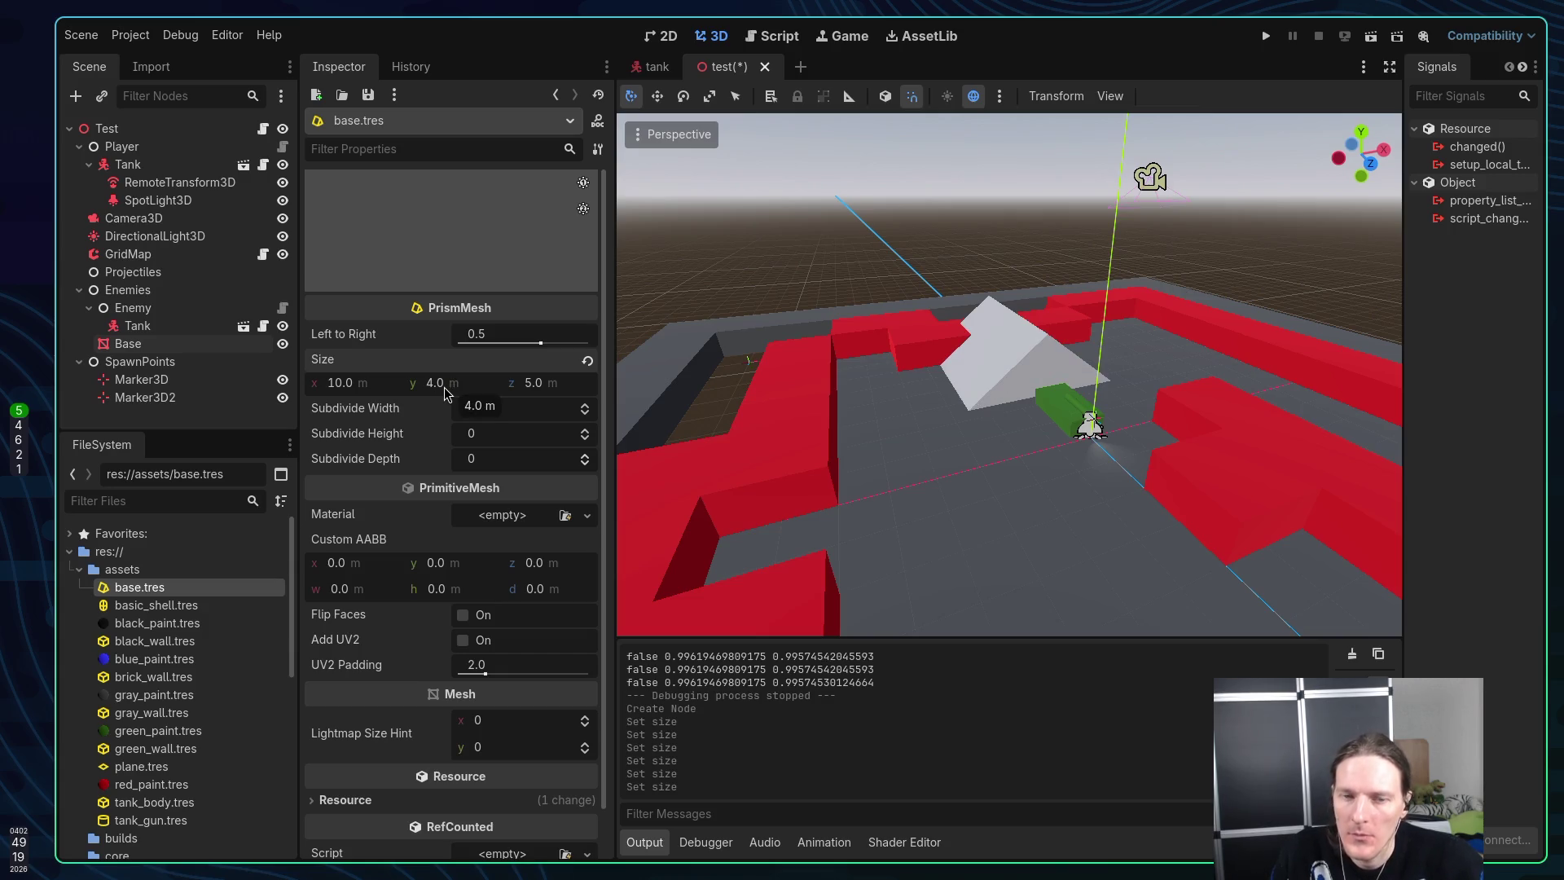
{"action": "key", "text": "ctrl+s"}
Select the Base mesh, raise it along Y, and open its base.tres mesh
{"action": "mouse_move", "coordinate": [1182, 269]}
{"action": "left_mouse_down"}
{"action": "mouse_move", "coordinate": [1269, 337]}
{"action": "mouse_move", "coordinate": [1417, 385]}
{"action": "left_mouse_up"}
{"action": "mouse_move", "coordinate": [1314, 333]}
{"action": "left_mouse_down"}
{"action": "mouse_move", "coordinate": [1157, 365]}
{"action": "mouse_move", "coordinate": [1321, 270]}
{"action": "mouse_move", "coordinate": [1269, 244]}
{"action": "mouse_move", "coordinate": [1137, 403]}
{"action": "mouse_move", "coordinate": [1069, 285]}
{"action": "mouse_move", "coordinate": [1073, 169]}
{"action": "left_mouse_up"}
{"action": "left_click", "coordinate": [1091, 334]}
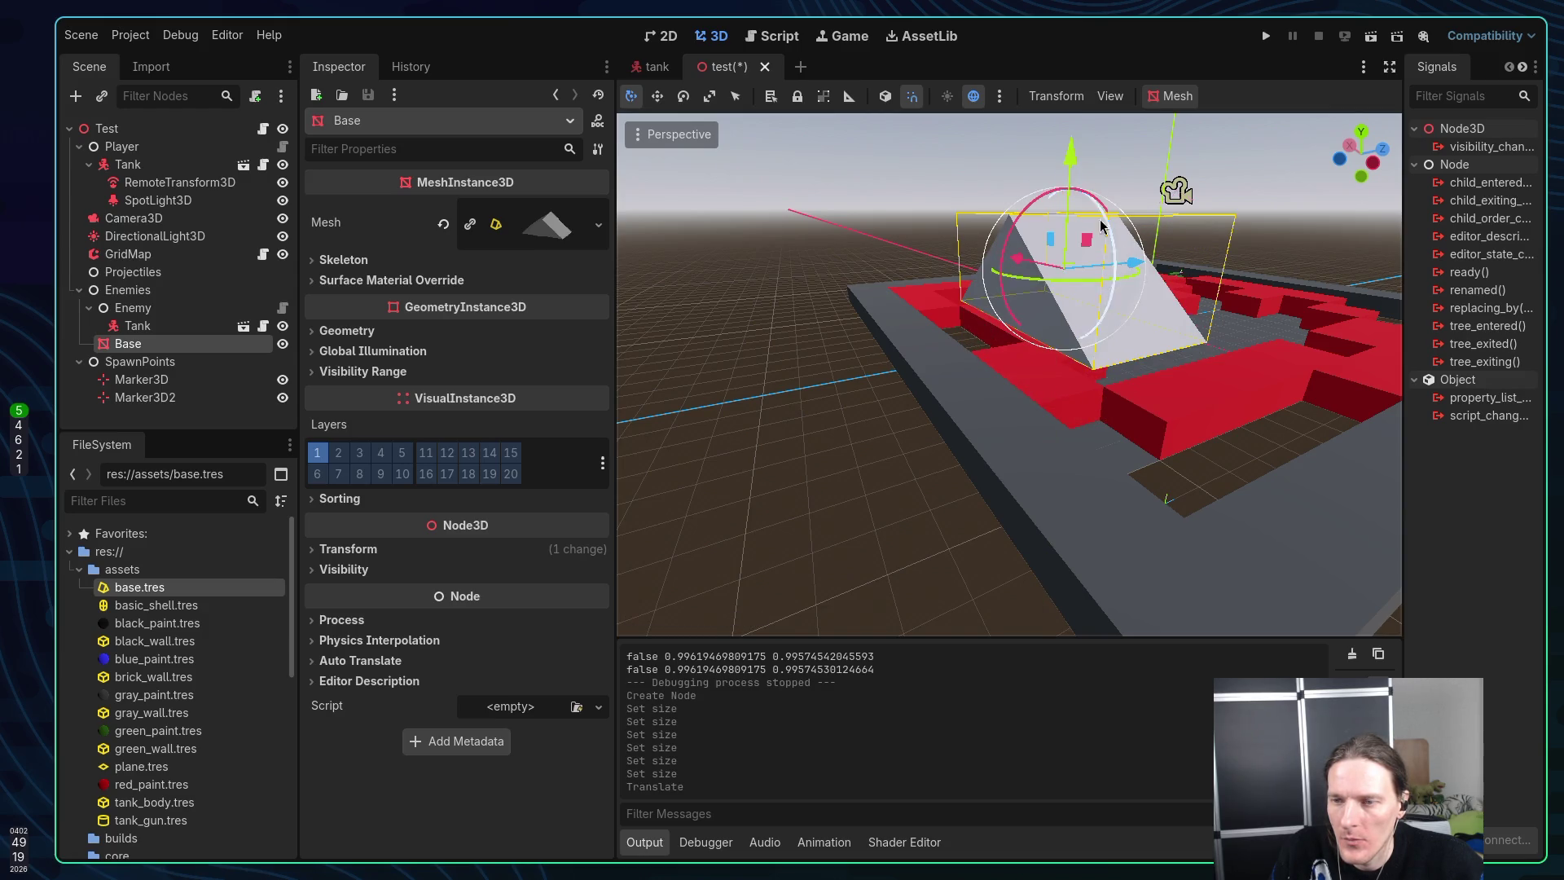
{"action": "scroll", "coordinate": [915, 350], "scroll_direction": "up", "scroll_amount": 3}
{"action": "scroll", "coordinate": [916, 350], "scroll_direction": "up", "scroll_amount": 5}
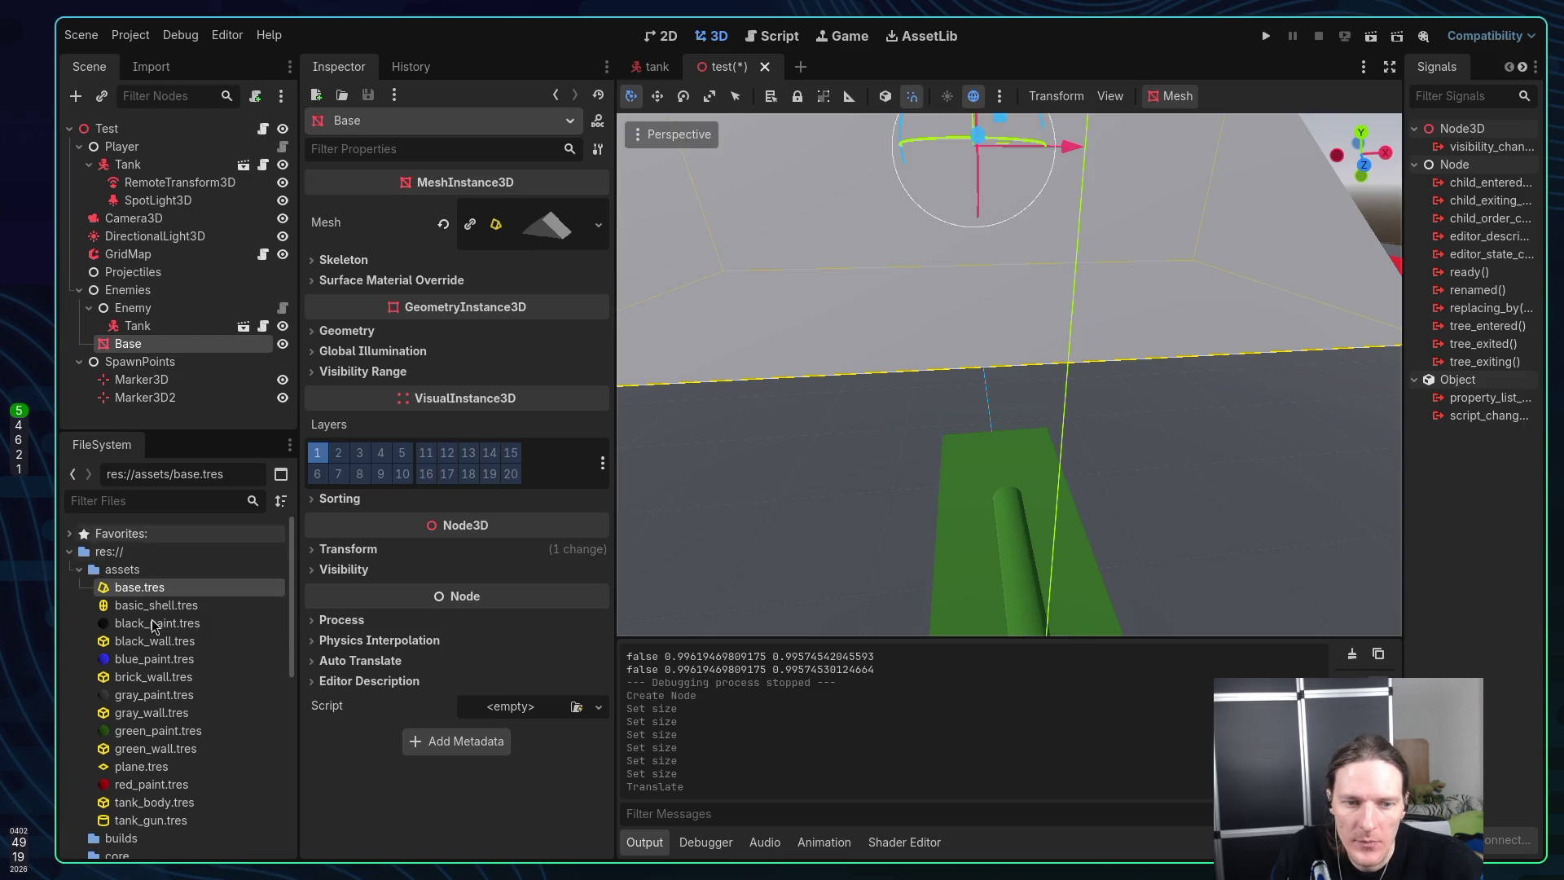
{"action": "double_click", "coordinate": [152, 589]}
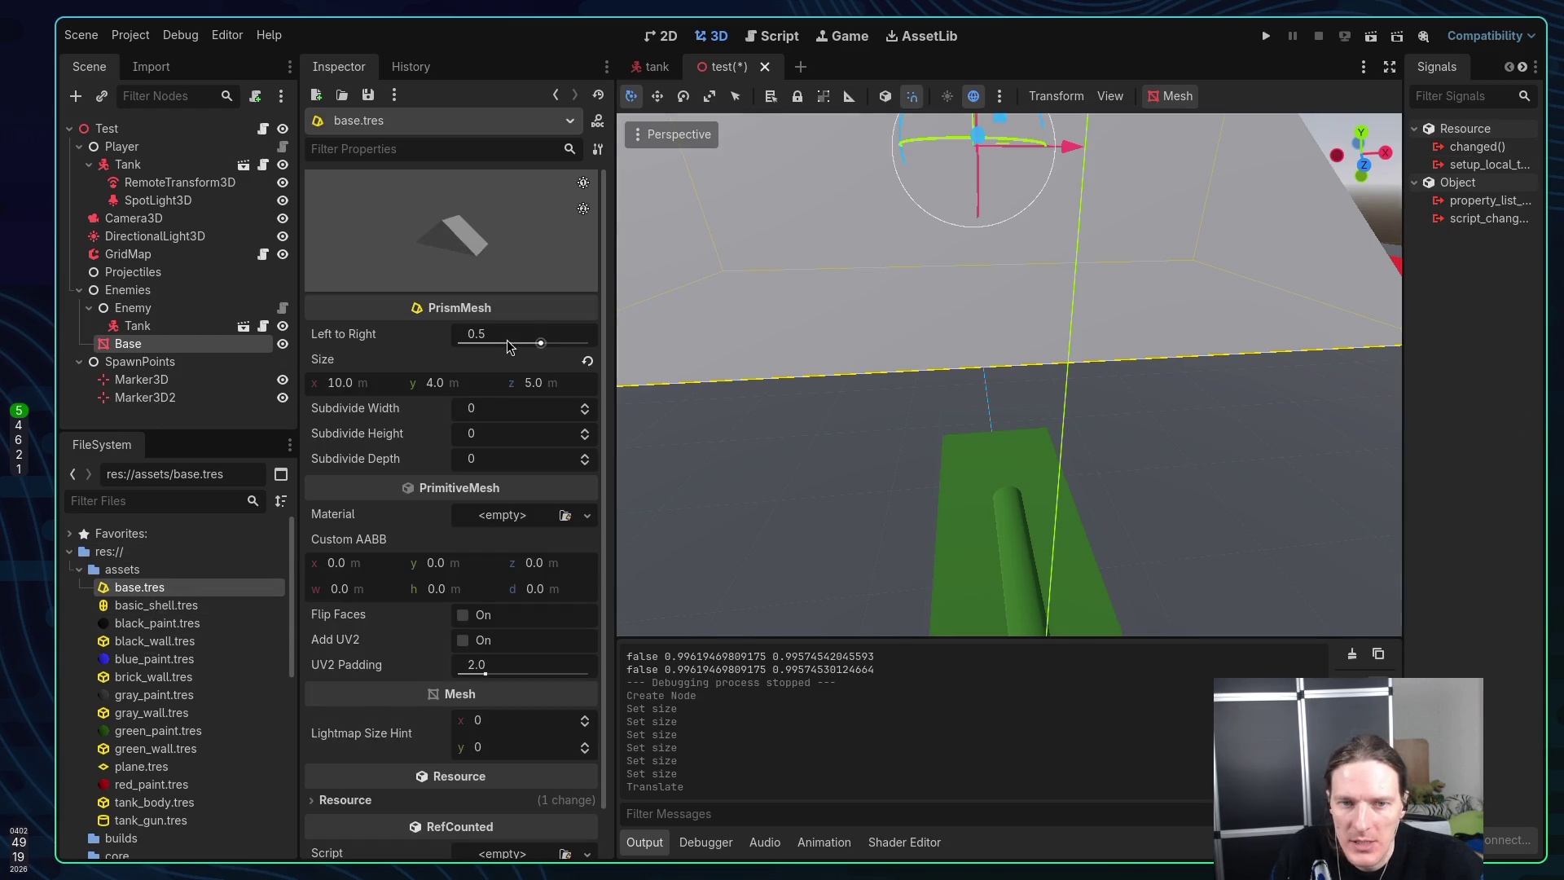
{"action": "scroll", "coordinate": [907, 364], "scroll_direction": "down", "scroll_amount": 5}
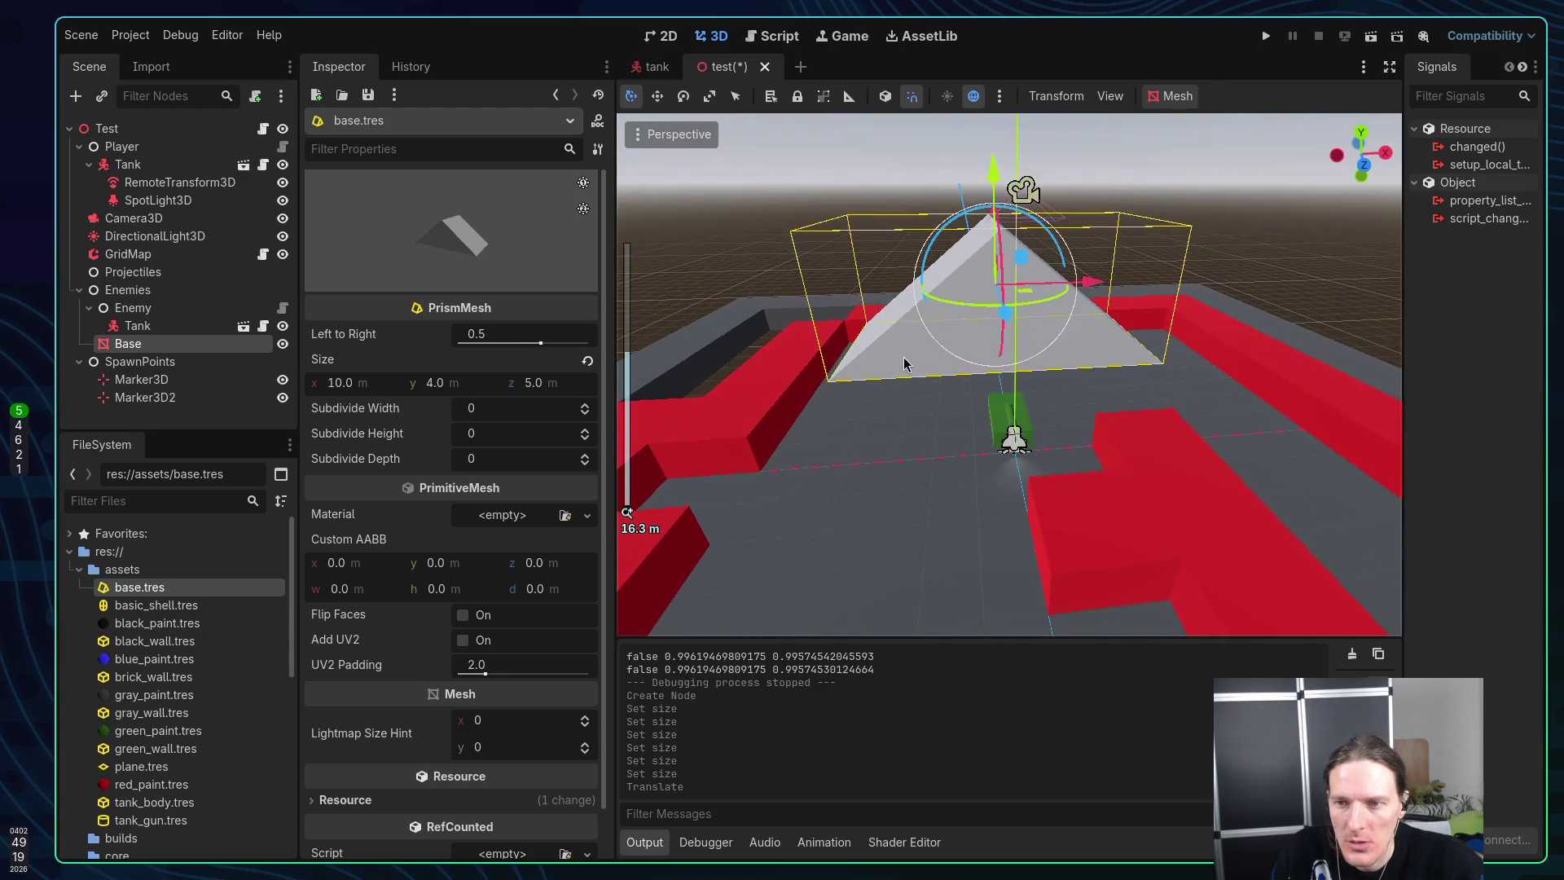
Set the prism's height, width and depth all to 2
{"action": "left_click", "coordinate": [429, 389]}
{"action": "type", "text": "2"}
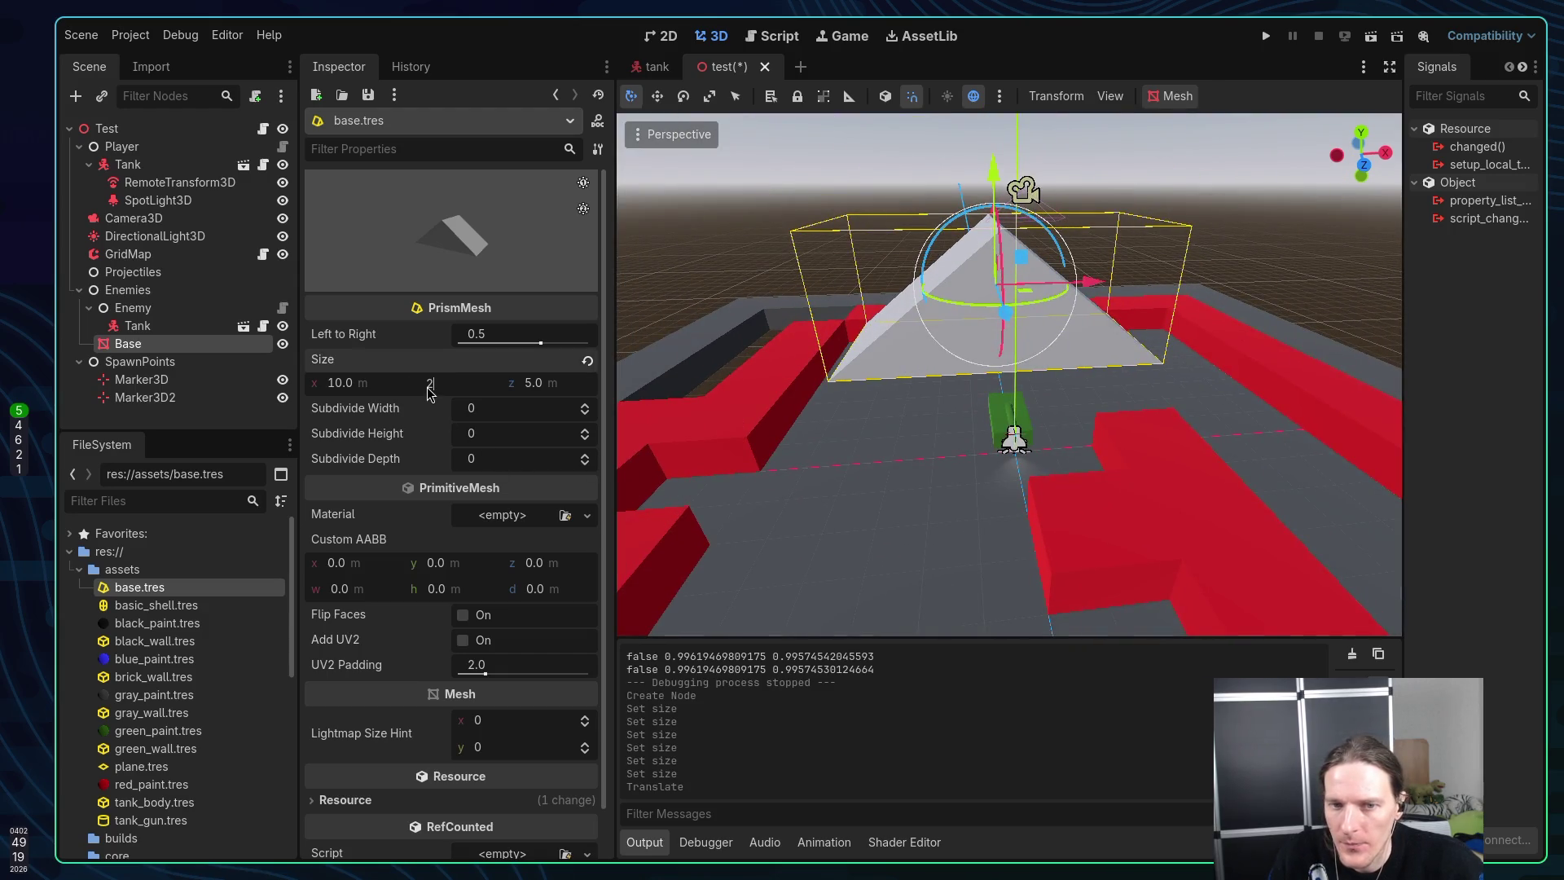
{"action": "key", "text": "Return"}
{"action": "left_click", "coordinate": [366, 389]}
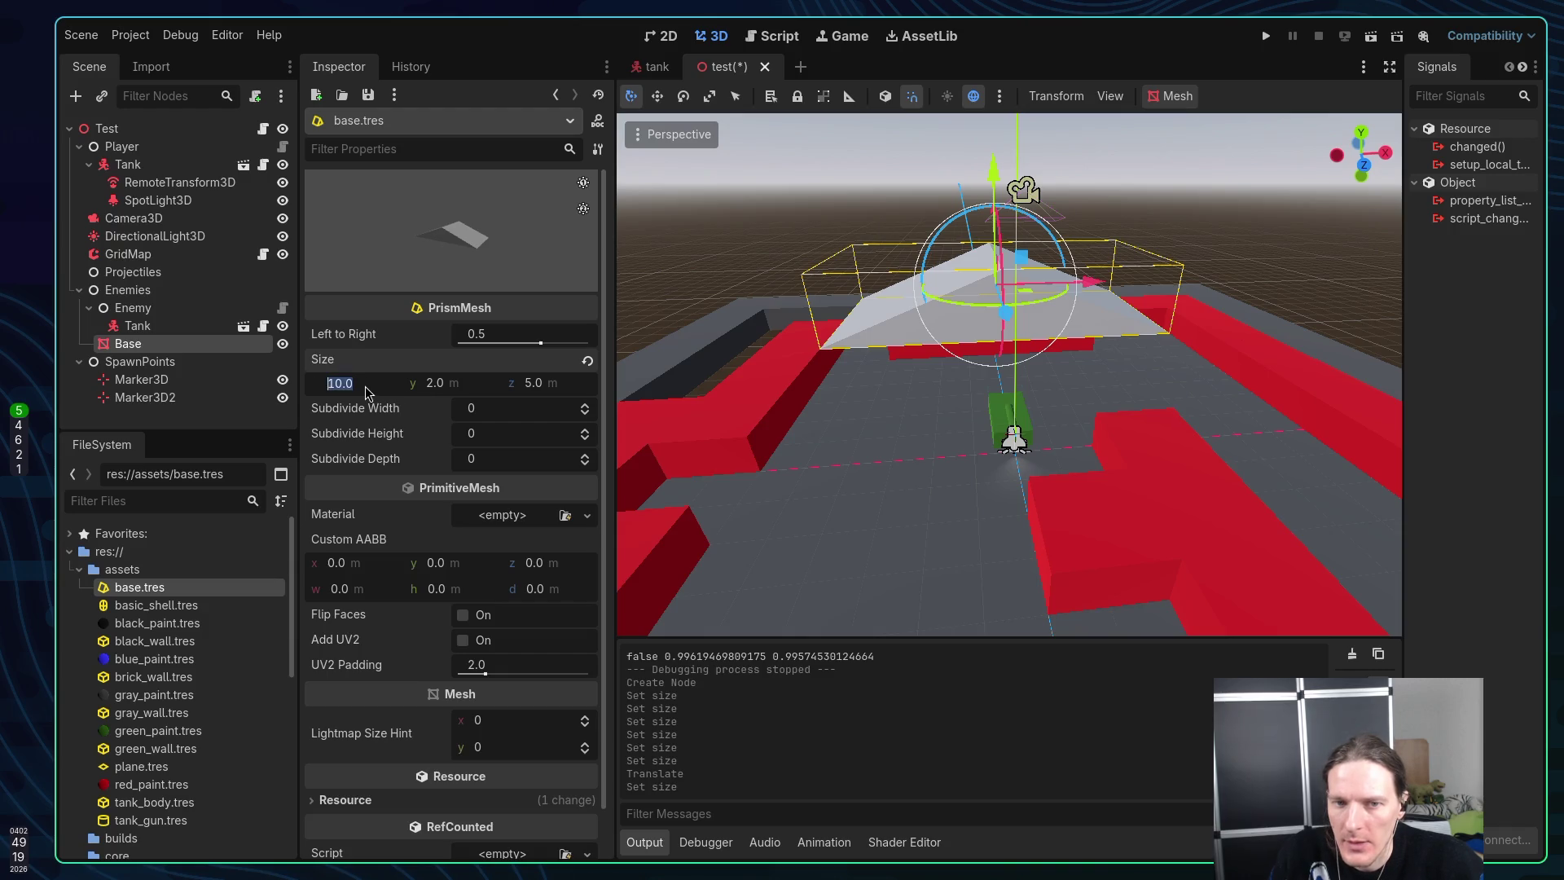
{"action": "type", "text": "2"}
{"action": "key", "text": "Return"}
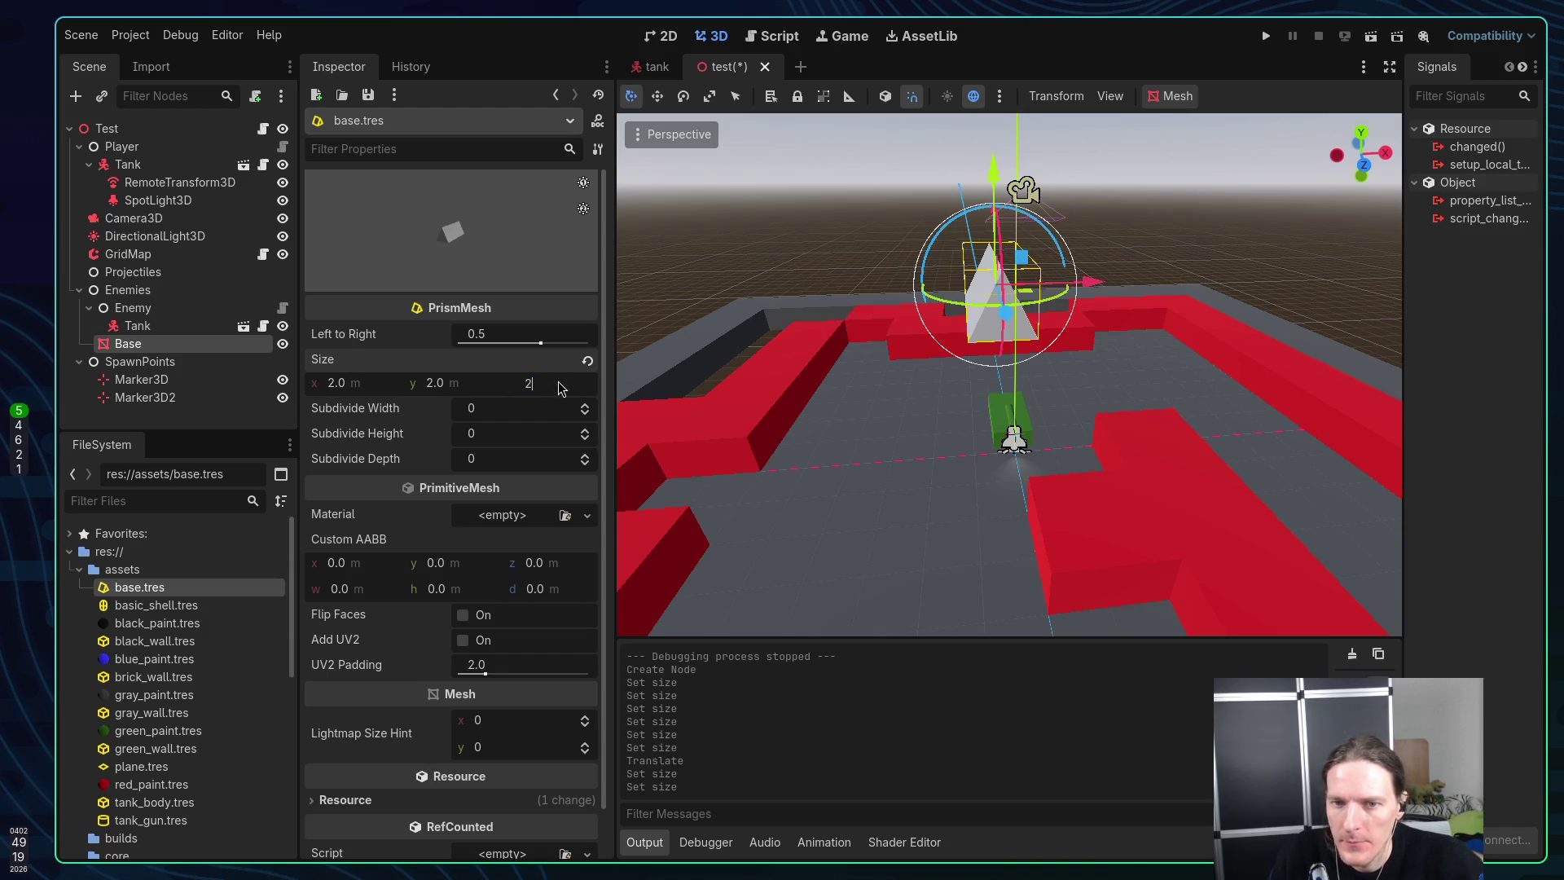
{"action": "key", "text": "Return"}
{"action": "mouse_move", "coordinate": [610, 388]}
{"action": "left_mouse_down"}
{"action": "mouse_move", "coordinate": [1169, 321]}
{"action": "mouse_move", "coordinate": [864, 306]}
{"action": "left_mouse_up"}
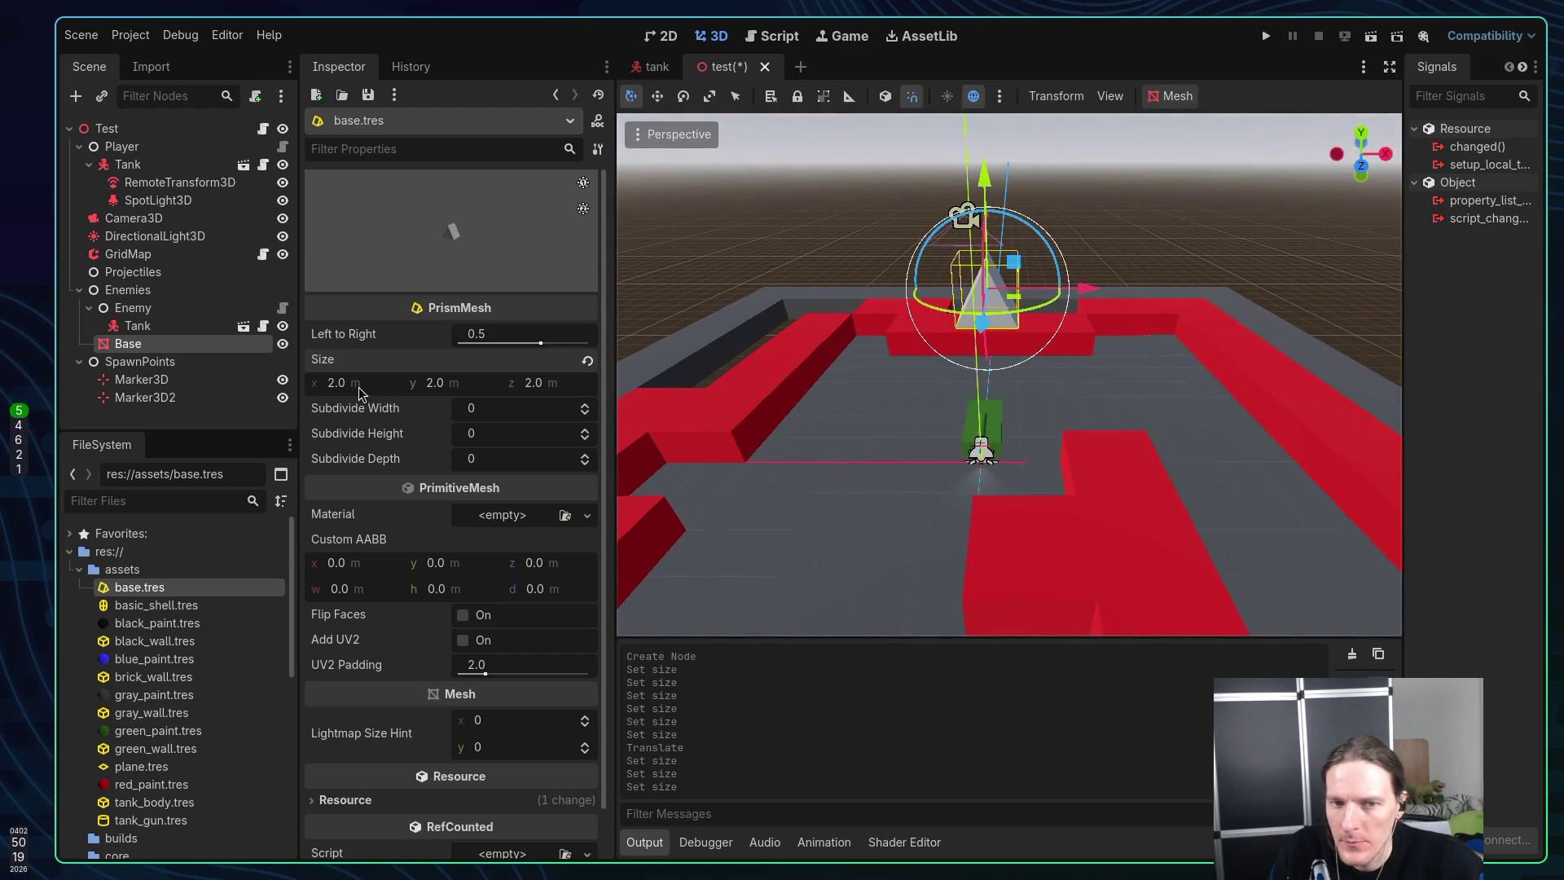
Widen the prism to 4 and save the test level
{"action": "key", "text": "Return"}
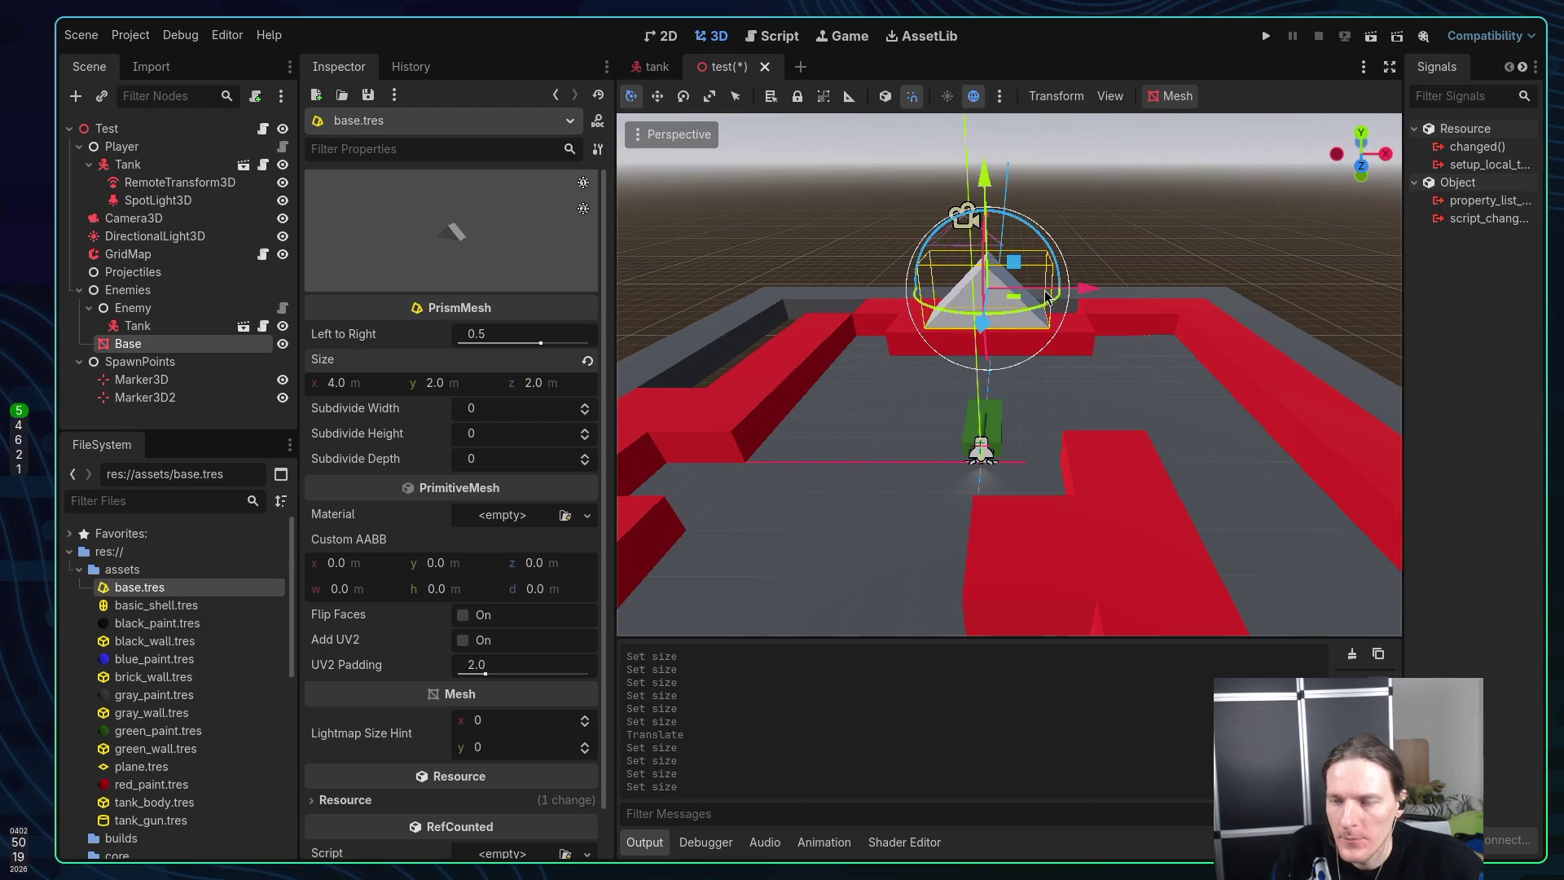
{"action": "mouse_move", "coordinate": [635, 399]}
{"action": "left_mouse_down"}
{"action": "mouse_move", "coordinate": [782, 350]}
{"action": "mouse_move", "coordinate": [712, 360]}
{"action": "mouse_move", "coordinate": [647, 403]}
{"action": "mouse_move", "coordinate": [853, 387]}
{"action": "mouse_move", "coordinate": [1089, 318]}
{"action": "left_mouse_up"}
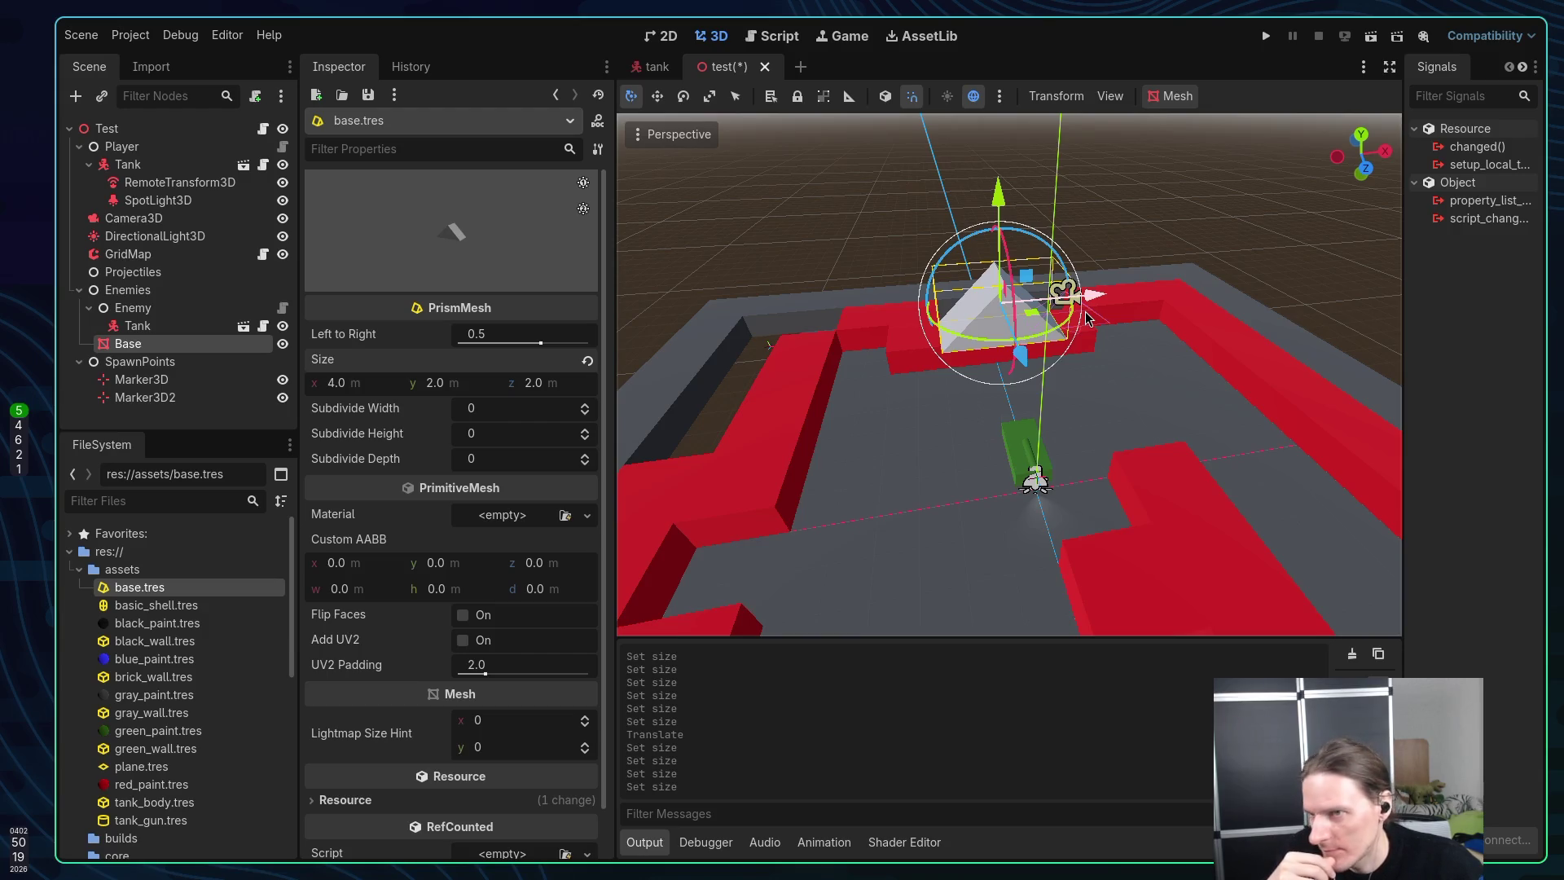
{"action": "key", "text": "ctrl+s"}
{"action": "scroll", "coordinate": [163, 643], "scroll_direction": "down", "scroll_amount": 5}
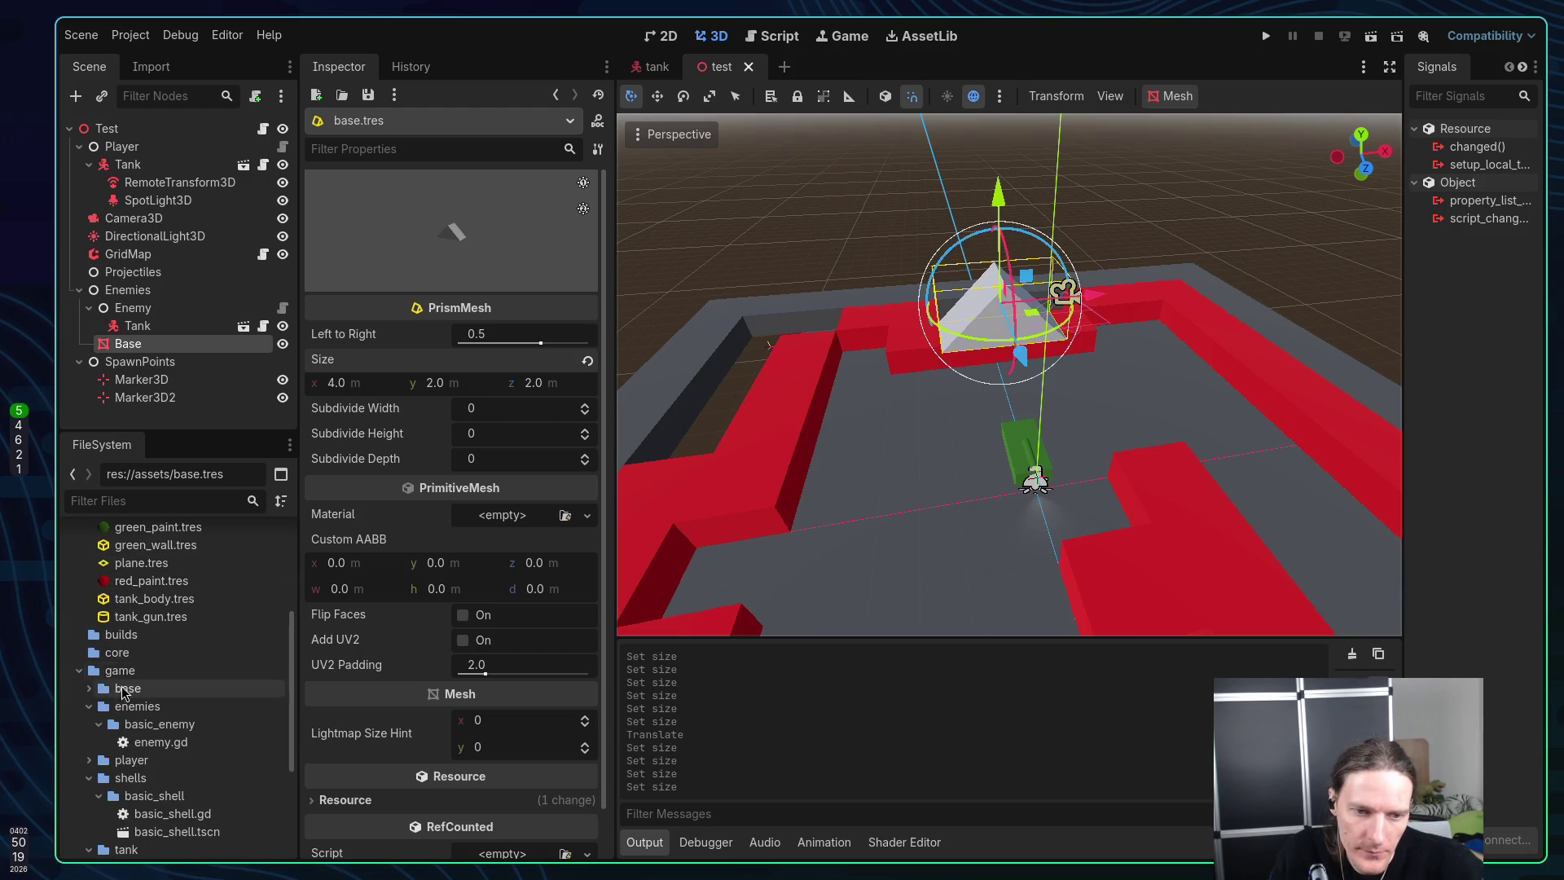
Create a 3D scene named base in res://game/base/ with a Base root node
{"action": "left_click", "coordinate": [90, 689]}
{"action": "right_click", "coordinate": [137, 691]}
{"action": "mouse_move", "coordinate": [212, 590]}
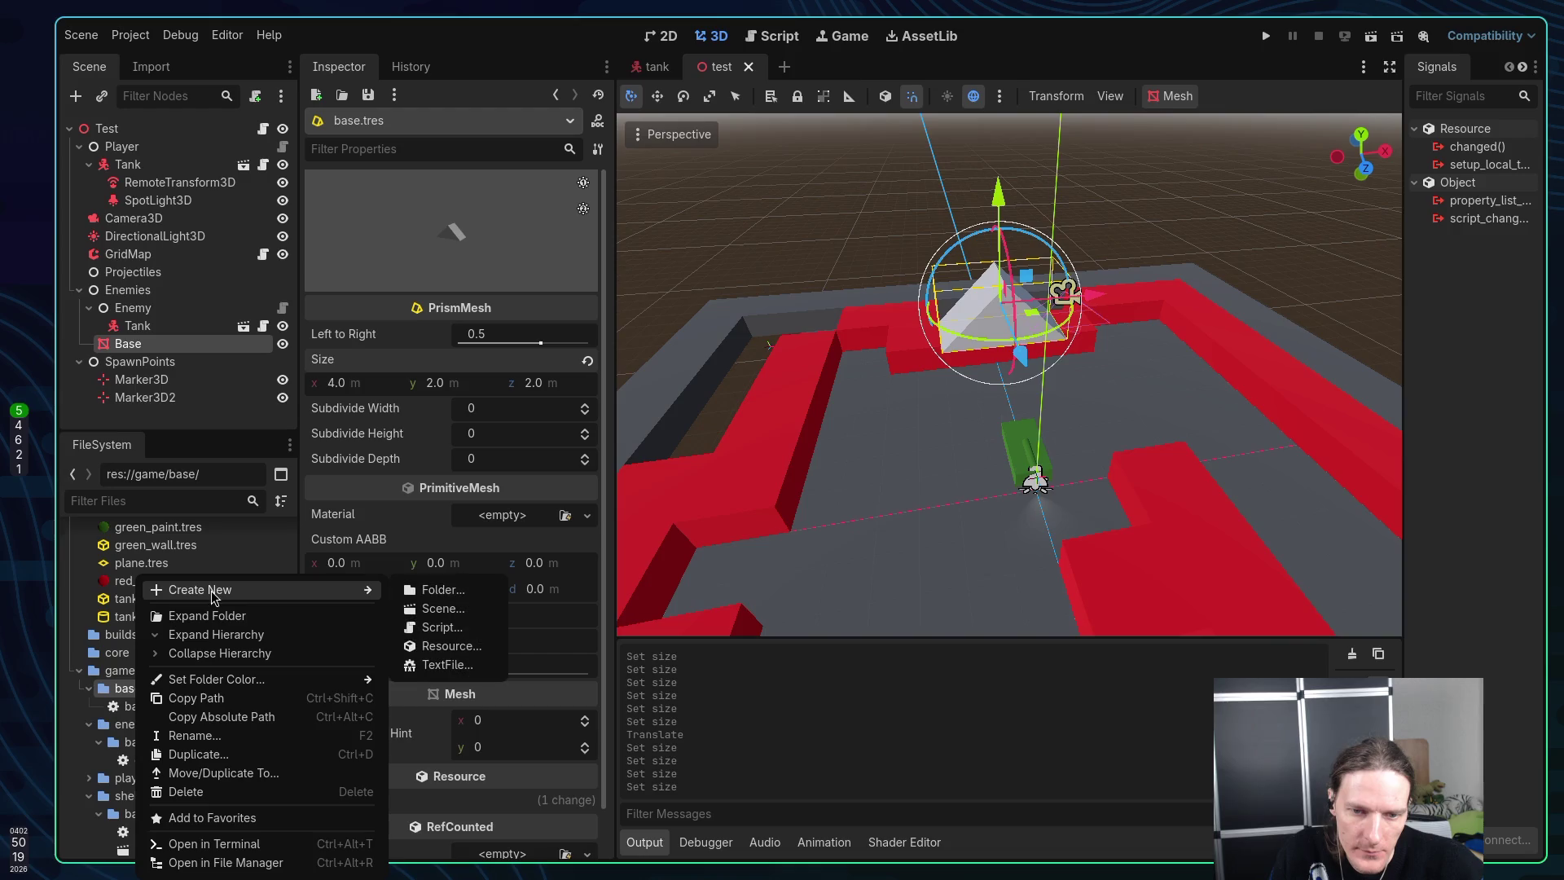
{"action": "left_click", "coordinate": [443, 611]}
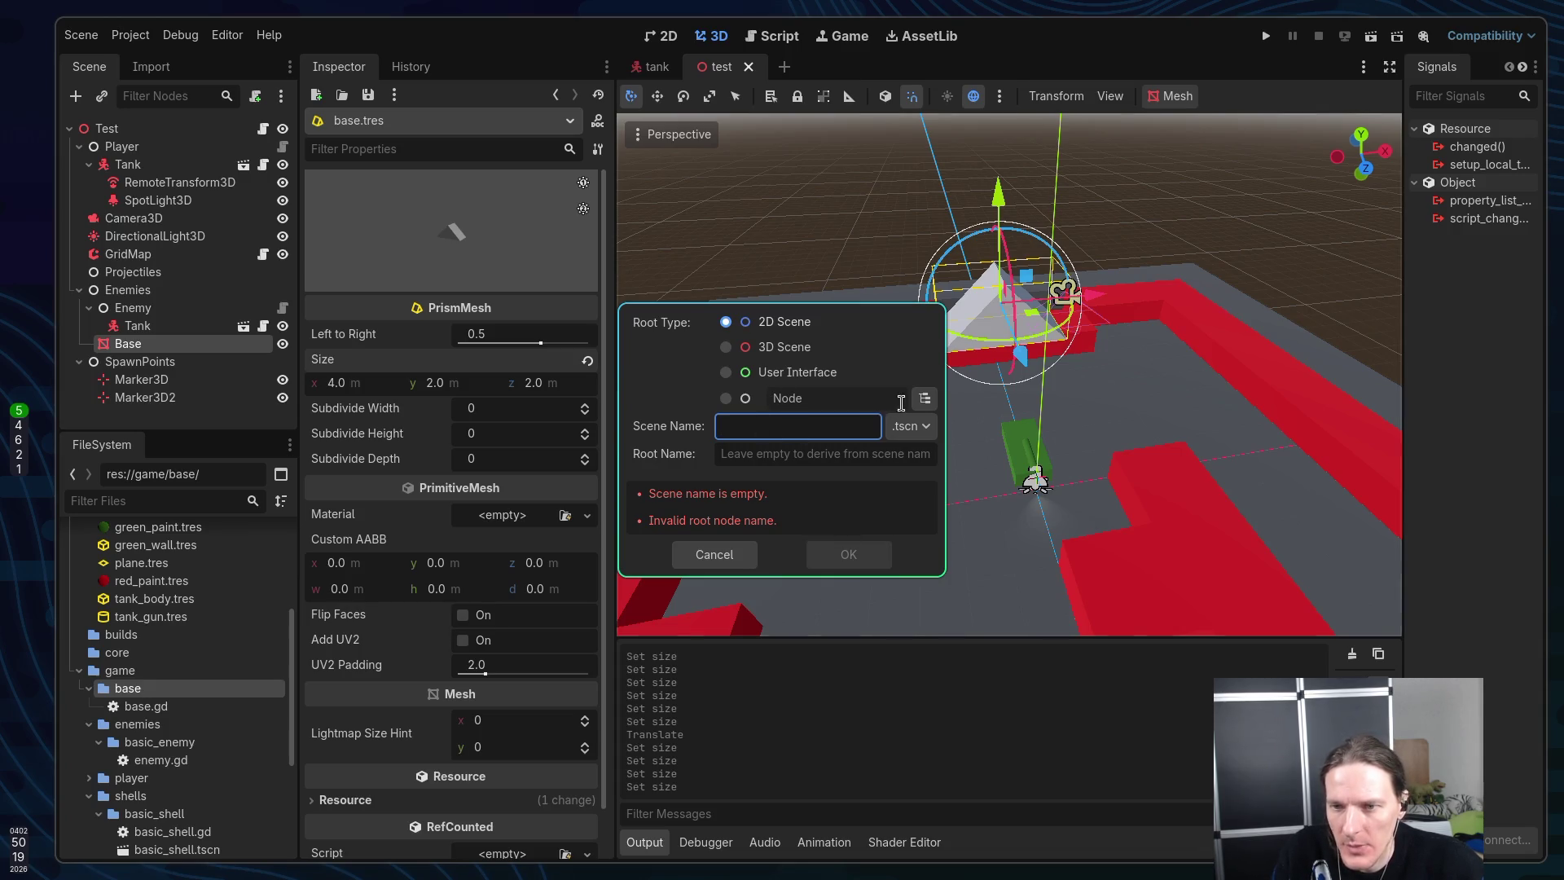
{"action": "type", "text": "base"}
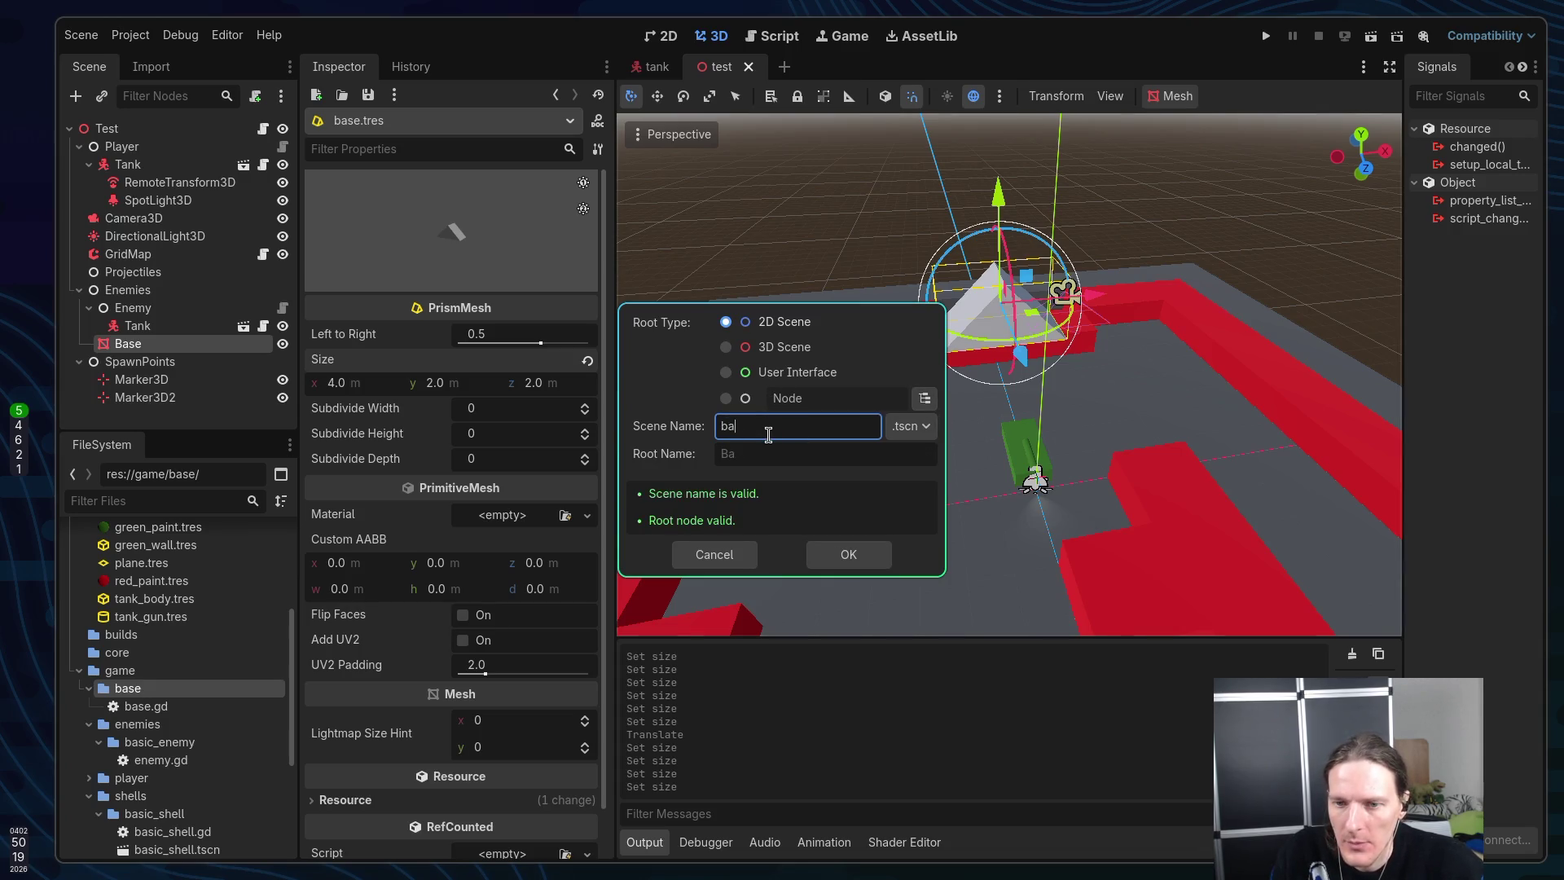
{"action": "left_click", "coordinate": [726, 347]}
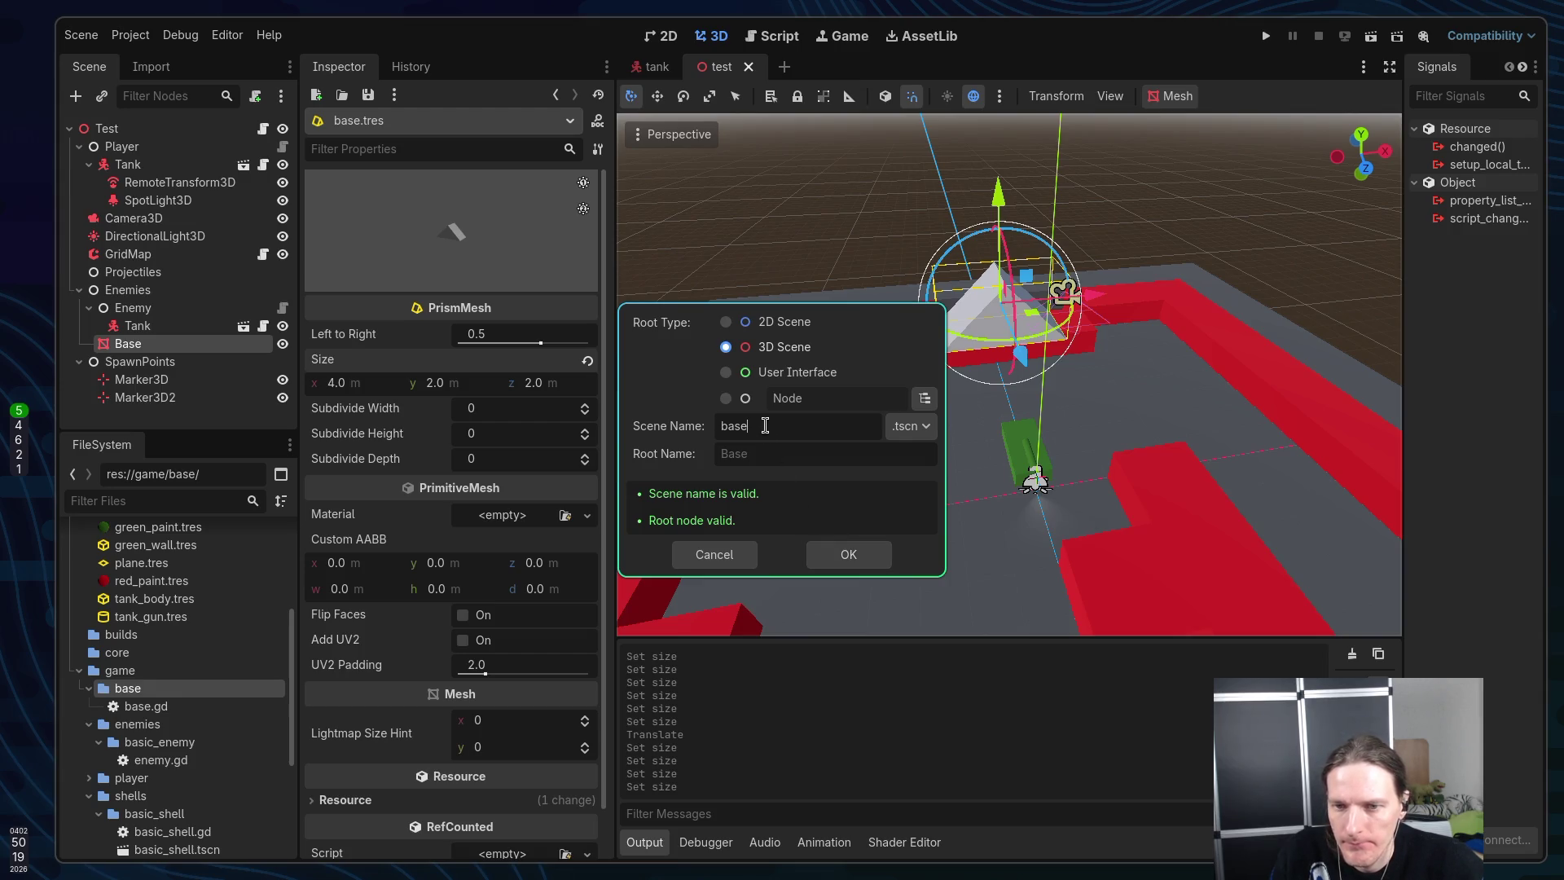
{"action": "left_click", "coordinate": [824, 548]}
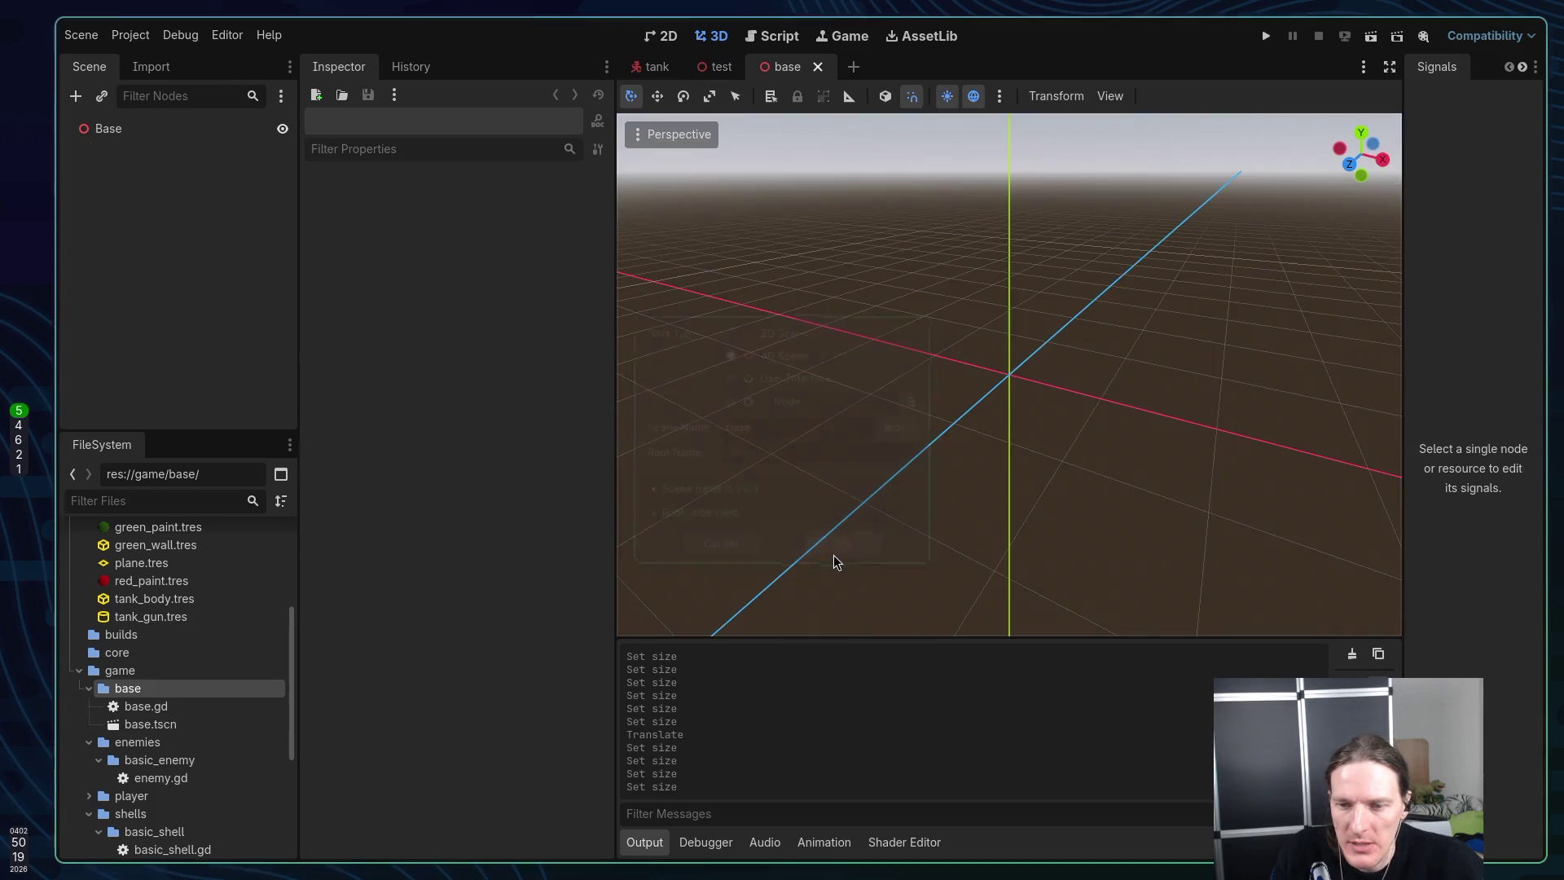
Change the Base root's type to StaticBody3D and save base.tscn
{"action": "left_click", "coordinate": [126, 134]}
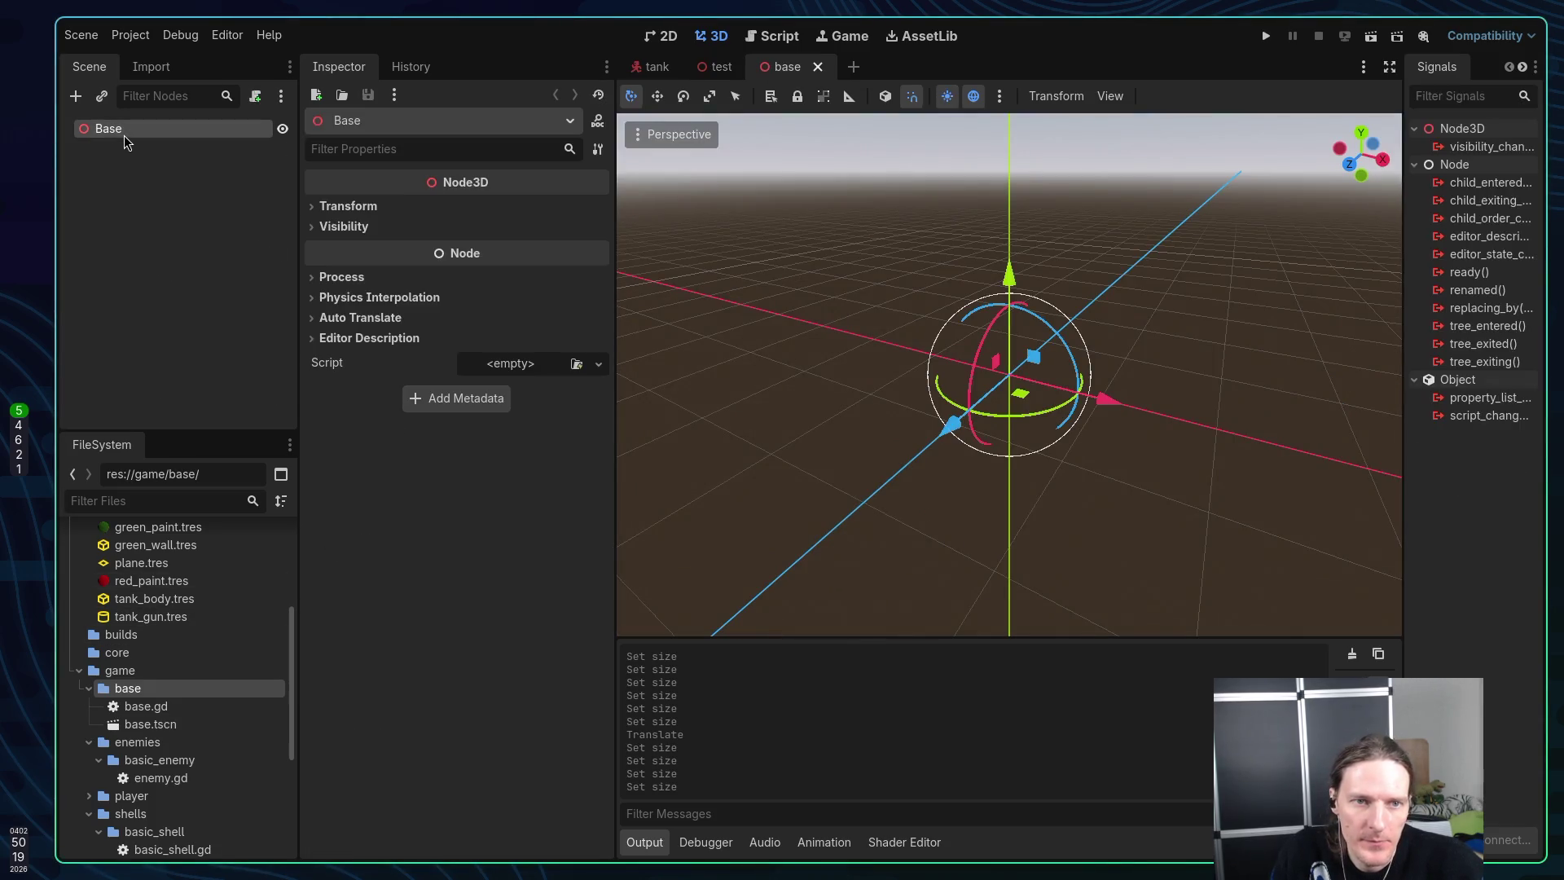
{"action": "right_click", "coordinate": [127, 134]}
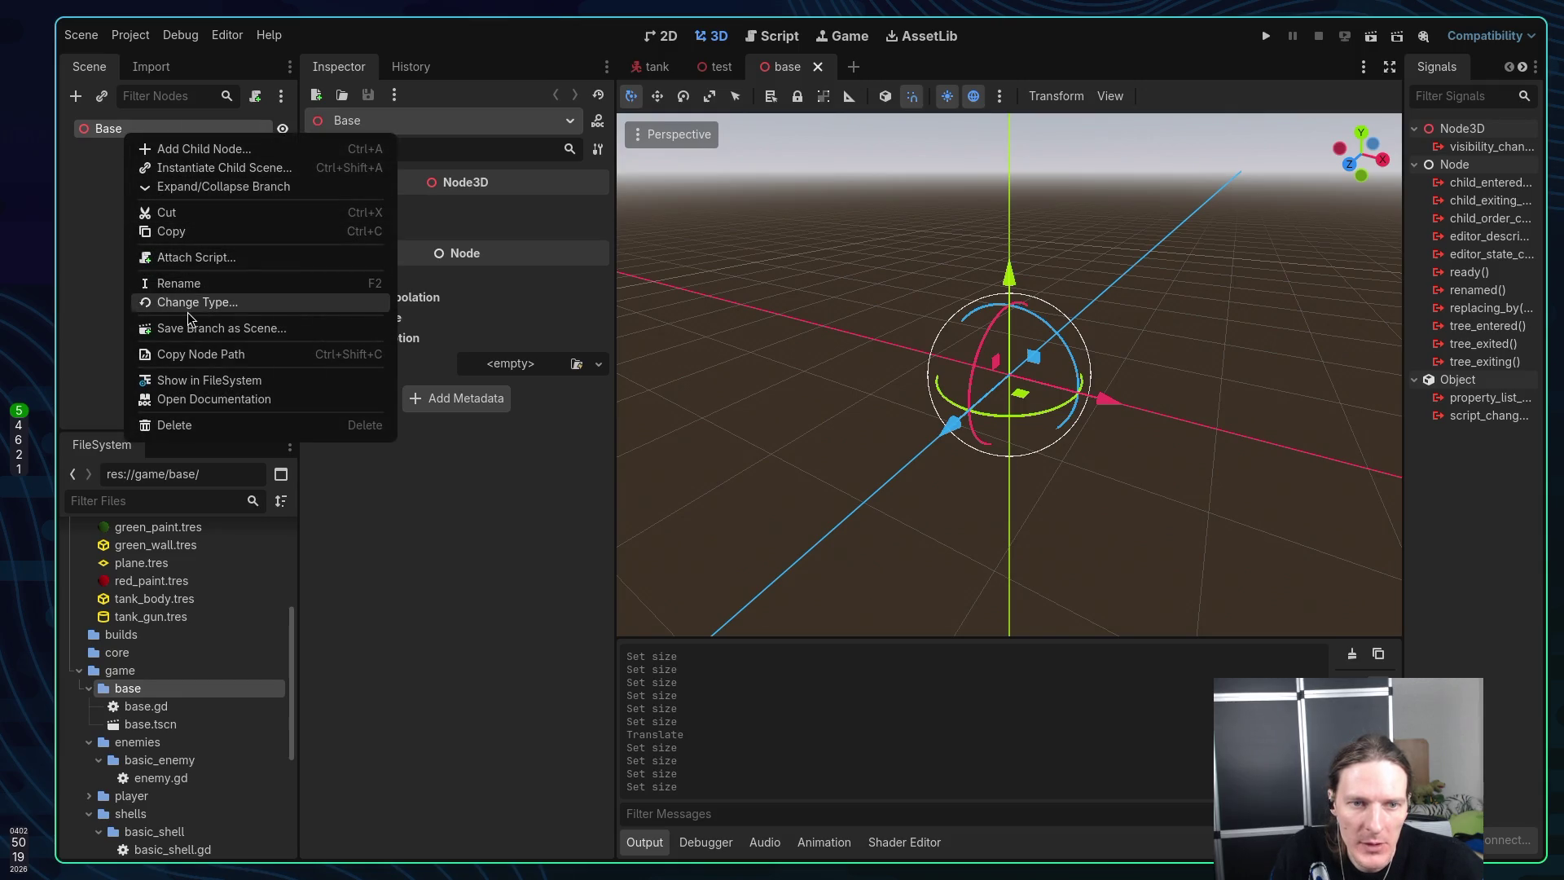
{"action": "left_click", "coordinate": [184, 302]}
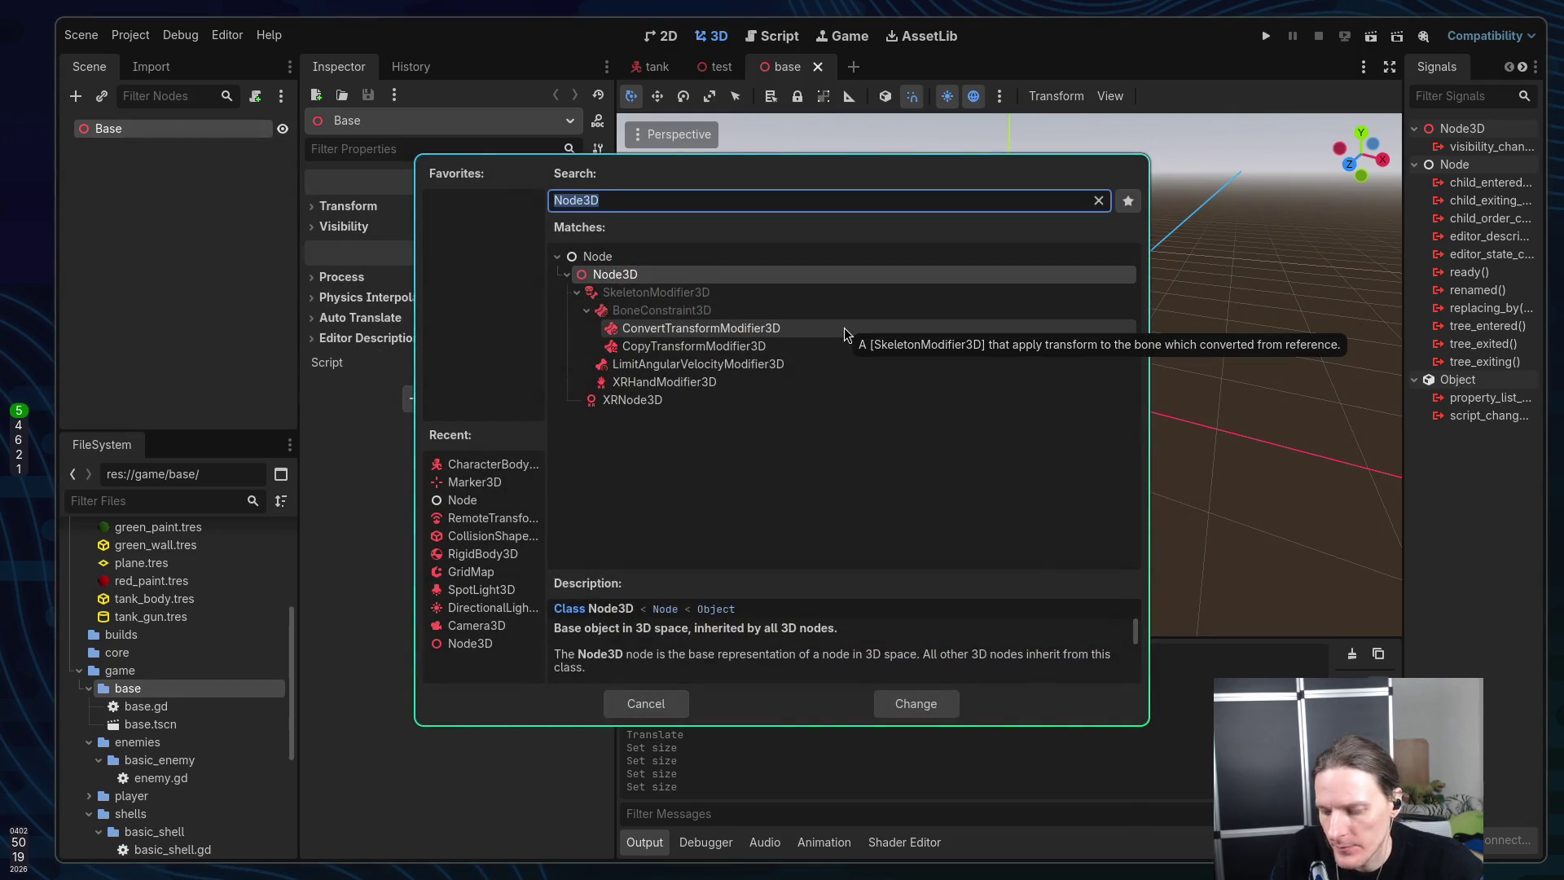
{"action": "type", "text": "static"}
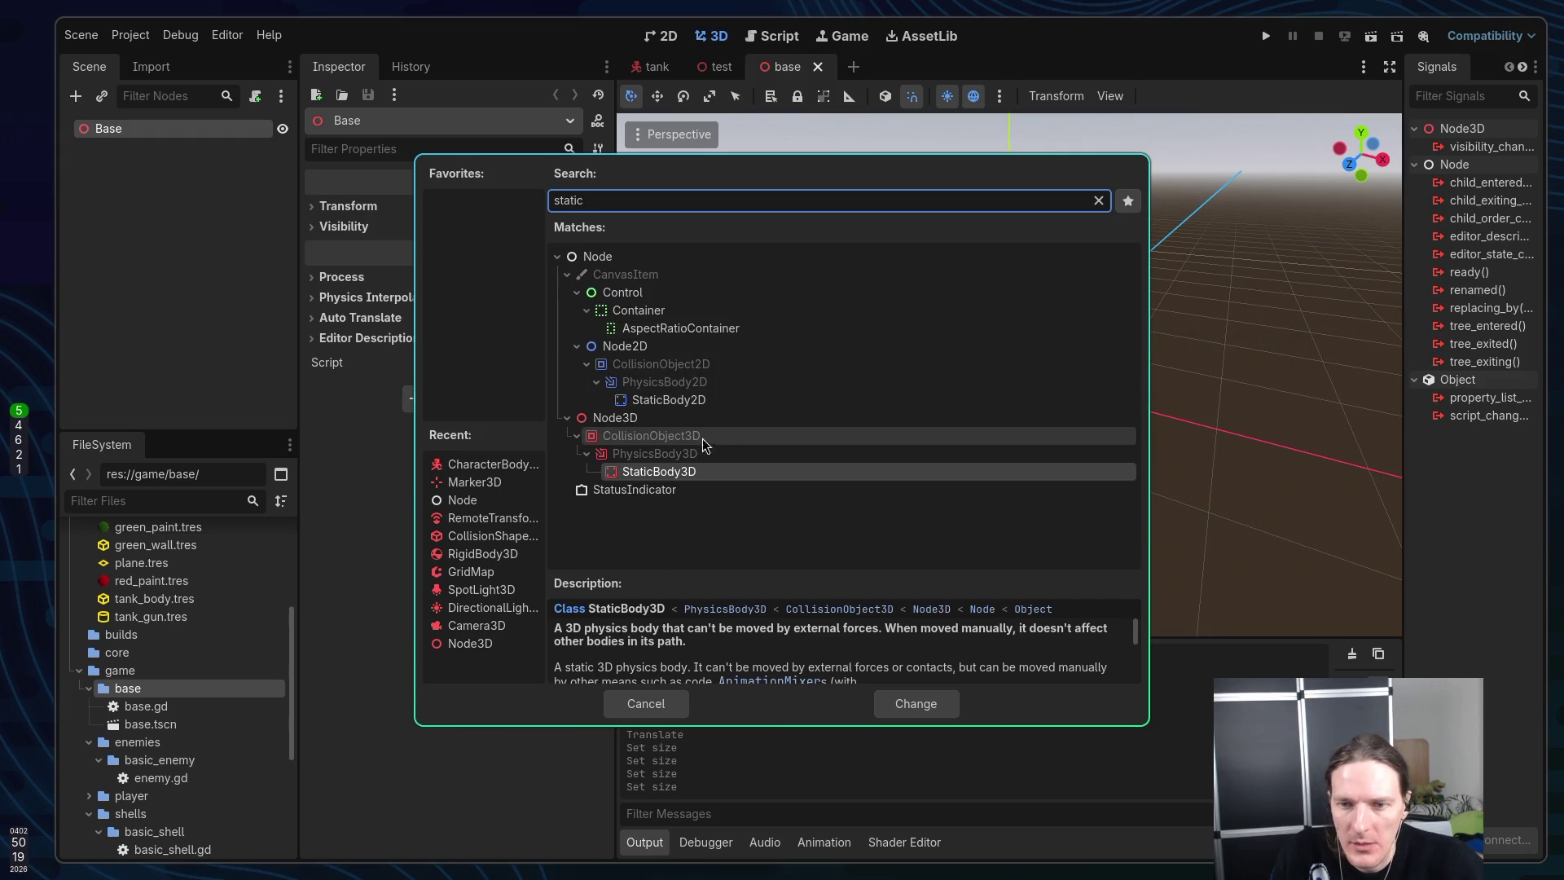
{"action": "left_click", "coordinate": [915, 703]}
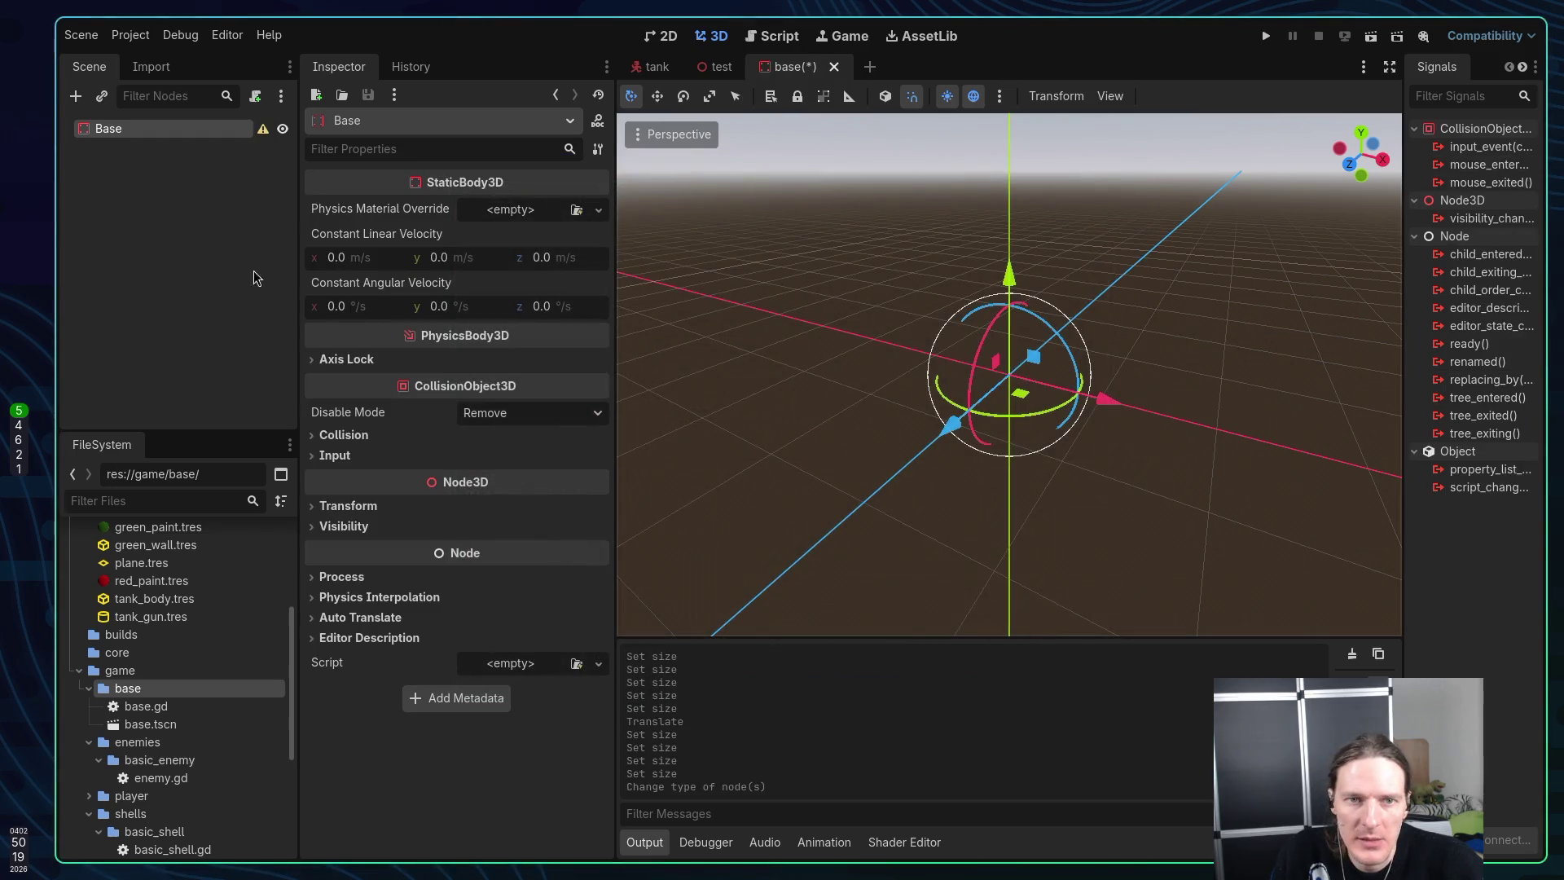
{"action": "key", "text": "ctrl+s"}
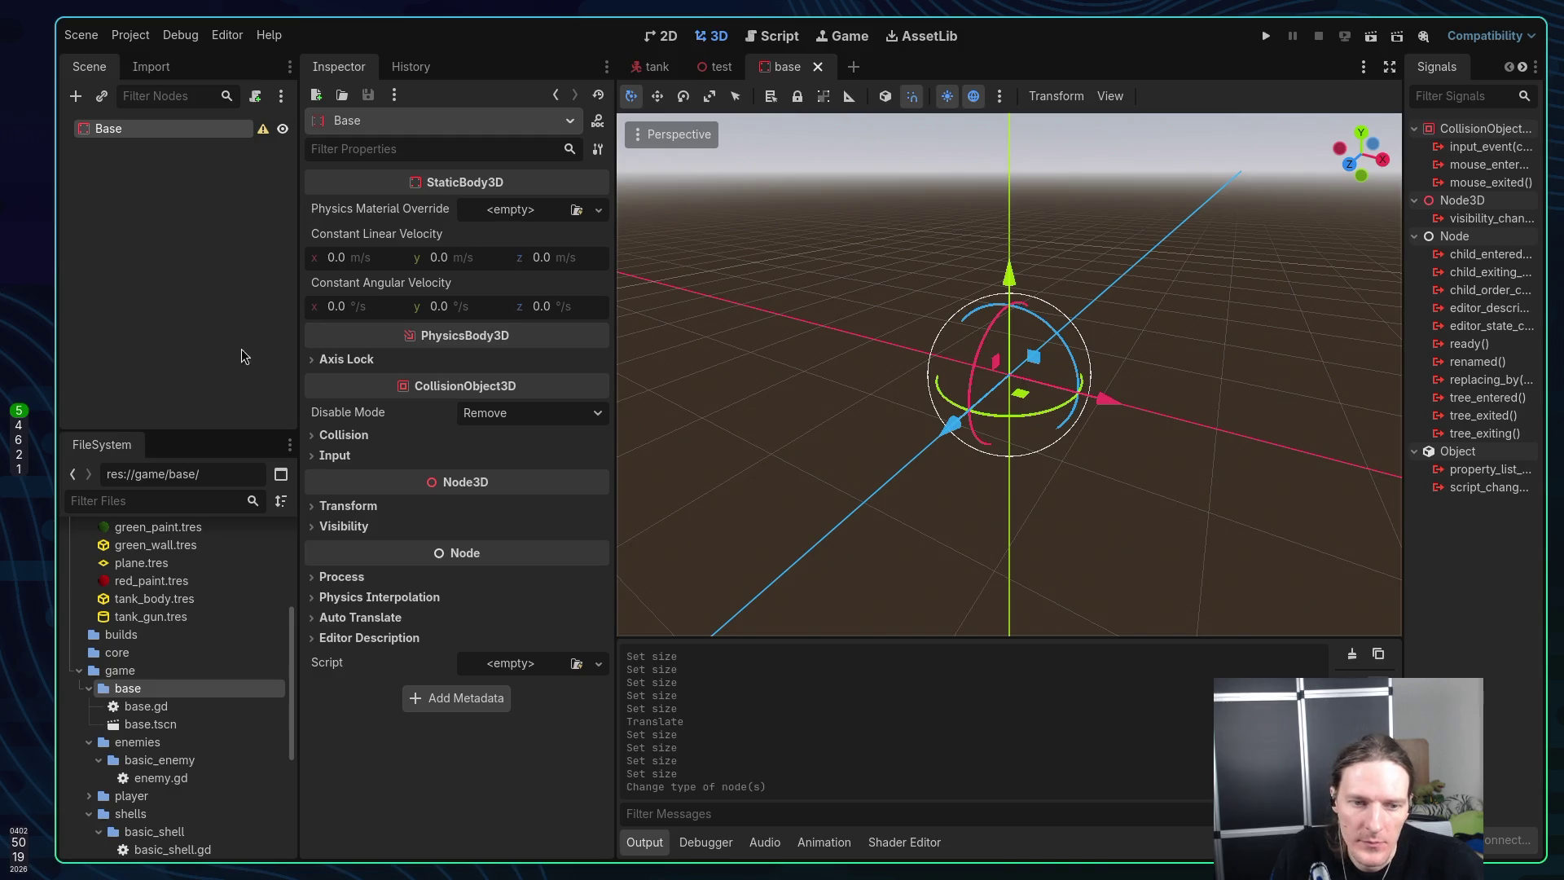
Add the base.tres prism as a MeshInstance3D child of Base and frame it
{"action": "scroll", "coordinate": [155, 733], "scroll_direction": "up", "scroll_amount": 1}
{"action": "scroll", "coordinate": [155, 733], "scroll_direction": "up", "scroll_amount": 4}
{"action": "mouse_move", "coordinate": [139, 586]}
{"action": "left_mouse_down"}
{"action": "mouse_move", "coordinate": [147, 318]}
{"action": "mouse_move", "coordinate": [131, 146]}
{"action": "mouse_move", "coordinate": [774, 286]}
{"action": "mouse_move", "coordinate": [203, 139]}
{"action": "left_mouse_up"}
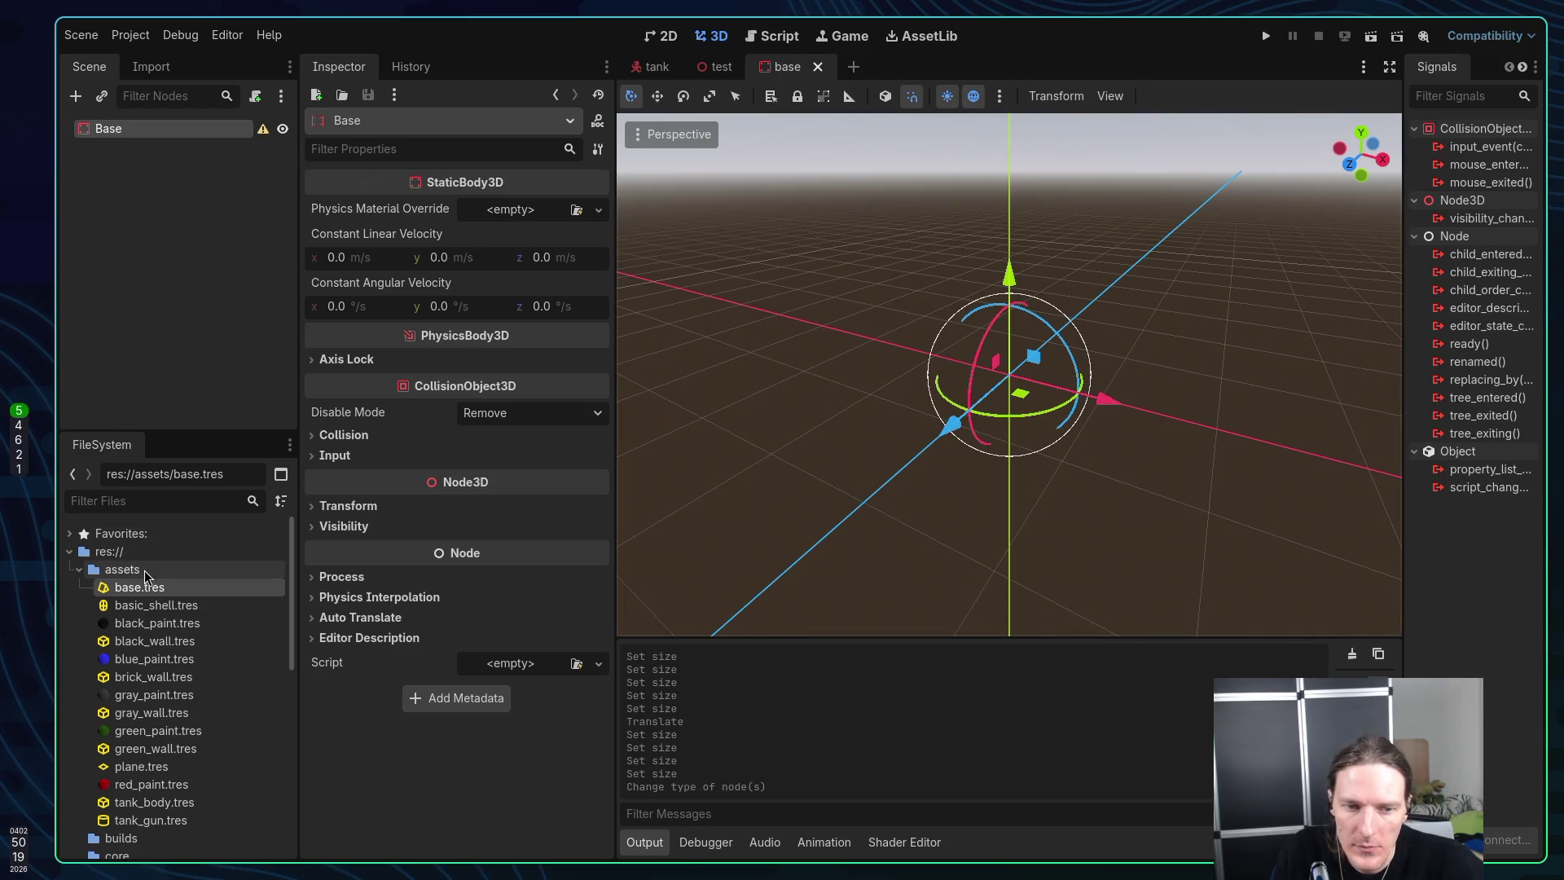
{"action": "mouse_move", "coordinate": [139, 587]}
{"action": "left_mouse_down"}
{"action": "mouse_move", "coordinate": [454, 550]}
{"action": "mouse_move", "coordinate": [1002, 391]}
{"action": "mouse_move", "coordinate": [994, 346]}
{"action": "left_mouse_up"}
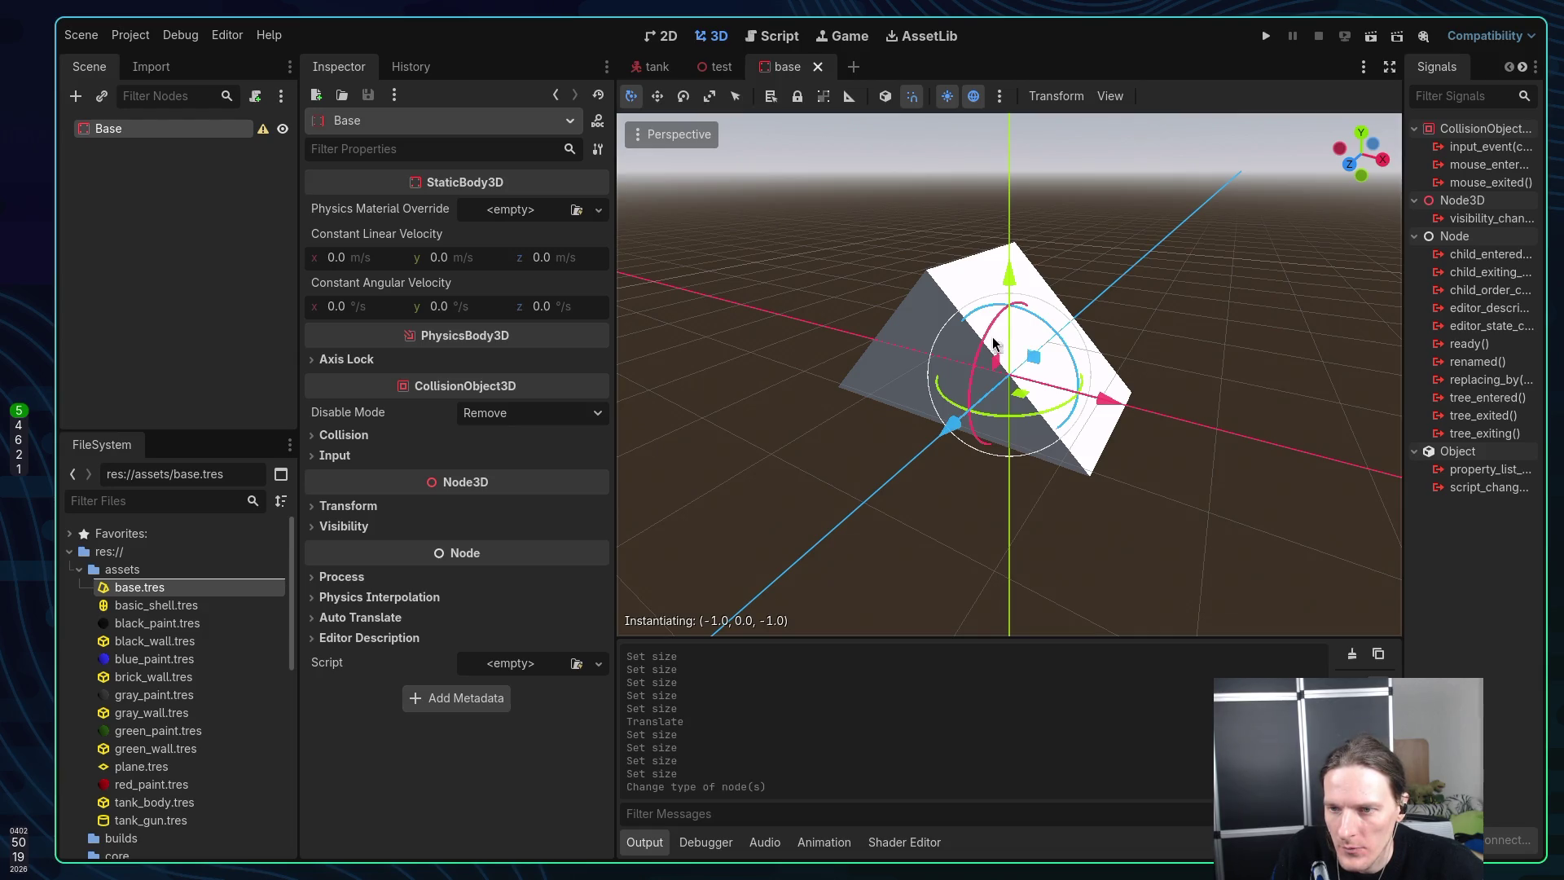
{"action": "left_click_drag", "start_coordinate": [994, 346], "coordinate": [993, 349]}
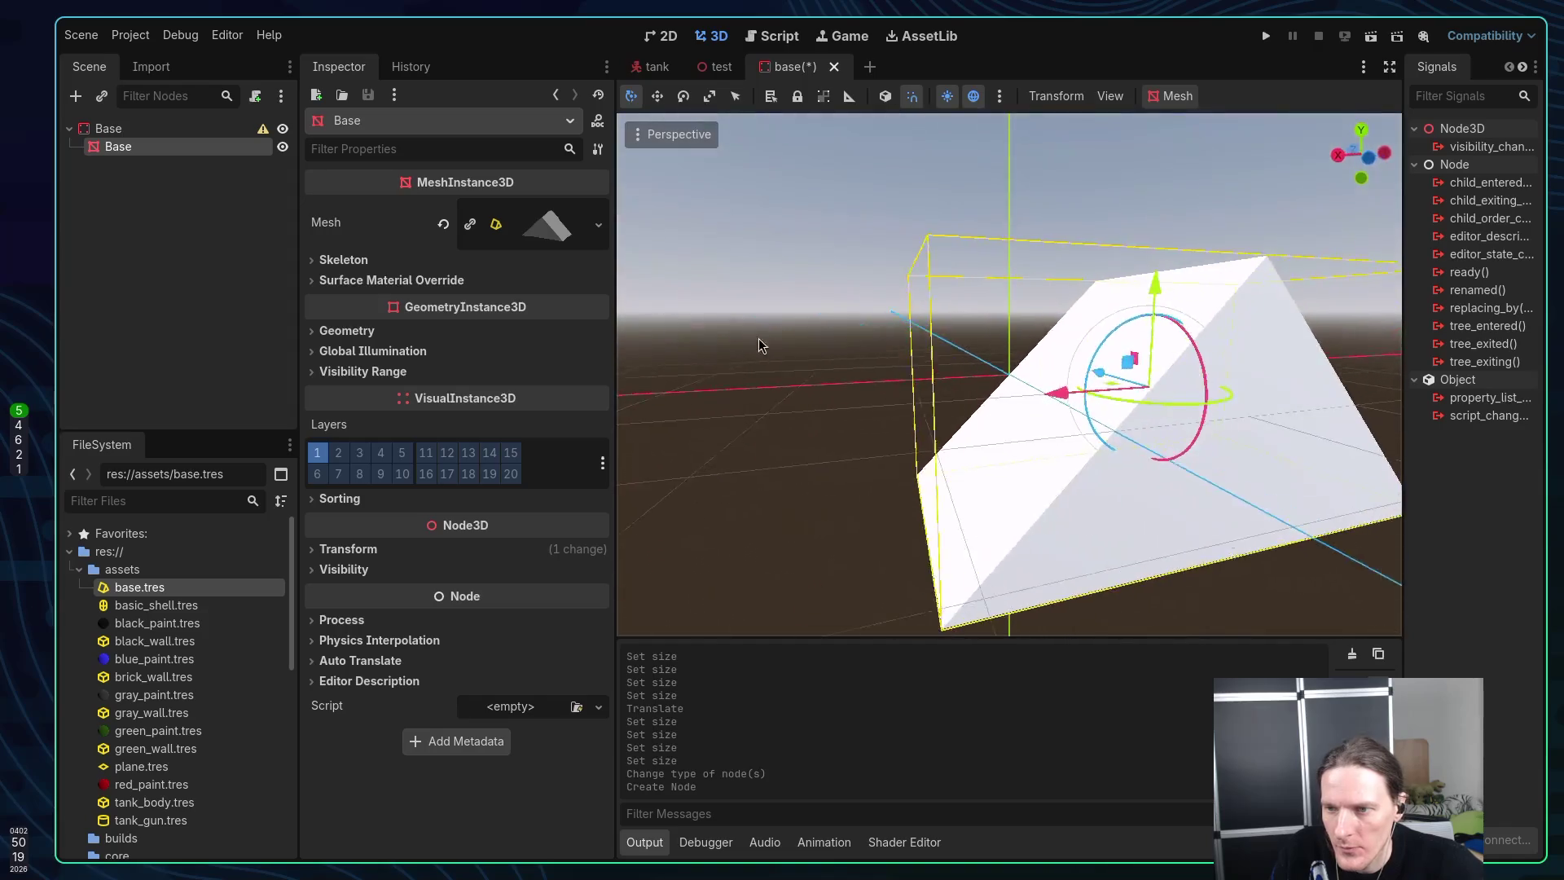
{"action": "key", "text": "f"}
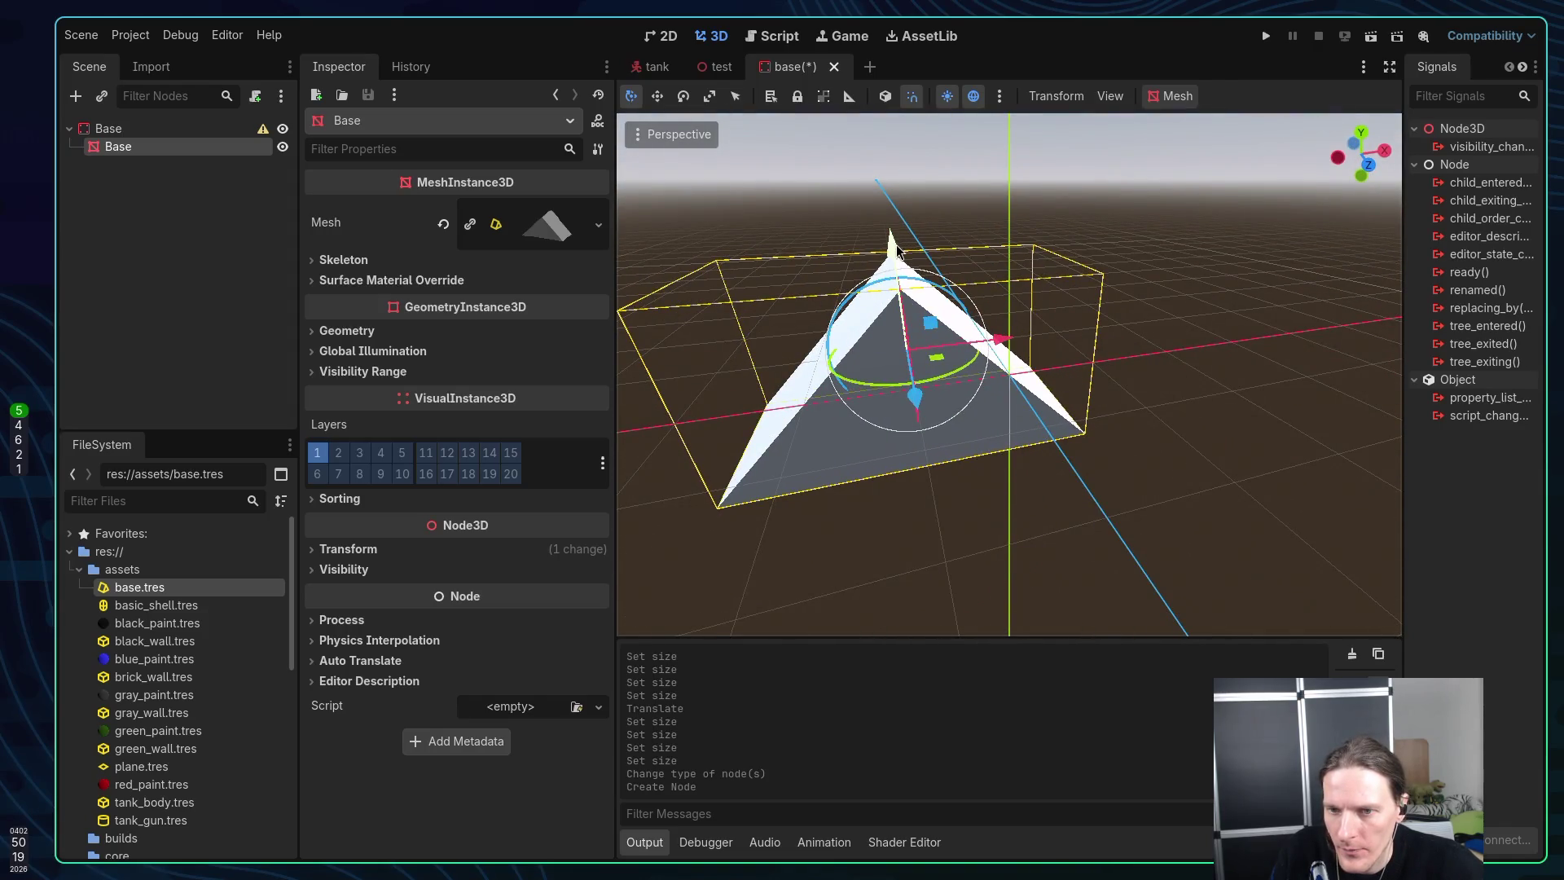
Raise the prism above the ground, reposition it, and save the base scene
{"action": "left_click_drag", "start_coordinate": [898, 251], "coordinate": [901, 184]}
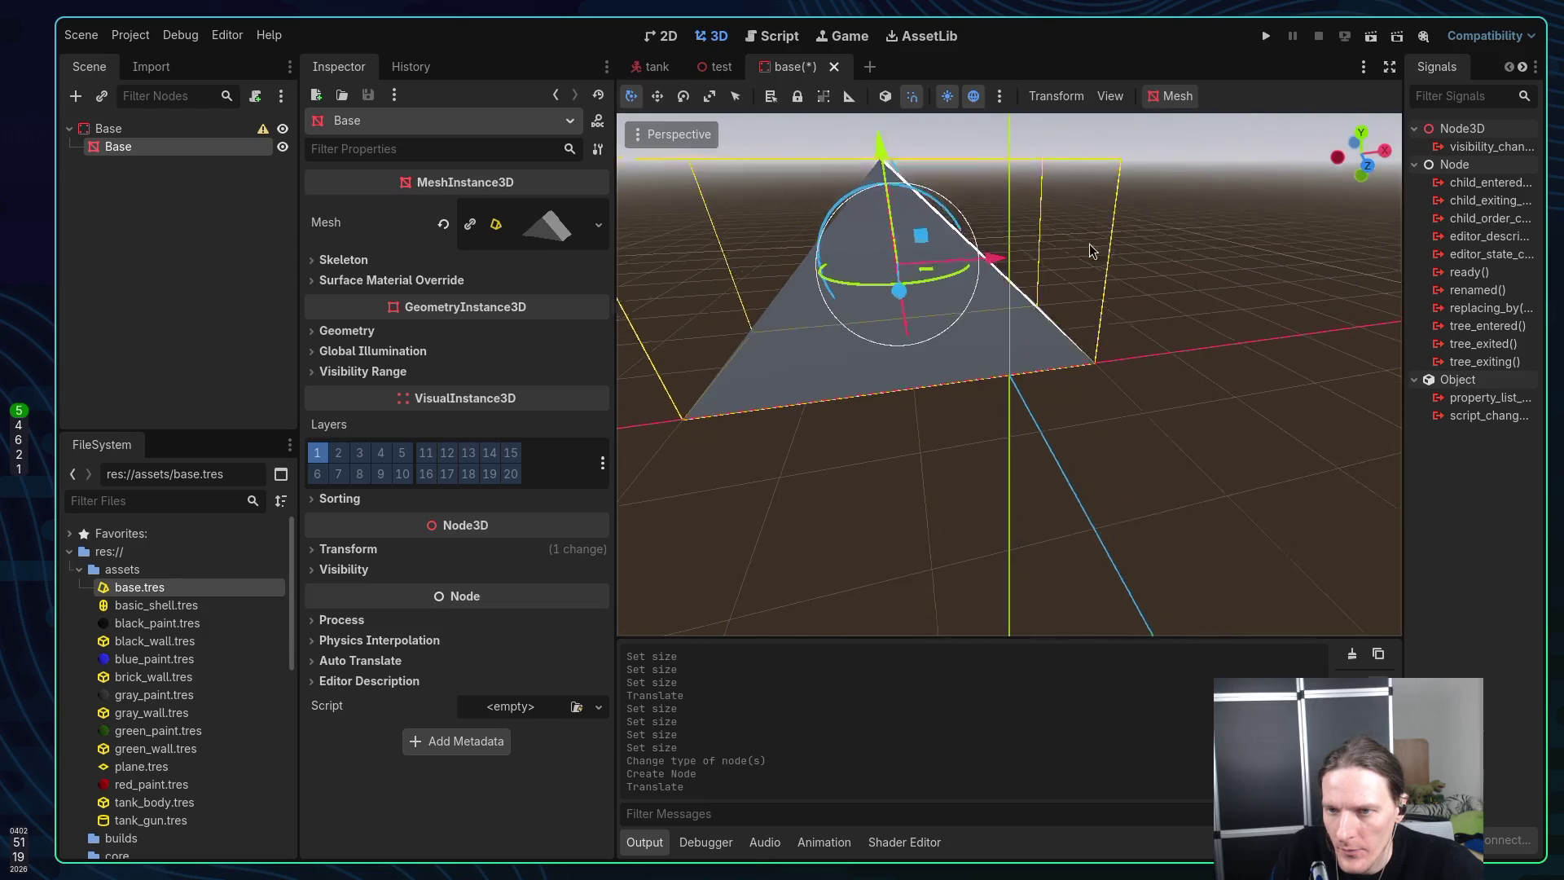
{"action": "mouse_move", "coordinate": [1093, 250]}
{"action": "left_mouse_down"}
{"action": "mouse_move", "coordinate": [1095, 271]}
{"action": "mouse_move", "coordinate": [1239, 338]}
{"action": "mouse_move", "coordinate": [1017, 296]}
{"action": "mouse_move", "coordinate": [1040, 320]}
{"action": "left_mouse_up"}
{"action": "key", "text": "g"}
{"action": "left_click", "coordinate": [1163, 295]}
{"action": "key", "text": "ctrl+s"}
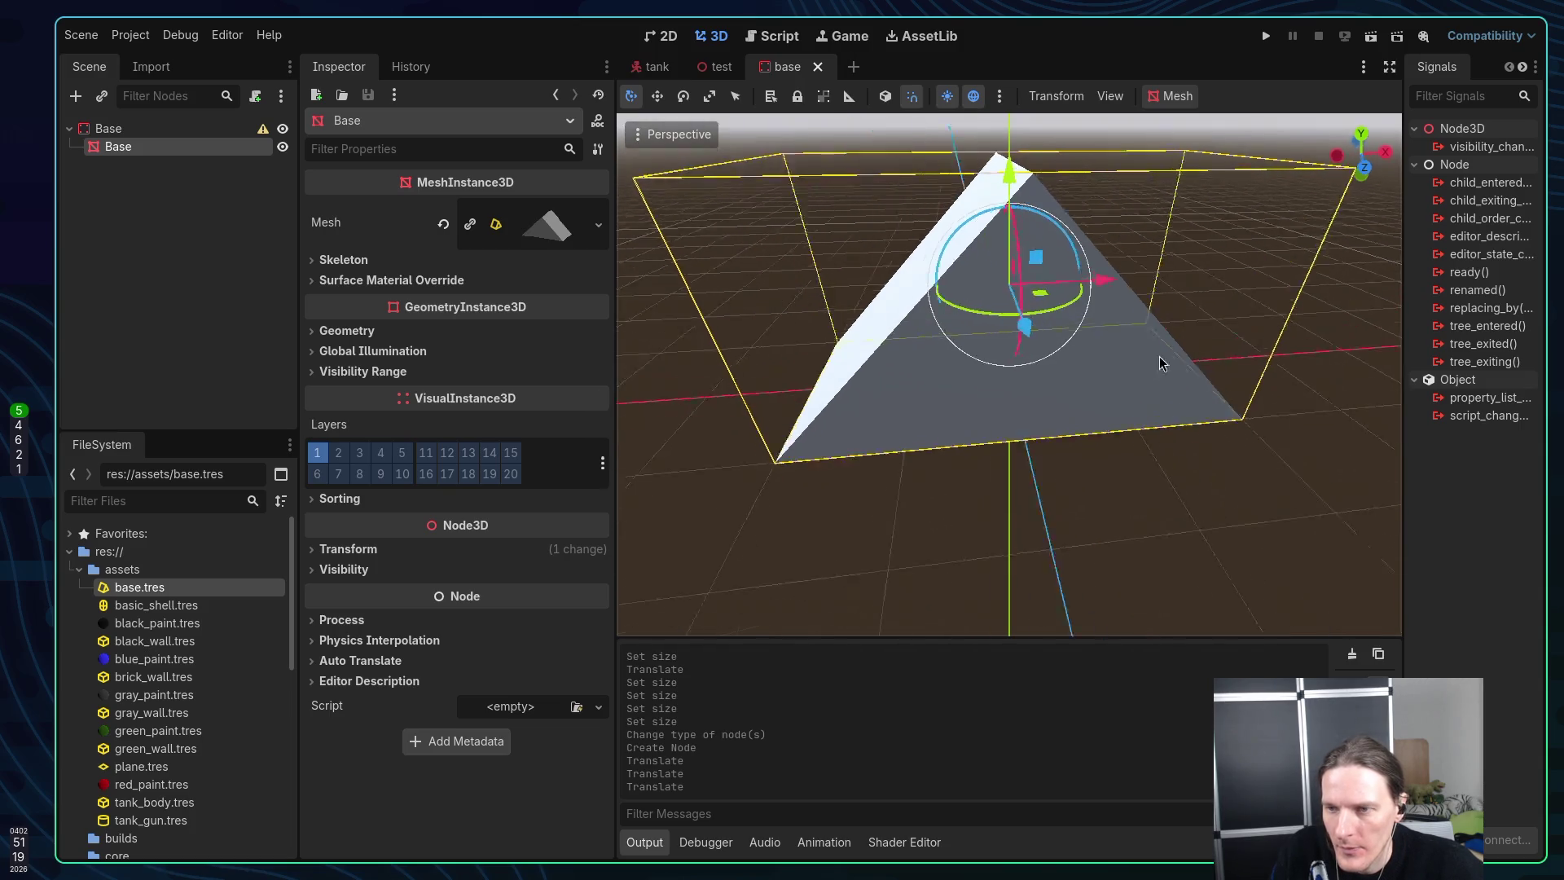
{"action": "mouse_move", "coordinate": [1162, 363]}
{"action": "left_mouse_down"}
{"action": "mouse_move", "coordinate": [782, 349]}
{"action": "mouse_move", "coordinate": [995, 342]}
{"action": "mouse_move", "coordinate": [1211, 384]}
{"action": "mouse_move", "coordinate": [1101, 361]}
{"action": "left_mouse_up"}
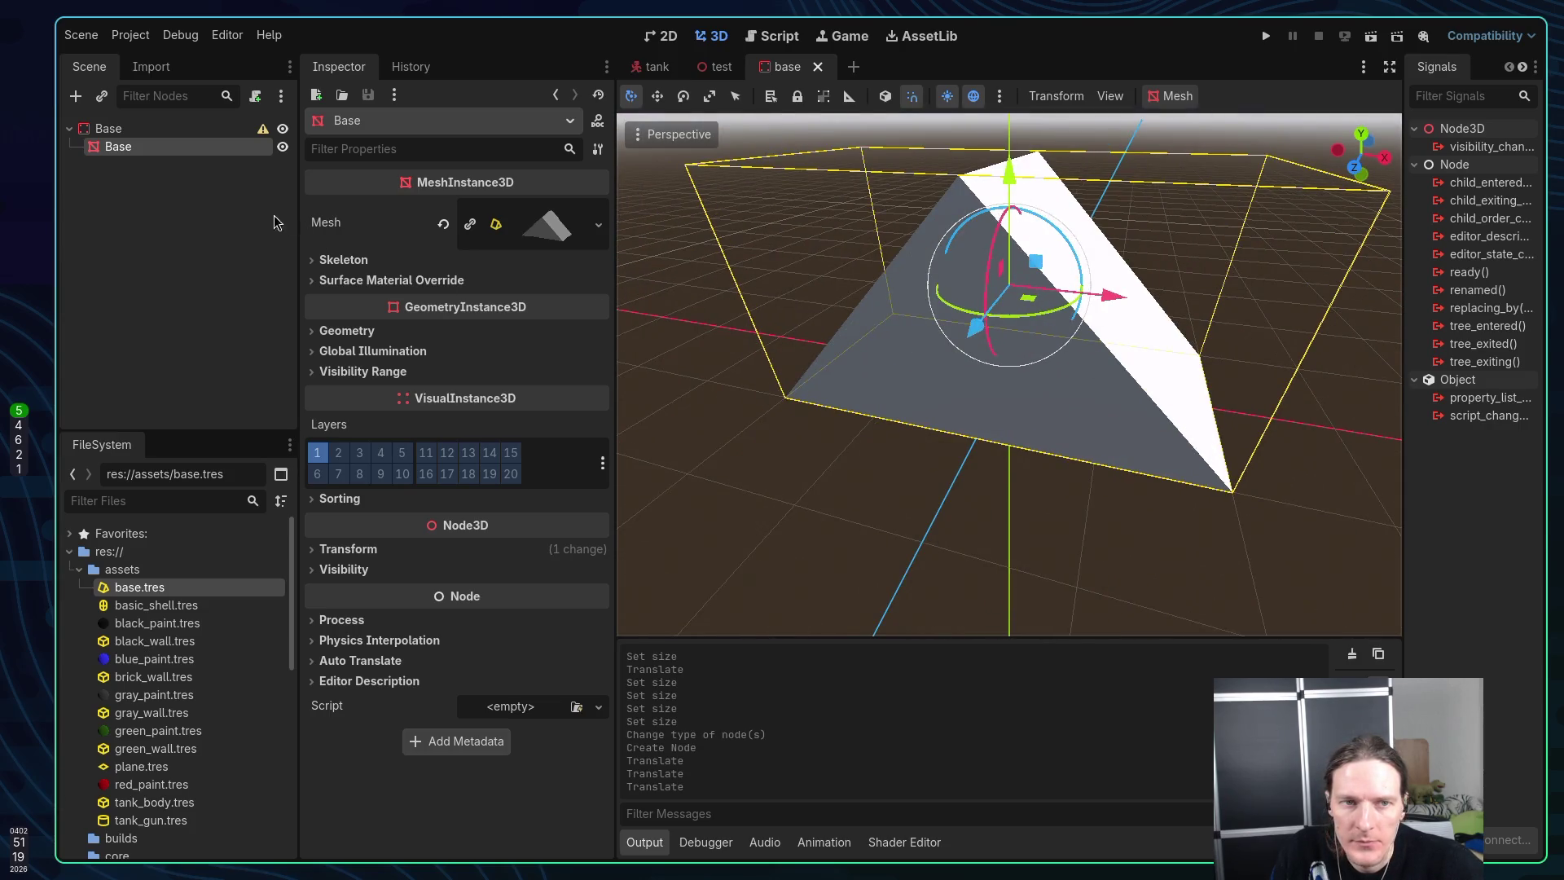
{"action": "left_click", "coordinate": [163, 129]}
{"action": "right_click", "coordinate": [159, 129]}
Add a CollisionShape3D child to Base and give it a new BoxShape3D
{"action": "left_click", "coordinate": [189, 146]}
{"action": "type", "text": "c"}
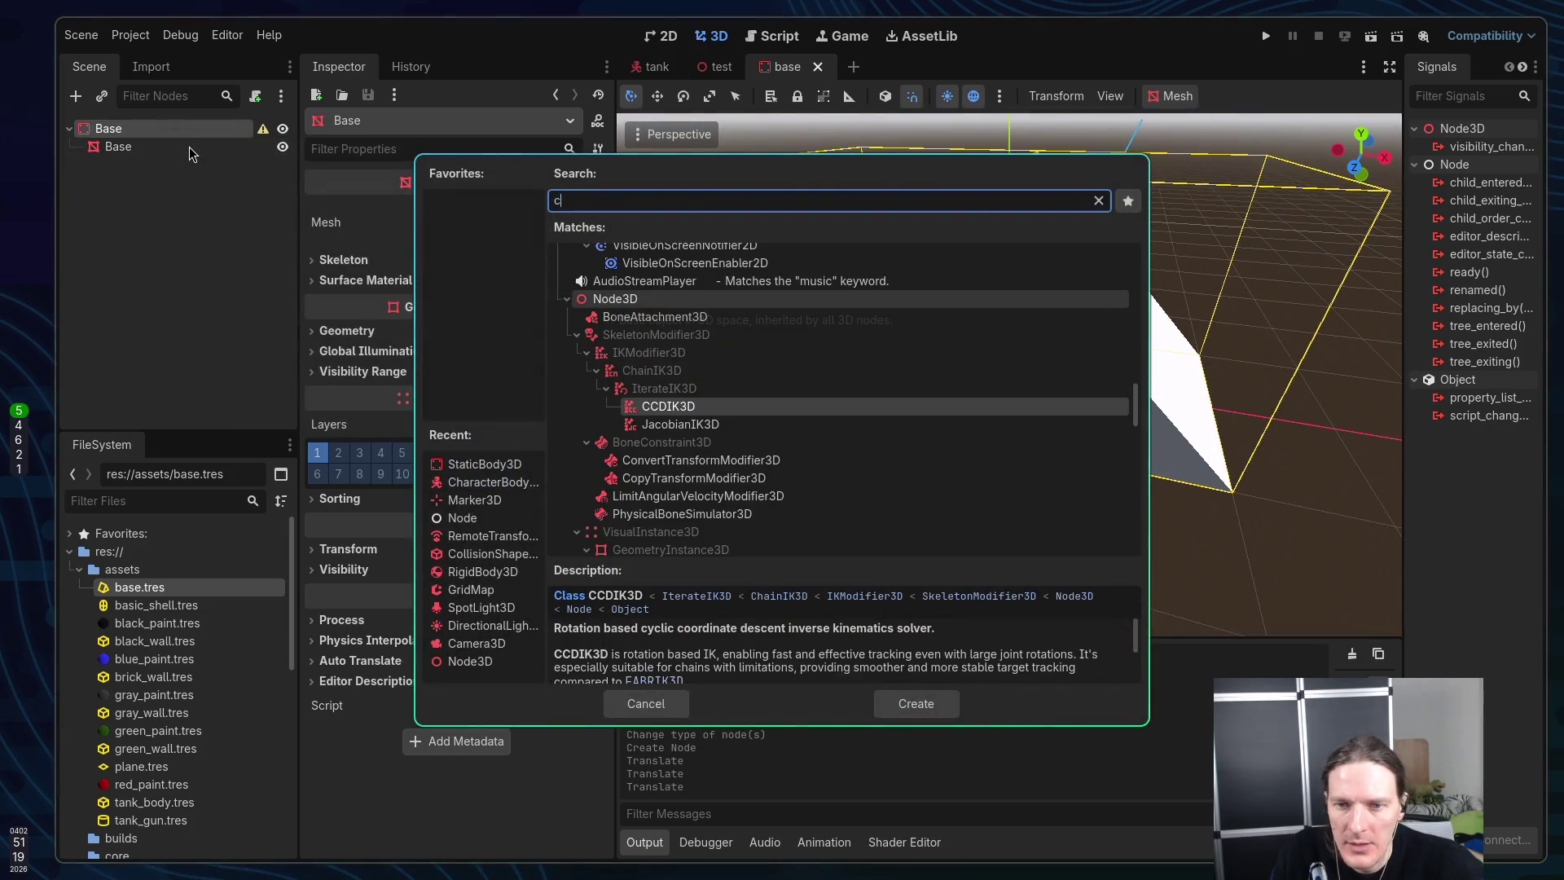
{"action": "type", "text": "olli"}
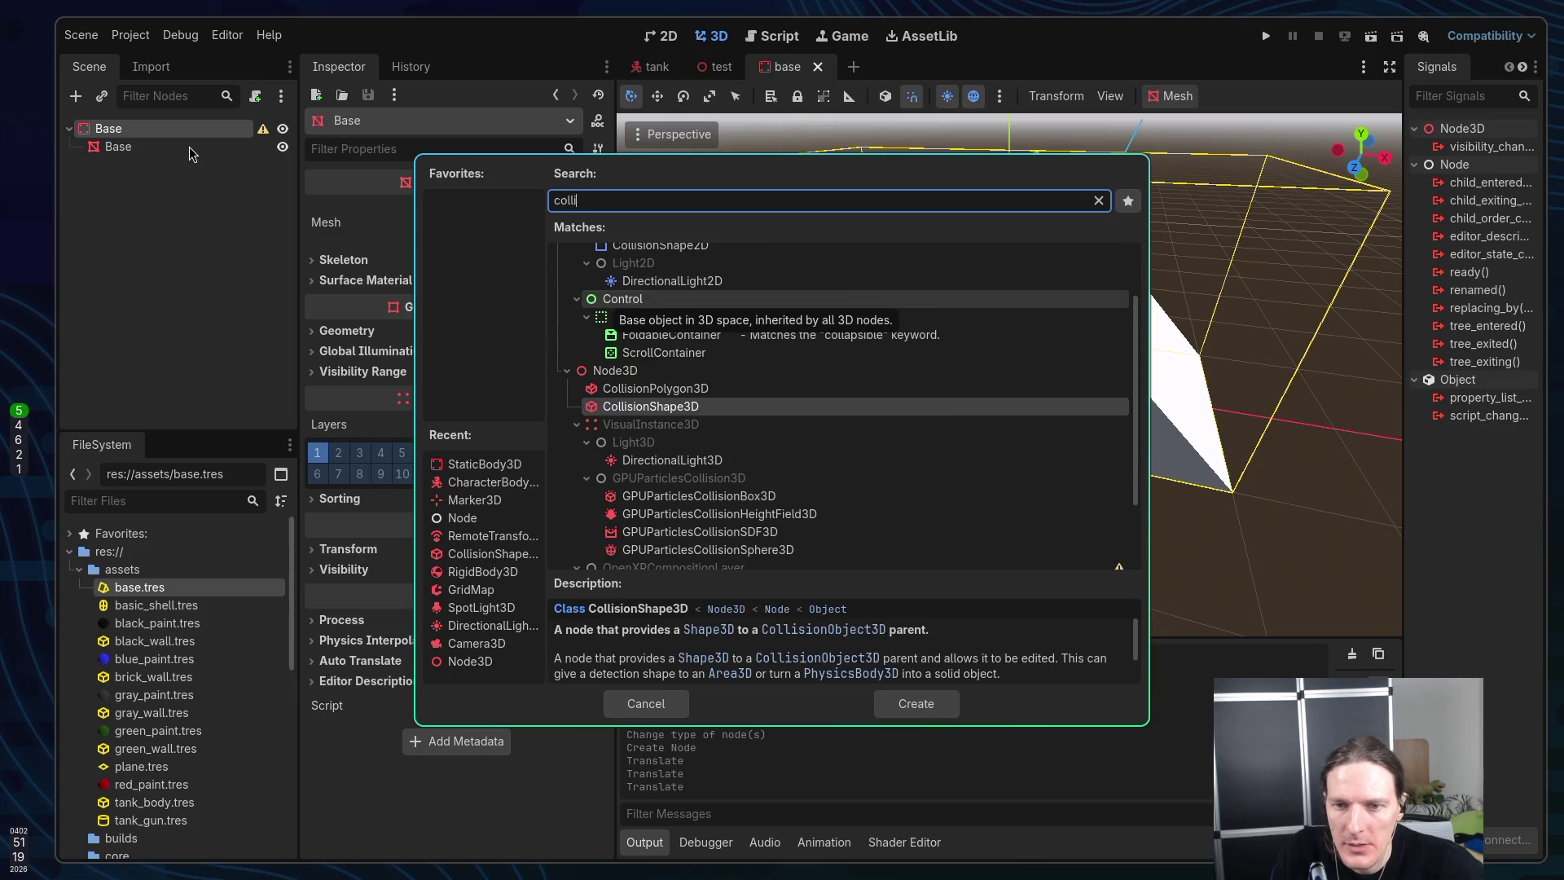
{"action": "key", "text": "Return"}
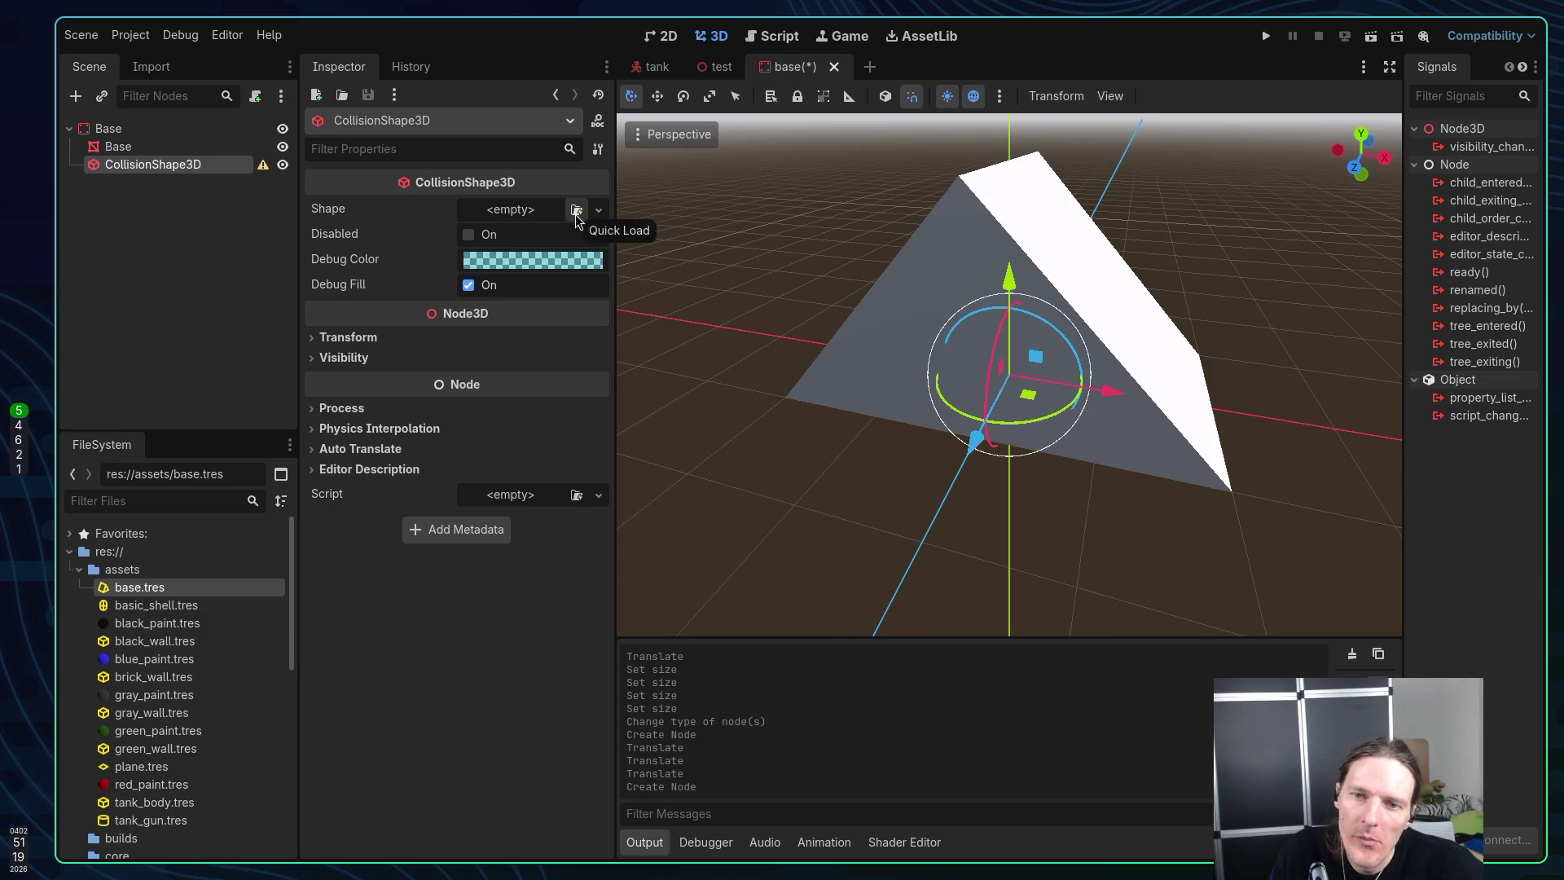
{"action": "left_click", "coordinate": [530, 212]}
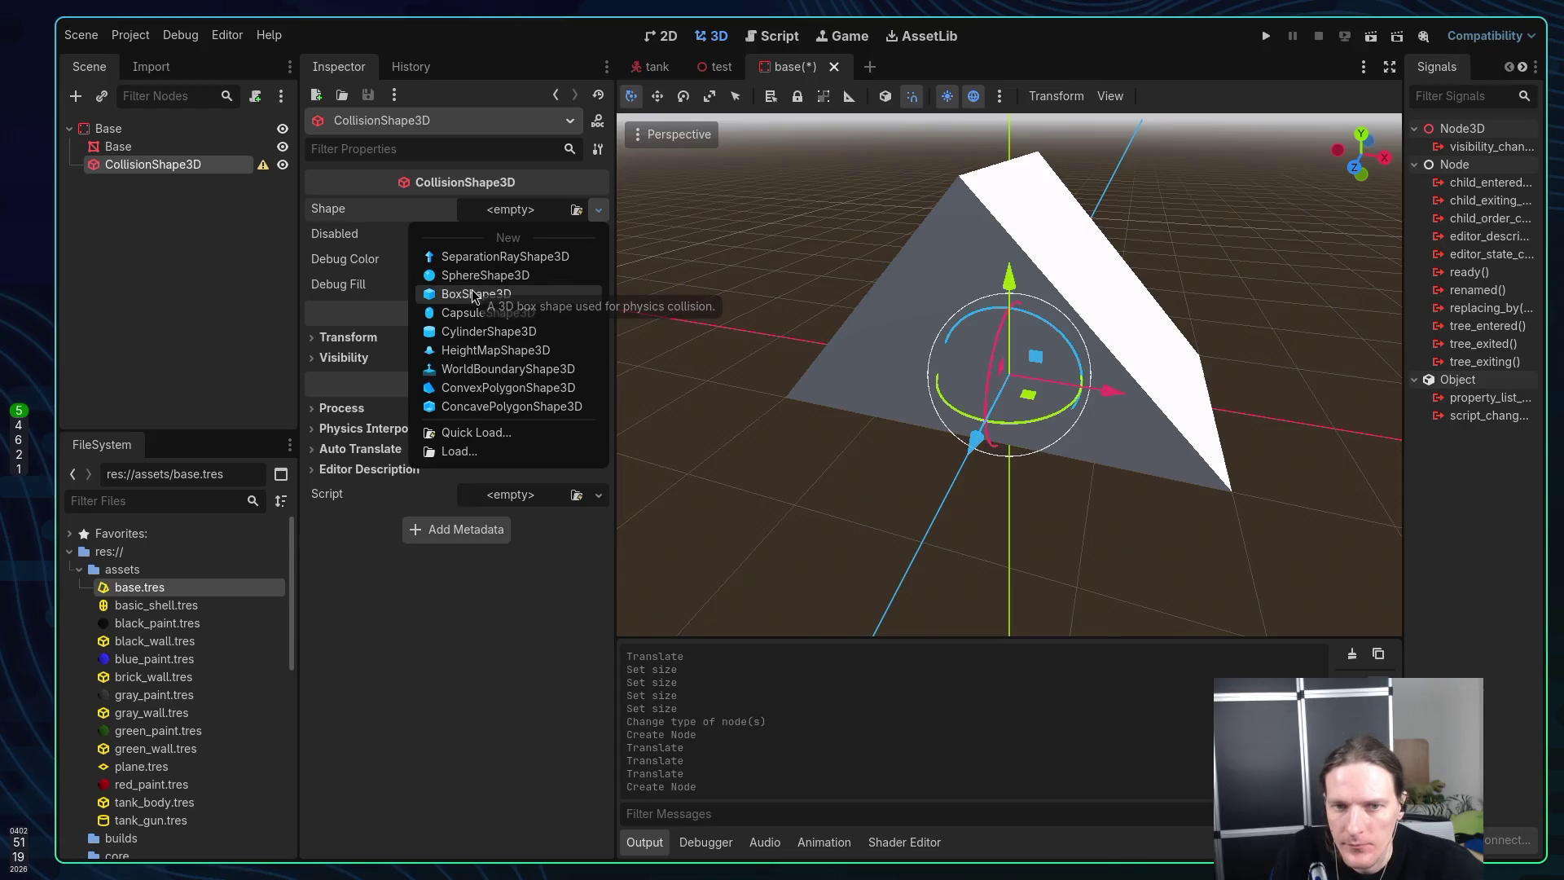
{"action": "left_click", "coordinate": [521, 297]}
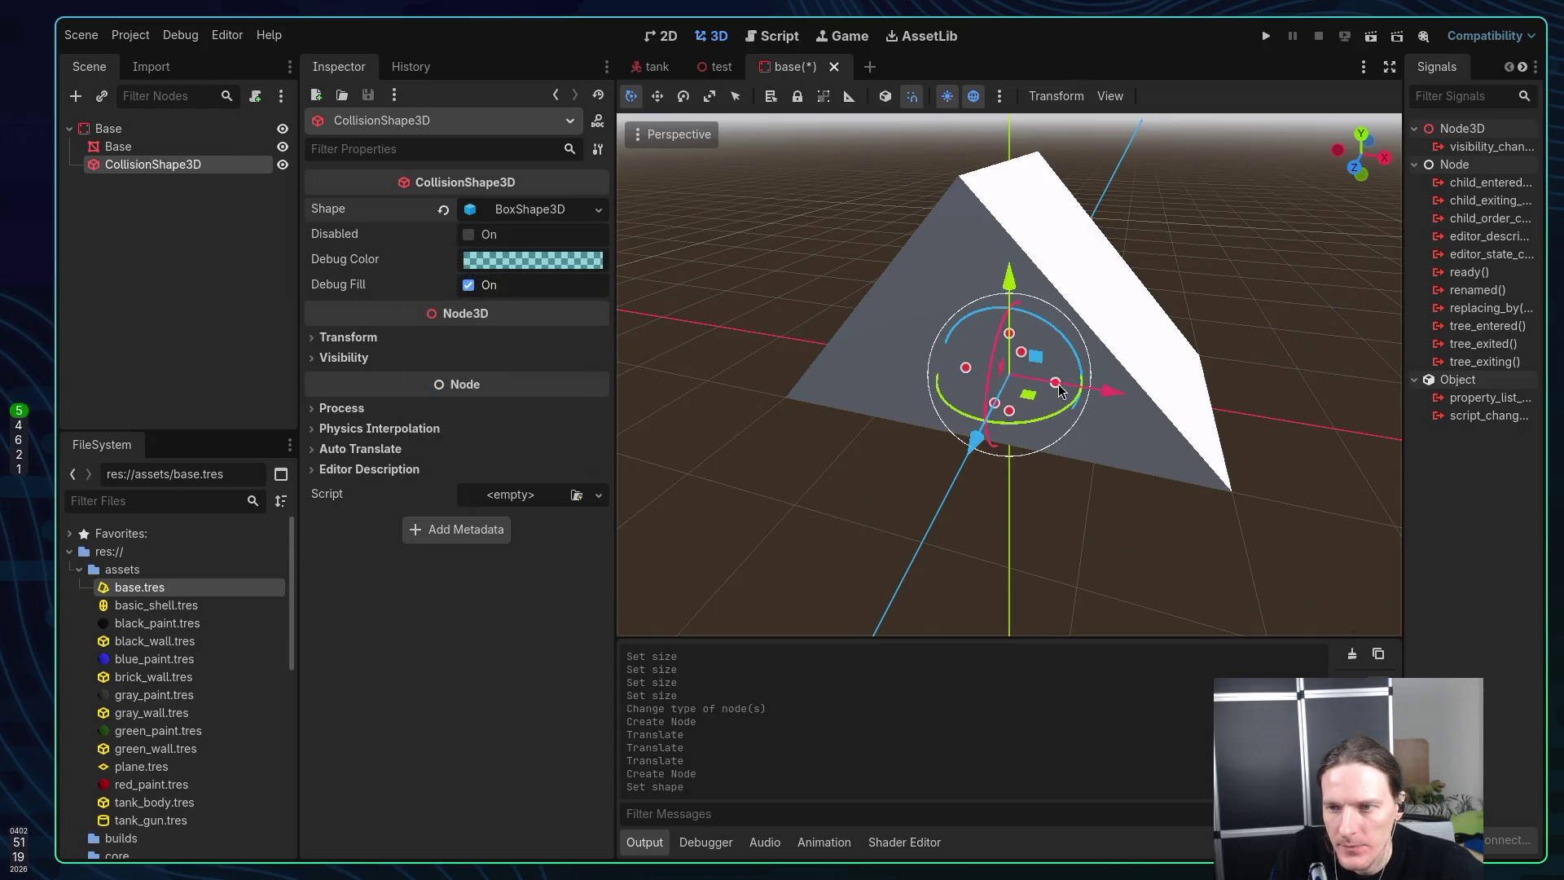
{"action": "mouse_move", "coordinate": [1041, 356]}
{"action": "left_mouse_down"}
{"action": "mouse_move", "coordinate": [1073, 387]}
{"action": "mouse_move", "coordinate": [1152, 390]}
{"action": "left_mouse_up"}
Resize the collision box to width 3 and height 2, then save
{"action": "key", "text": "ctrl+z"}
{"action": "scroll", "coordinate": [1153, 395], "scroll_direction": "up", "scroll_amount": 3}
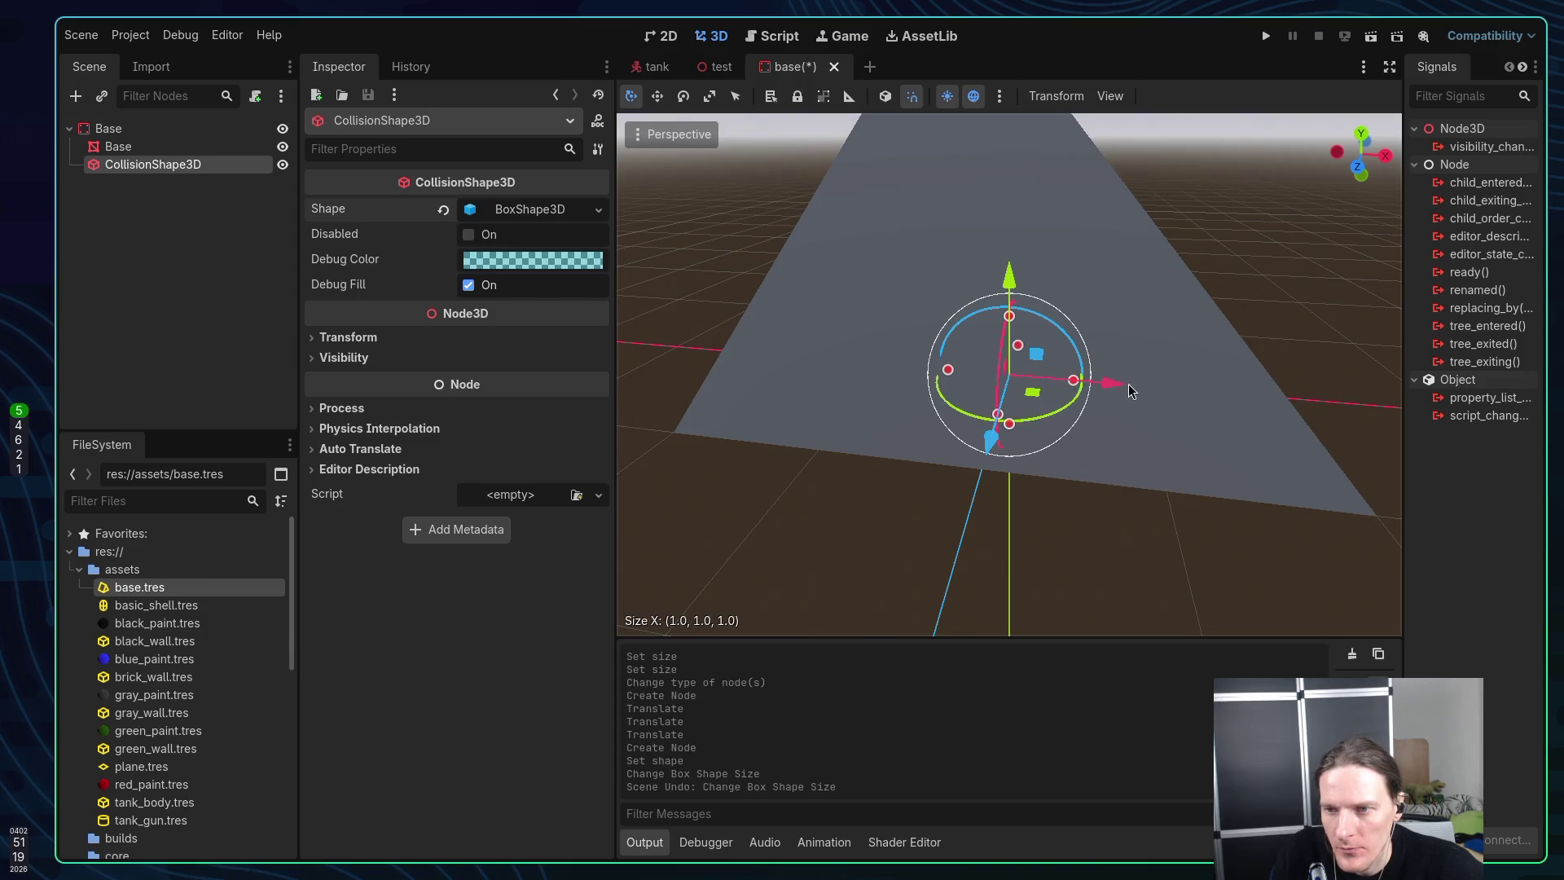
{"action": "left_click_drag", "start_coordinate": [1131, 391], "coordinate": [1237, 396]}
{"action": "mouse_move", "coordinate": [1142, 388]}
{"action": "left_mouse_down"}
{"action": "mouse_move", "coordinate": [1076, 383]}
{"action": "mouse_move", "coordinate": [1342, 388]}
{"action": "left_mouse_up"}
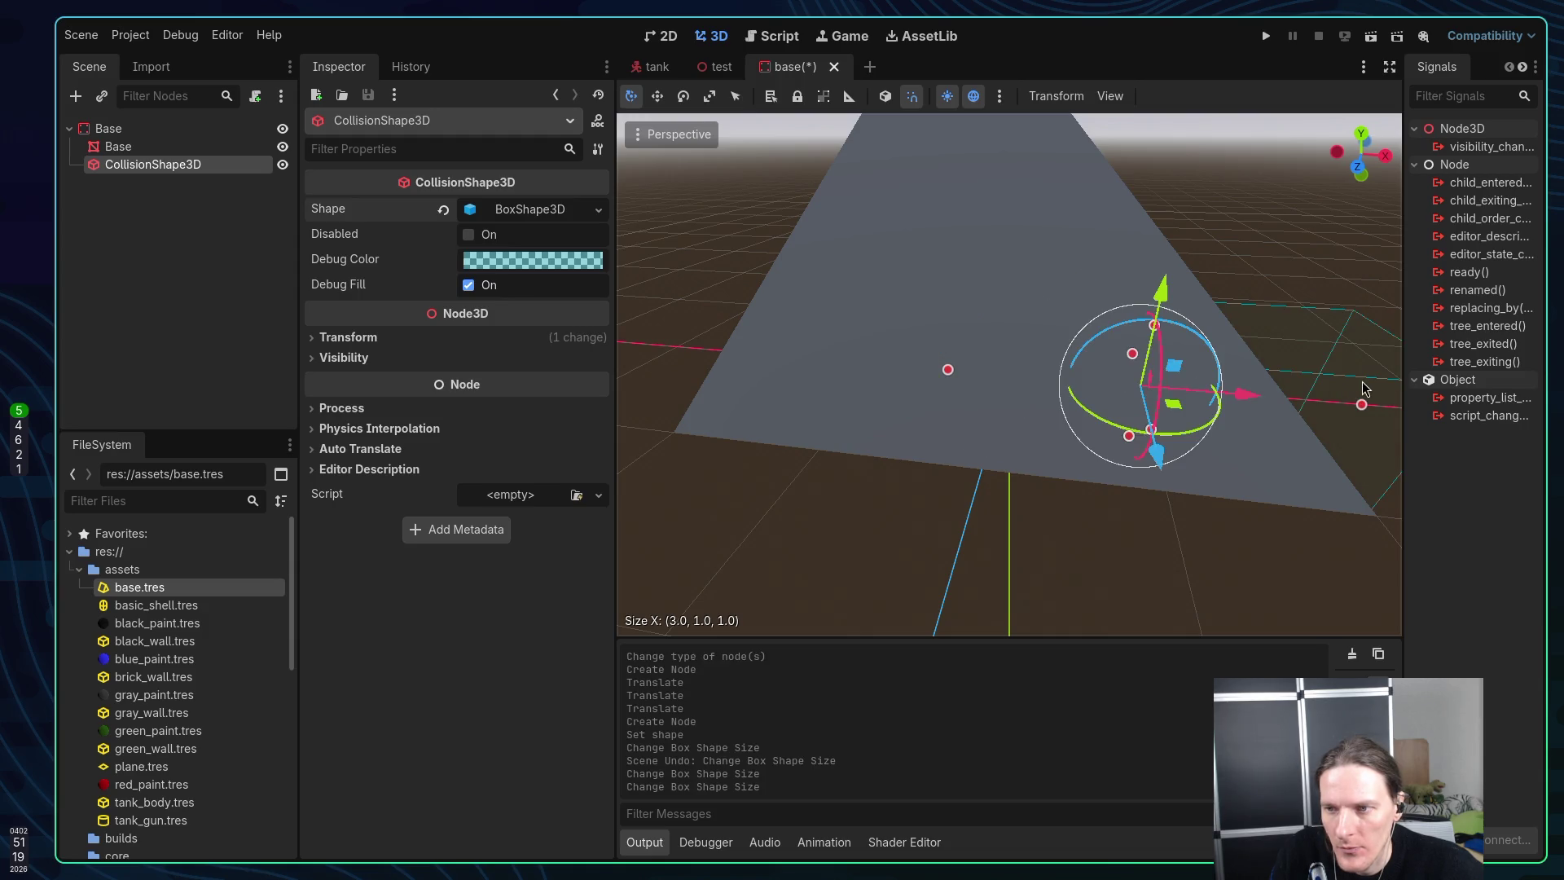
{"action": "scroll", "coordinate": [1173, 401], "scroll_direction": "down", "scroll_amount": 3}
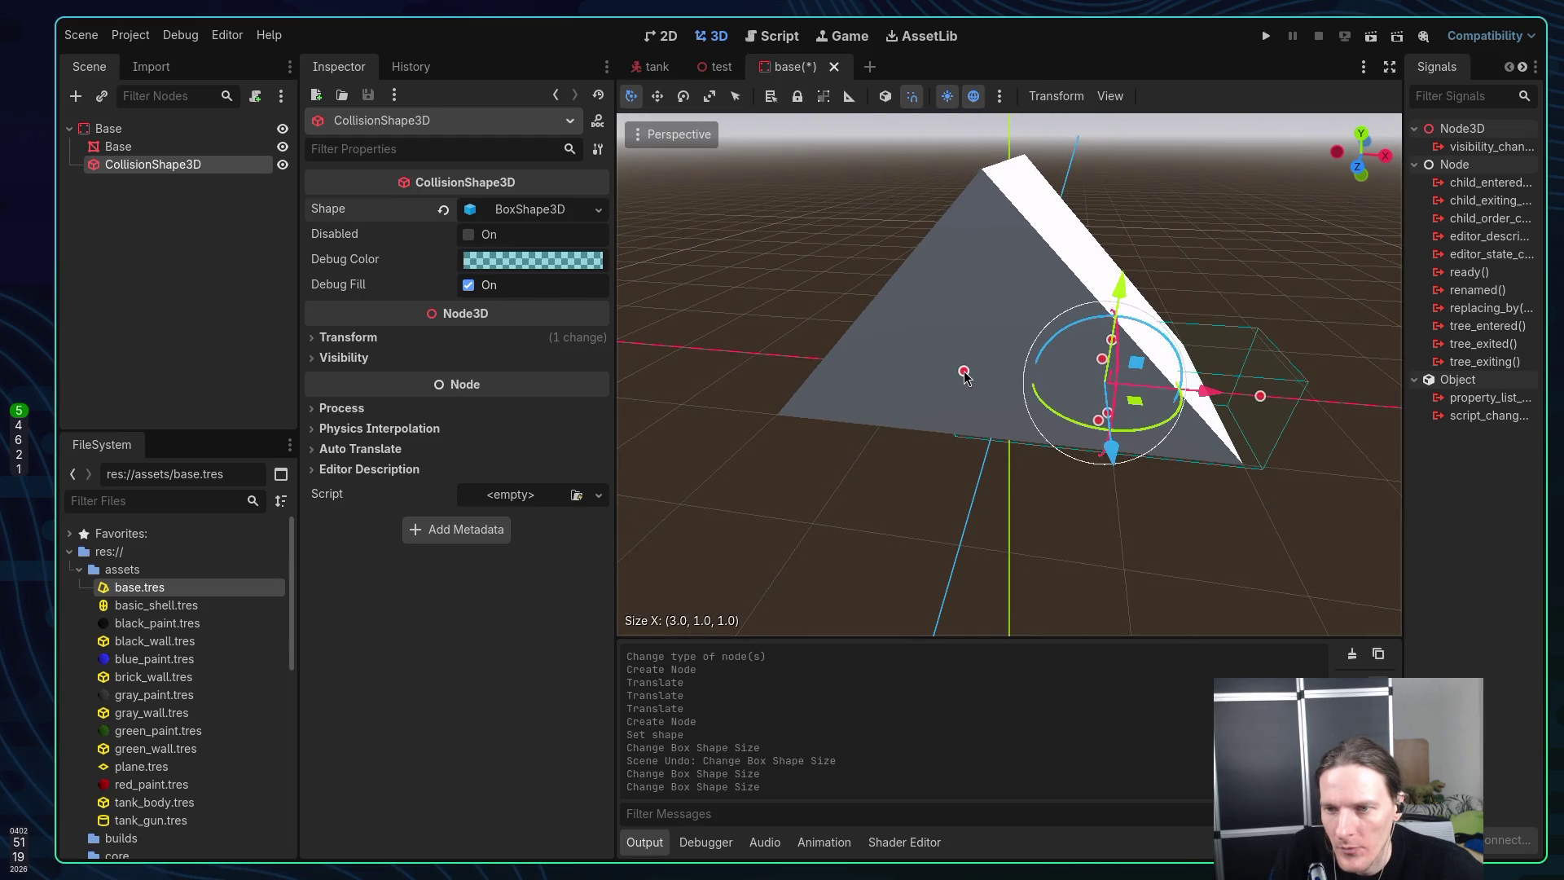
{"action": "left_click_drag", "start_coordinate": [964, 370], "coordinate": [796, 357]}
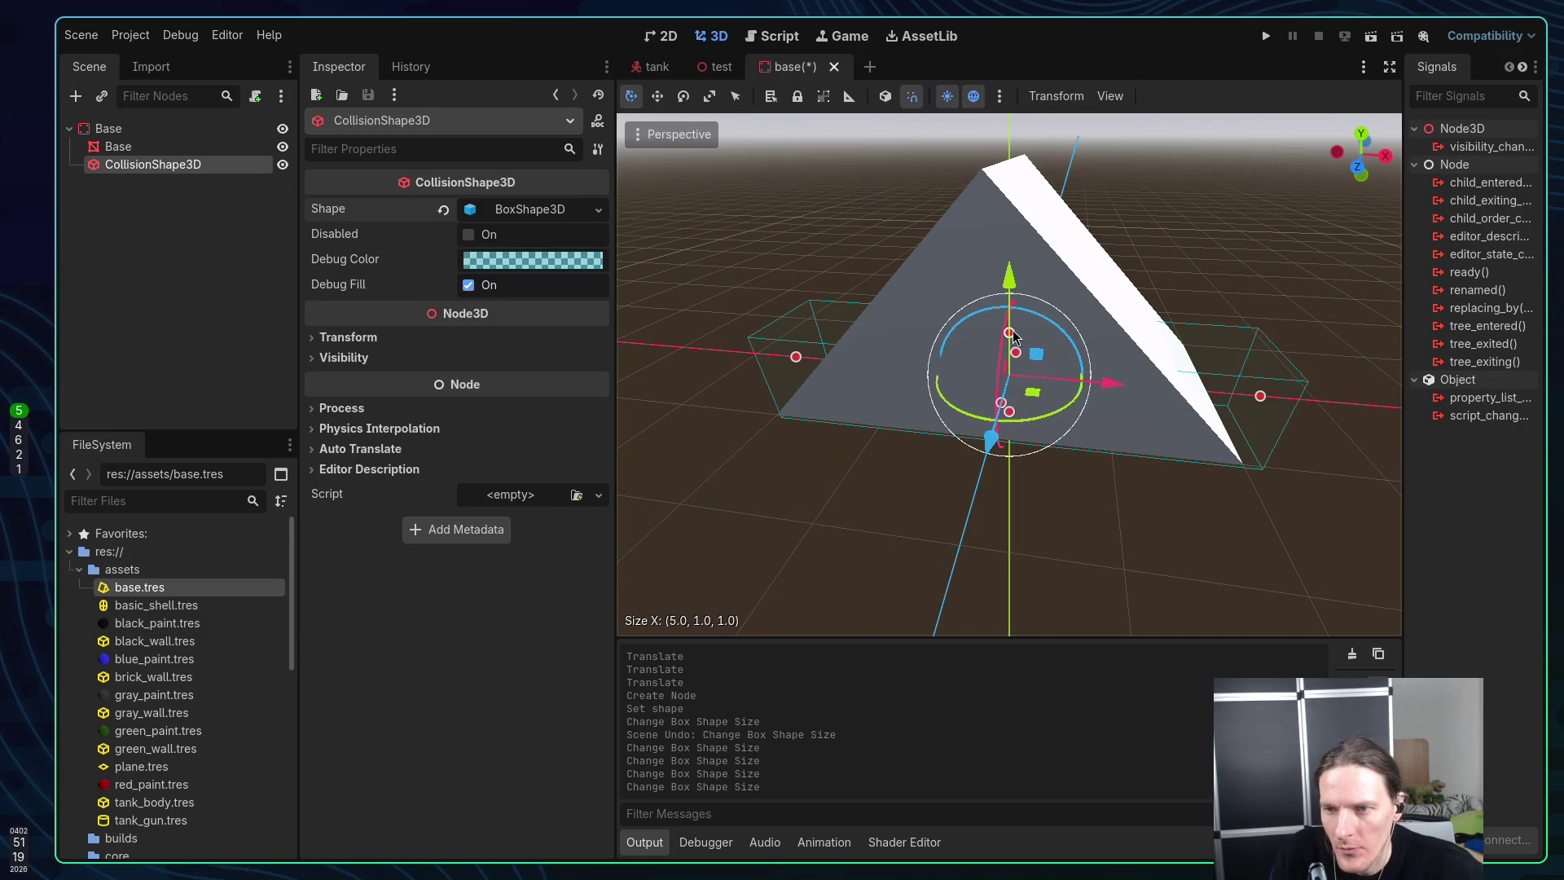
{"action": "left_click_drag", "start_coordinate": [1014, 298], "coordinate": [1017, 248]}
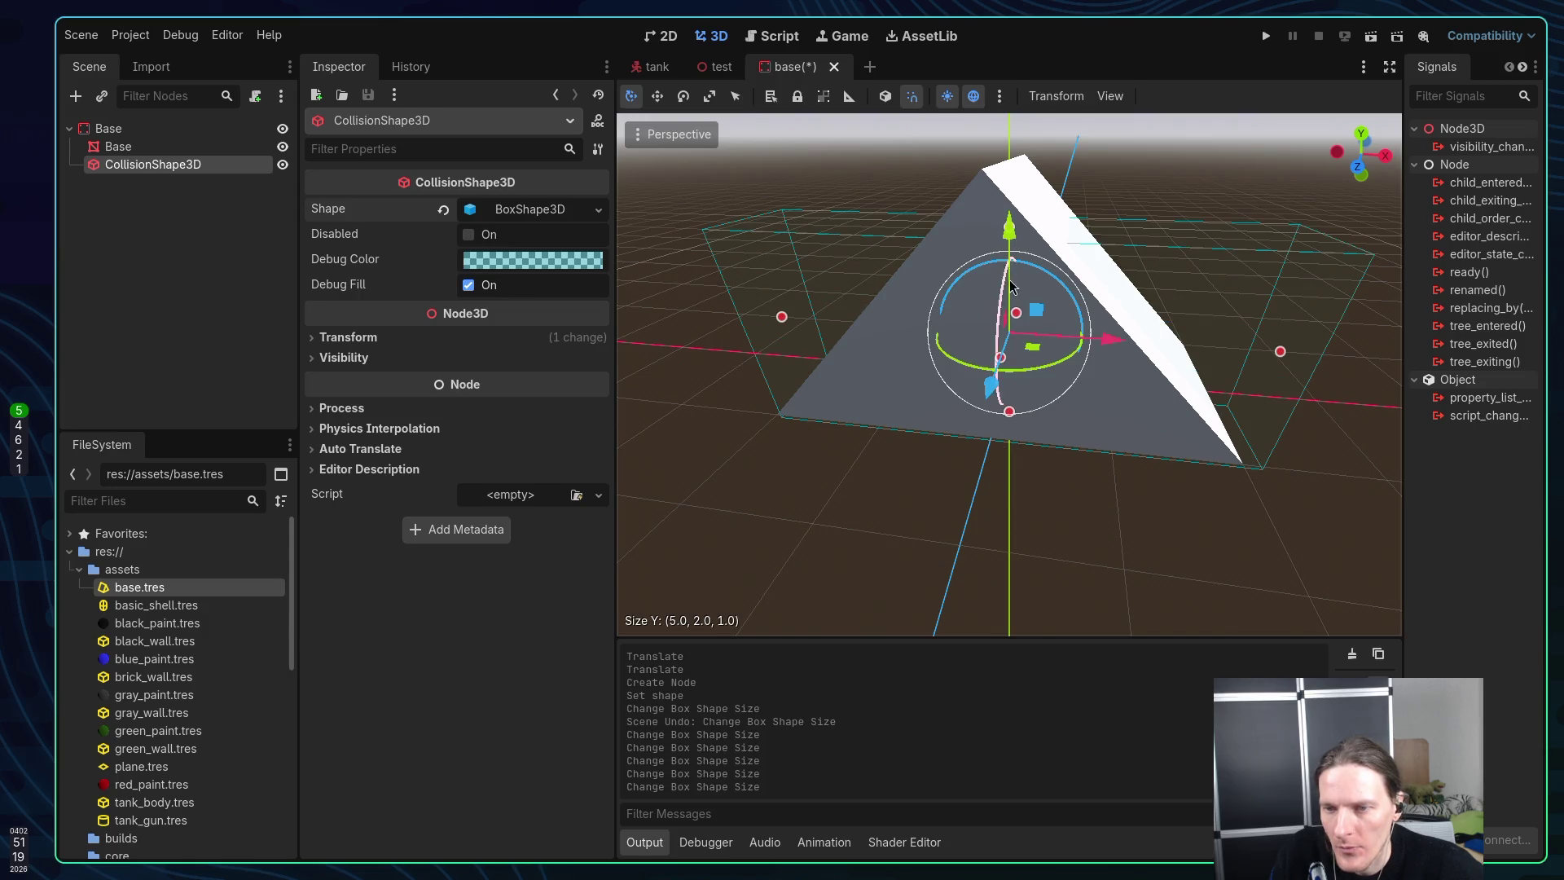
{"action": "left_click_drag", "start_coordinate": [796, 316], "coordinate": [869, 322]}
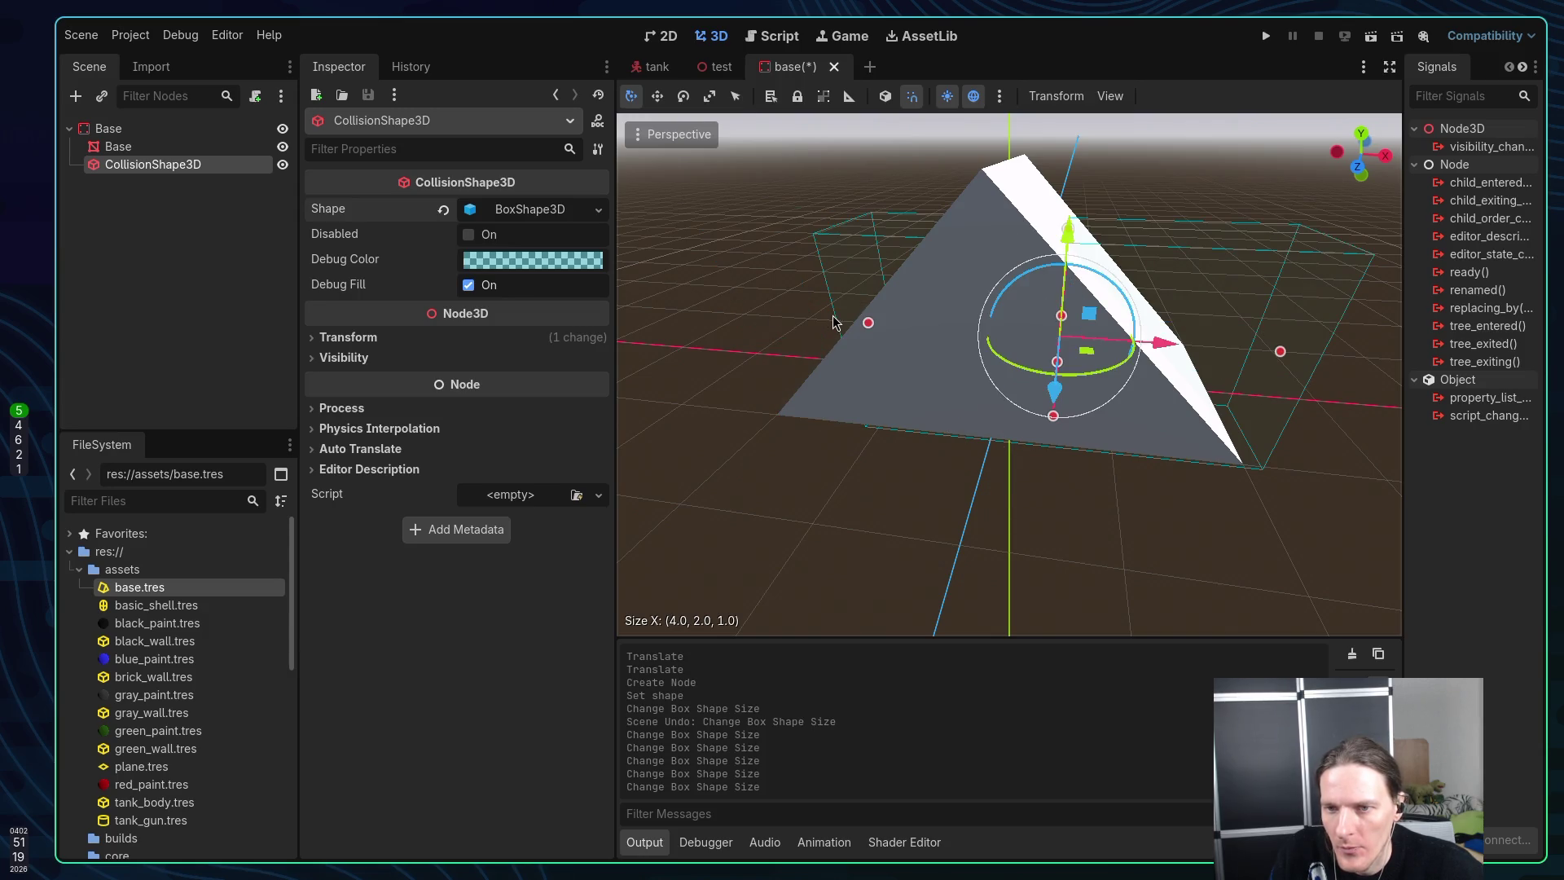
{"action": "left_click_drag", "start_coordinate": [1282, 354], "coordinate": [1205, 360]}
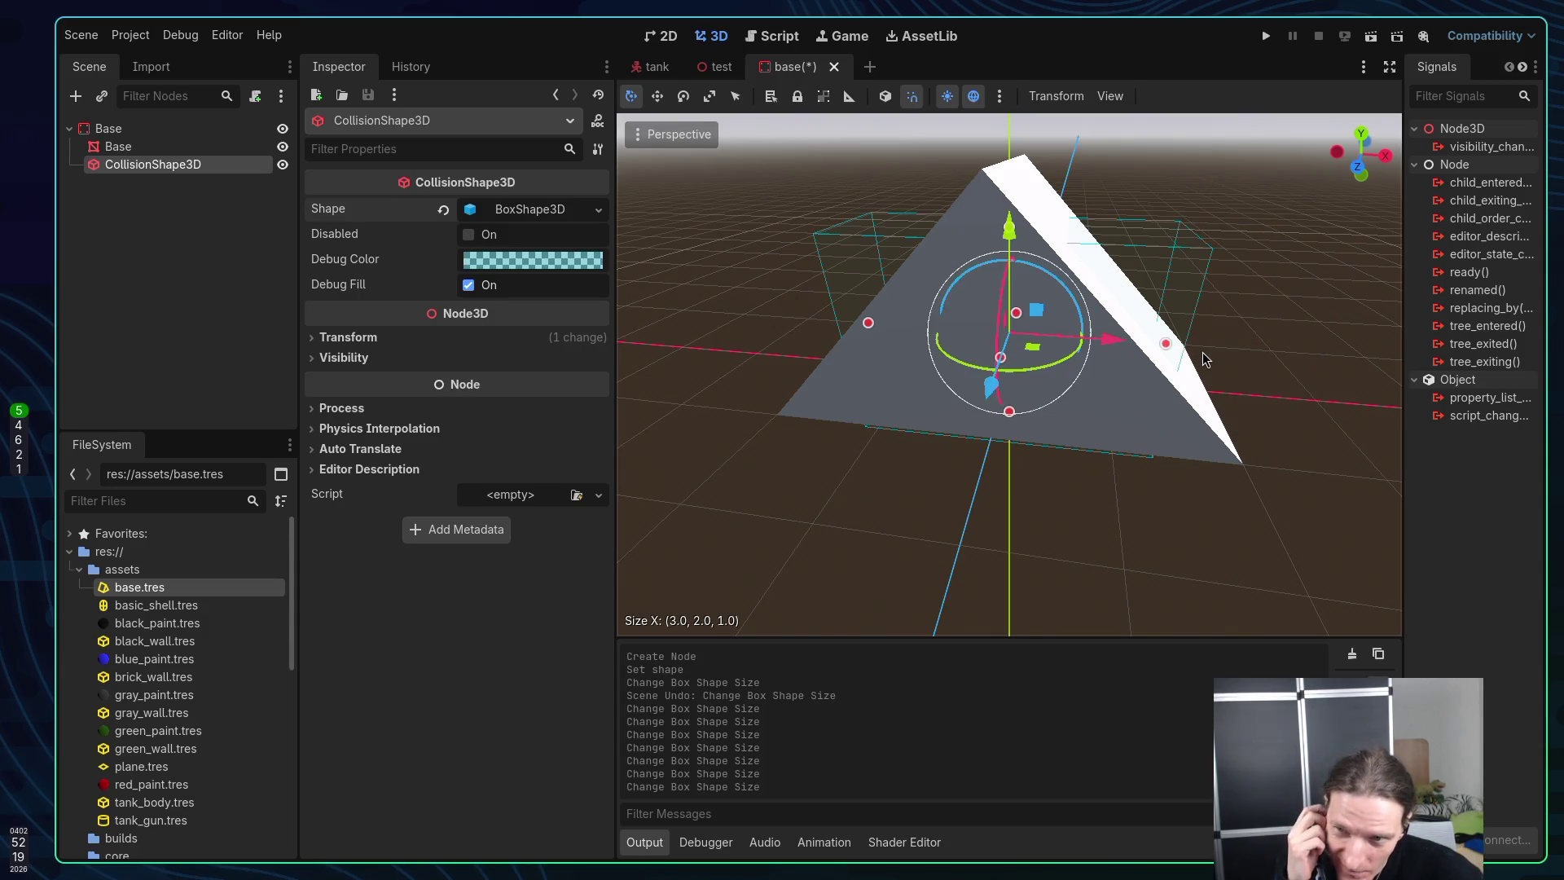
{"action": "key", "text": "ctrl+s"}
Bring the collision box depth down to about 2 and save the scene
{"action": "left_click_drag", "start_coordinate": [1206, 359], "coordinate": [895, 343]}
{"action": "mouse_move", "coordinate": [1064, 341]}
{"action": "left_mouse_down"}
{"action": "mouse_move", "coordinate": [1159, 342]}
{"action": "mouse_move", "coordinate": [1091, 340]}
{"action": "mouse_move", "coordinate": [1105, 341]}
{"action": "left_mouse_up"}
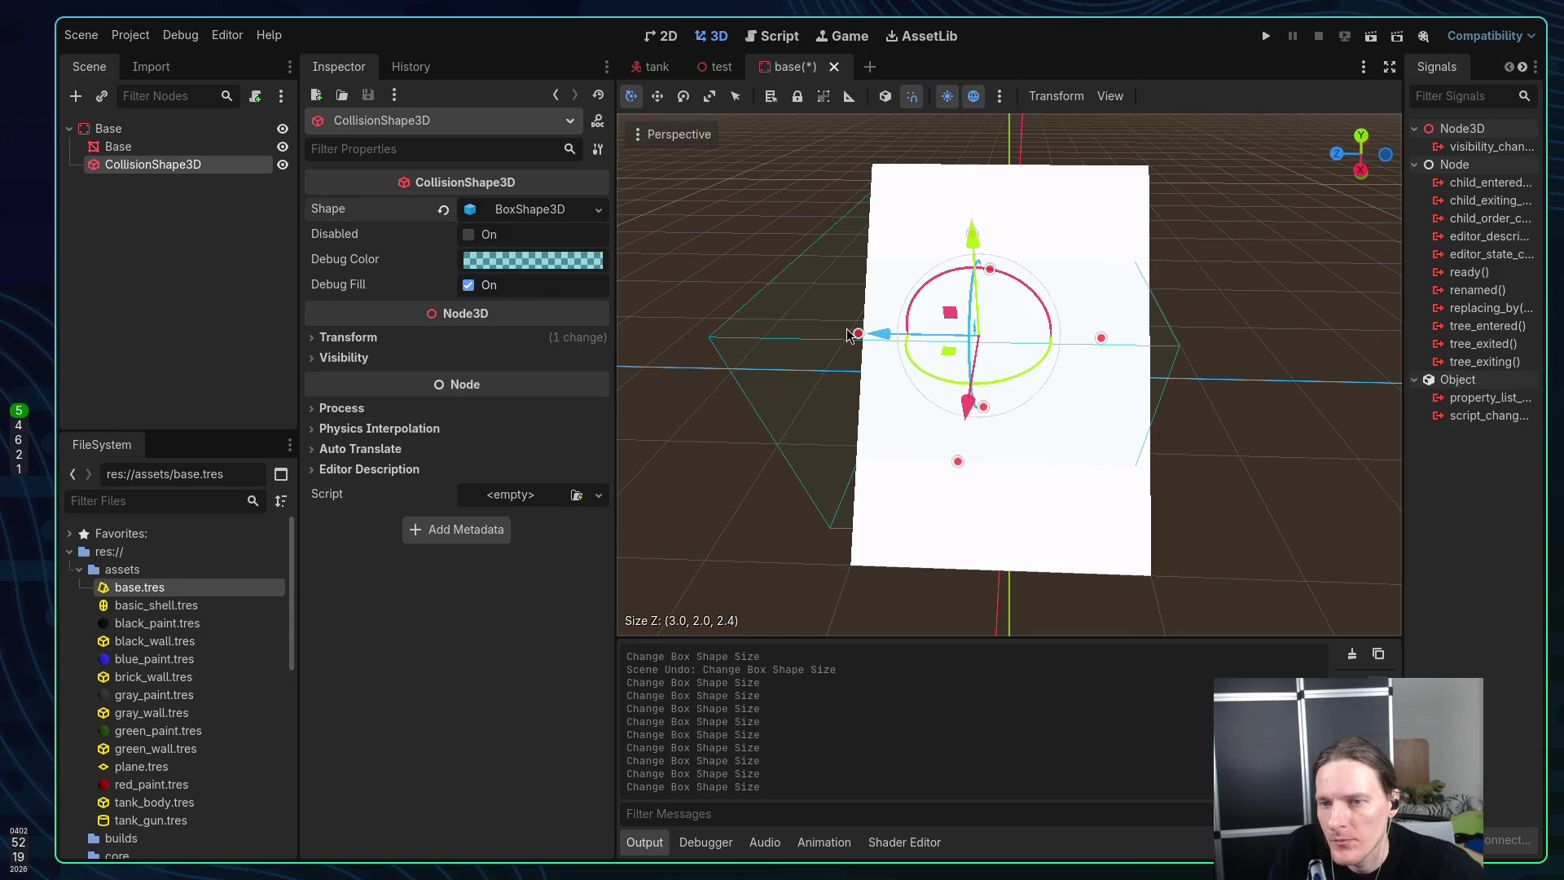
{"action": "mouse_move", "coordinate": [858, 336]}
{"action": "left_mouse_down"}
{"action": "mouse_move", "coordinate": [900, 337]}
{"action": "mouse_move", "coordinate": [883, 253]}
{"action": "mouse_move", "coordinate": [848, 255]}
{"action": "mouse_move", "coordinate": [909, 349]}
{"action": "mouse_move", "coordinate": [1191, 335]}
{"action": "mouse_move", "coordinate": [1108, 340]}
{"action": "mouse_move", "coordinate": [1506, 349]}
{"action": "mouse_move", "coordinate": [1008, 402]}
{"action": "mouse_move", "coordinate": [1012, 368]}
{"action": "mouse_move", "coordinate": [1015, 395]}
{"action": "mouse_move", "coordinate": [1072, 453]}
{"action": "mouse_move", "coordinate": [1165, 457]}
{"action": "mouse_move", "coordinate": [1040, 408]}
{"action": "mouse_move", "coordinate": [1037, 521]}
{"action": "mouse_move", "coordinate": [1046, 503]}
{"action": "left_mouse_up"}
{"action": "key", "text": "ctrl+s"}
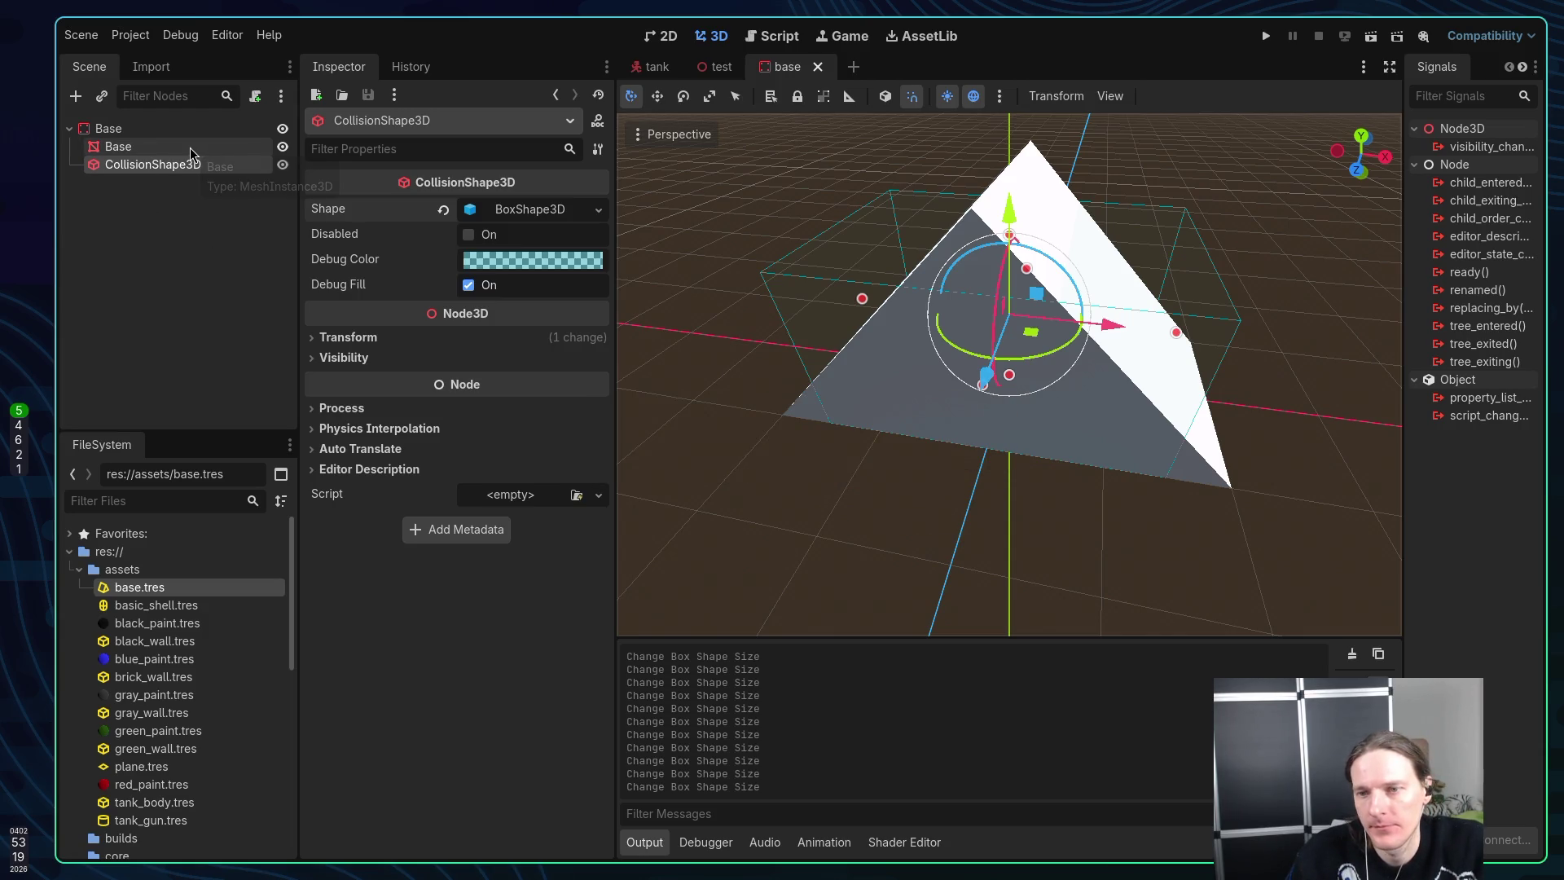
Orbit the viewport to face the front of the prism and its resized collision box
{"action": "mouse_move", "coordinate": [894, 353]}
{"action": "left_mouse_down"}
{"action": "mouse_move", "coordinate": [955, 298]}
{"action": "mouse_move", "coordinate": [862, 349]}
{"action": "left_mouse_up"}
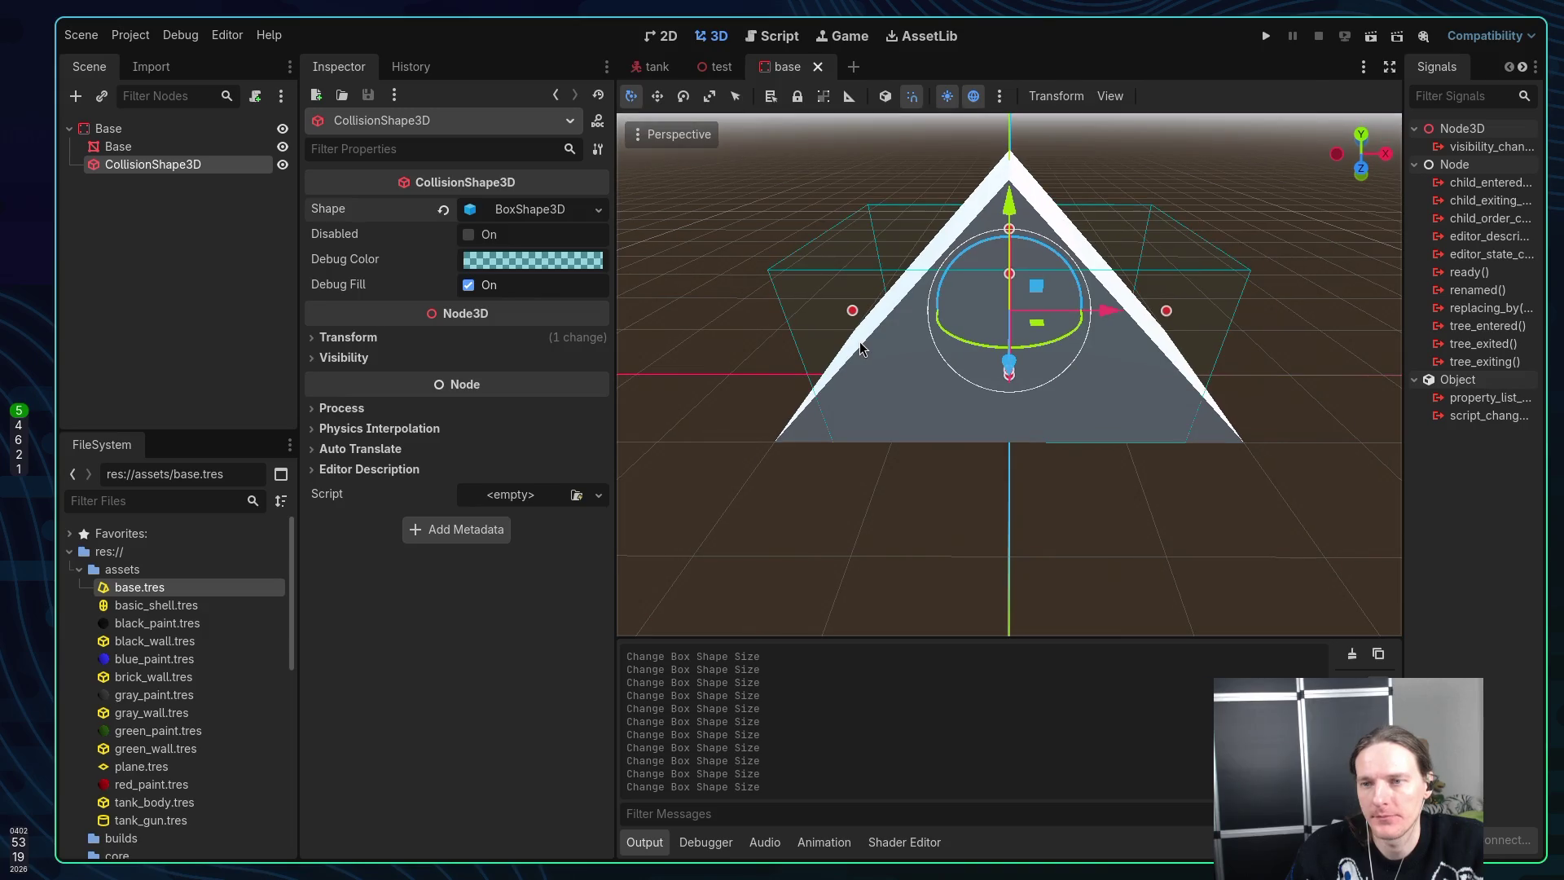
Save base.tscn and switch over to the test level scene
{"action": "key", "text": "ctrl+s"}
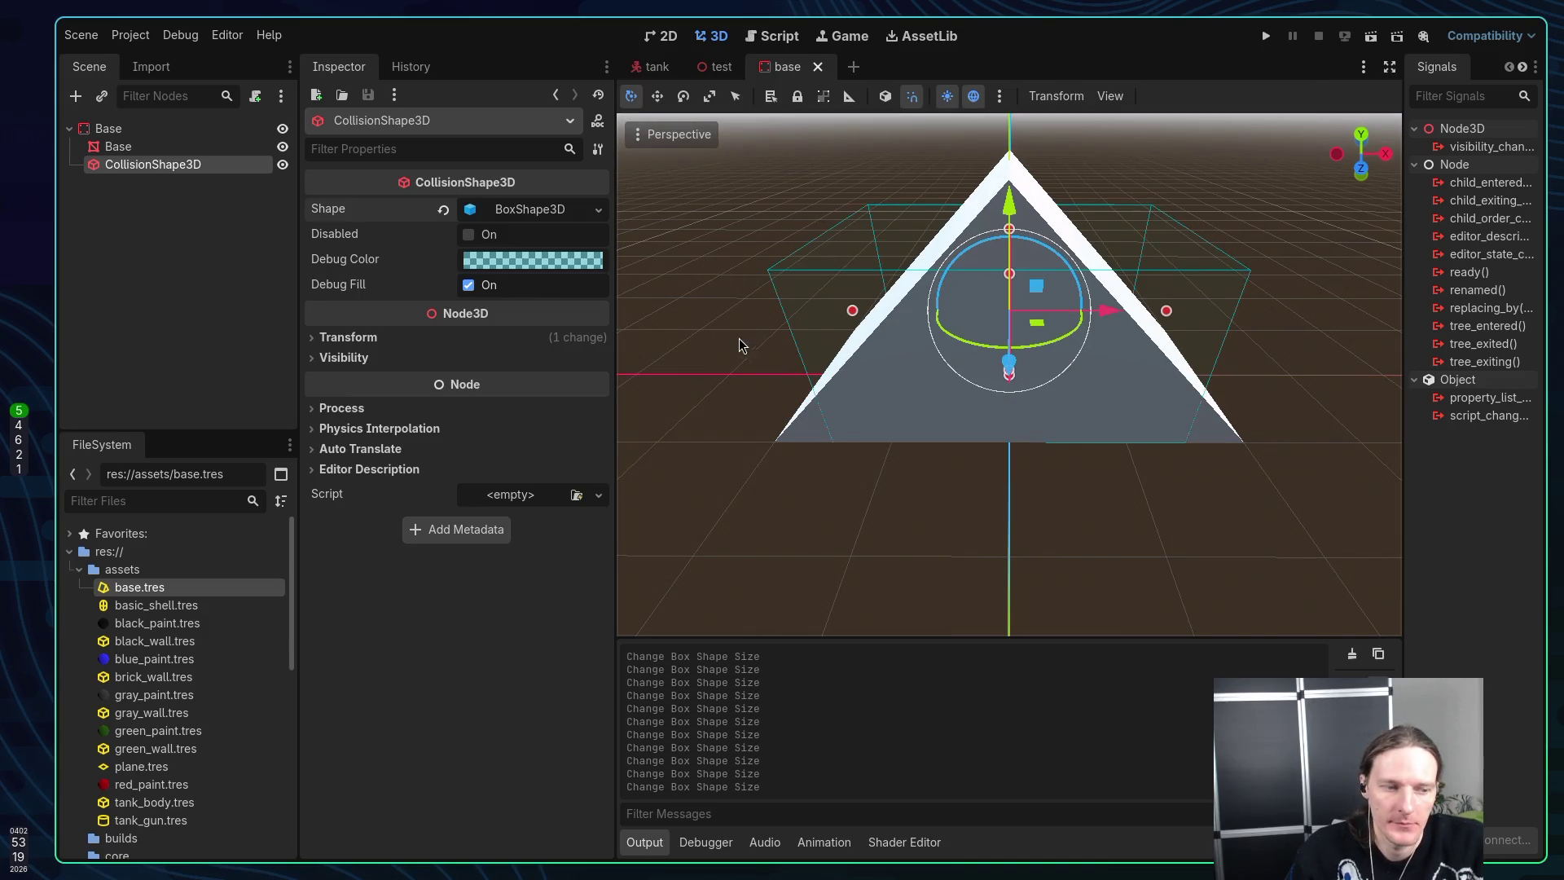
{"action": "left_click", "coordinate": [656, 67]}
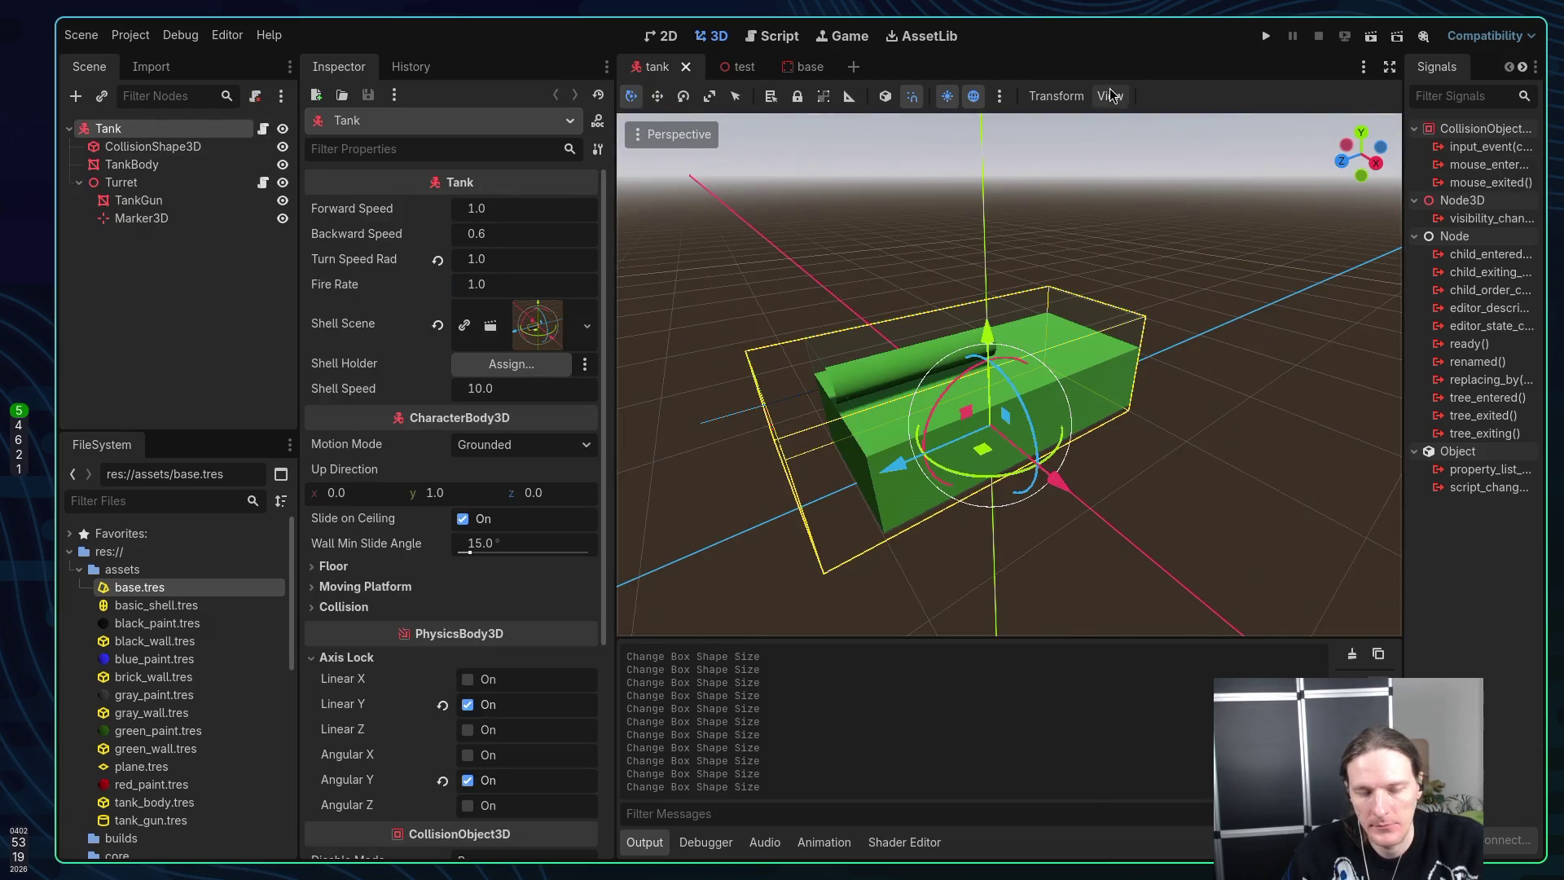
{"action": "left_click", "coordinate": [722, 67]}
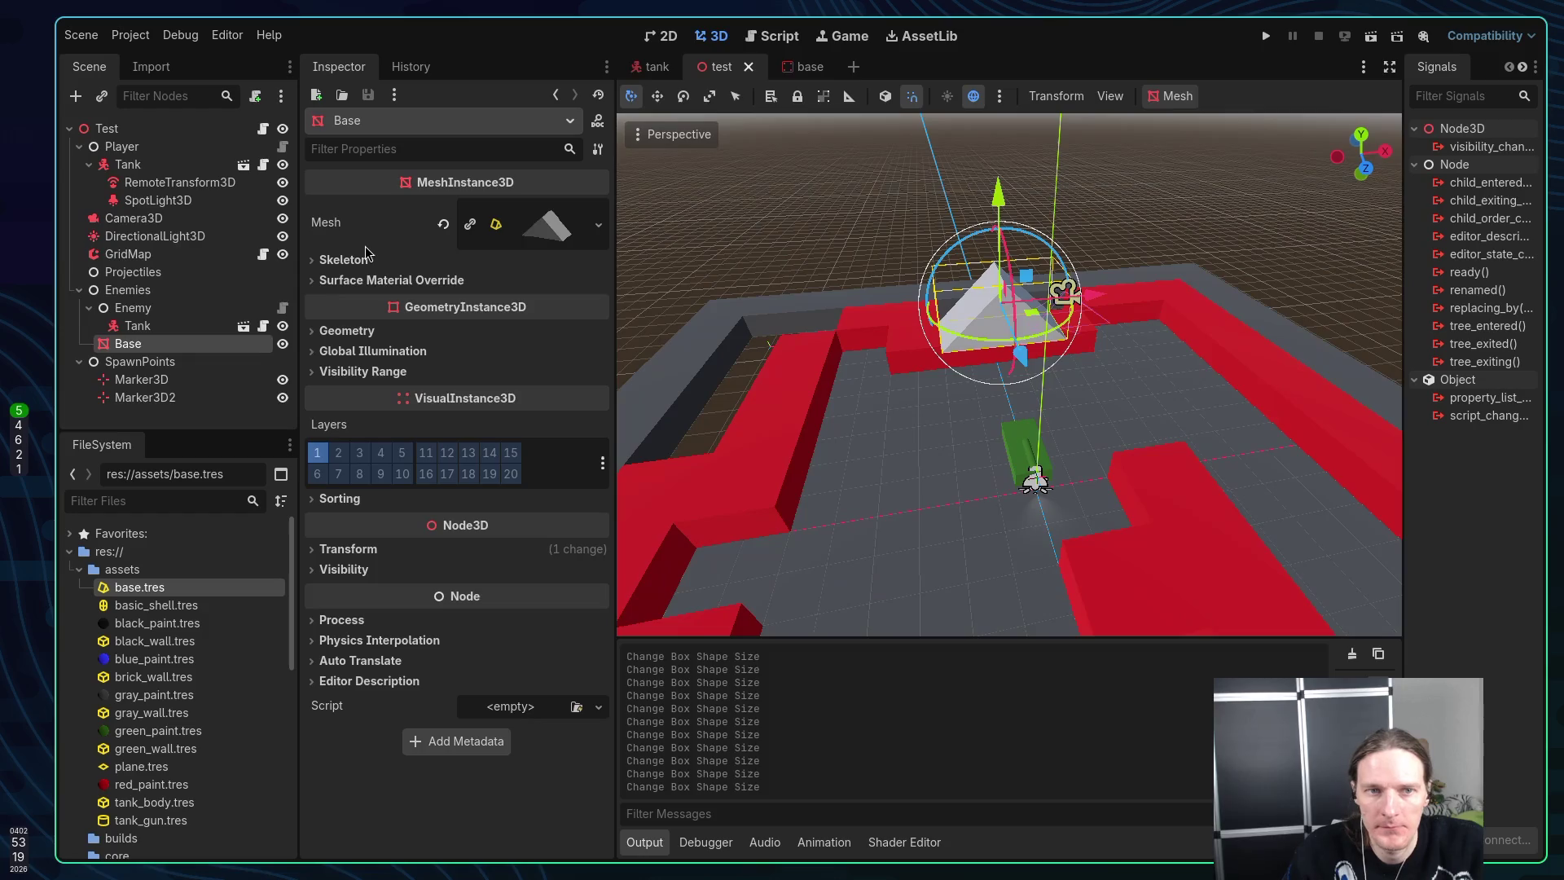
Delete the old standalone Base mesh node and open the base.tres prism mesh
{"action": "right_click", "coordinate": [127, 349]}
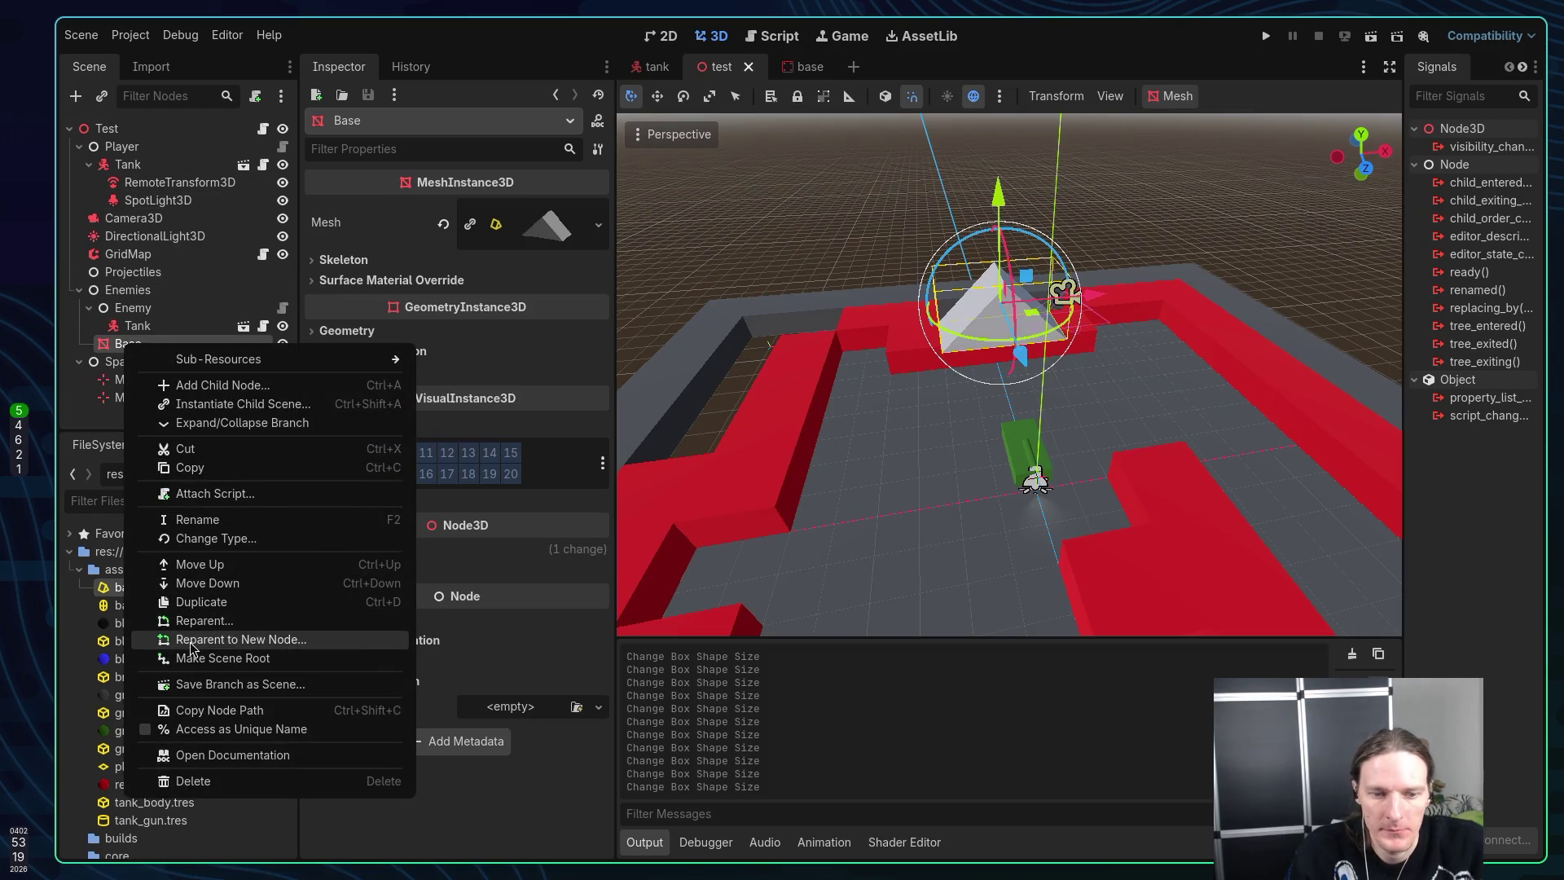
{"action": "left_click", "coordinate": [240, 781]}
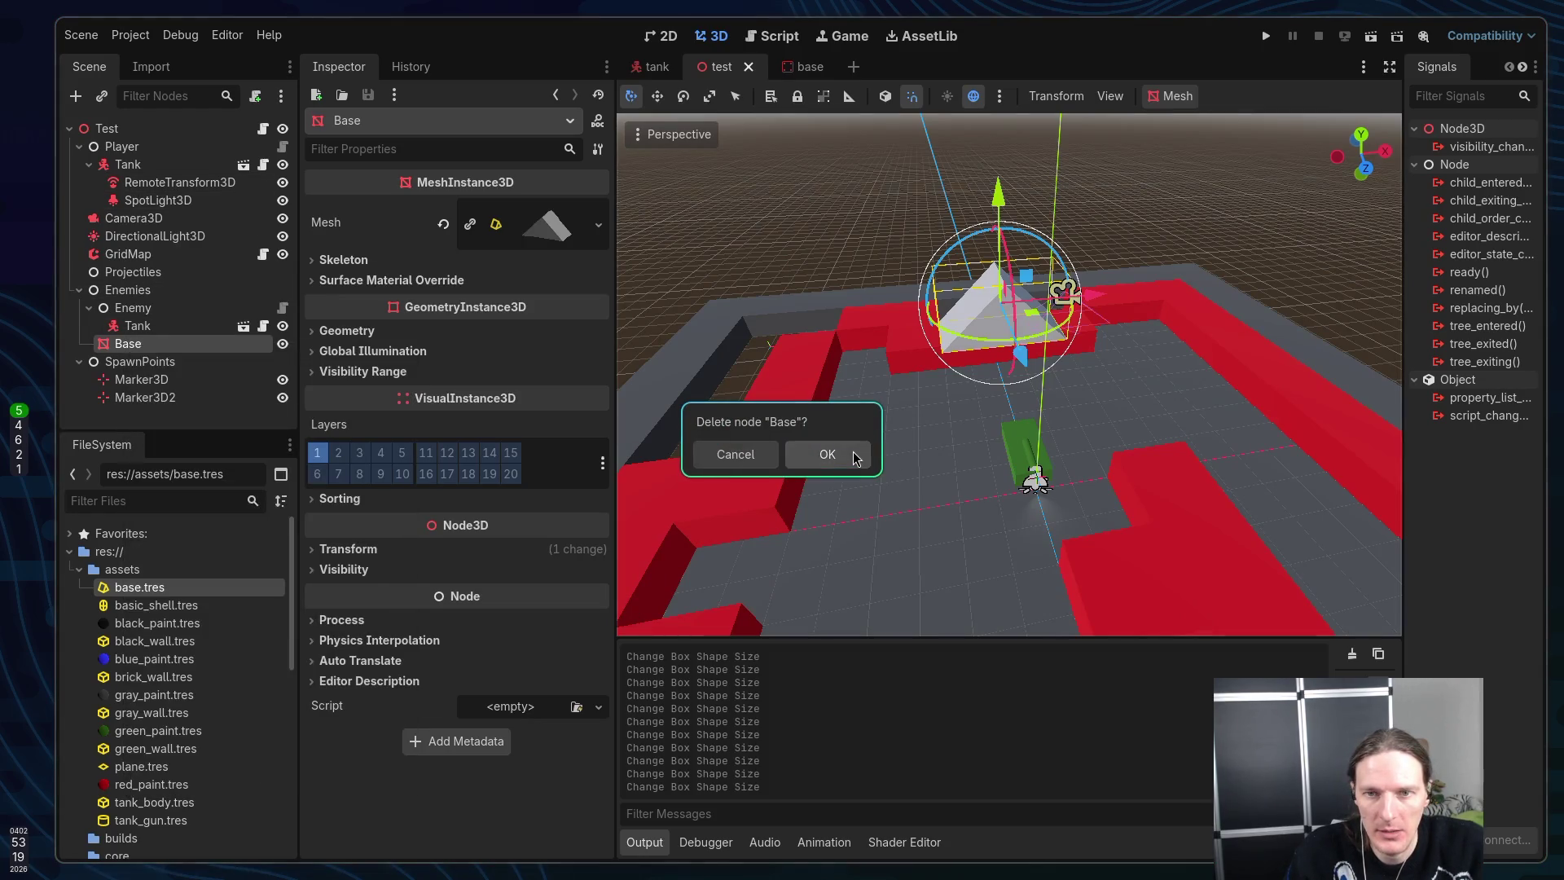
{"action": "left_click", "coordinate": [847, 456]}
{"action": "double_click", "coordinate": [144, 593]}
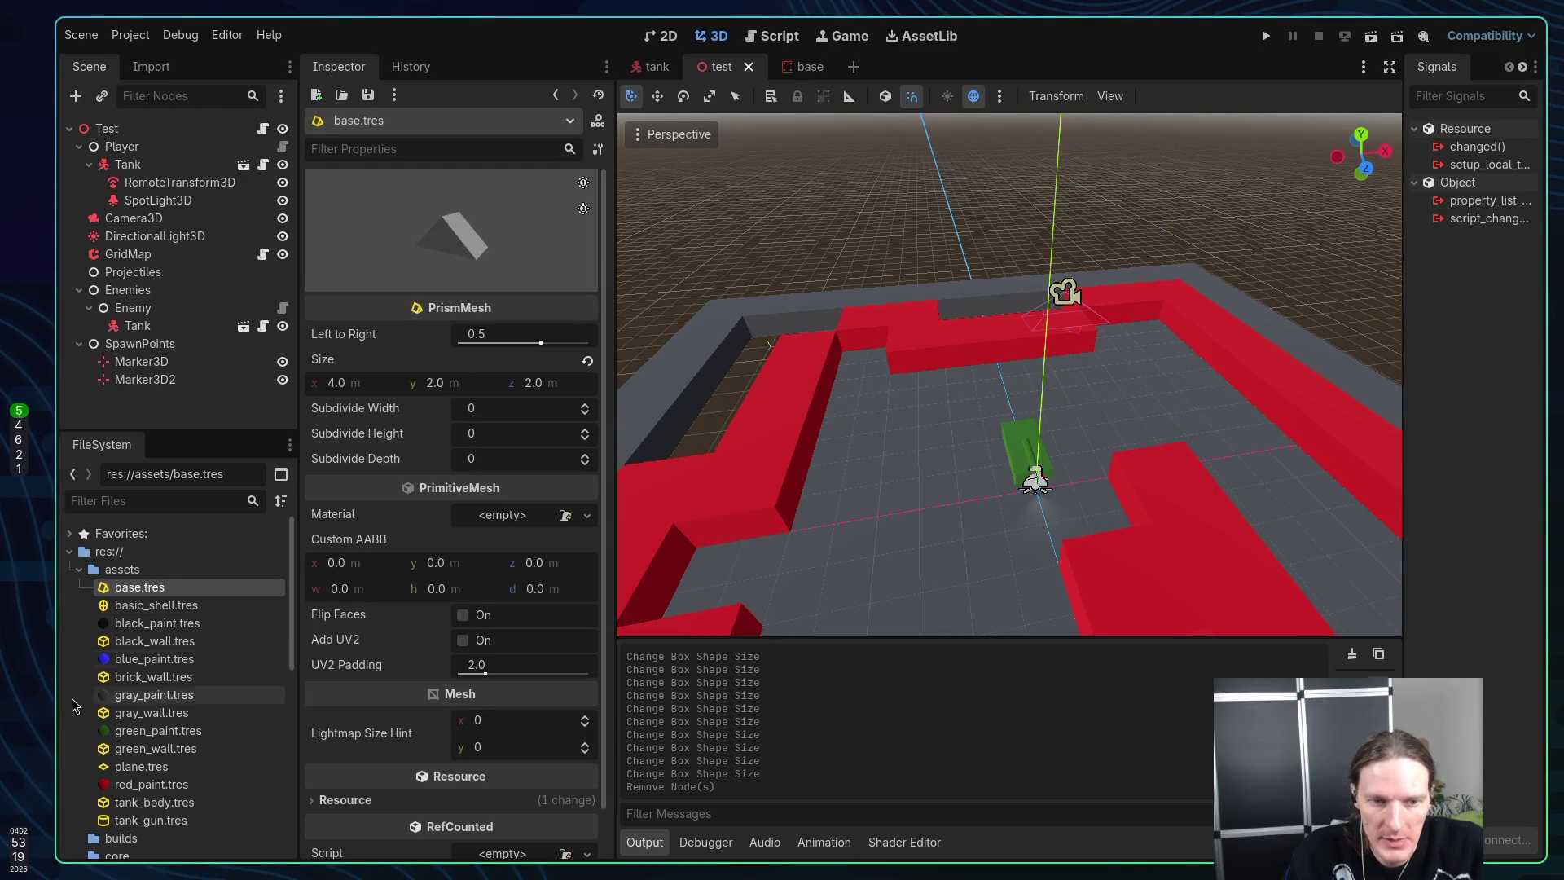
Apply black_paint.tres to the prism mesh and instance base.tscn under the Test root
{"action": "left_click", "coordinate": [184, 623]}
{"action": "left_click_drag", "start_coordinate": [183, 623], "coordinate": [497, 519]}
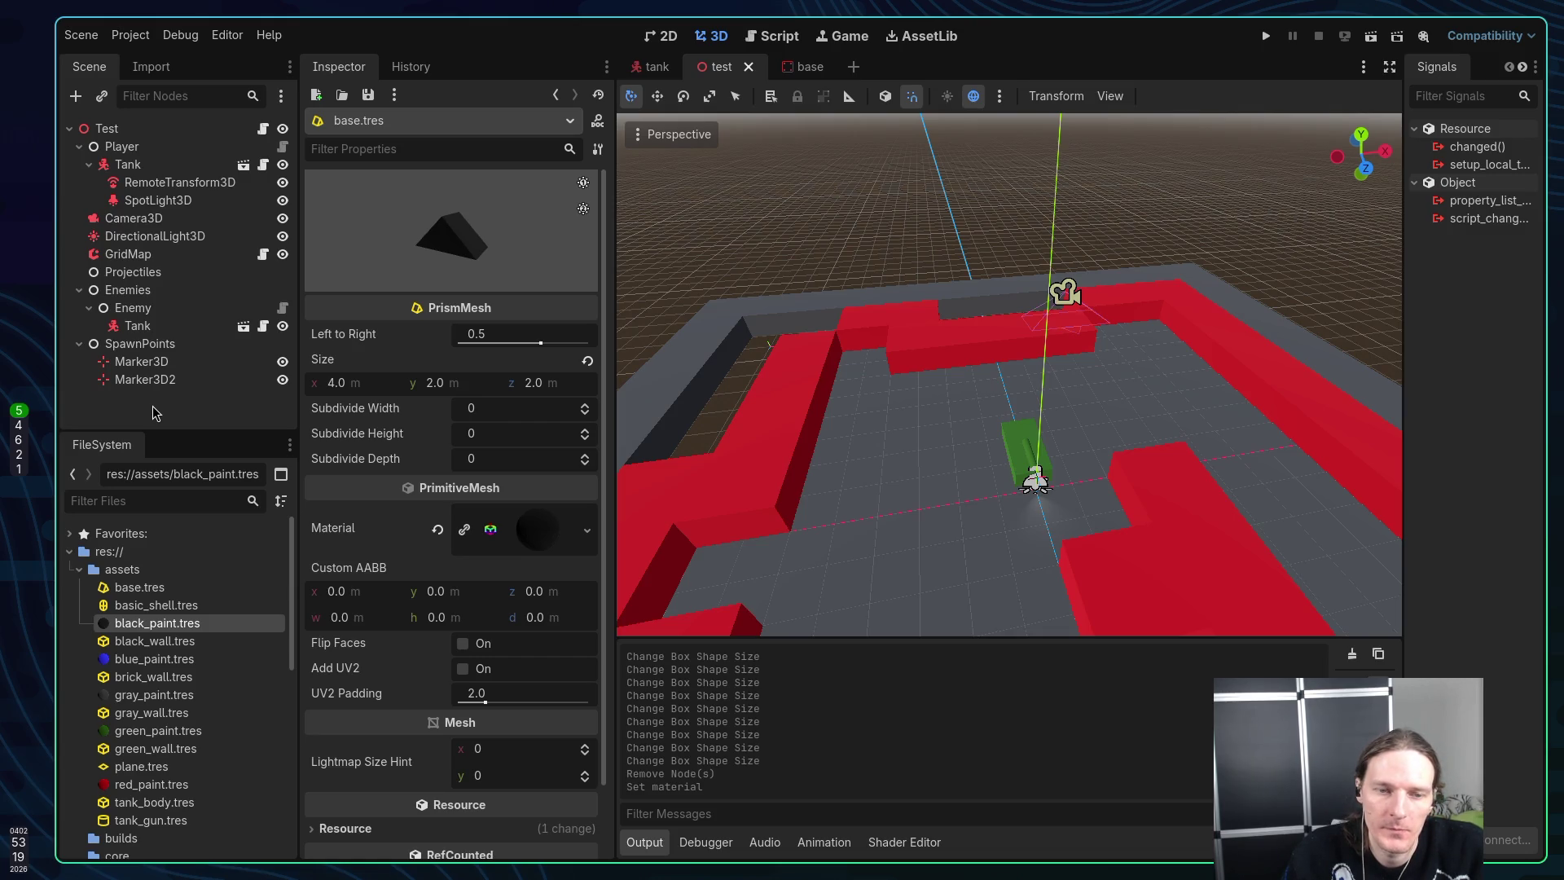
{"action": "right_click", "coordinate": [116, 131]}
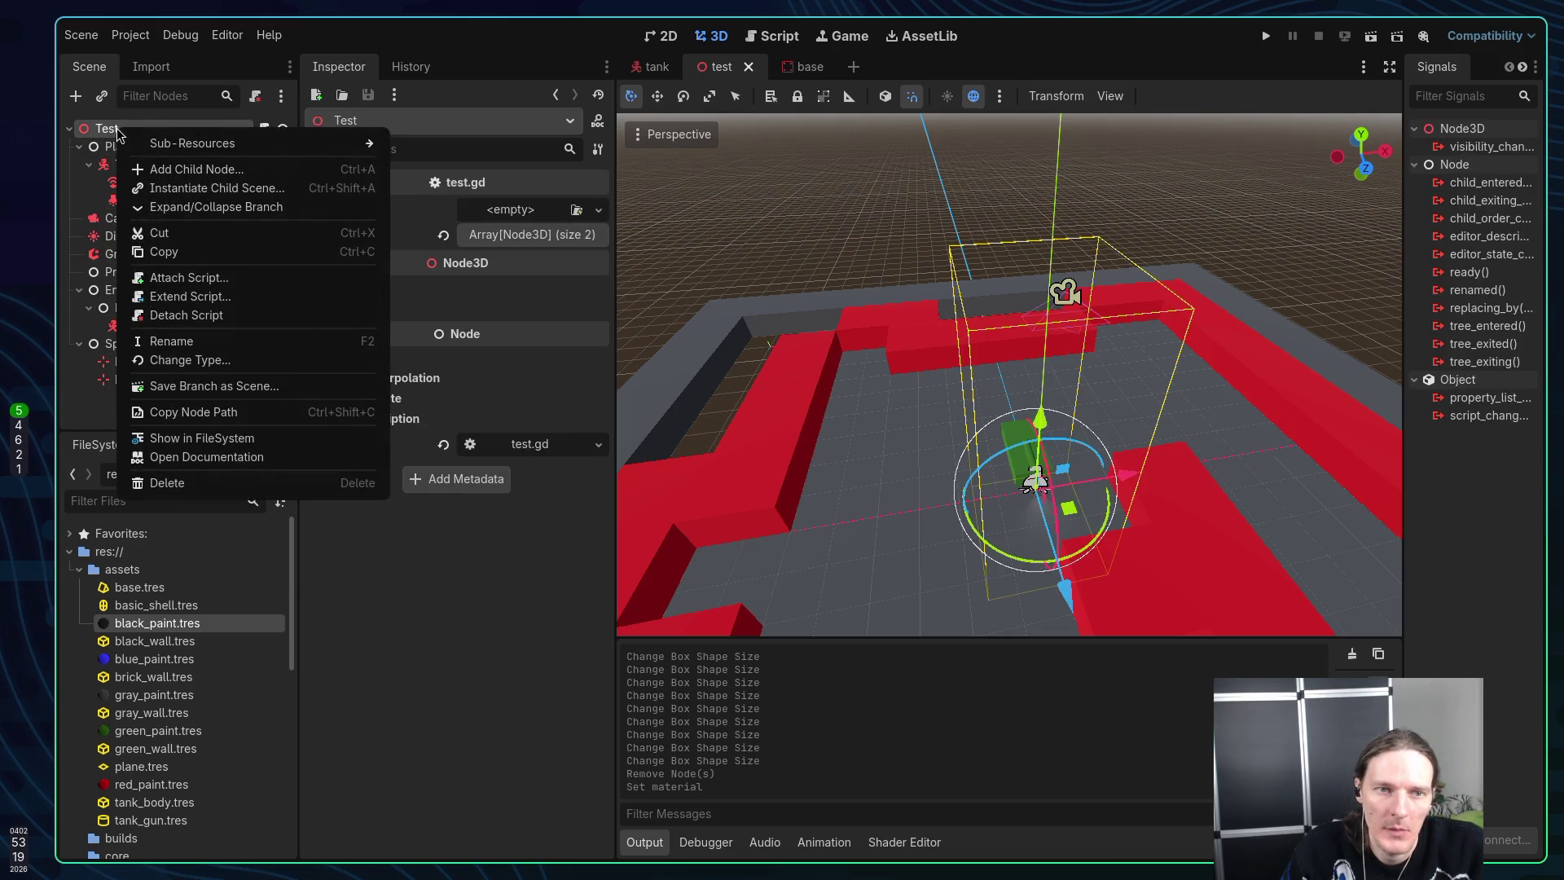
{"action": "mouse_move", "coordinate": [181, 146]}
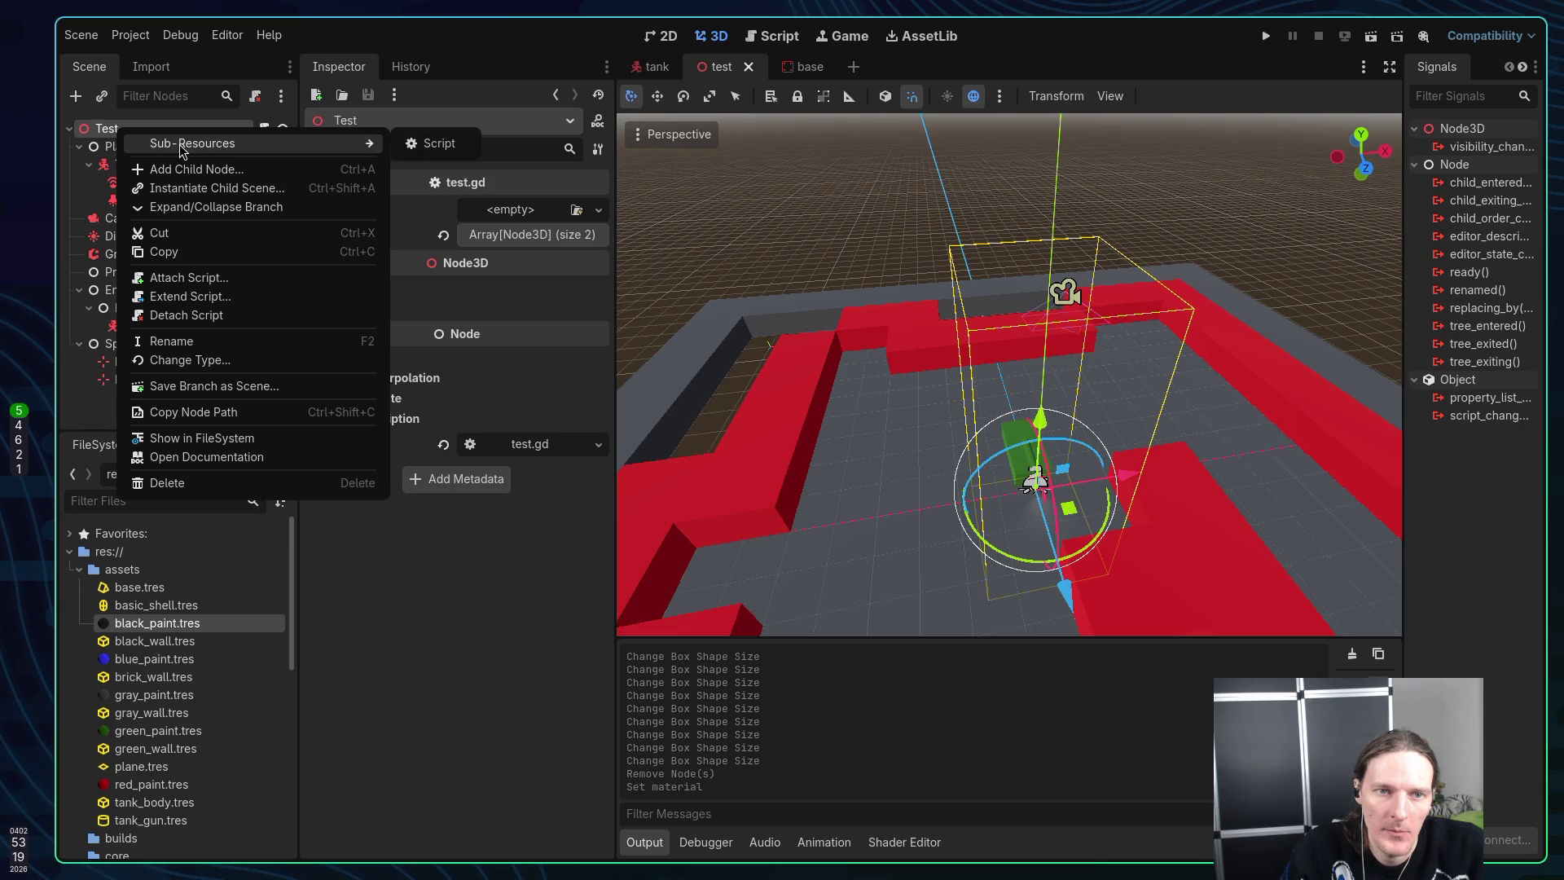
{"action": "left_click", "coordinate": [184, 189]}
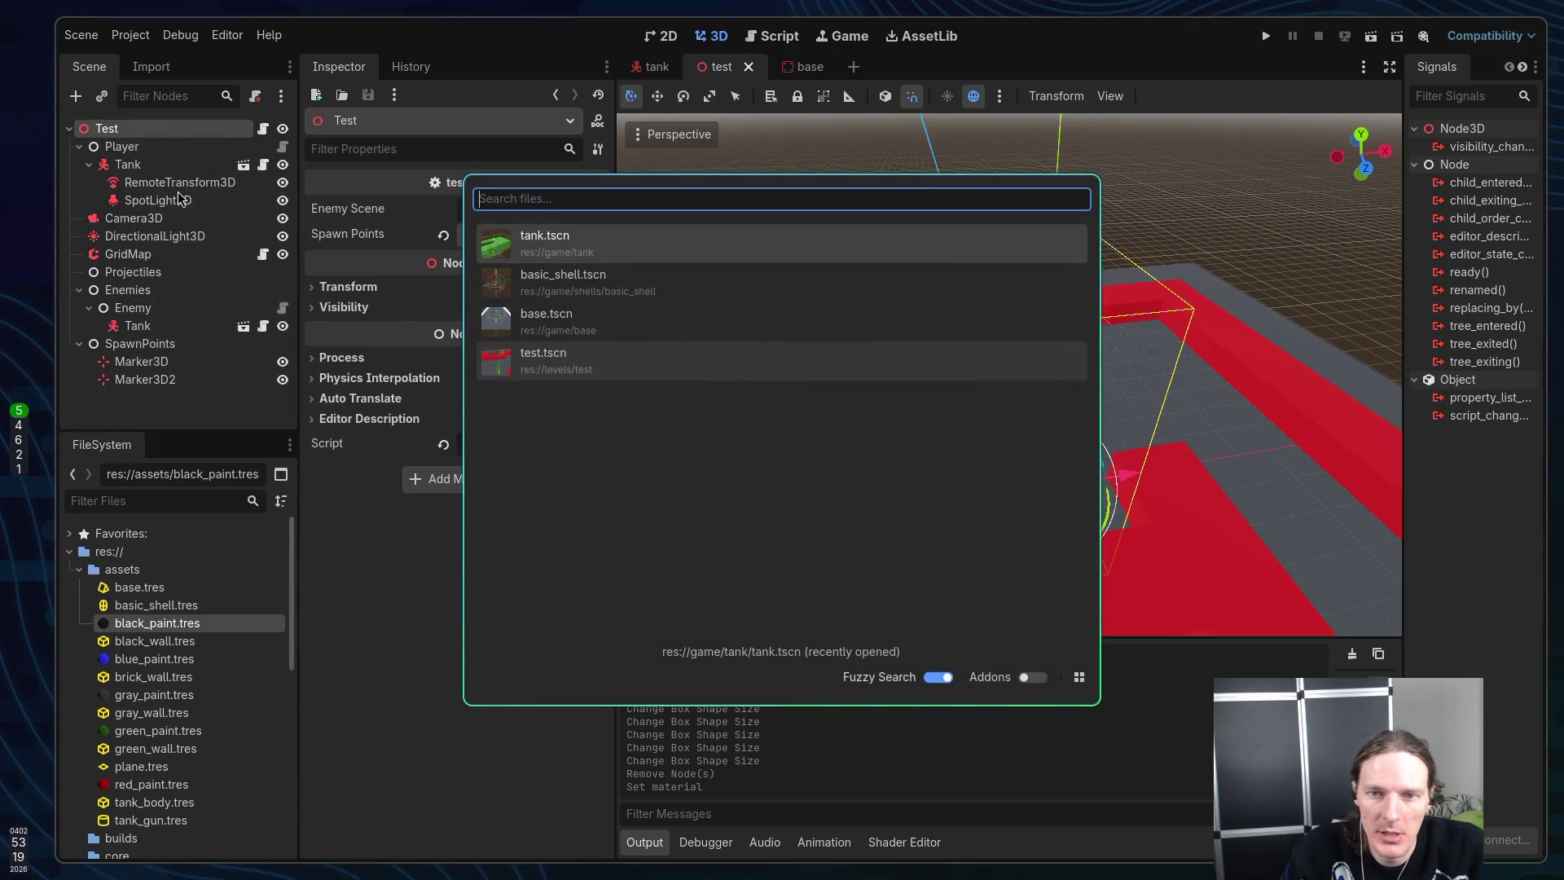
{"action": "left_click", "coordinate": [579, 319]}
Save the test level, shift the base instance 2 units along negative Z, and run the game
{"action": "key", "text": "ctrl+s"}
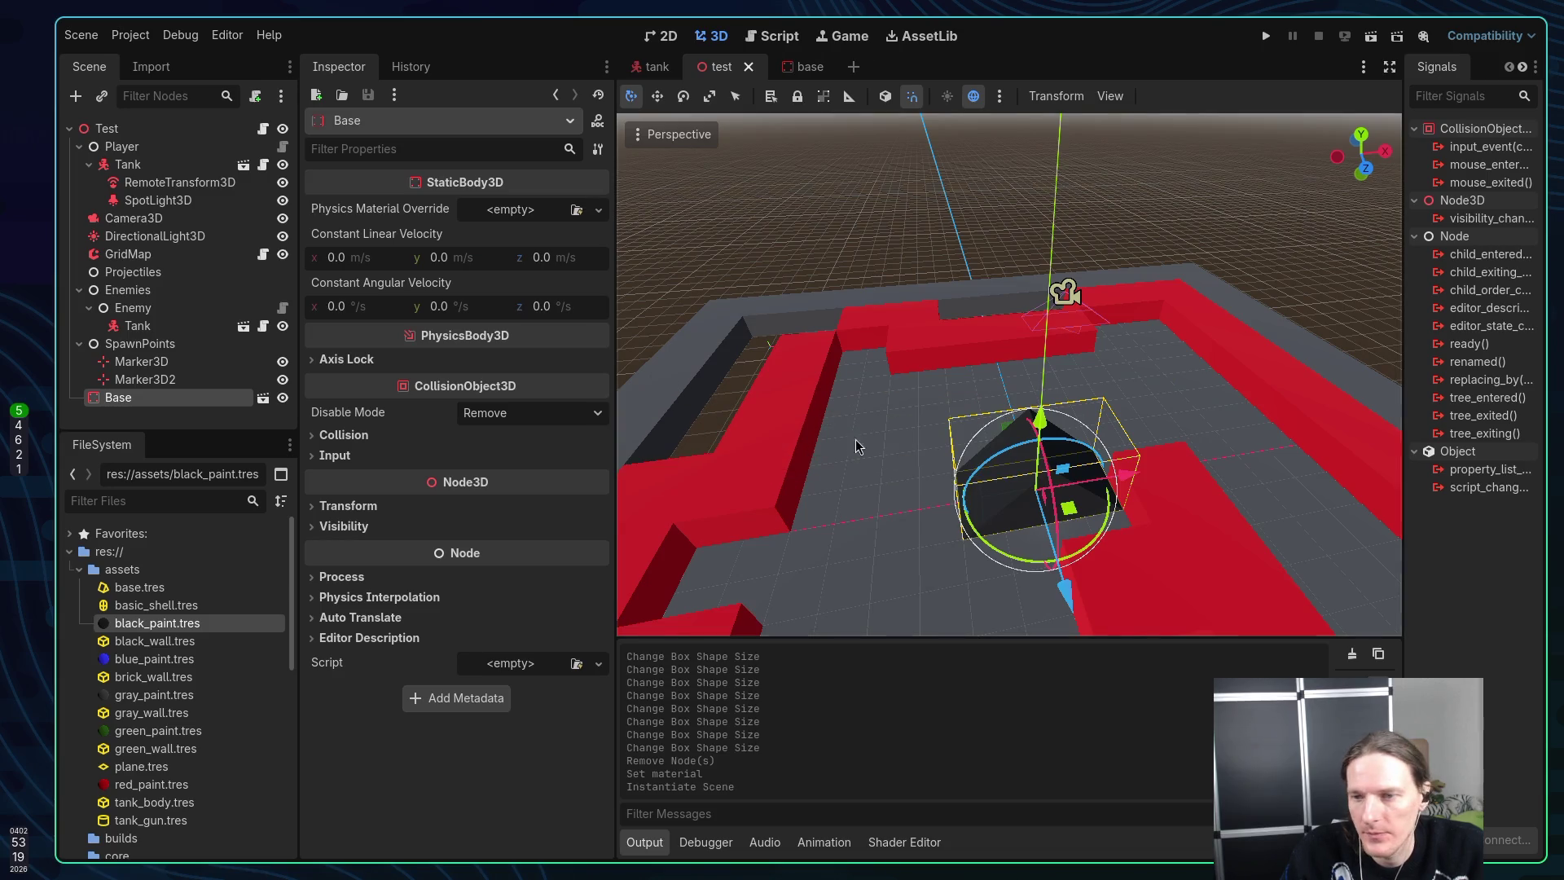
{"action": "left_click_drag", "start_coordinate": [1063, 580], "coordinate": [1030, 447]}
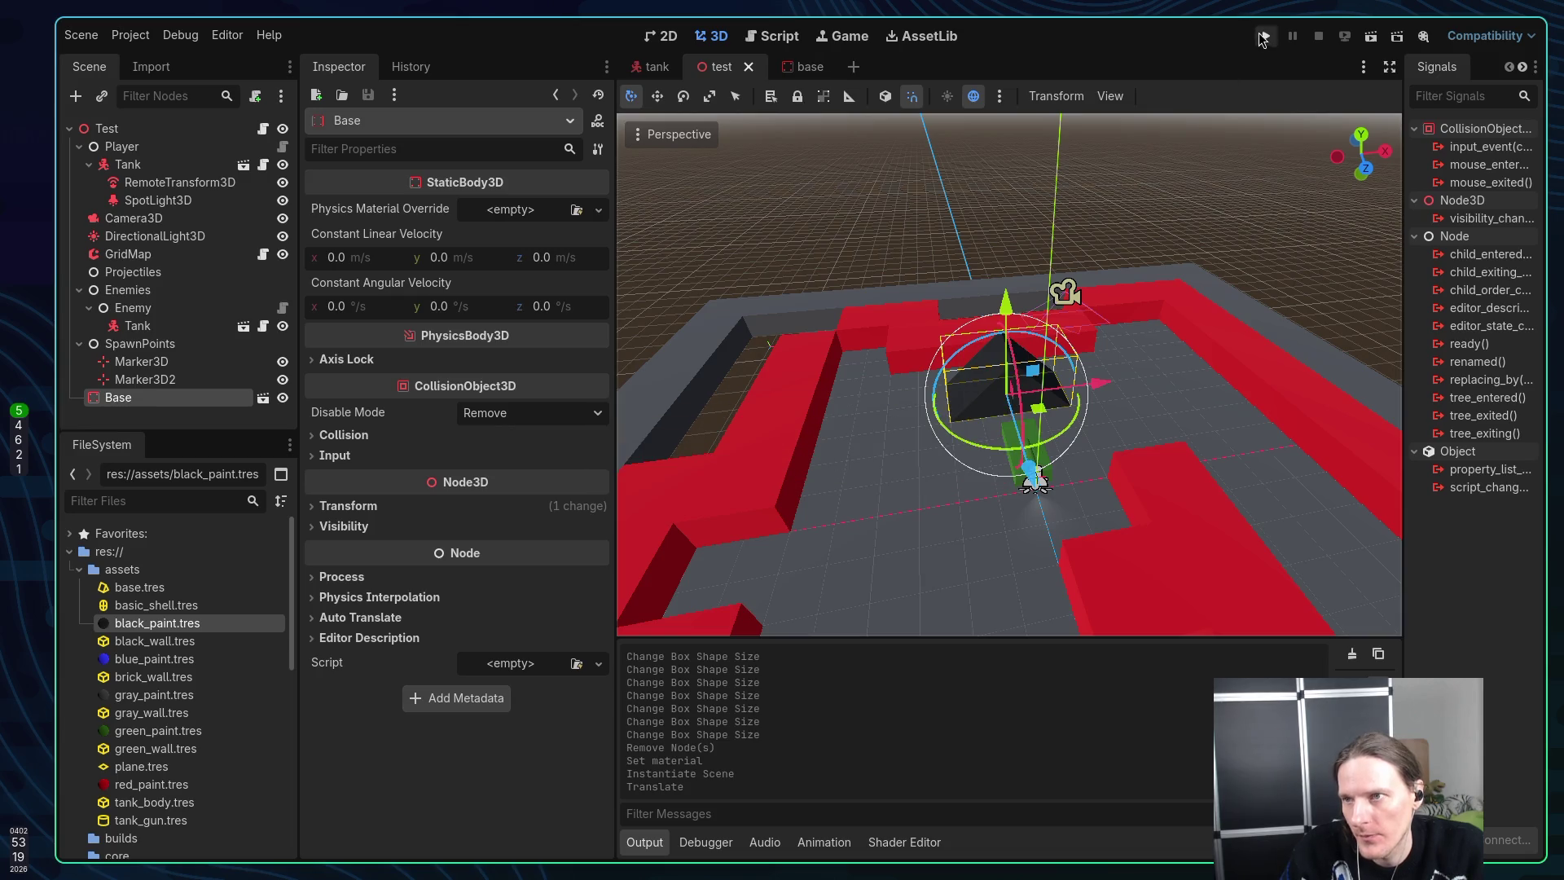
{"action": "left_click", "coordinate": [1267, 37]}
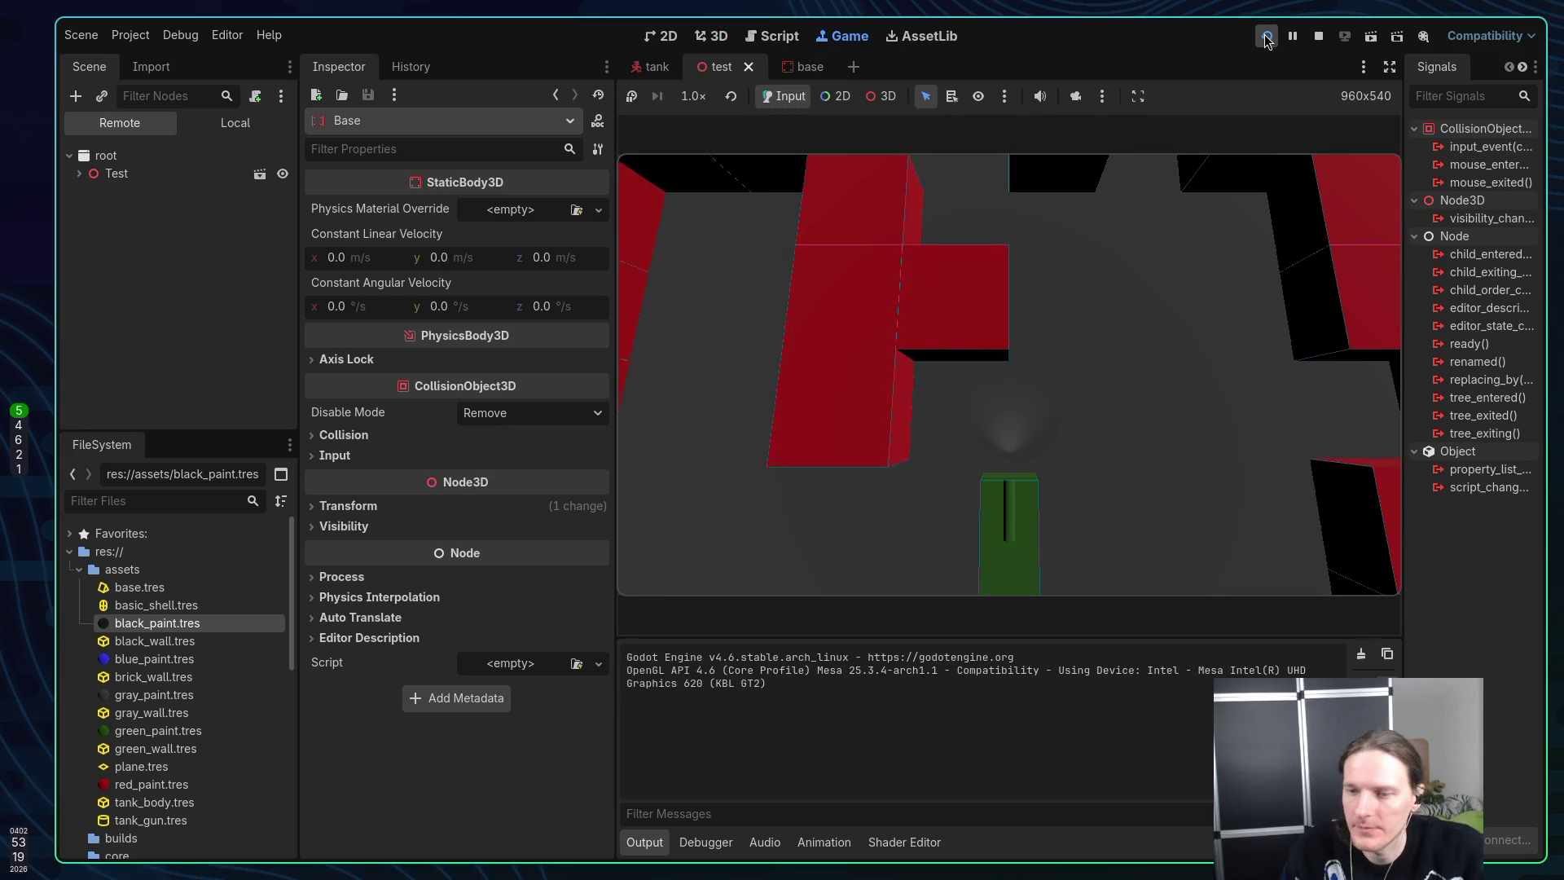
Drive the tank right, then into the black base, and fire a shell
{"action": "key", "text": "d"}
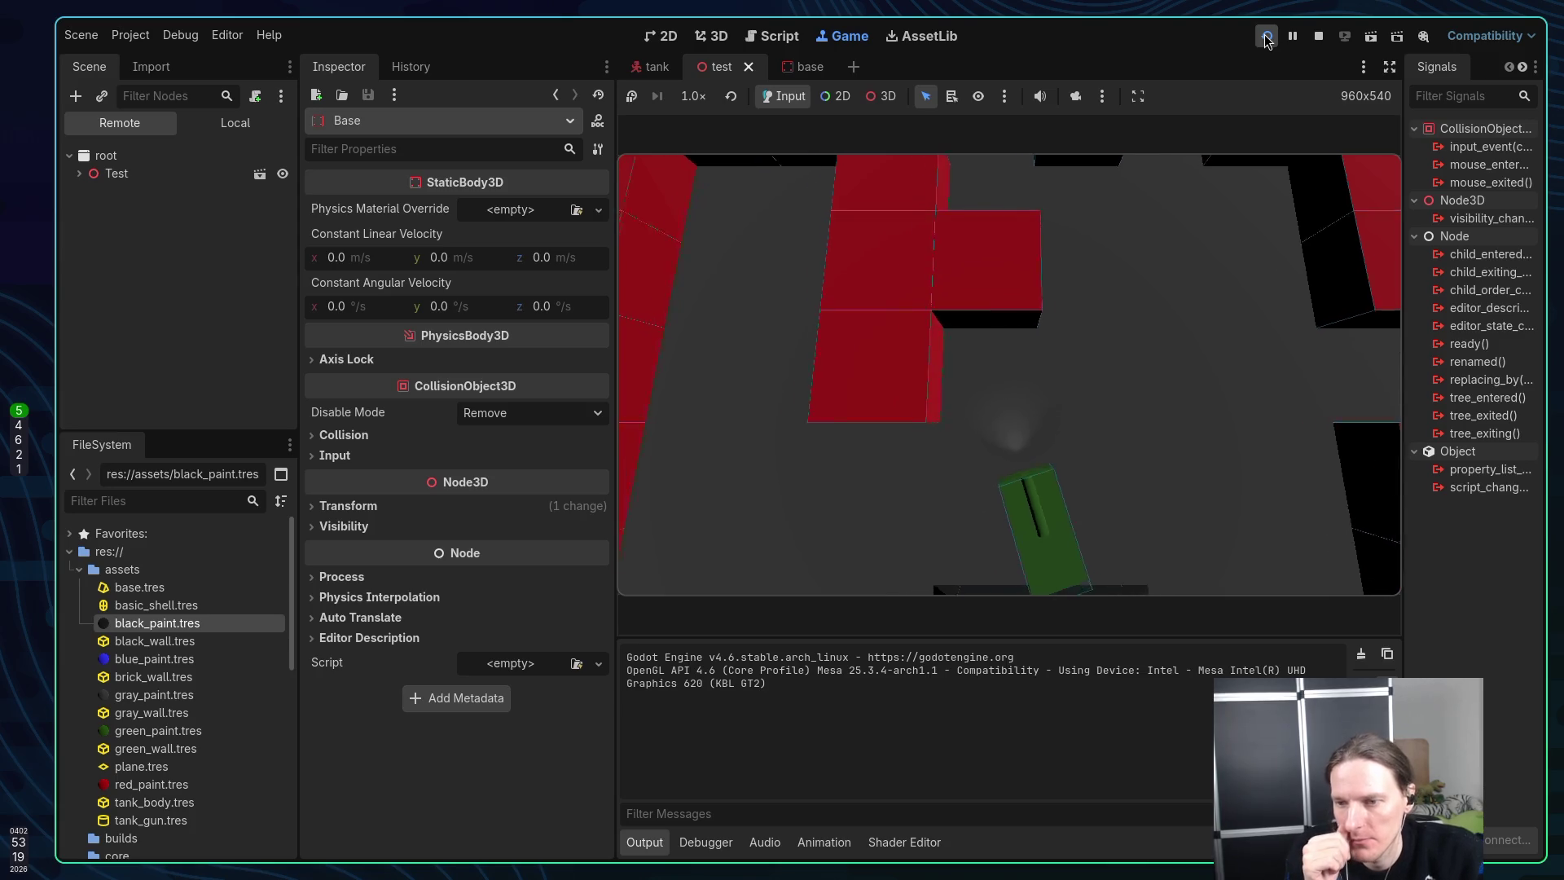
{"action": "key", "text": "a"}
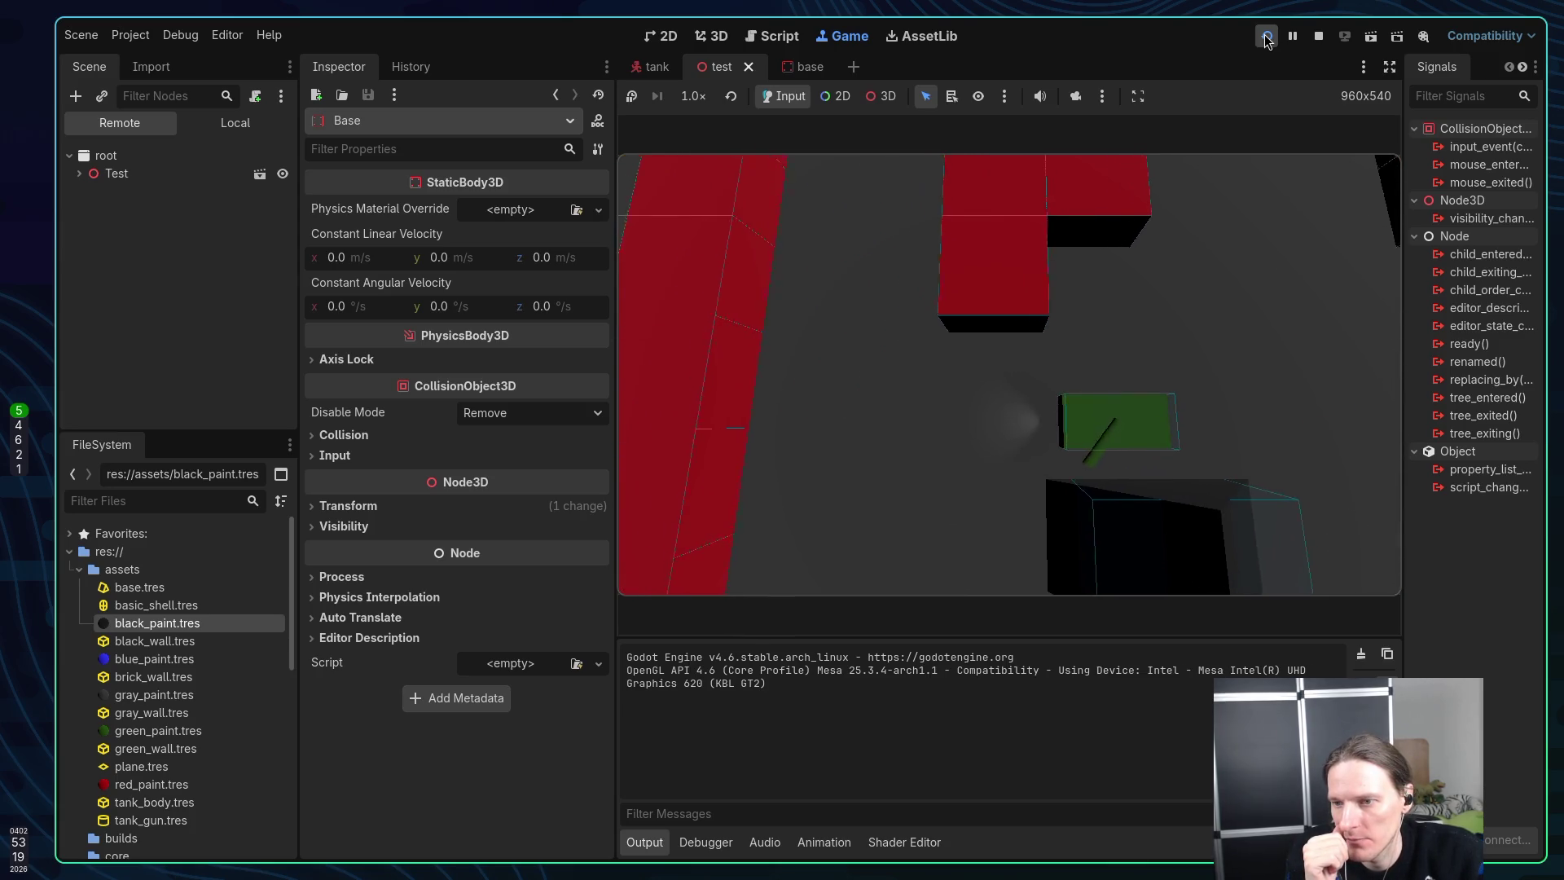
{"action": "key", "text": "space"}
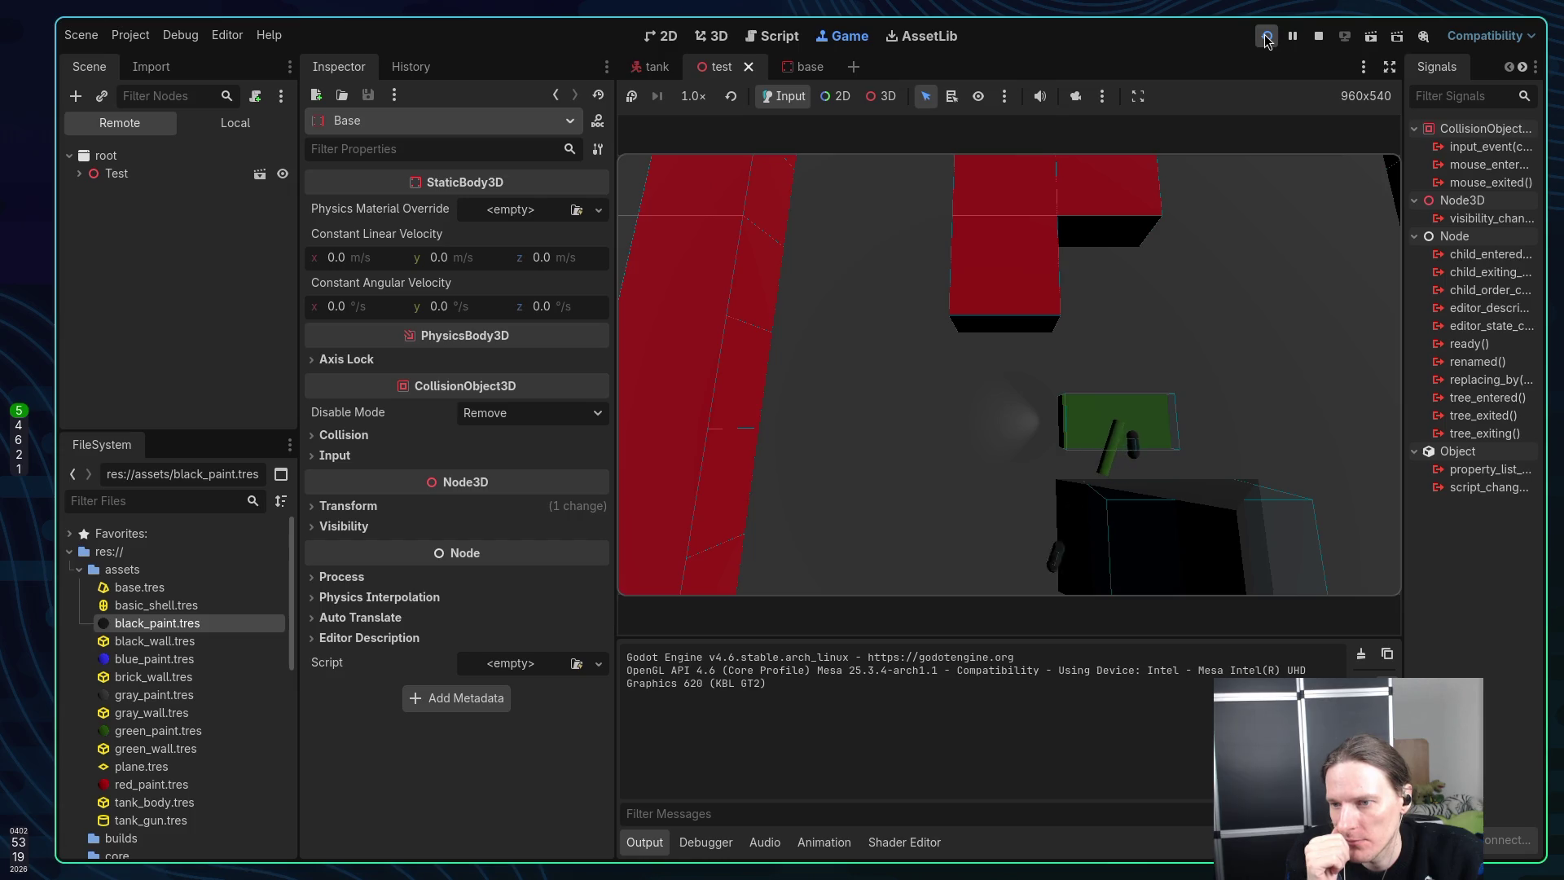
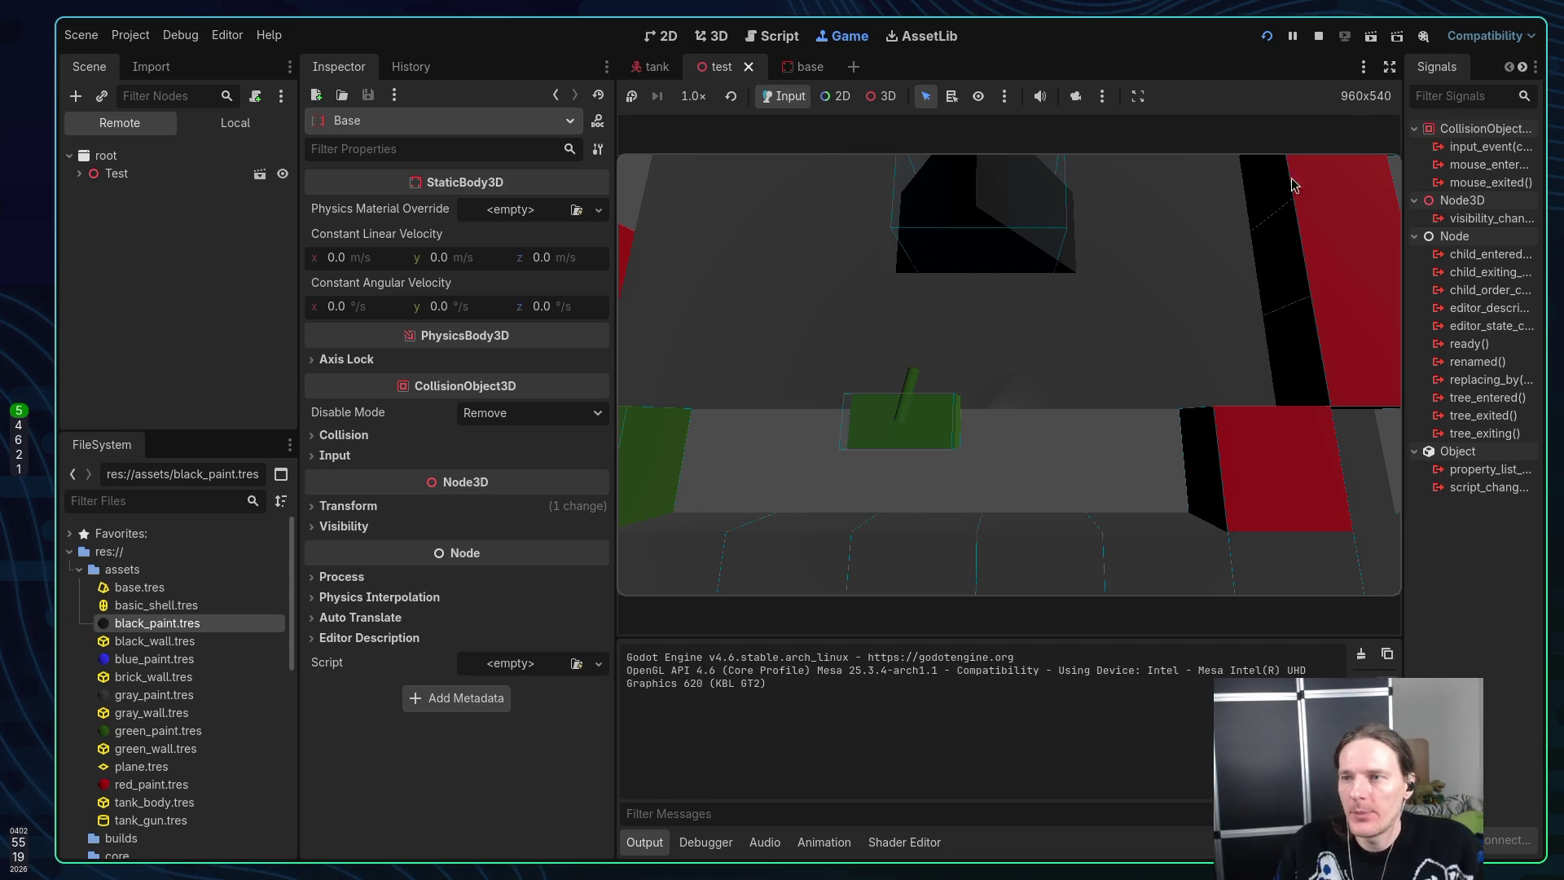
Stop the running tank game test and switch to the browser
{"action": "left_click", "coordinate": [1319, 36]}
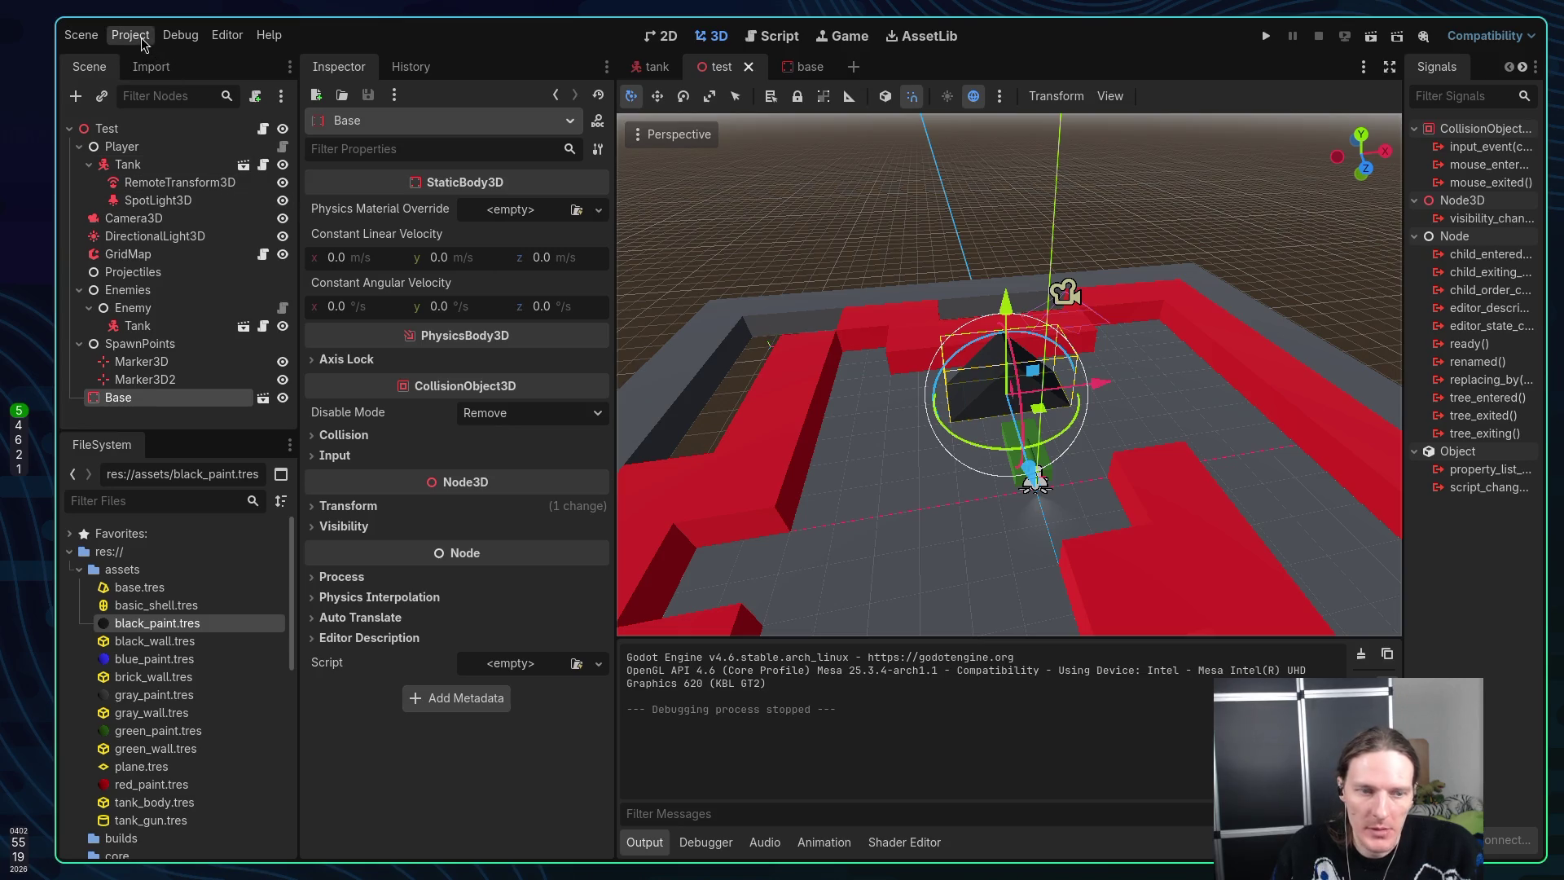
{"action": "key", "text": "super+2"}
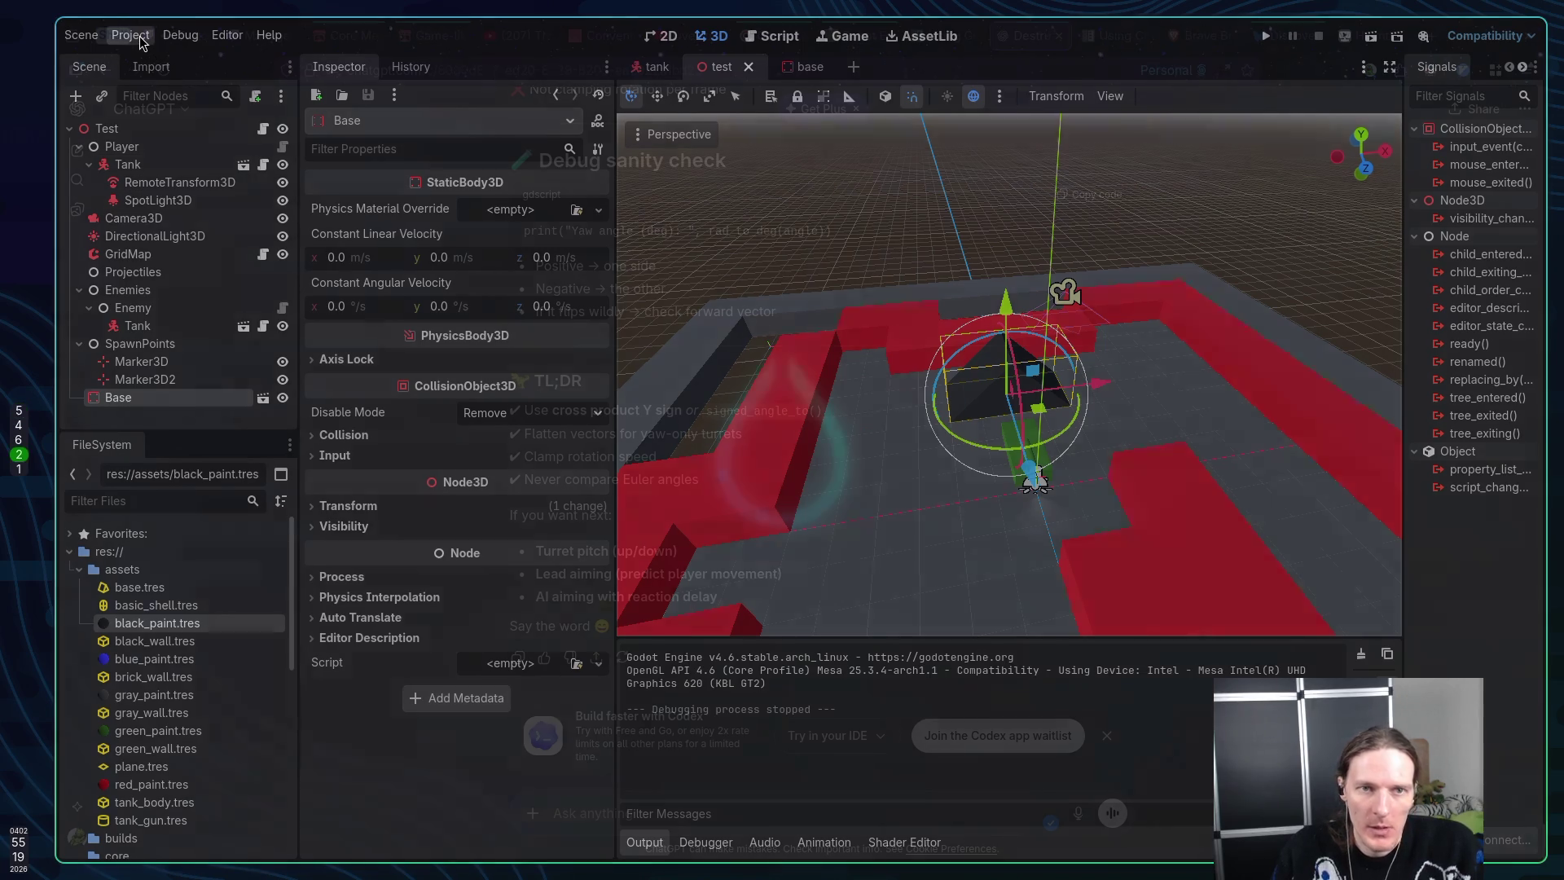
Open the Core Mechanics jam's edit page and delete the 2026-02-04 voting bullet
{"action": "left_click", "coordinate": [344, 37]}
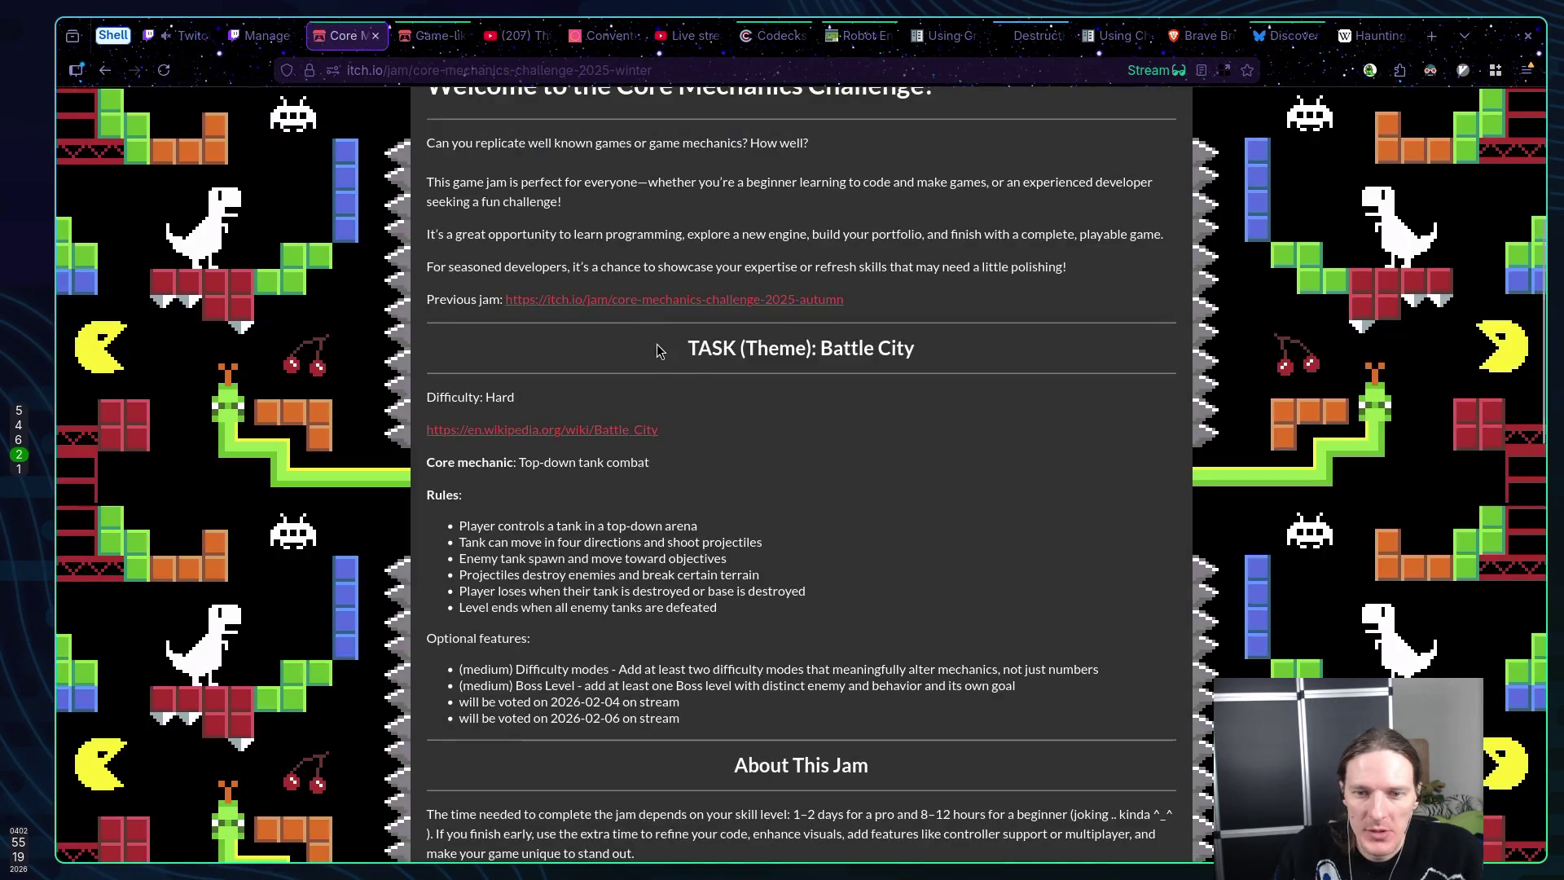
{"action": "scroll", "coordinate": [1006, 334], "scroll_direction": "up", "scroll_amount": 5}
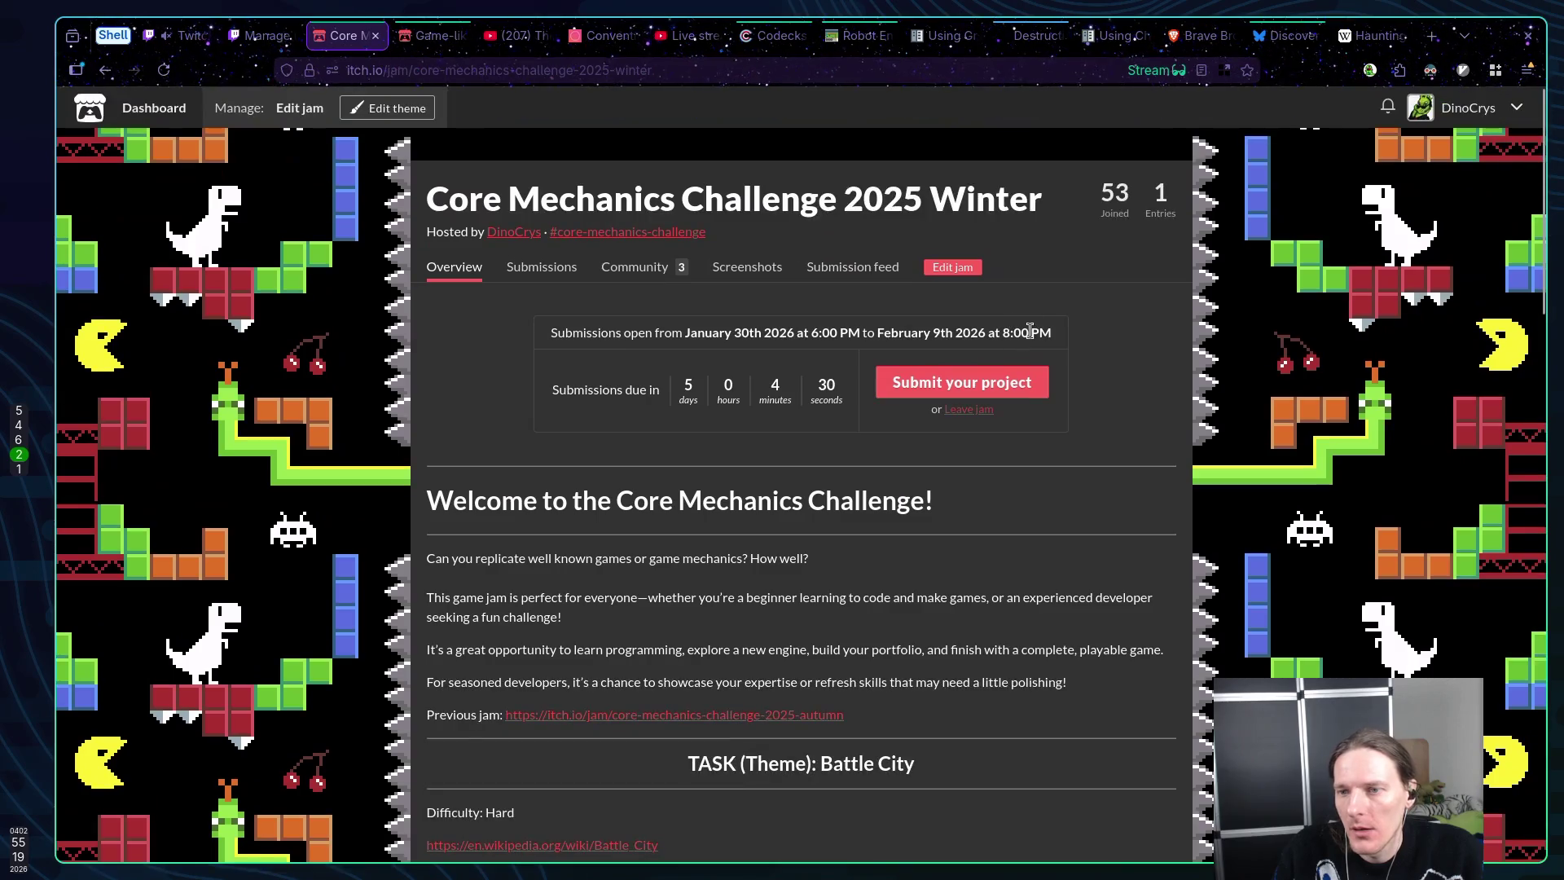
{"action": "left_click", "coordinate": [966, 269]}
{"action": "scroll", "coordinate": [1191, 289], "scroll_direction": "down", "scroll_amount": 10}
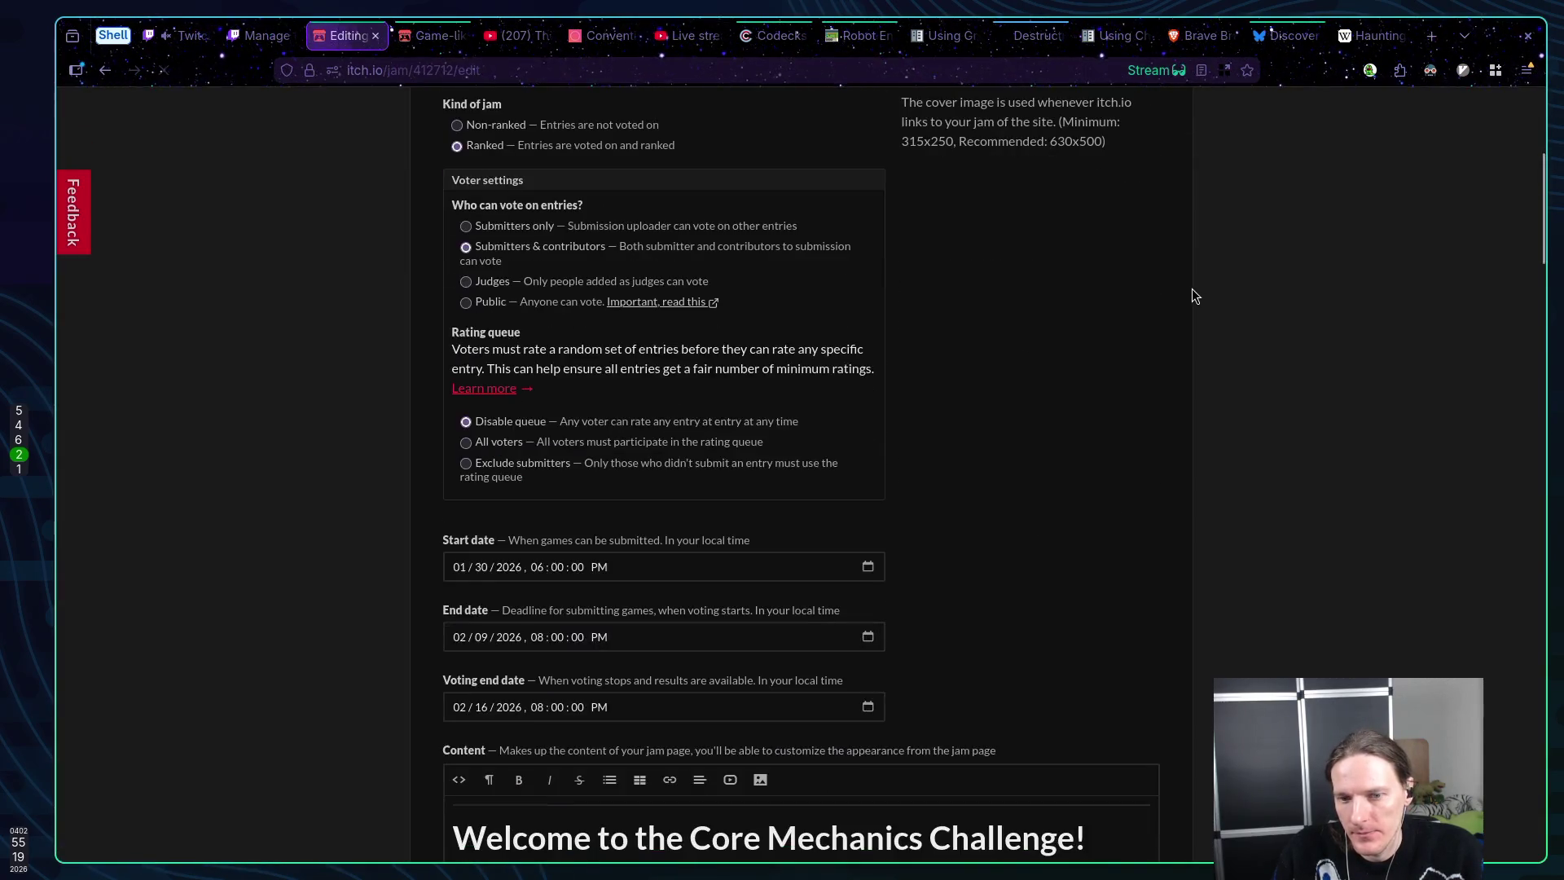
{"action": "scroll", "coordinate": [1140, 302], "scroll_direction": "down", "scroll_amount": 7}
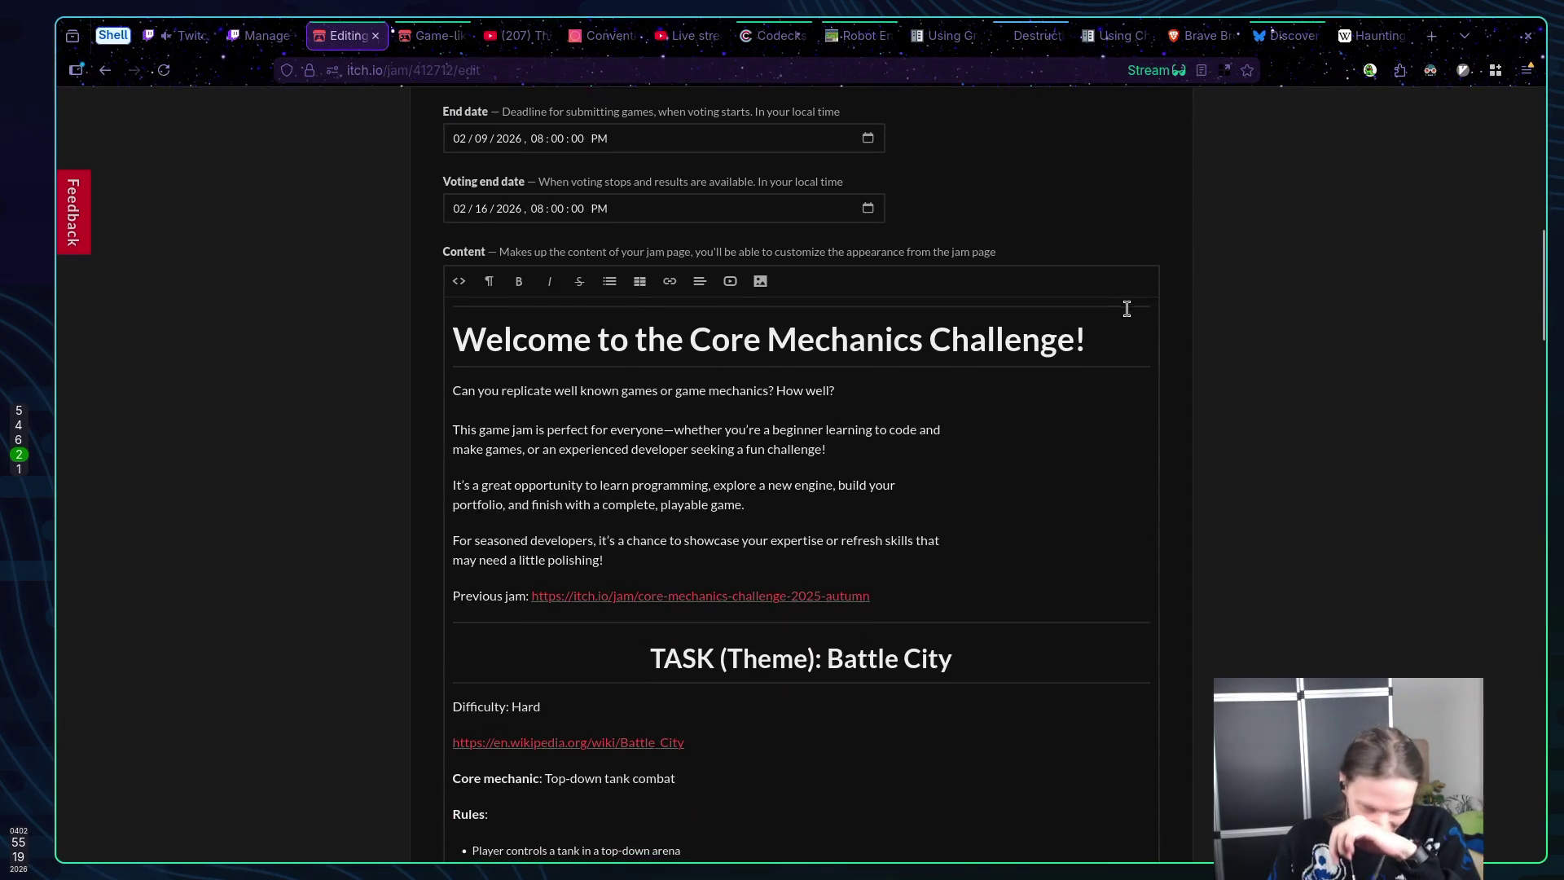
{"action": "scroll", "coordinate": [1059, 399], "scroll_direction": "down", "scroll_amount": 2}
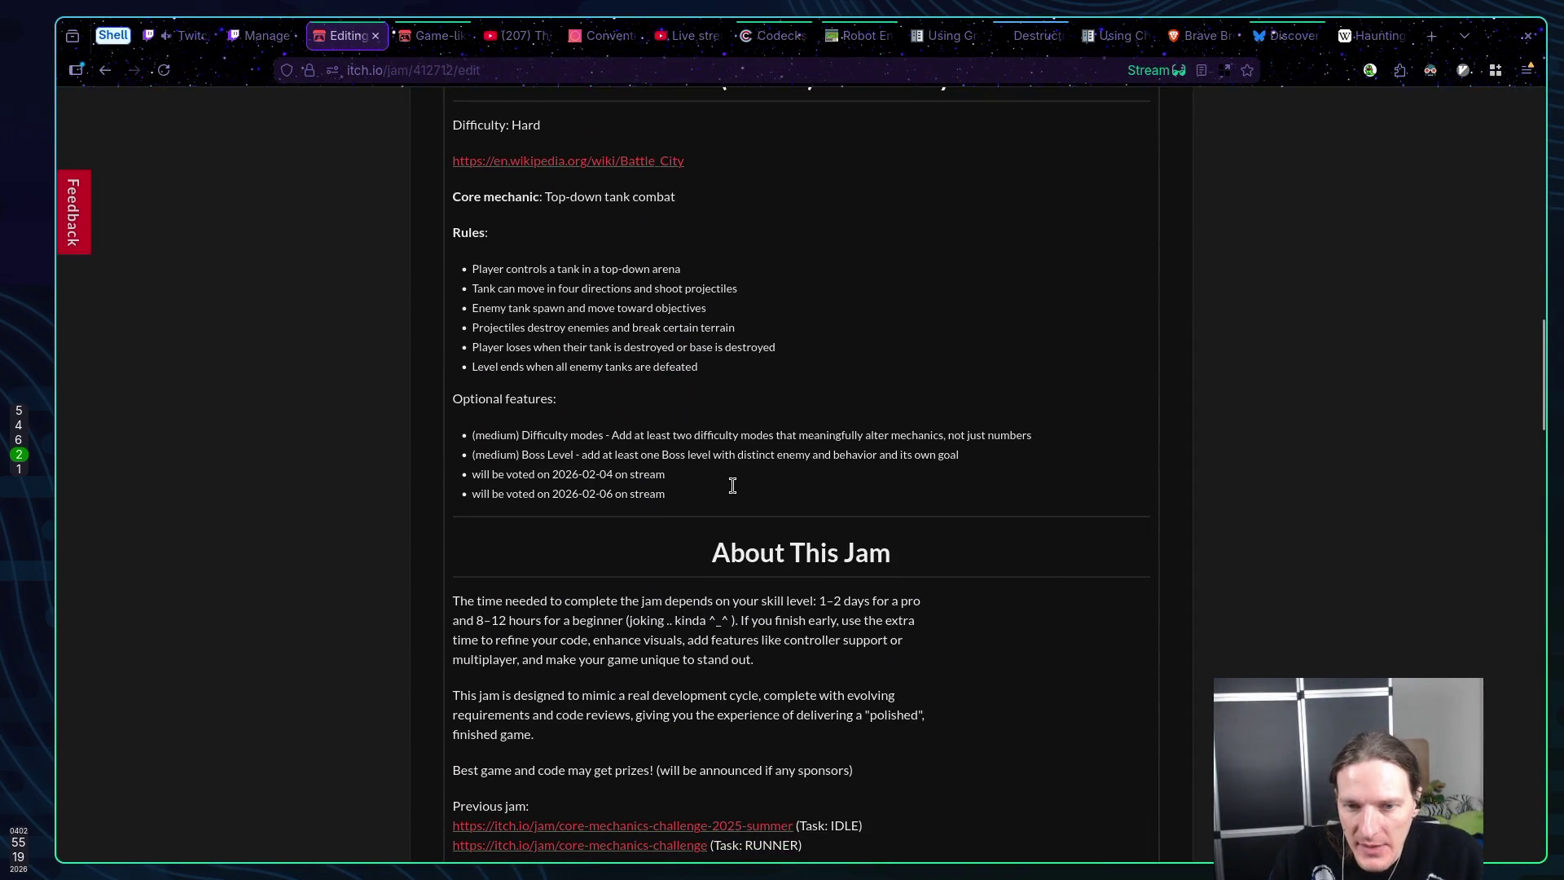
{"action": "left_click", "coordinate": [687, 473]}
{"action": "left_click_drag", "start_coordinate": [666, 474], "coordinate": [471, 474]}
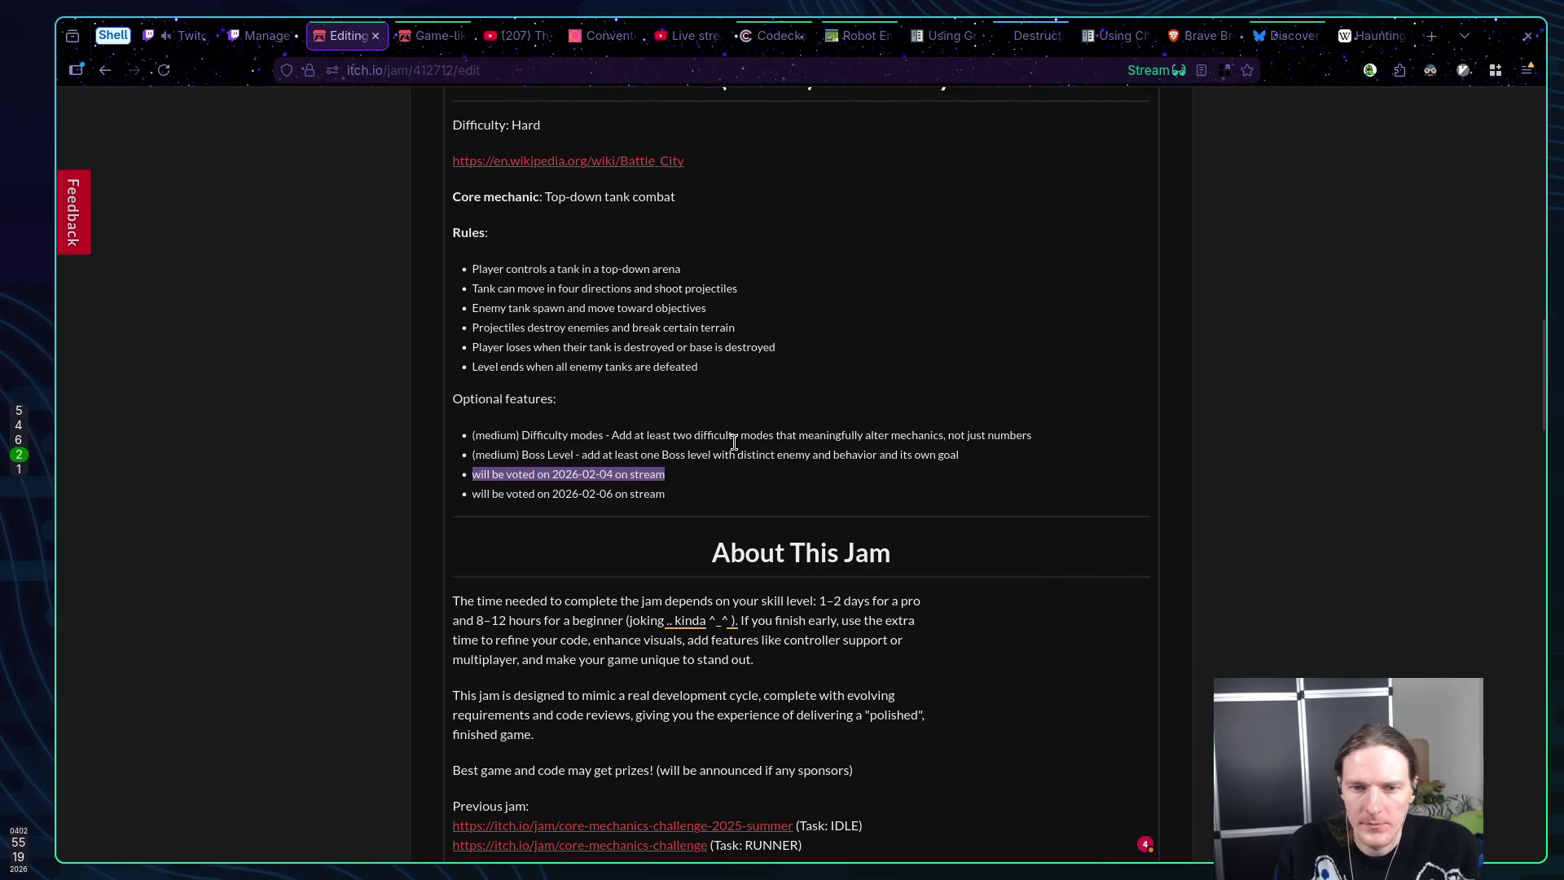
{"action": "key", "text": "BackSpace"}
Describe the medium Pausing With State Freeze feature: when paused, nothing moves or changes
{"action": "type", "text": "medium)"}
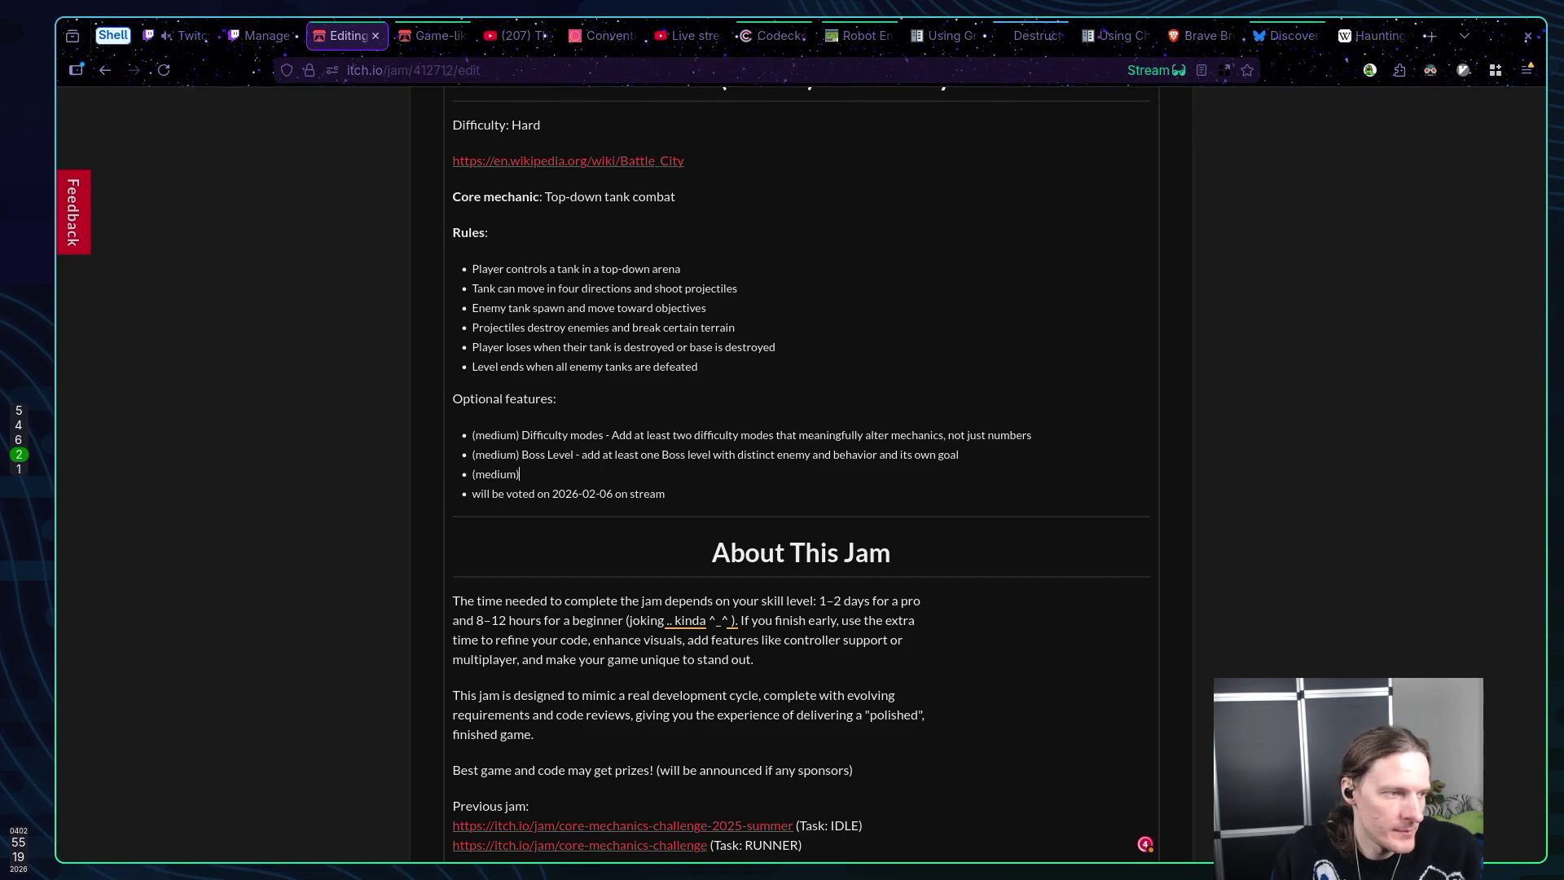
{"action": "type", "text": " Pau"}
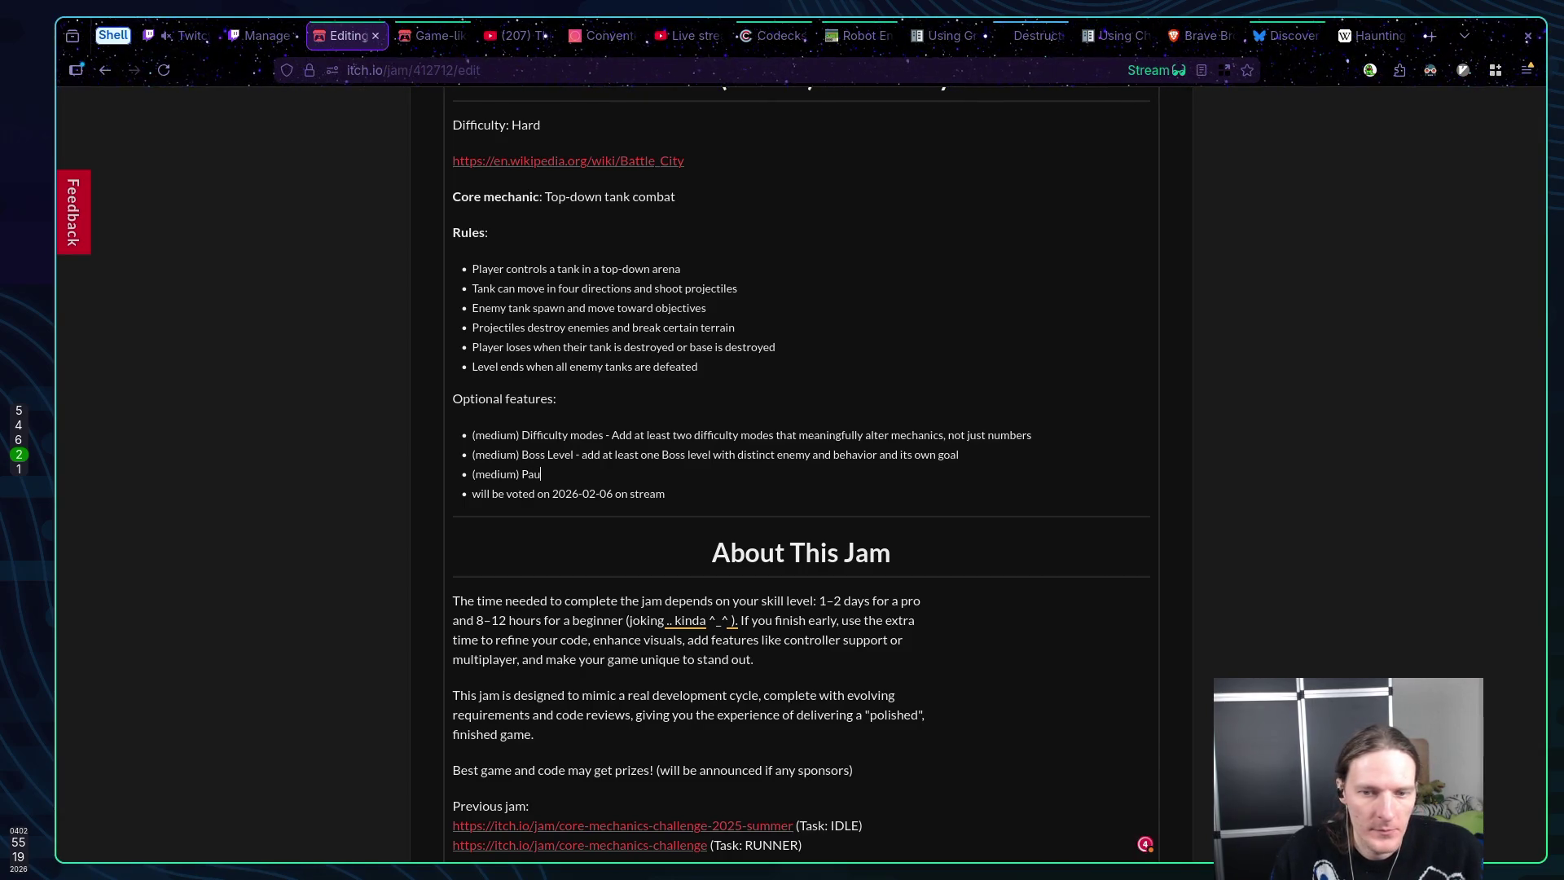
{"action": "type", "text": "sing With"}
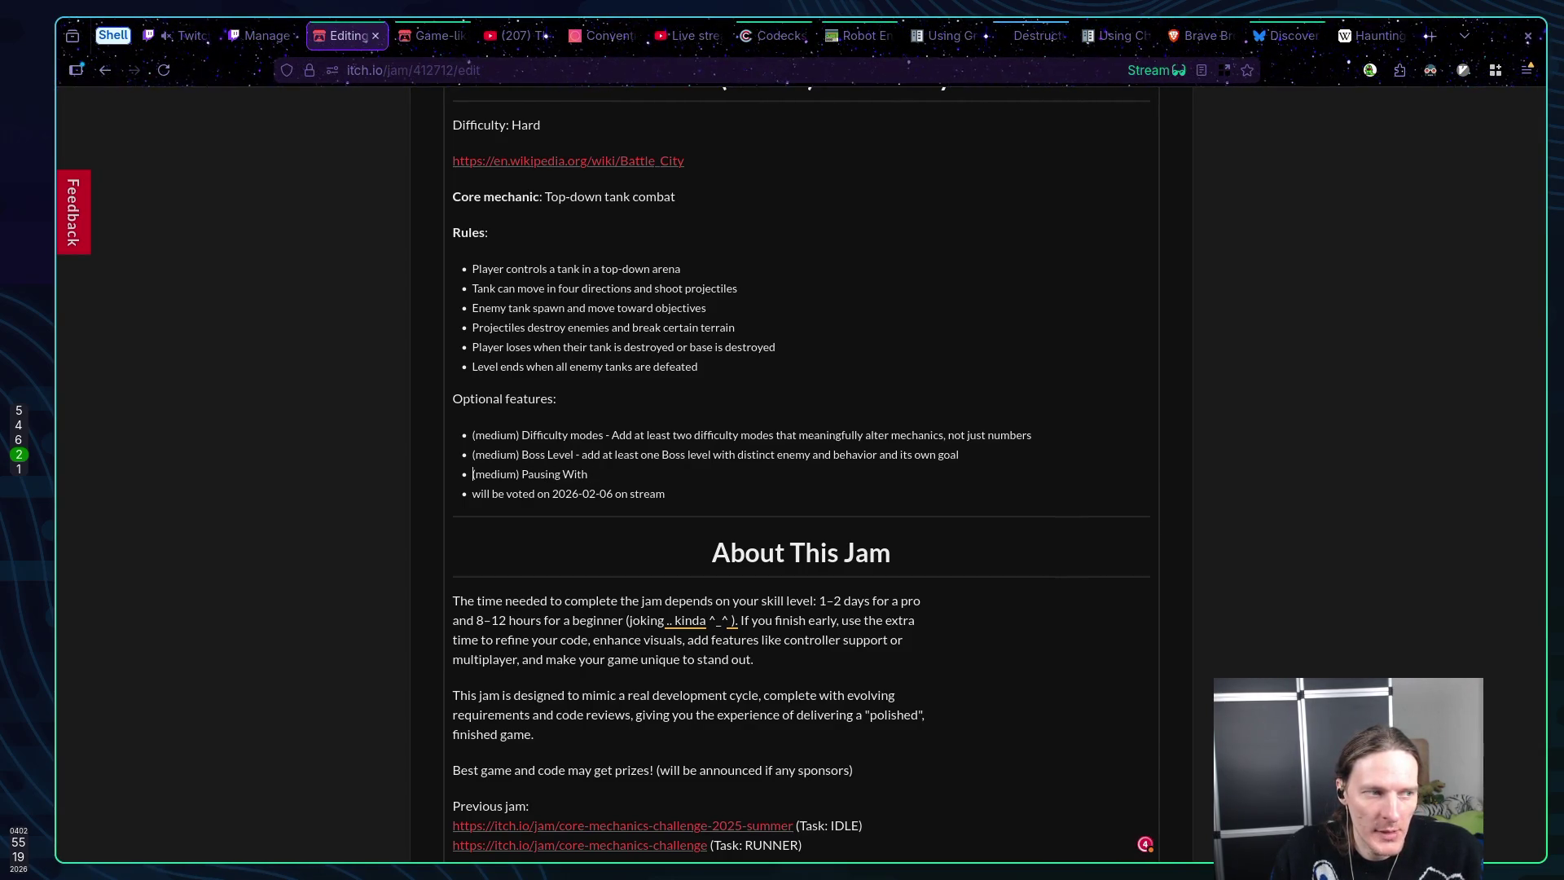
{"action": "type", "text": " State Freeze"}
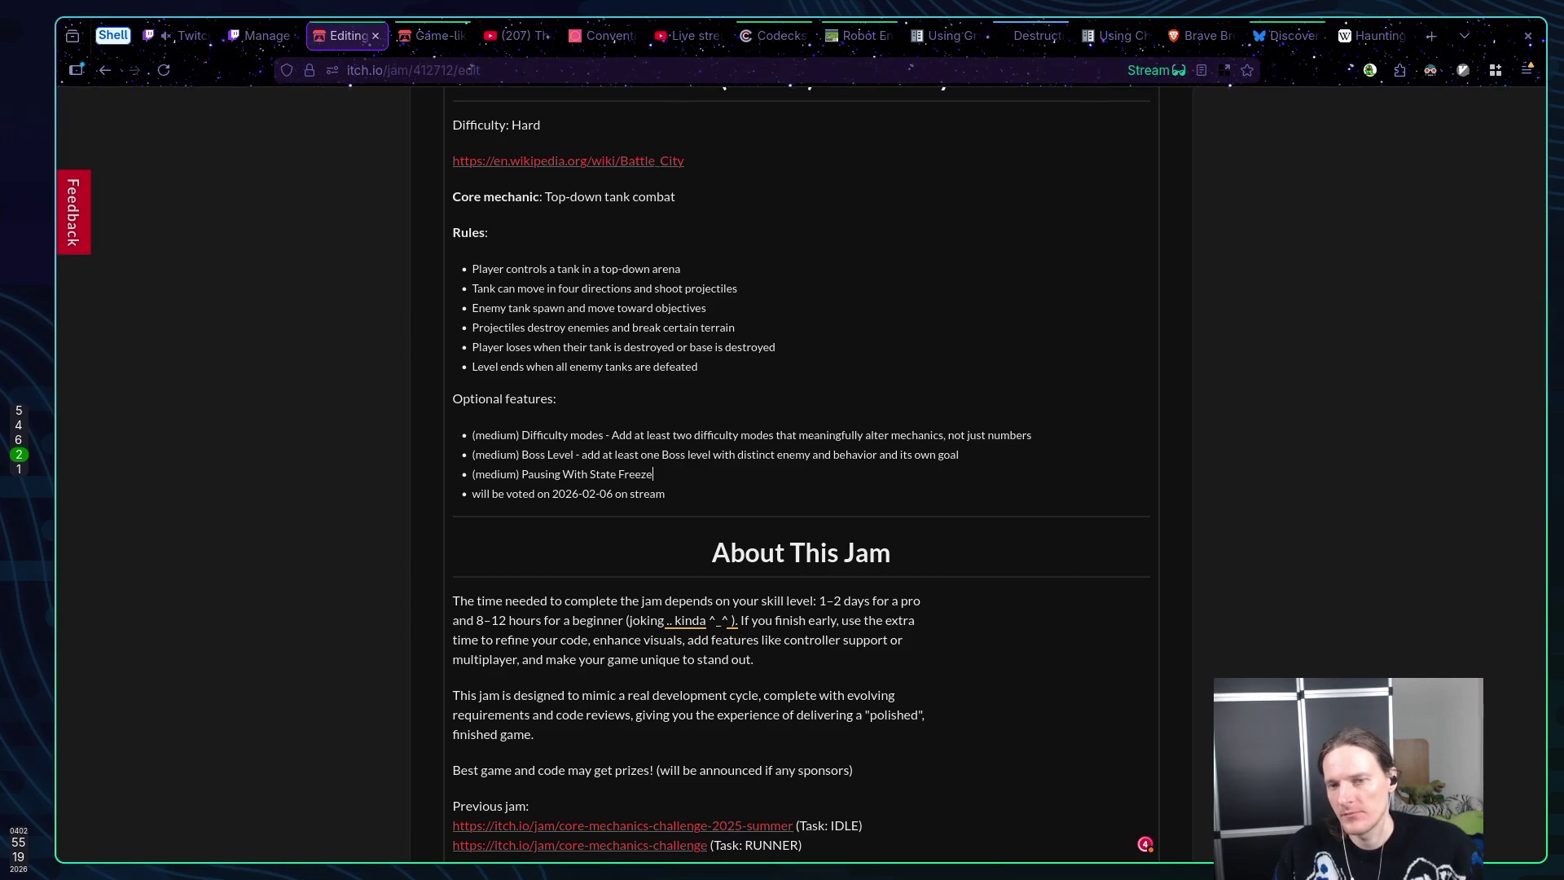
{"action": "type", "text": " - add"}
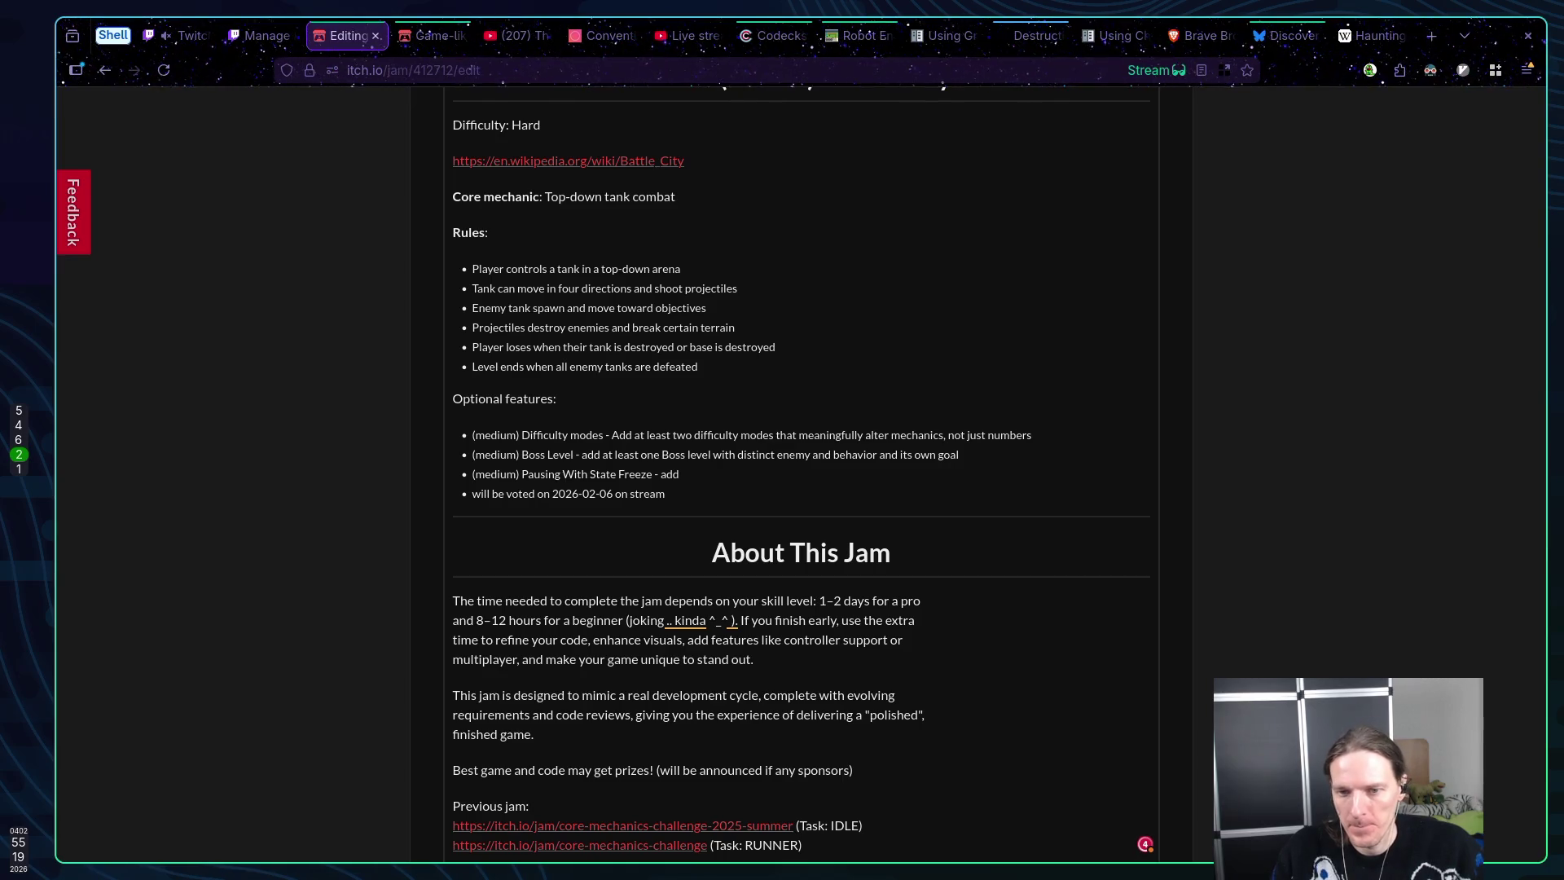
{"action": "type", "text": " abil"}
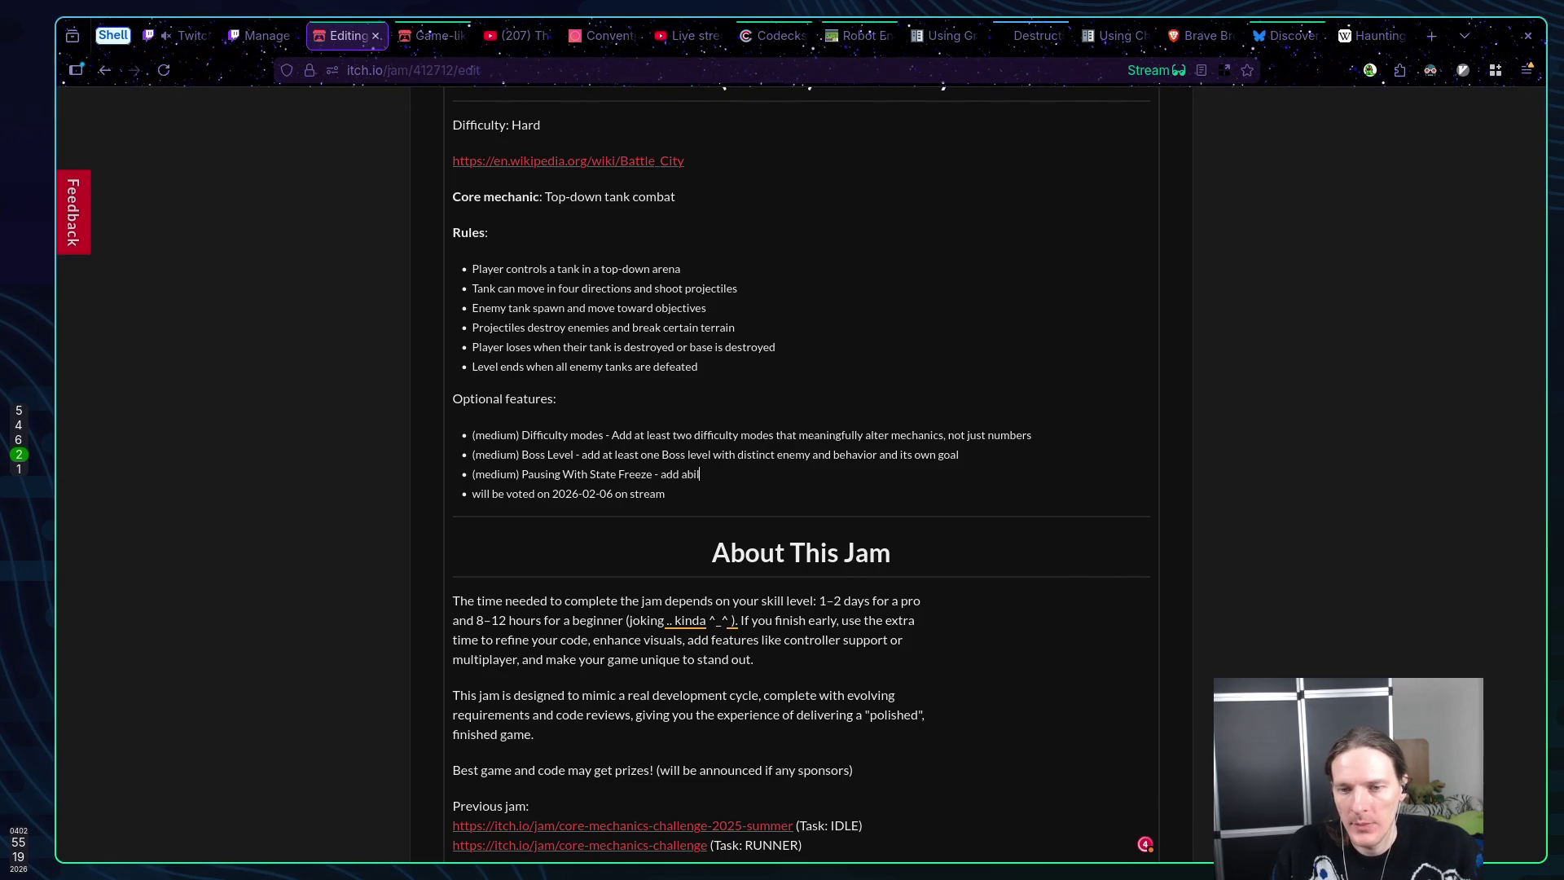
{"action": "type", "text": "ity to pau"}
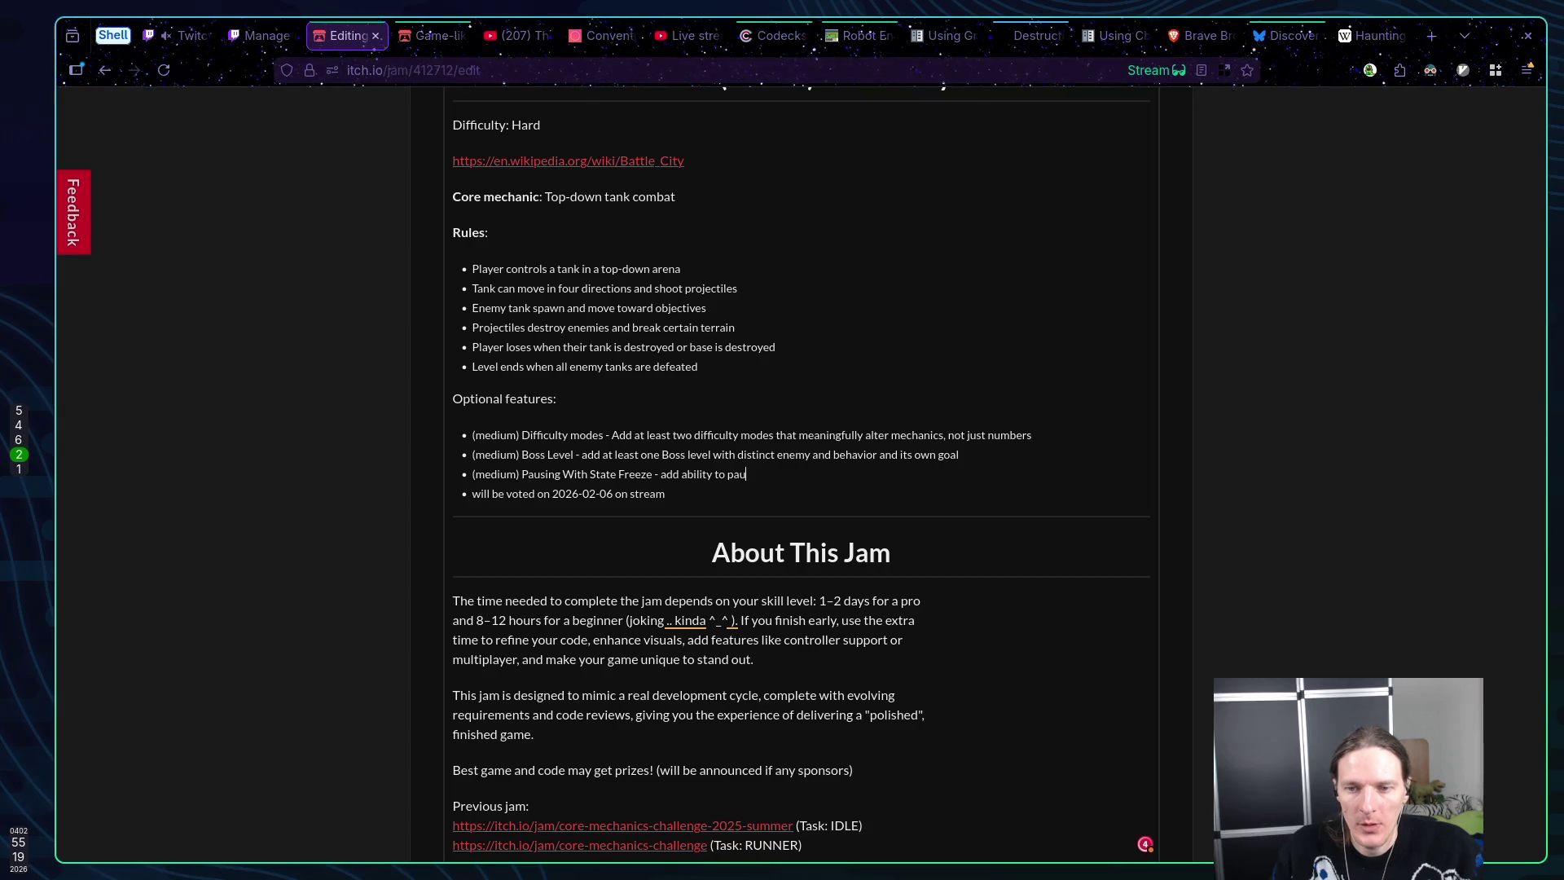
{"action": "type", "text": "se the game"}
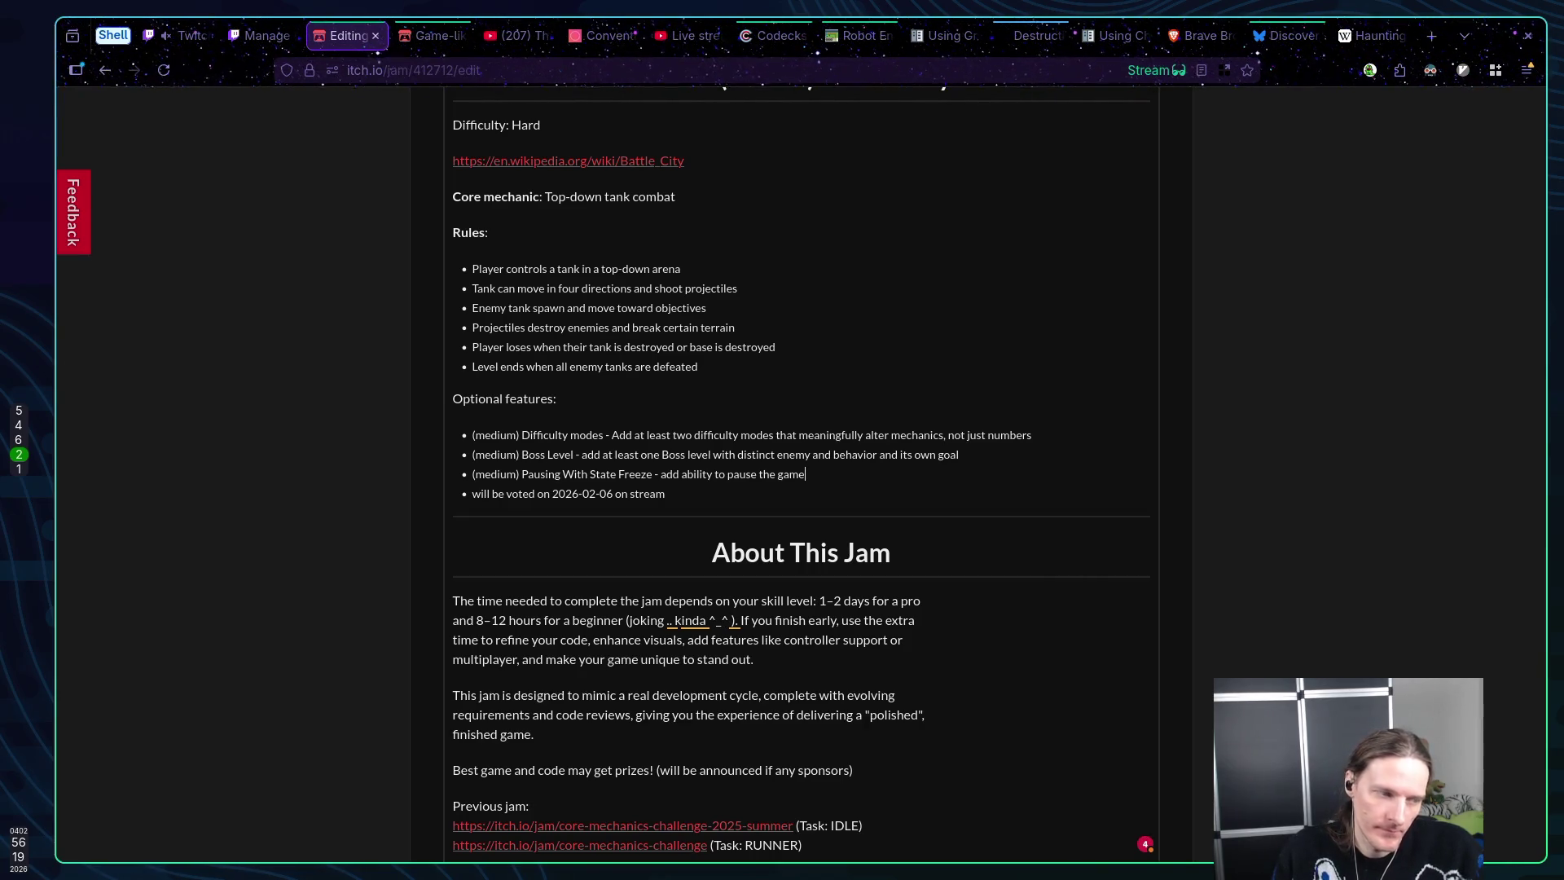
{"action": "type", "text": ". Wh"}
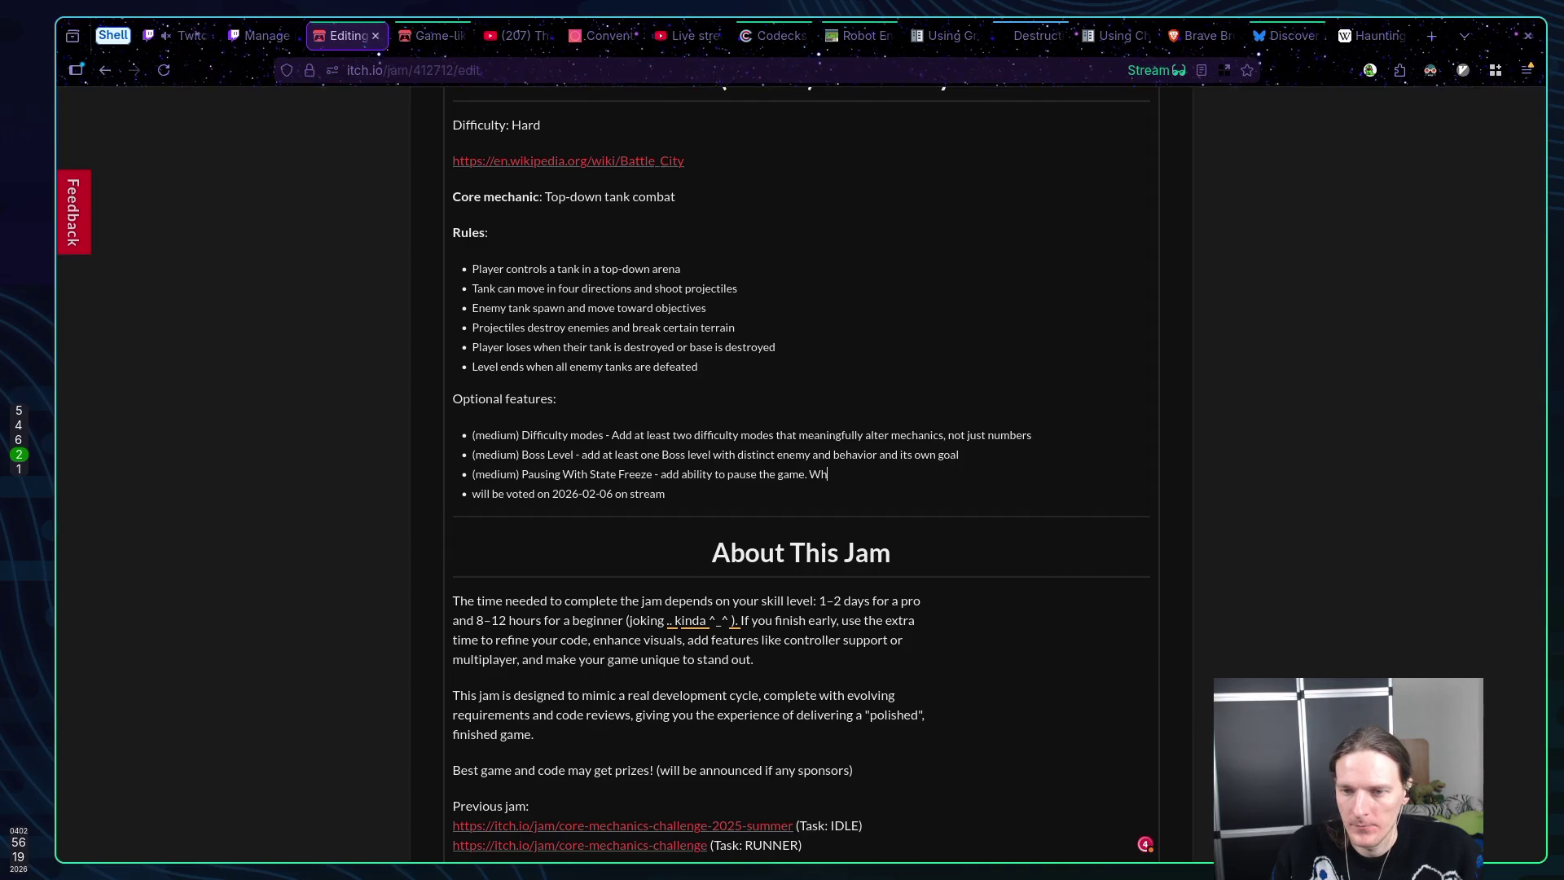
{"action": "type", "text": "en paused "}
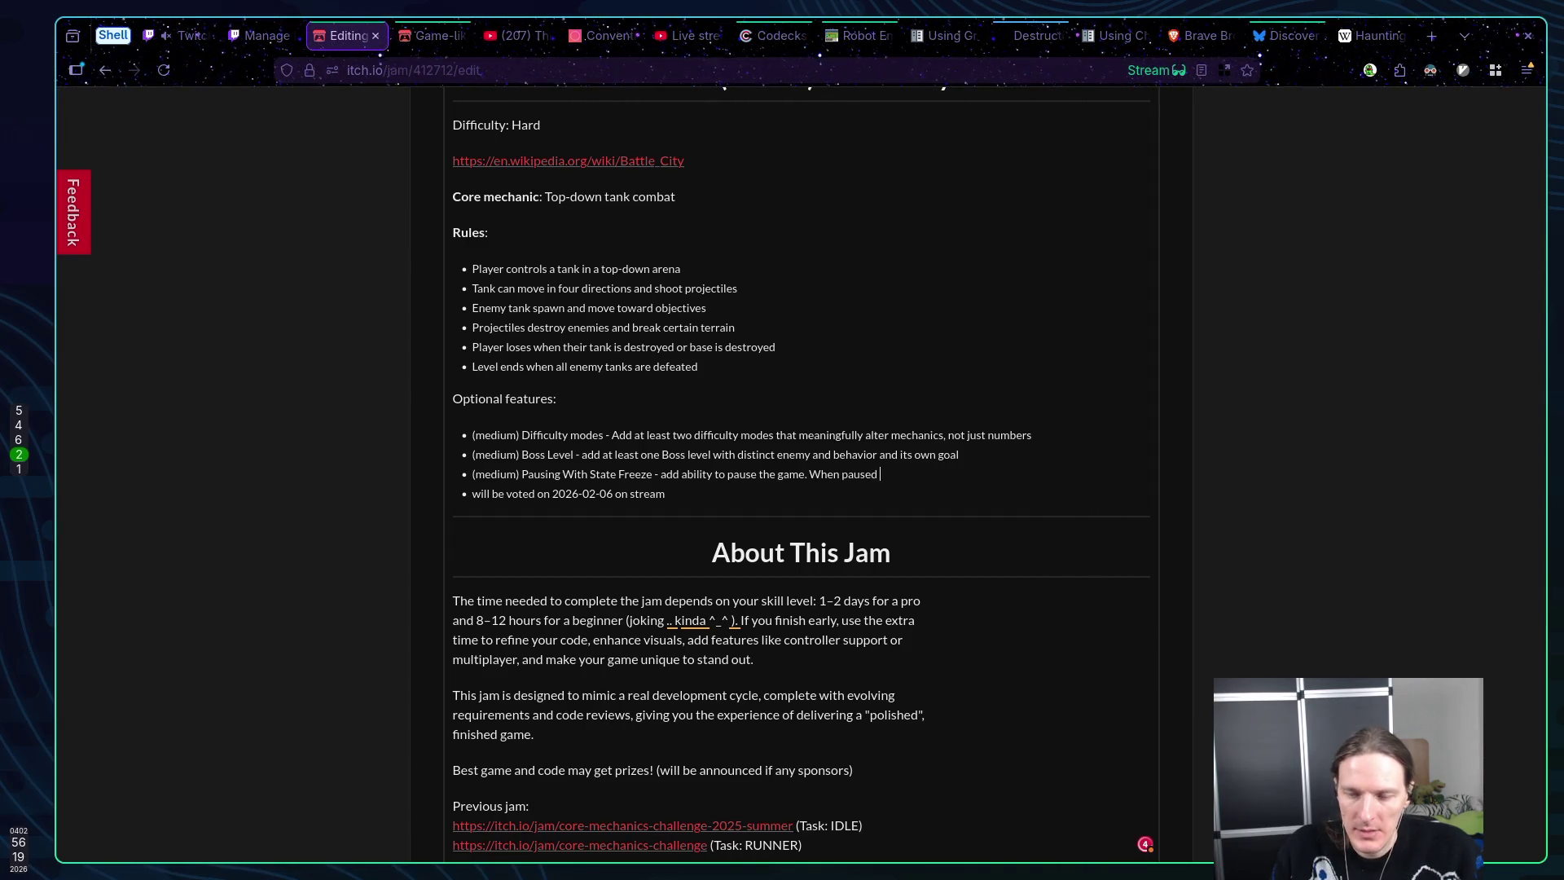
{"action": "type", "text": "- nothing"}
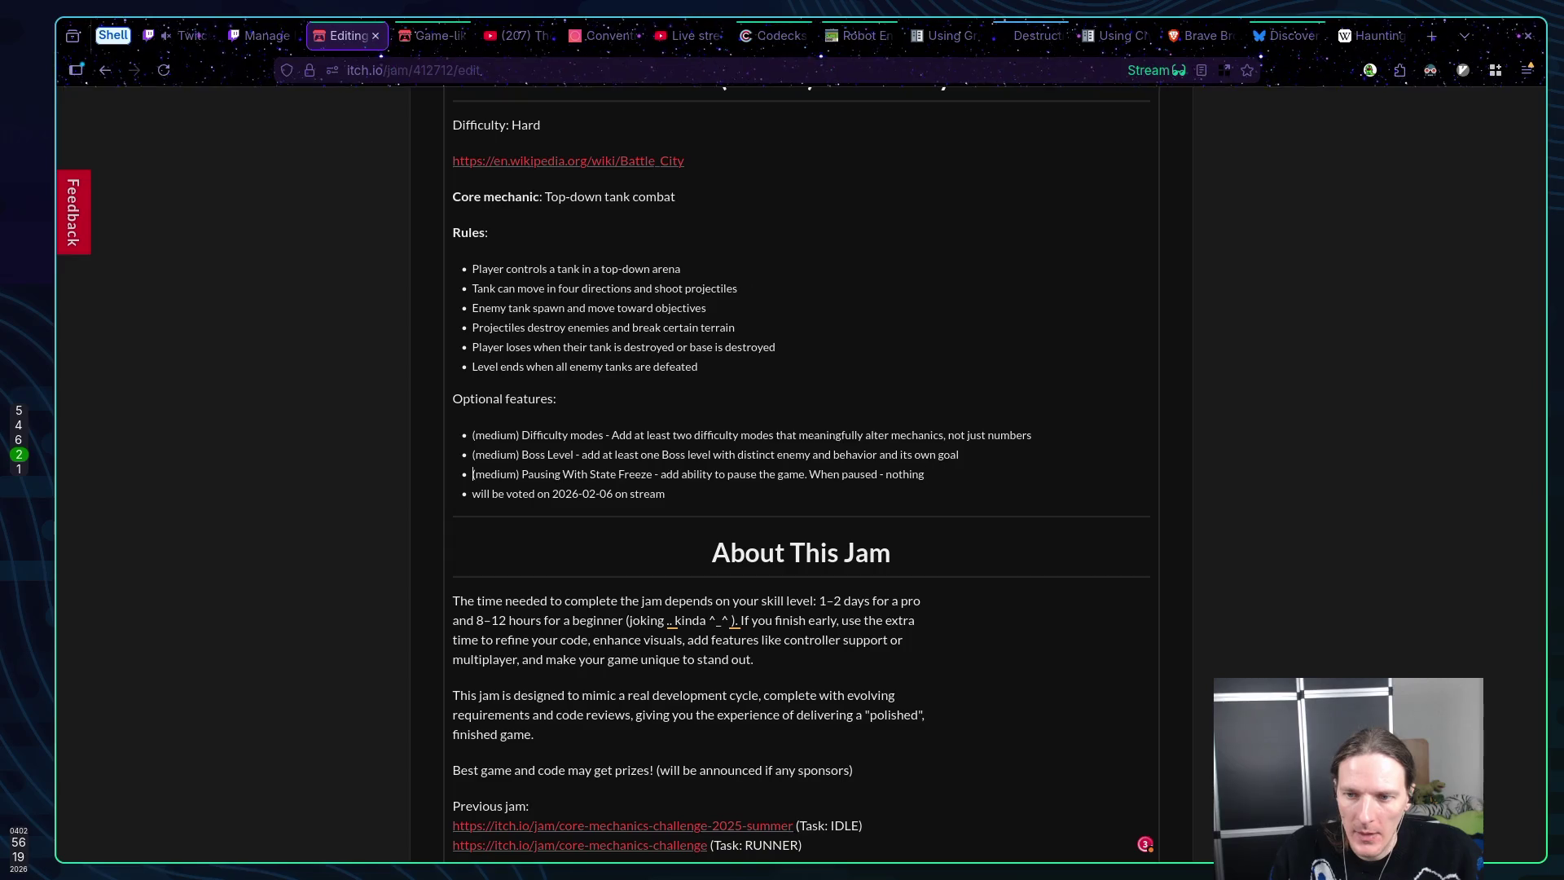
{"action": "type", "text": " should move"}
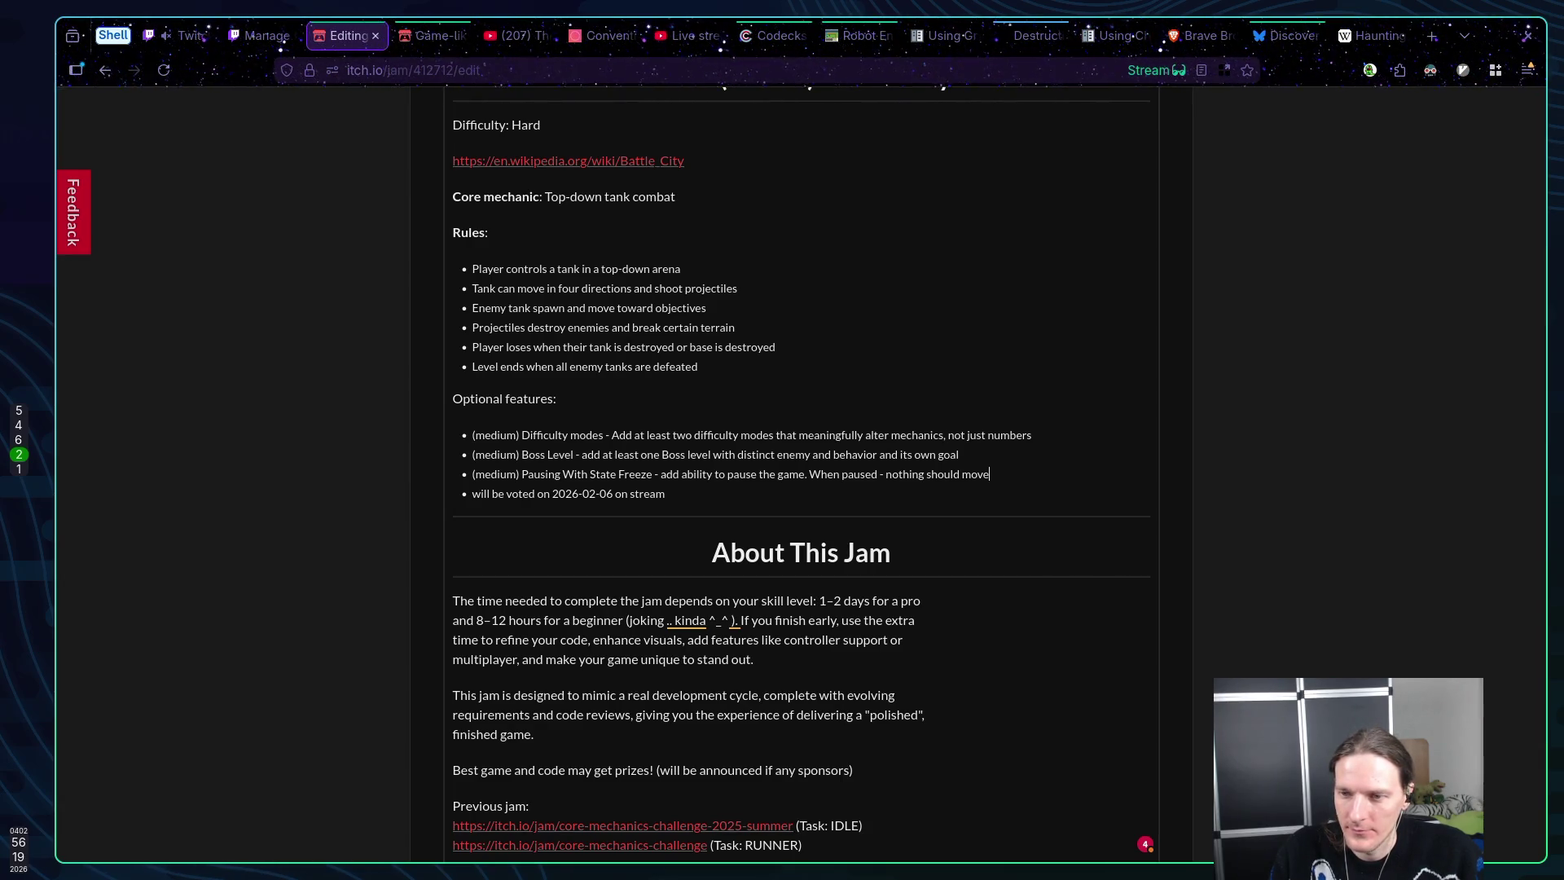
{"action": "type", "text": " or change"}
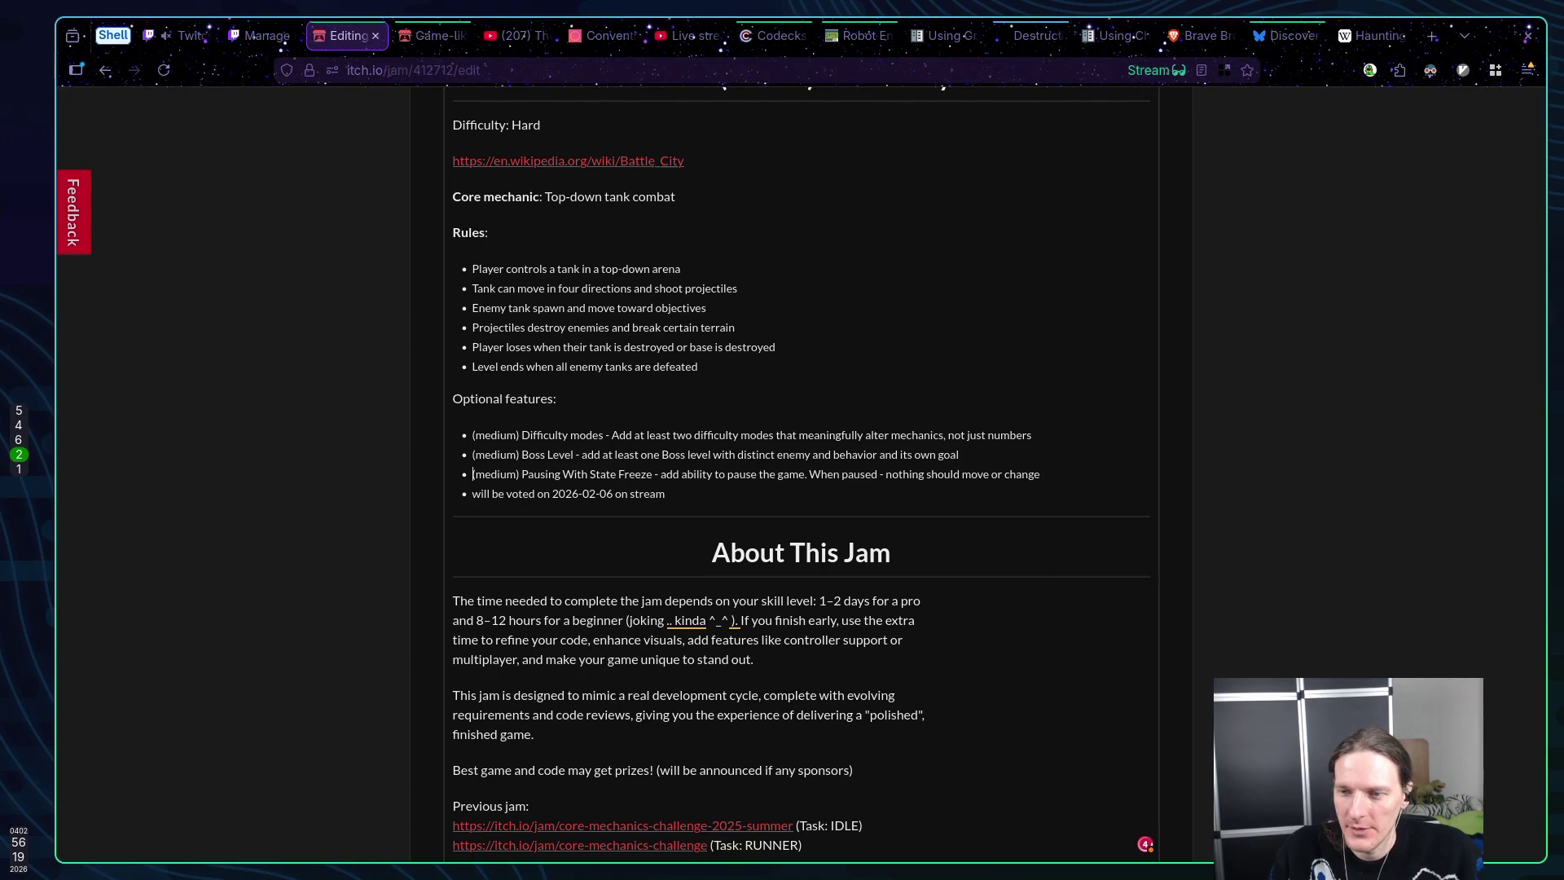
{"action": "type", "text": "."}
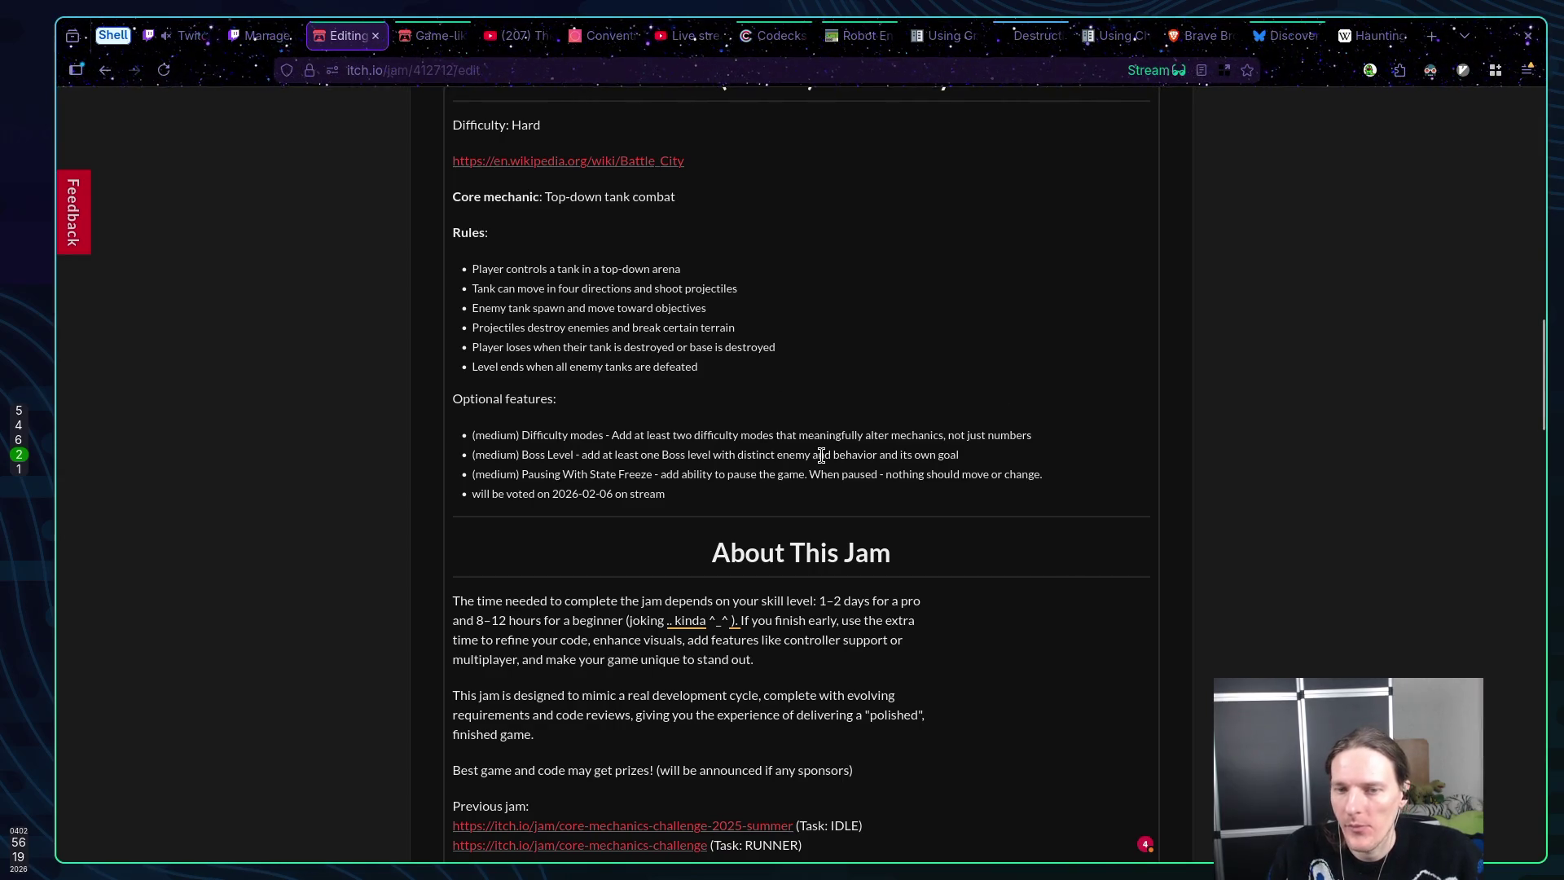
{"action": "left_click_drag", "start_coordinate": [521, 474], "coordinate": [656, 476]}
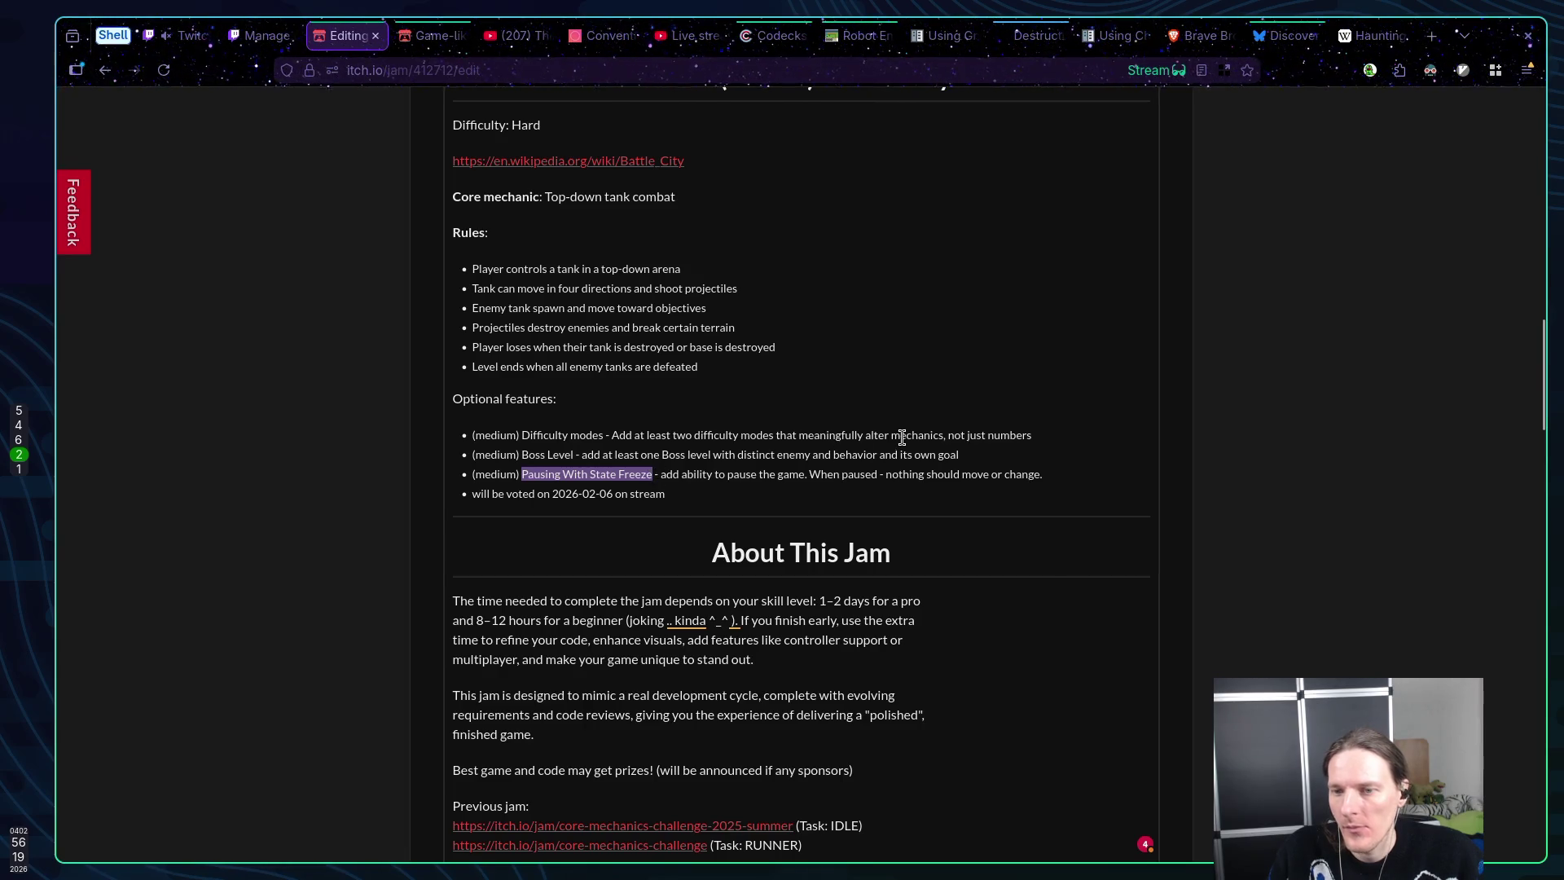
Save the updated jam description and go to the Bluesky feed
{"action": "scroll", "coordinate": [899, 444], "scroll_direction": "down", "scroll_amount": 20}
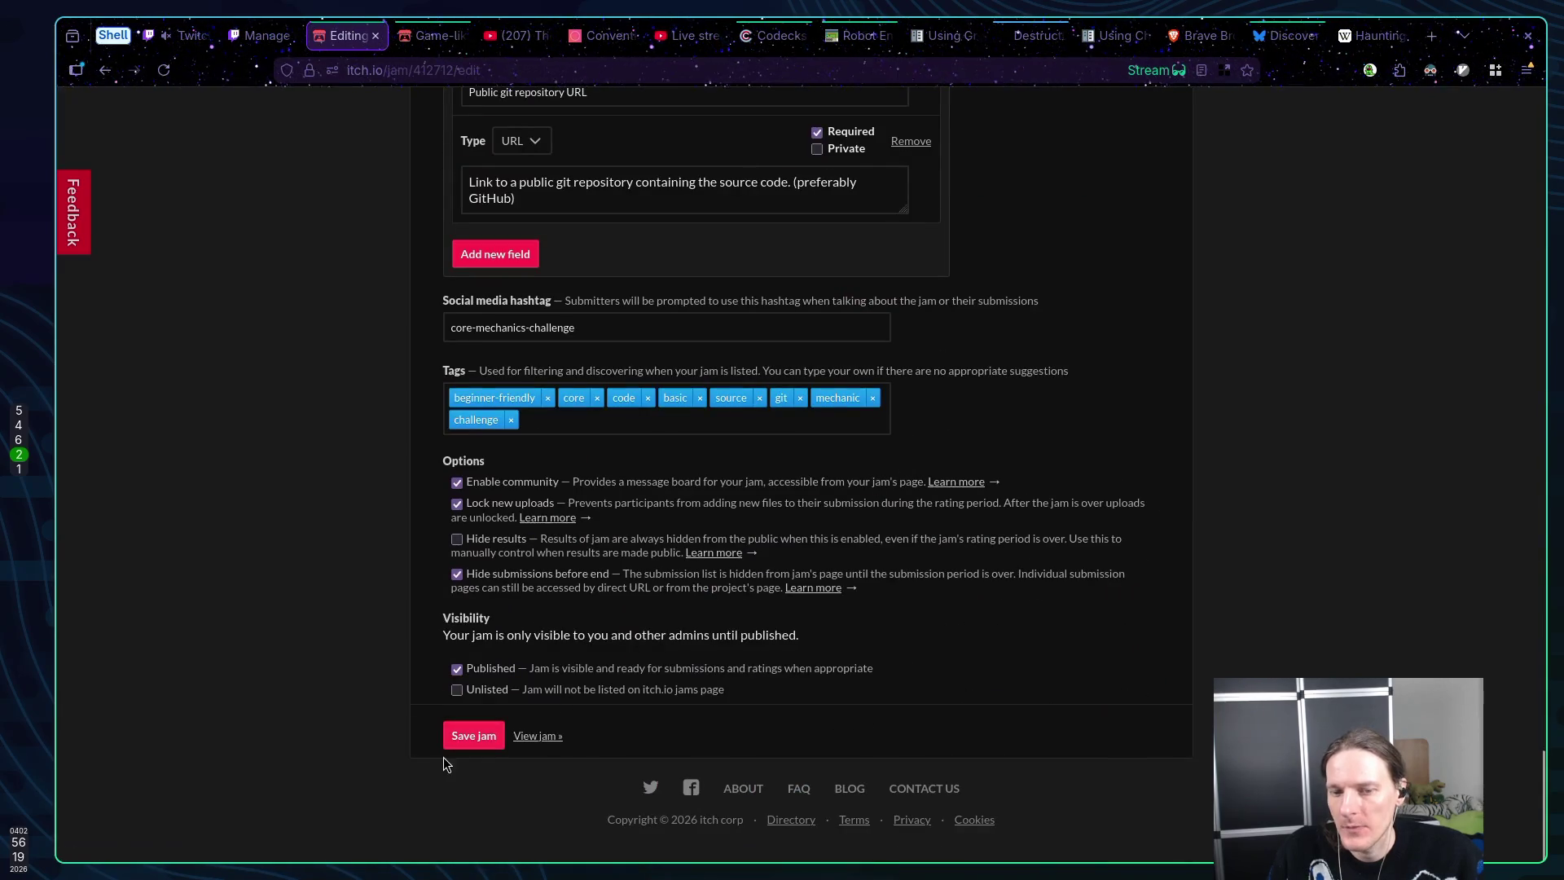
{"action": "left_click", "coordinate": [462, 740]}
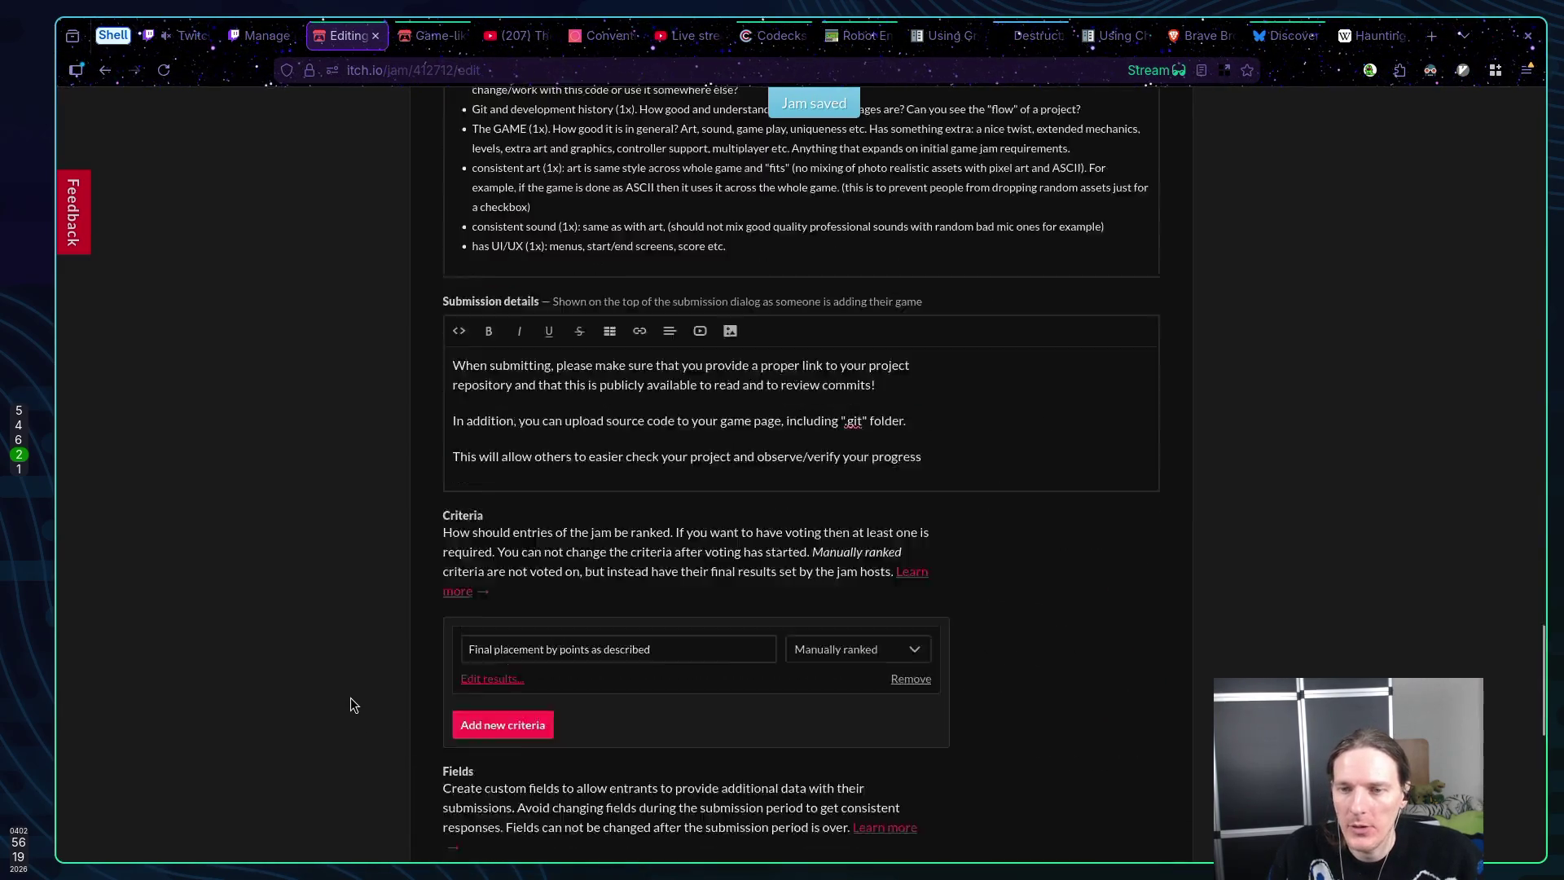
{"action": "scroll", "coordinate": [350, 698], "scroll_direction": "up", "scroll_amount": 20}
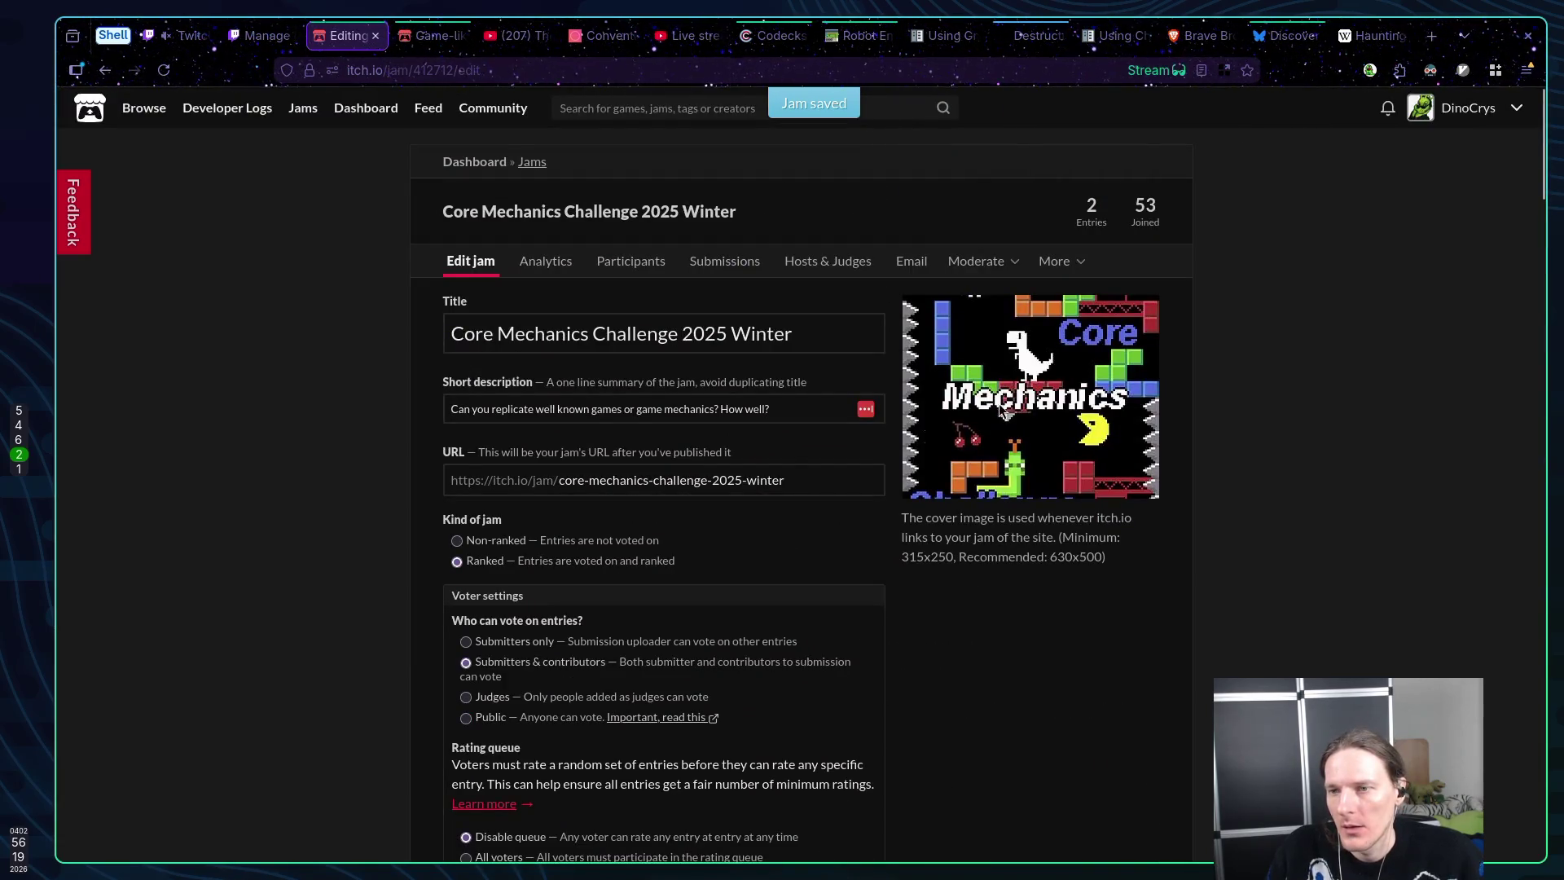
{"action": "left_click", "coordinate": [1285, 35]}
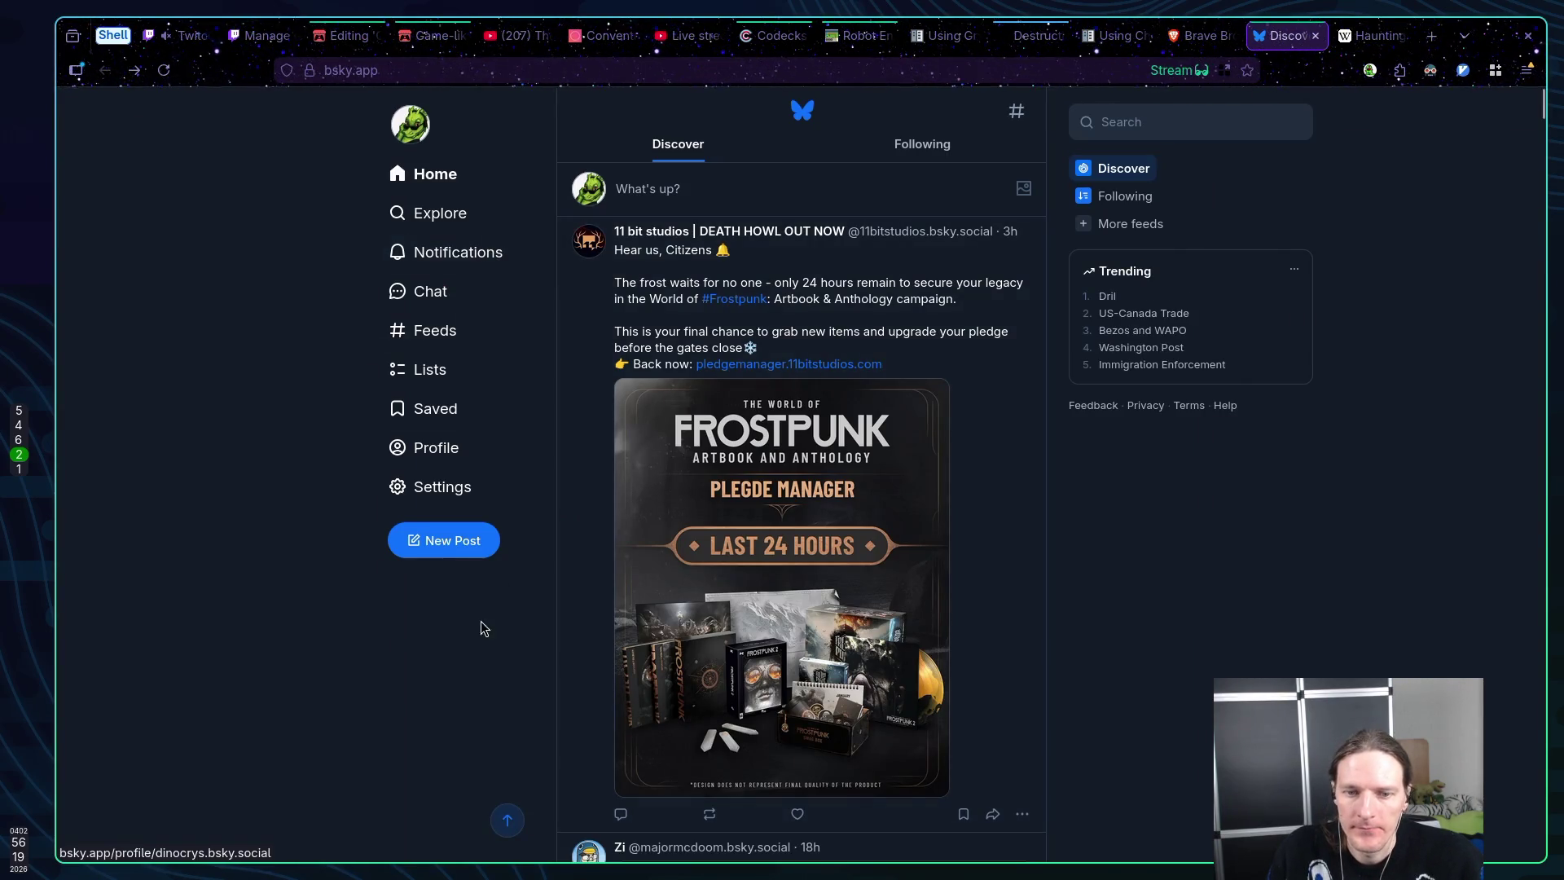
Start a new Bluesky post and copy the jam's hashtag from its itch.io page
{"action": "left_click", "coordinate": [453, 543]}
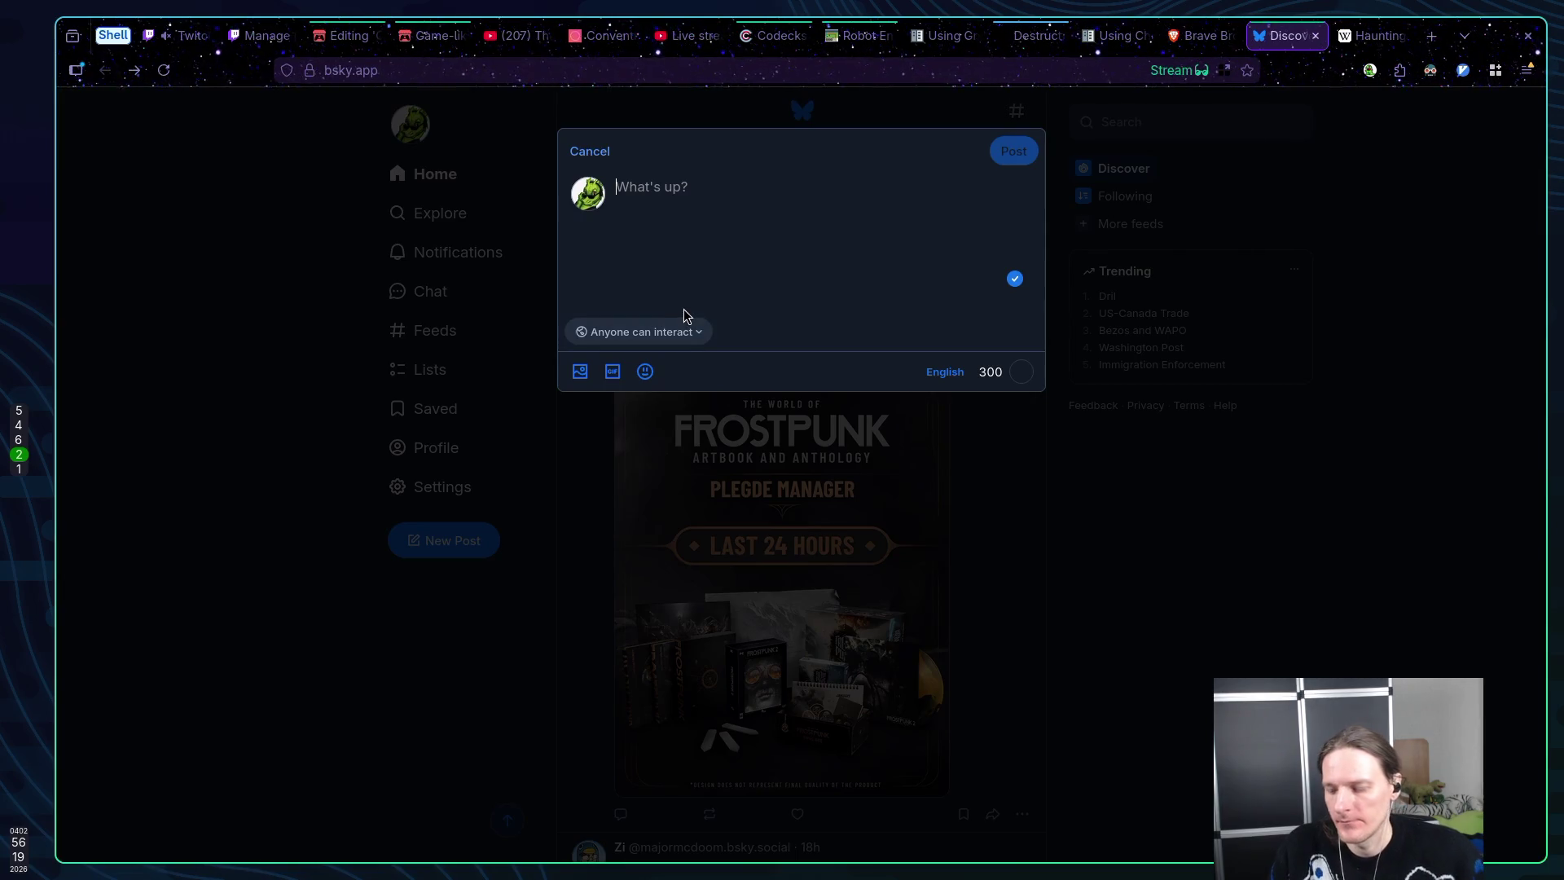
{"action": "left_click", "coordinate": [340, 37]}
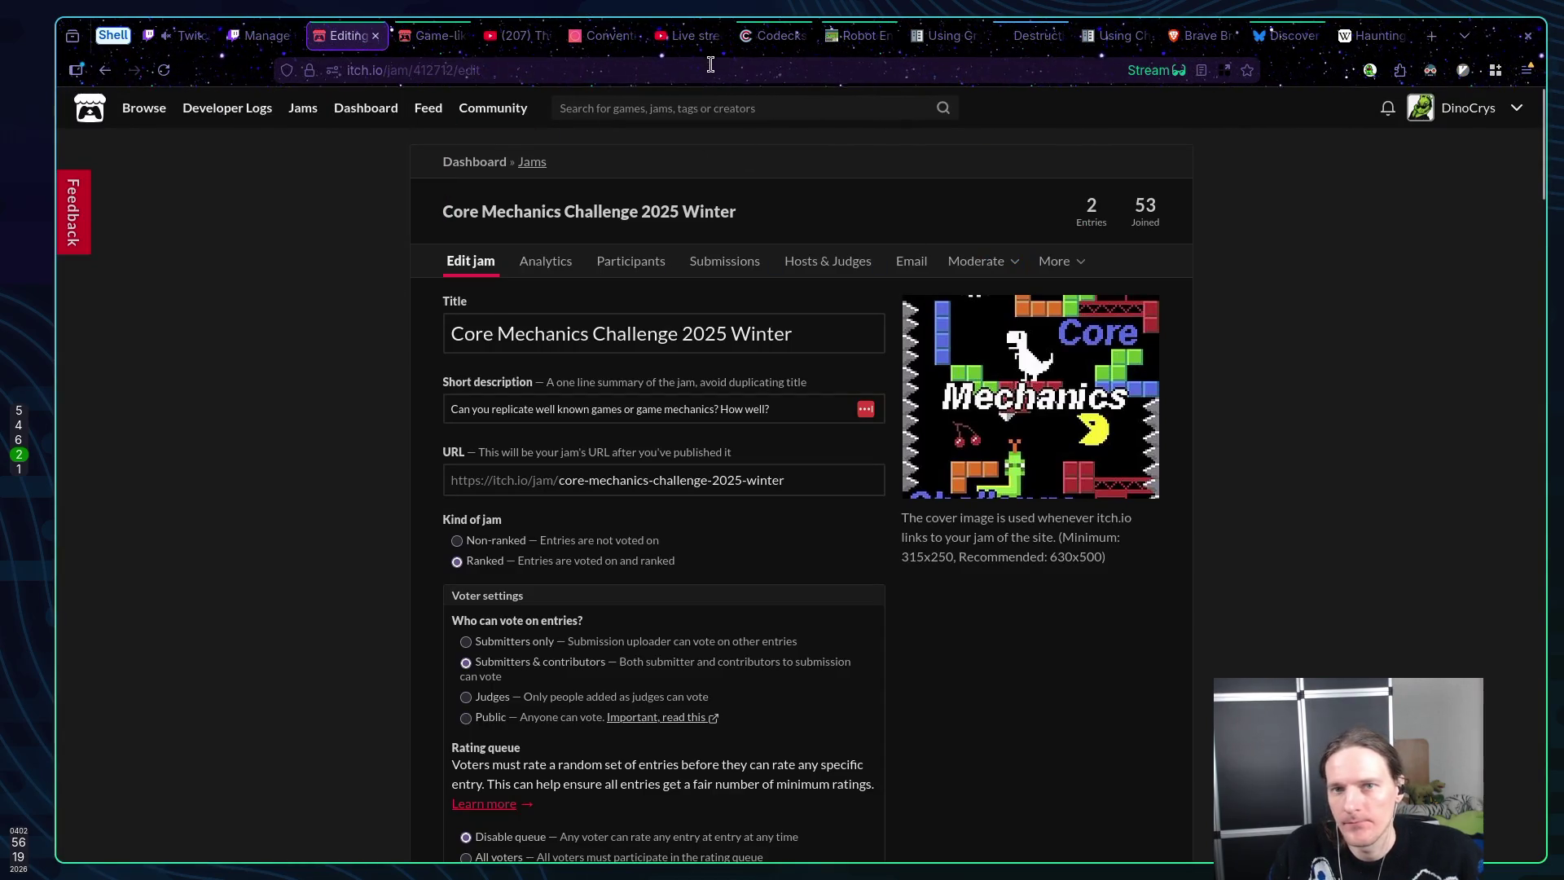
{"action": "left_click", "coordinate": [651, 224]}
{"action": "left_click_drag", "start_coordinate": [729, 236], "coordinate": [549, 235]}
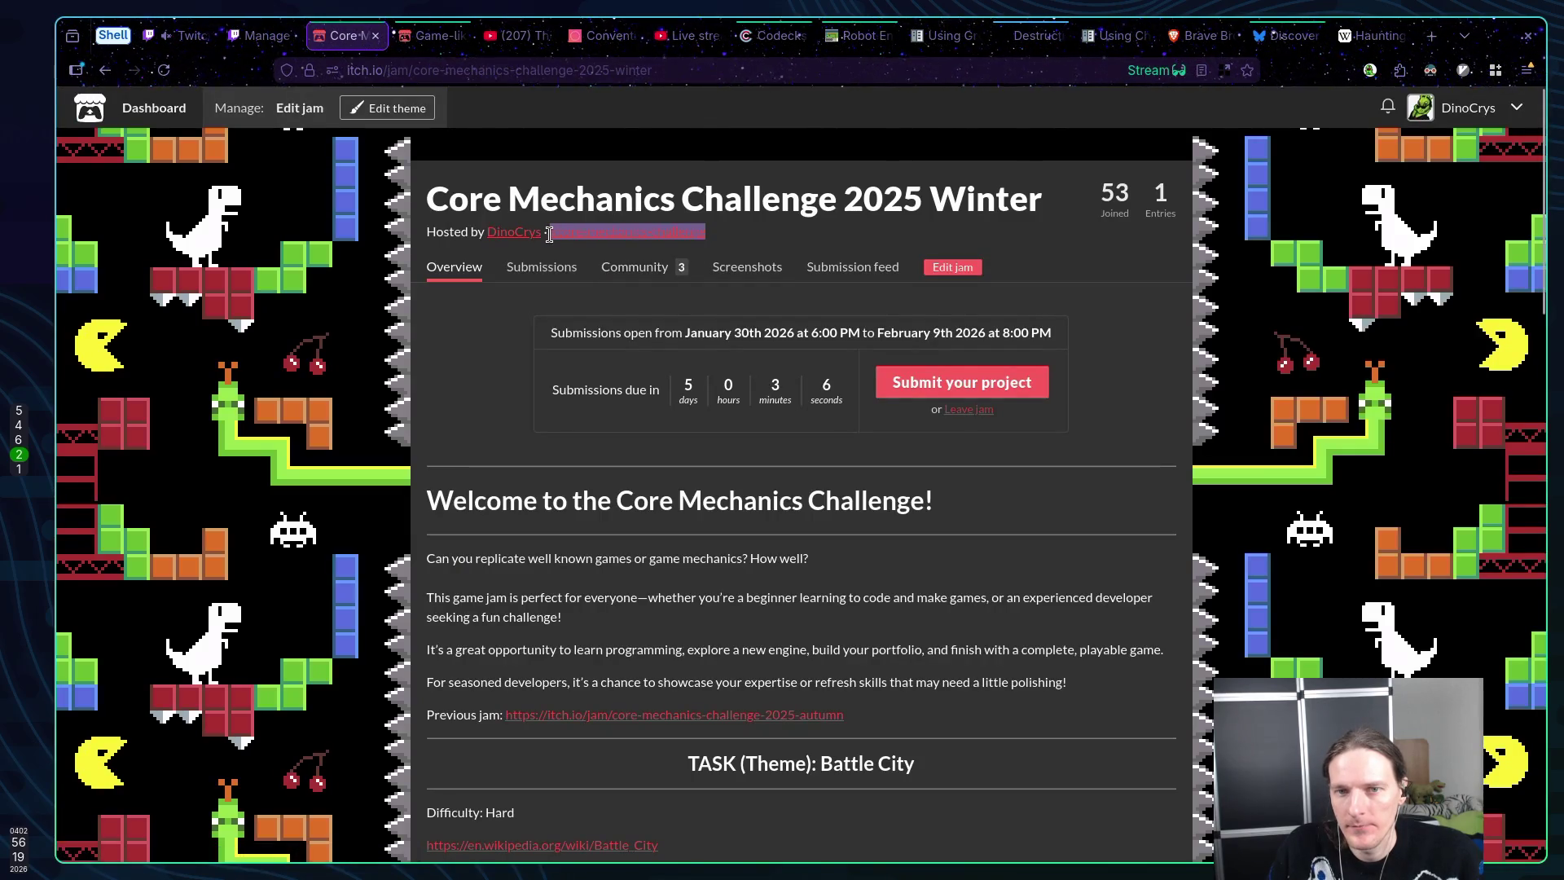
{"action": "left_click", "coordinate": [1286, 35]}
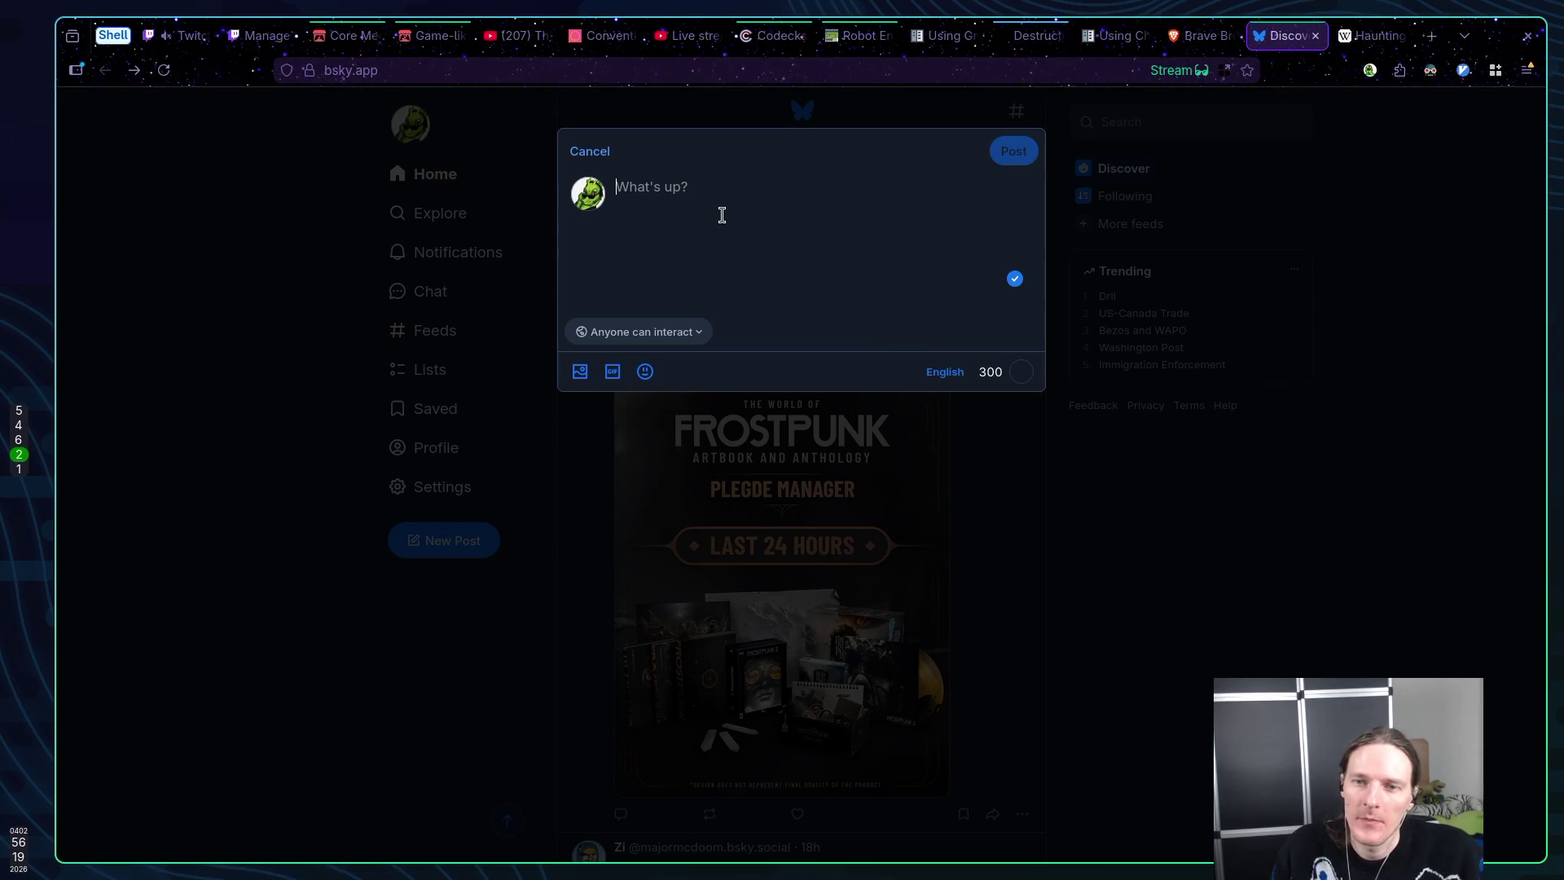
Announce the new optional feature: Pausing With State Freeze (medium difficulty) for #core-mechanics-challenge
{"action": "type", "text": "New O"}
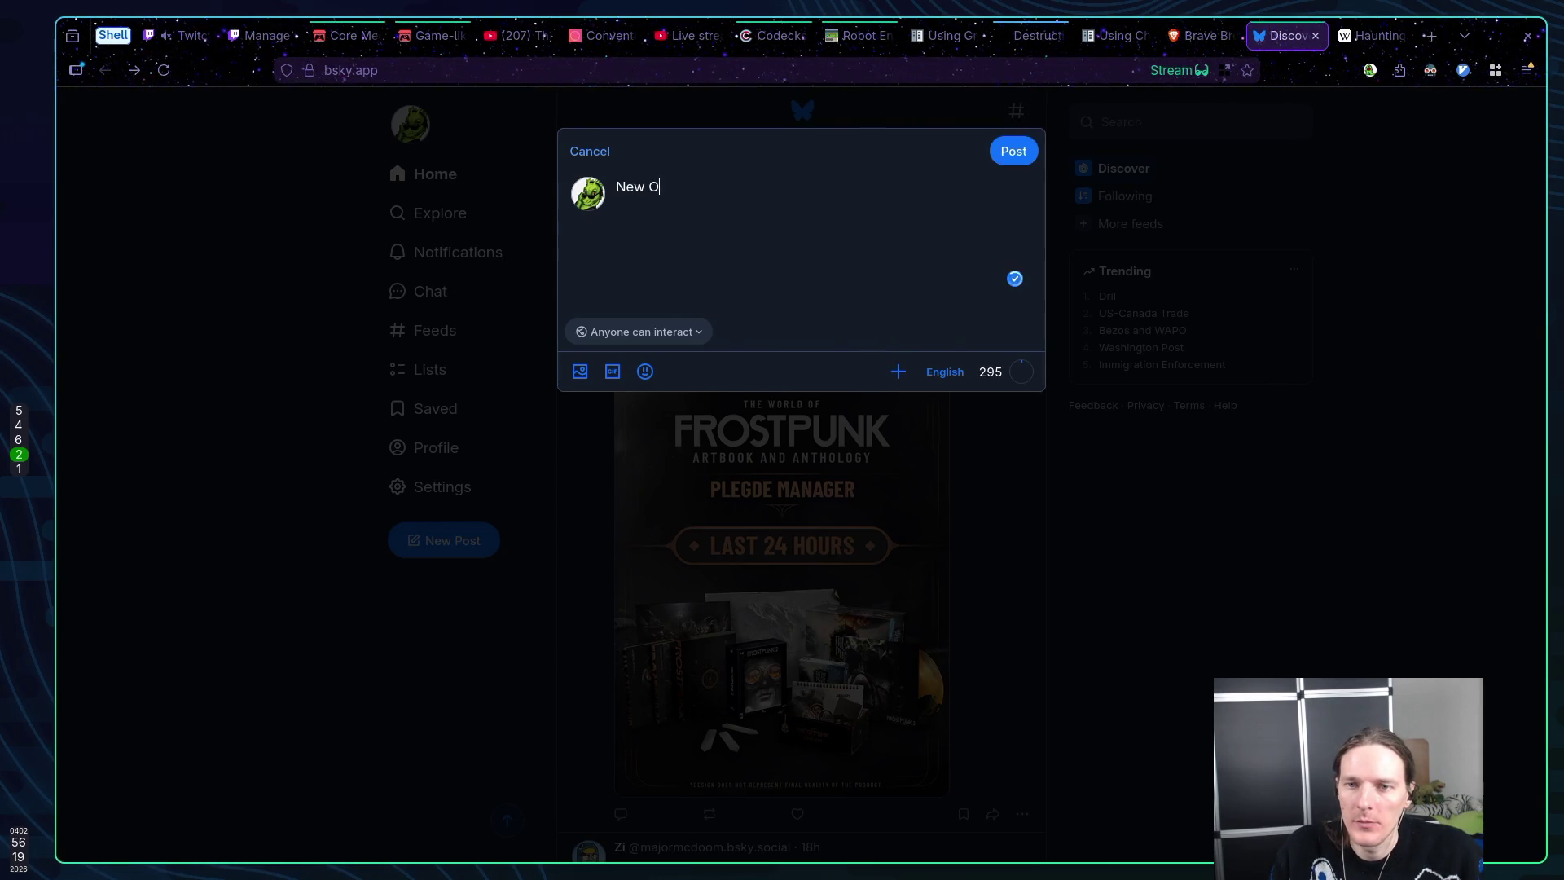
{"action": "key", "text": "BackSpace"}
{"action": "type", "text": "optional "}
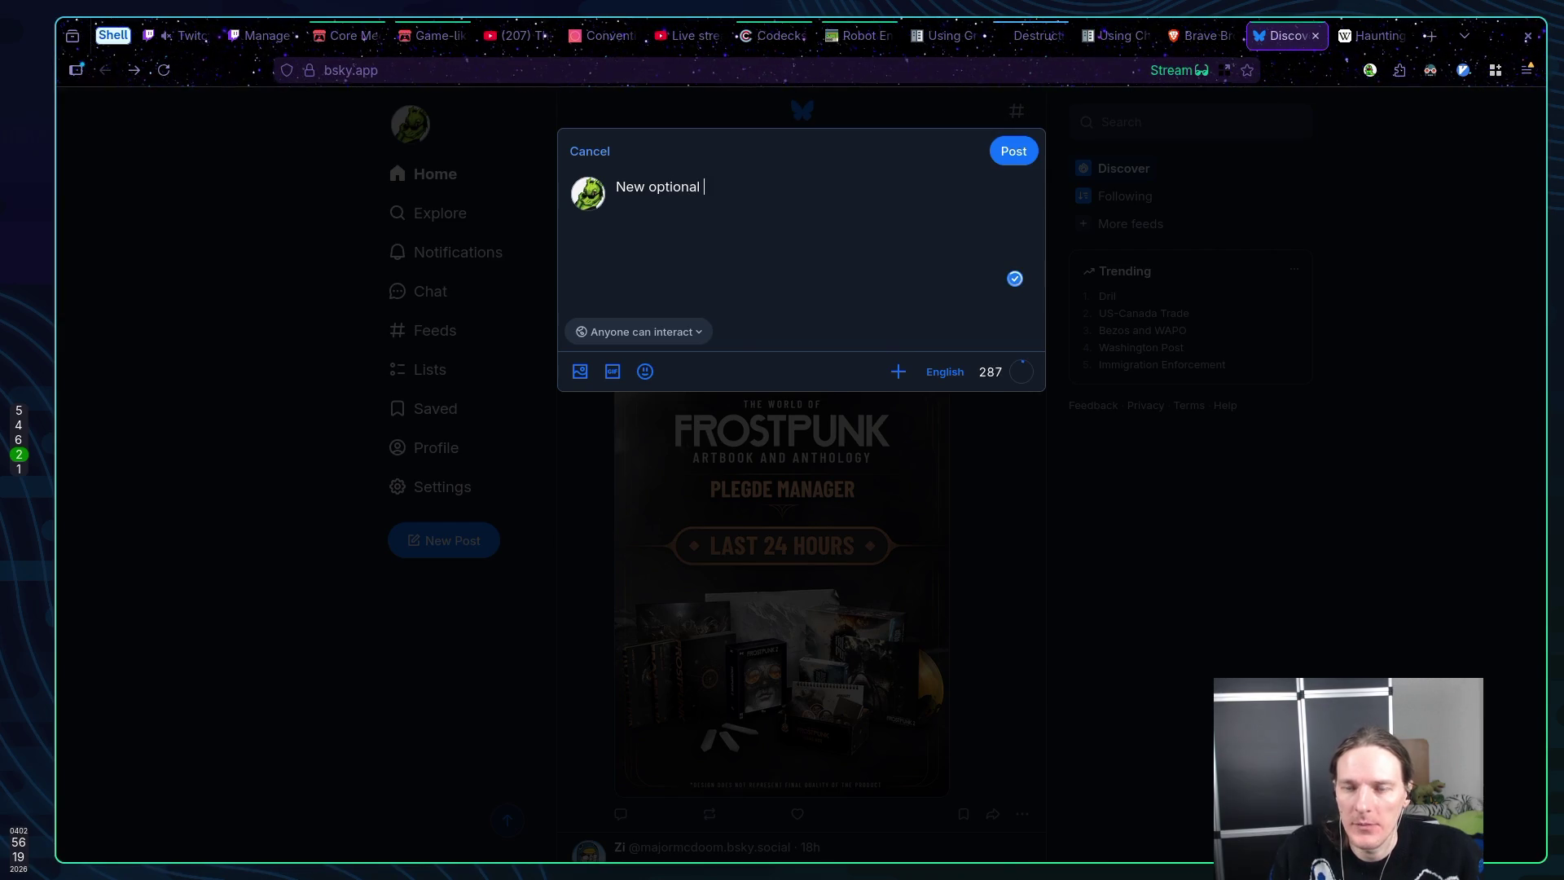
{"action": "type", "text": "feature i"}
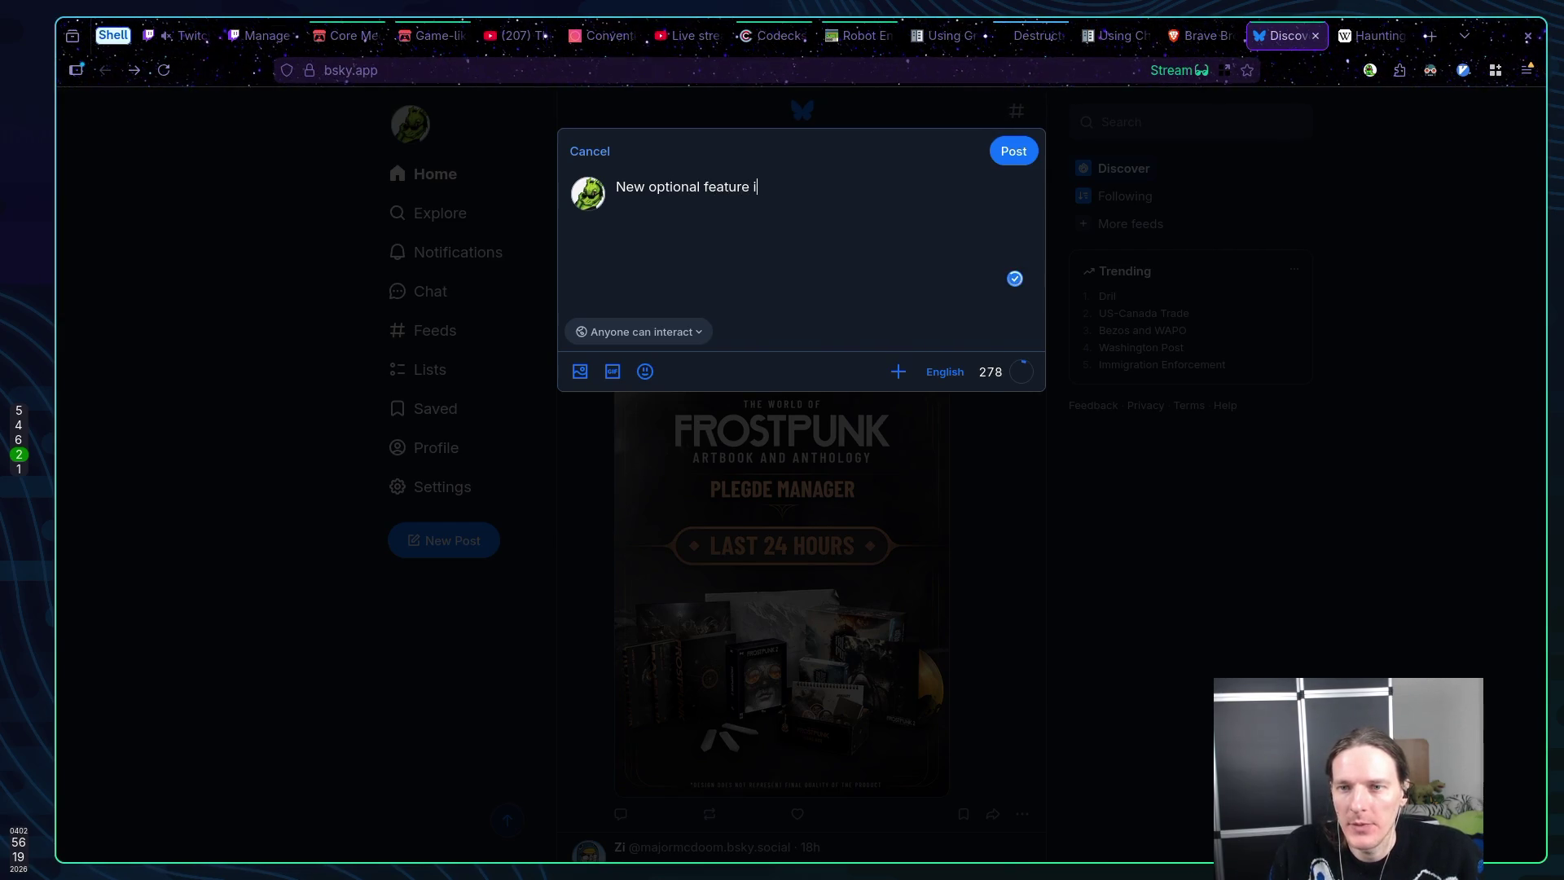
{"action": "type", "text": "s: "}
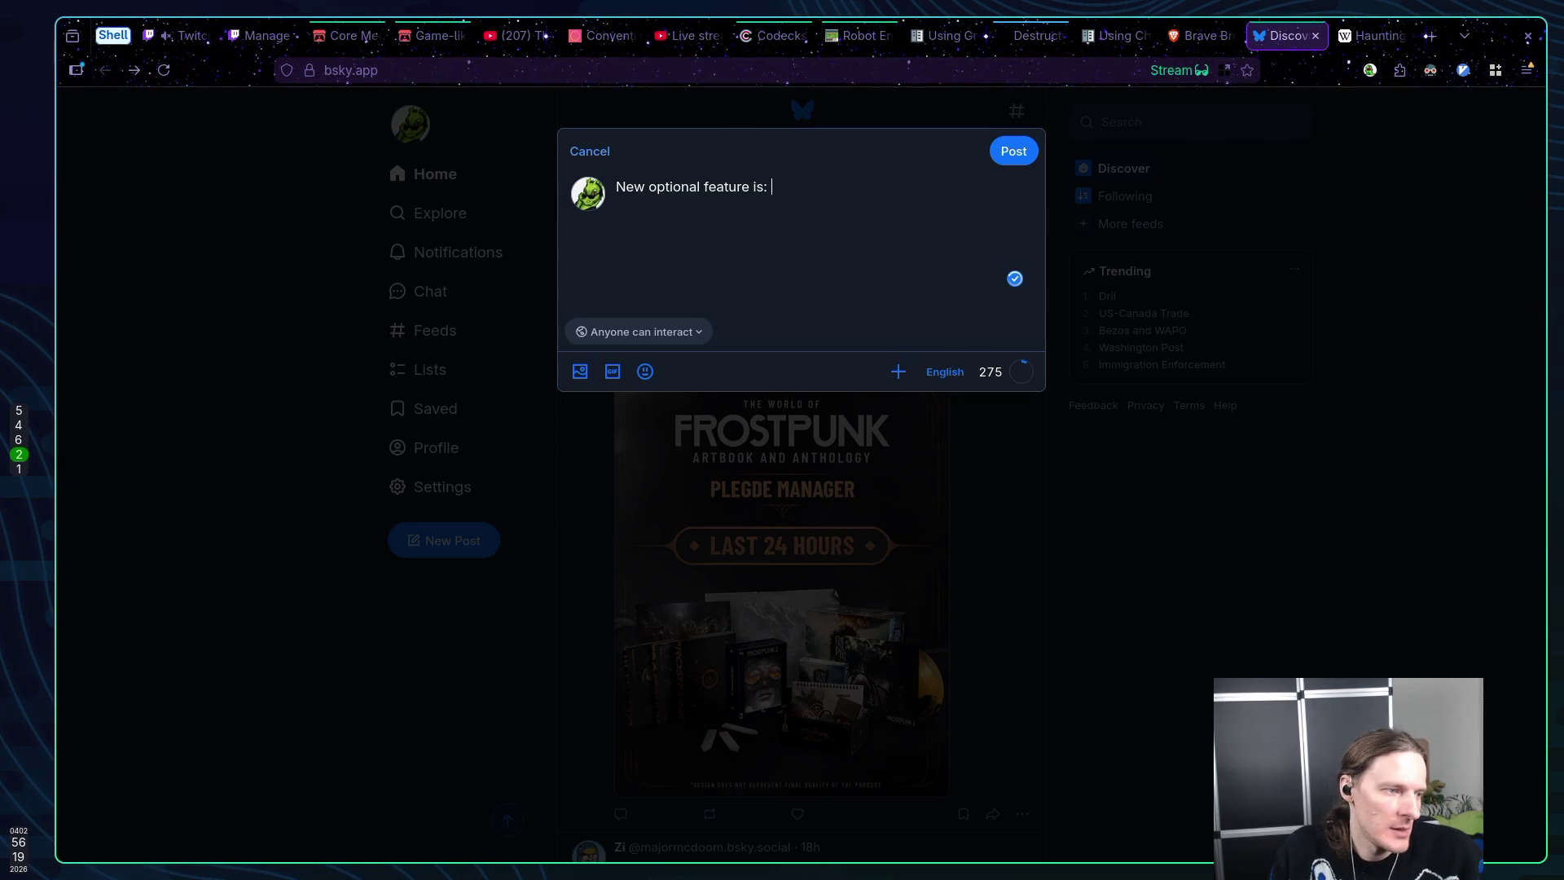
{"action": "type", "text": "P"}
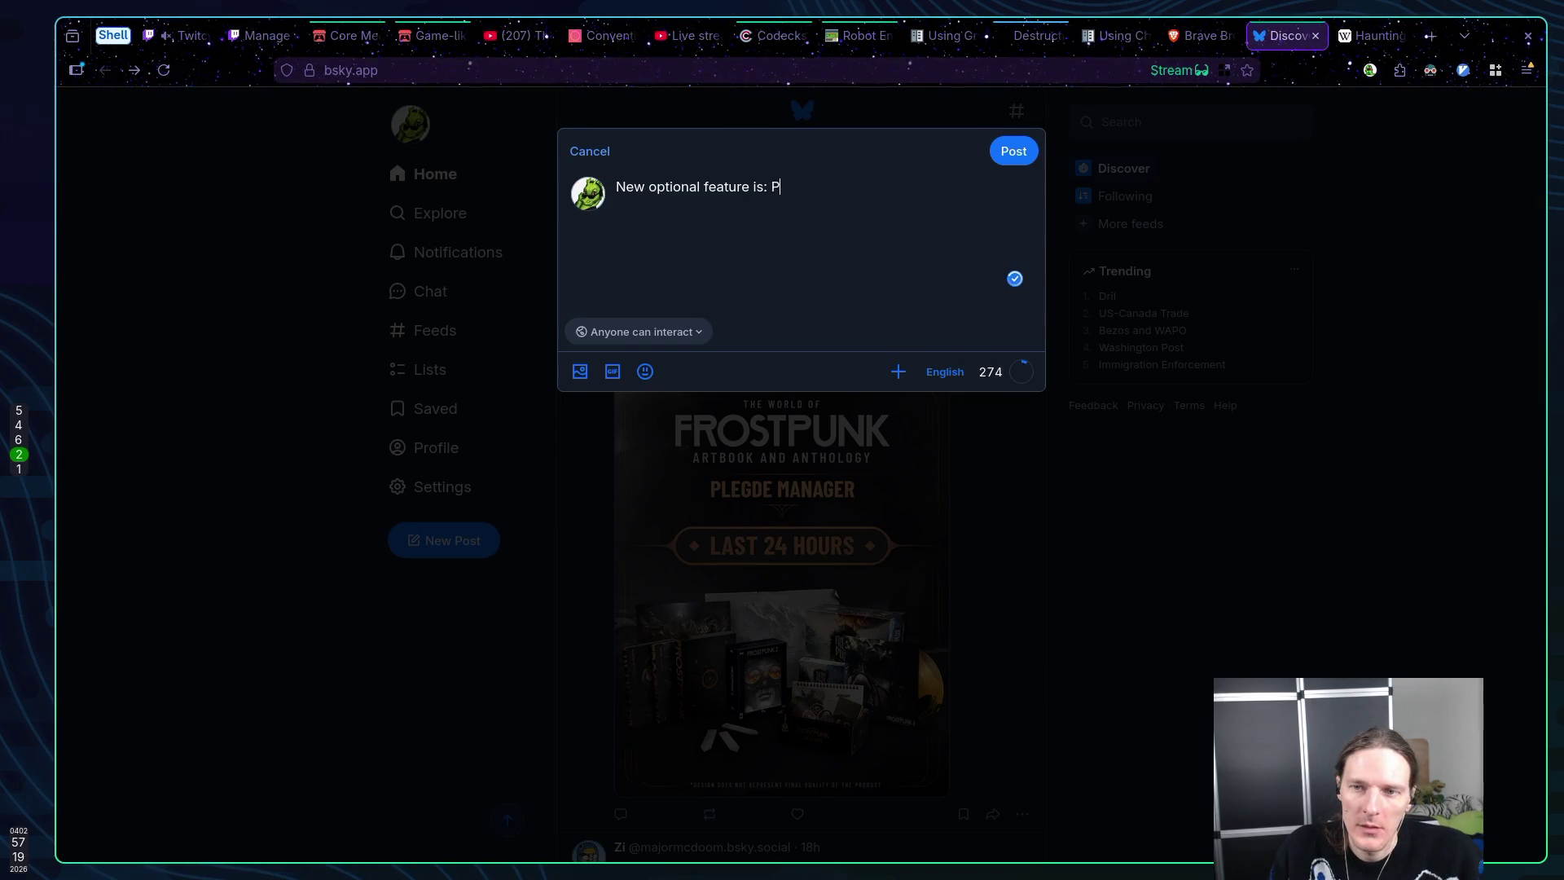
{"action": "key", "text": "BackSpace"}
{"action": "type", "text": "Pausing"}
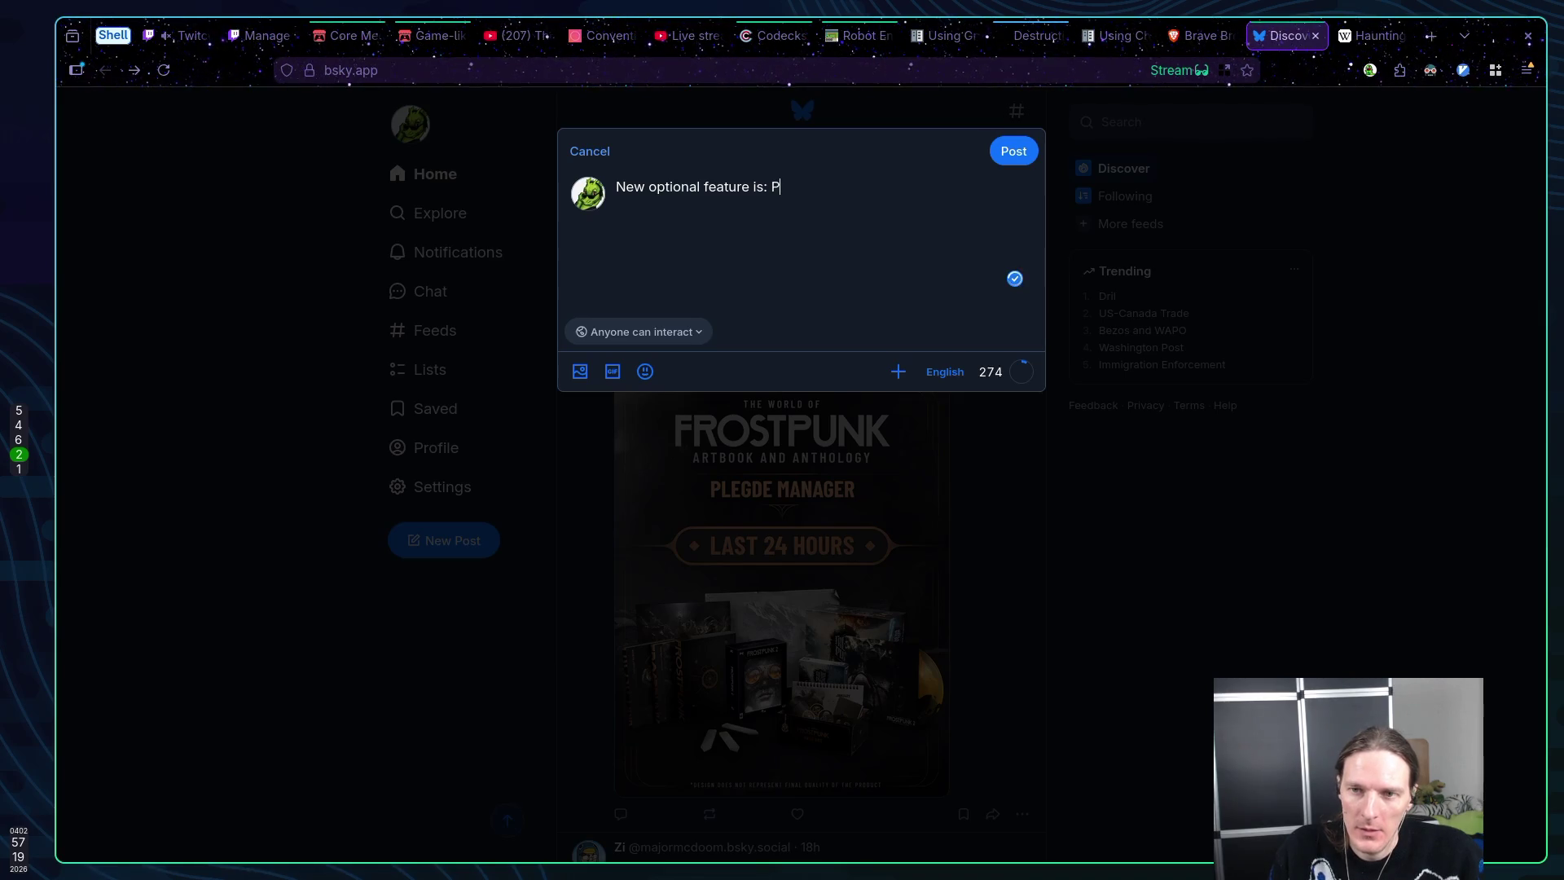
{"action": "type", "text": " Wi"}
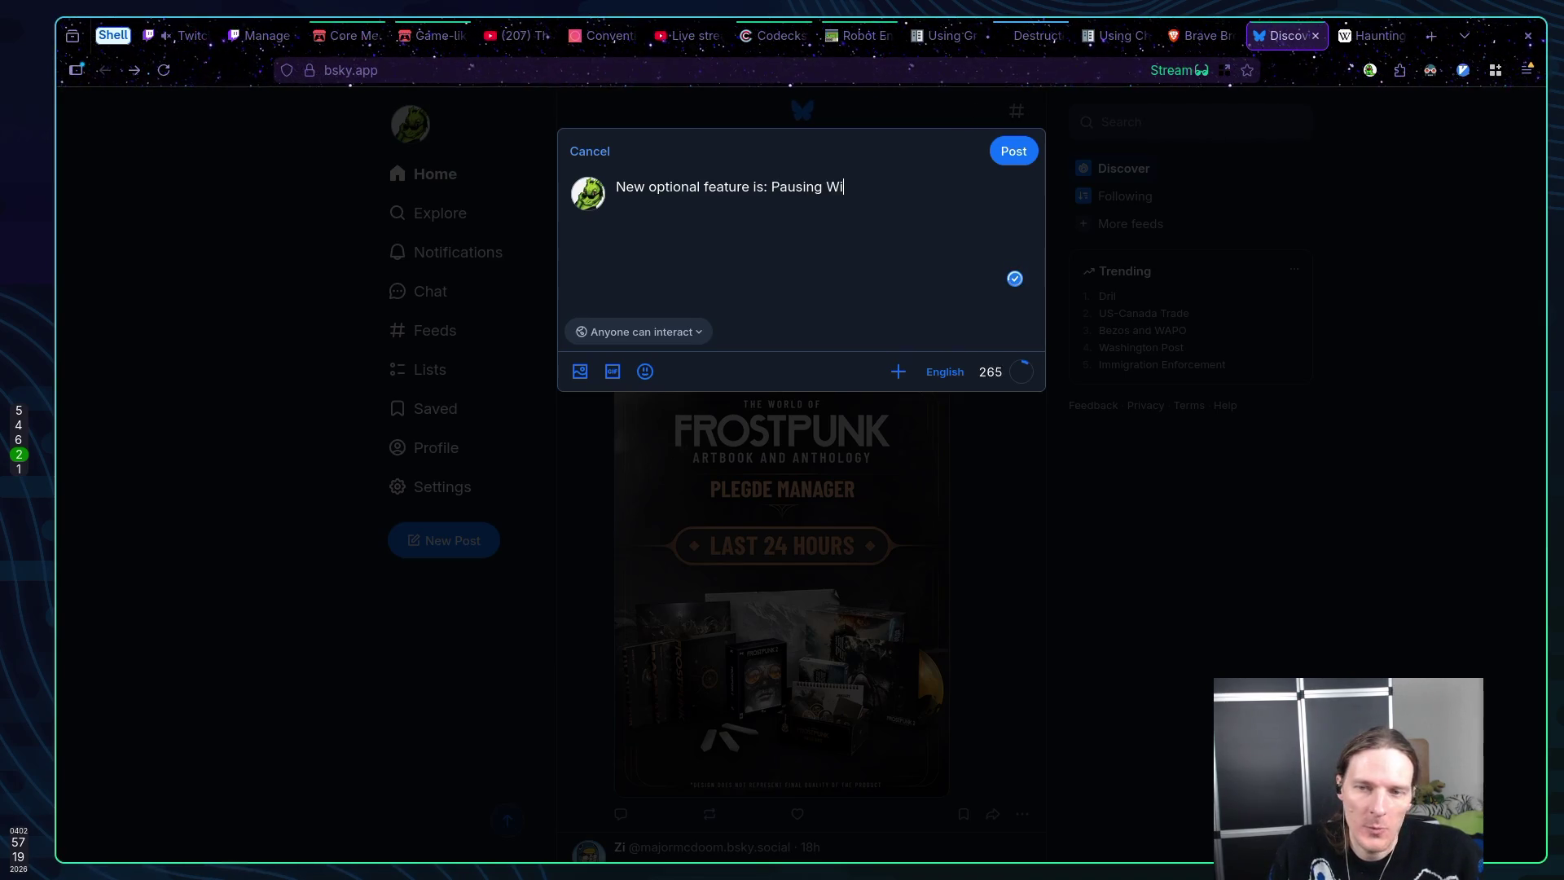
{"action": "type", "text": "th State Fre"}
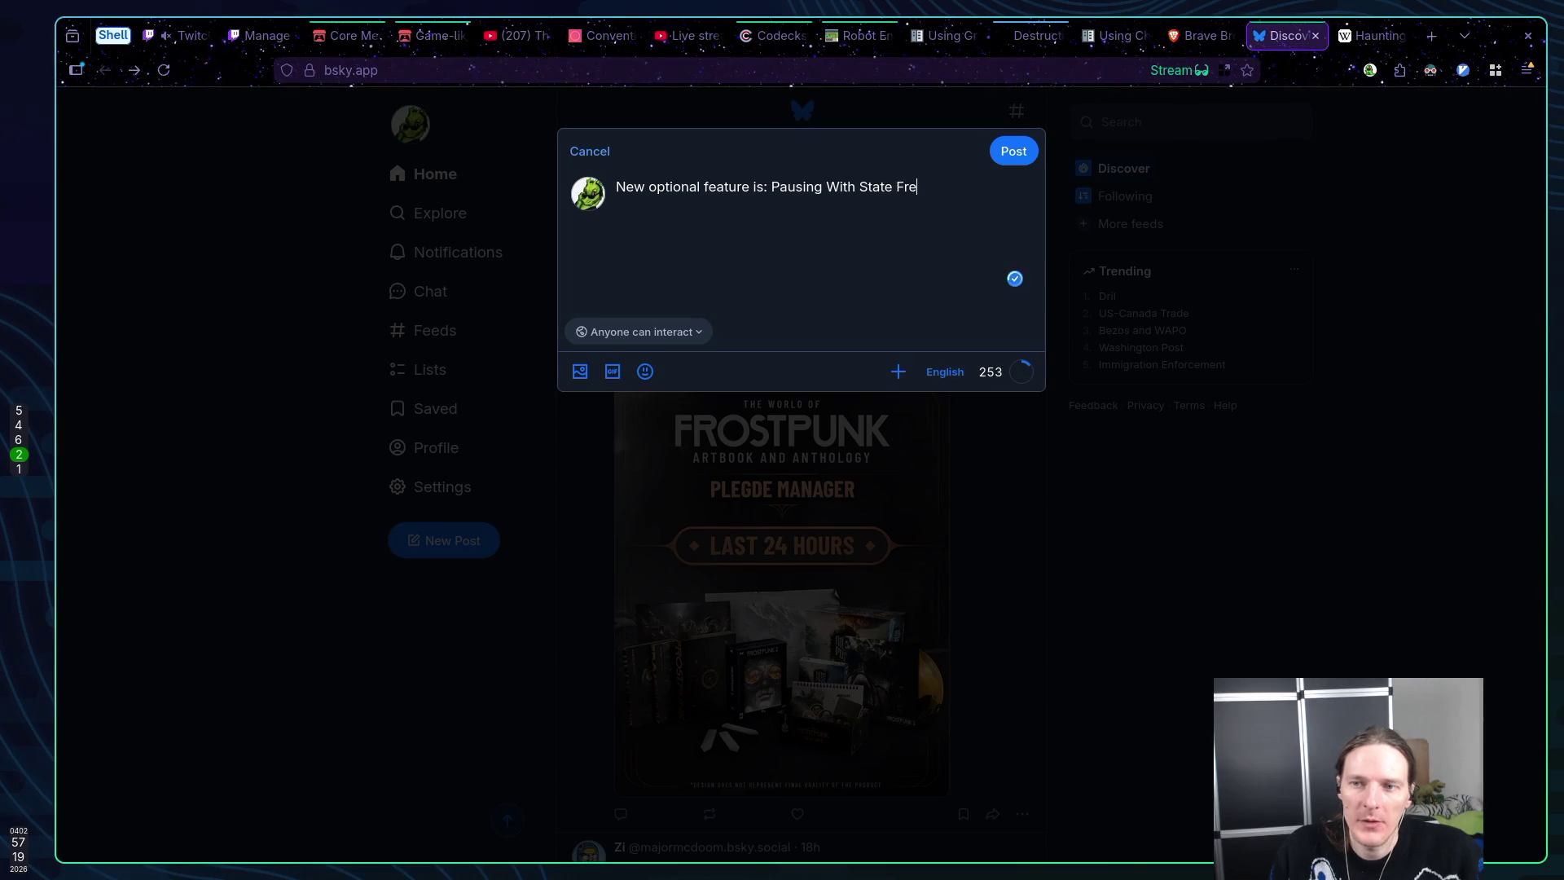
{"action": "type", "text": "eze ("}
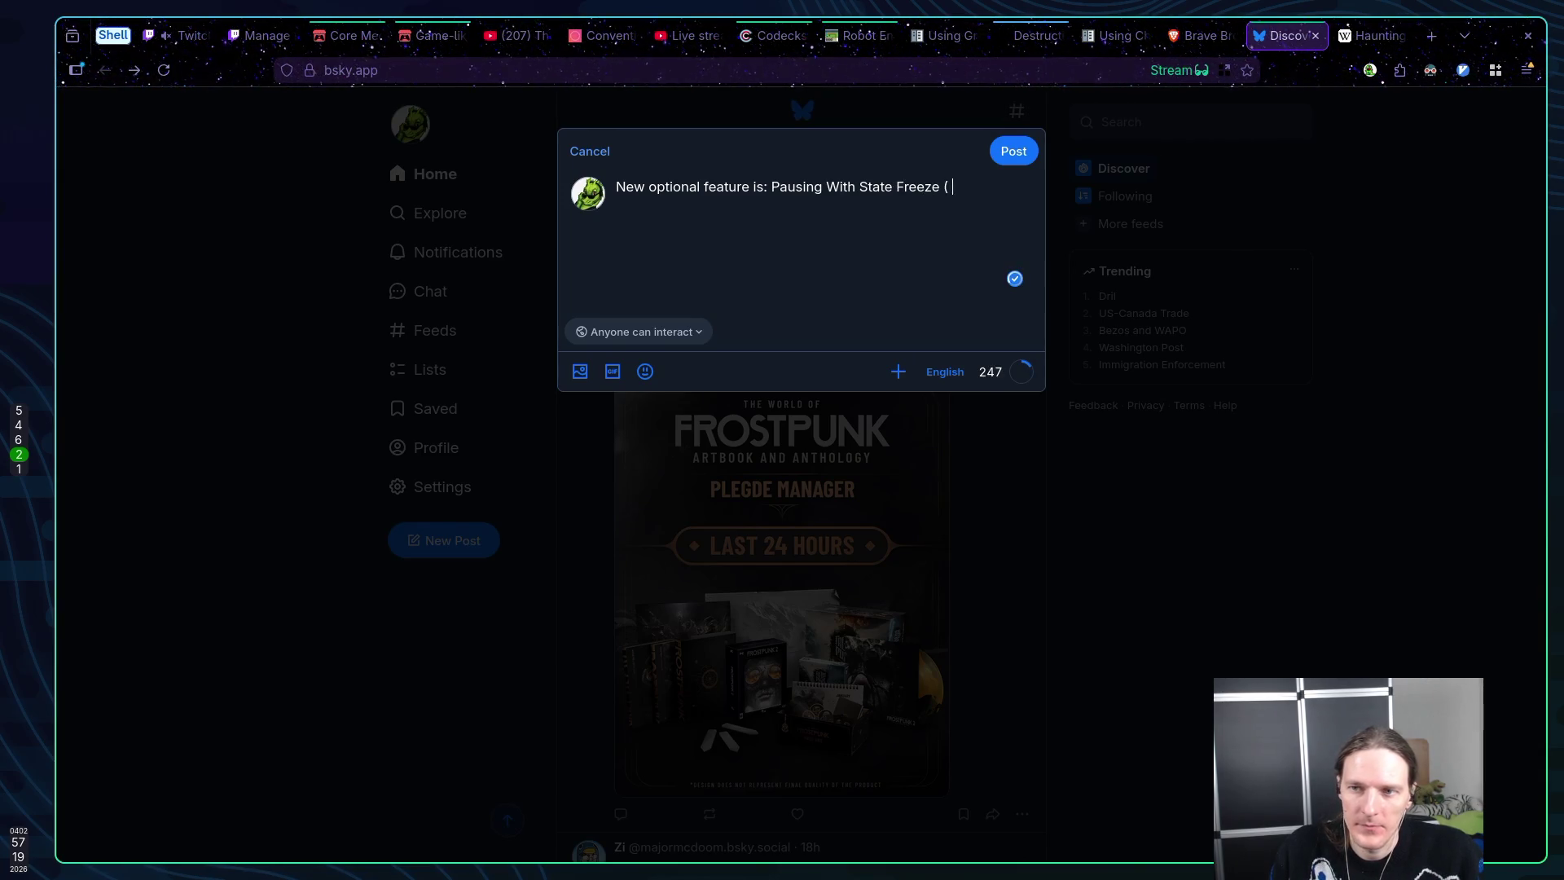
{"action": "key", "text": "BackSpace"}
{"action": "type", "text": "mediu"}
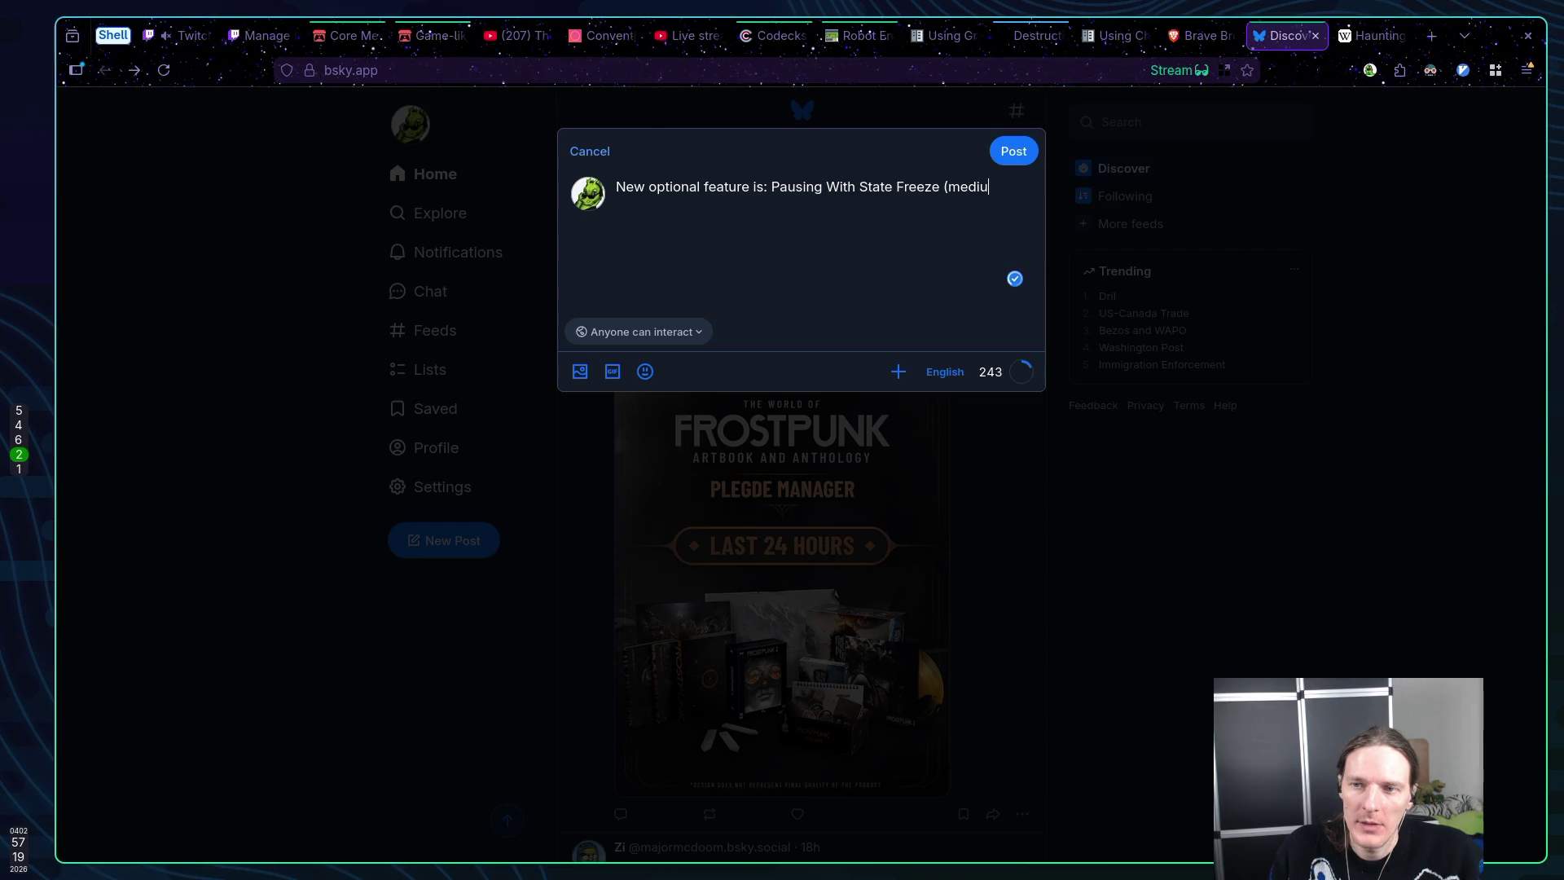
{"action": "type", "text": "m diffi"}
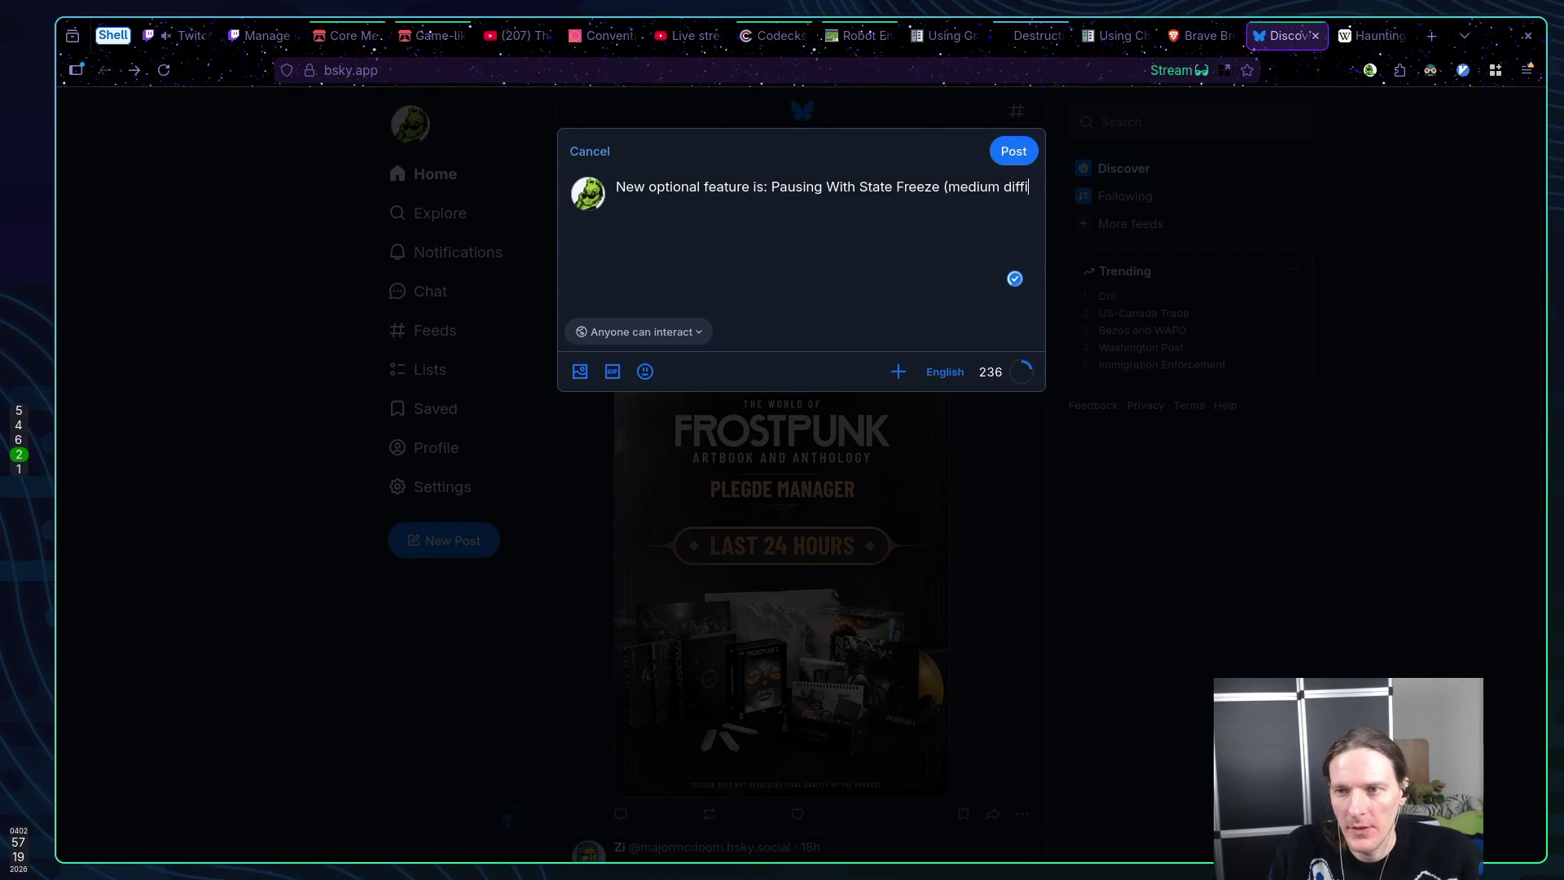
{"action": "type", "text": "culty)"}
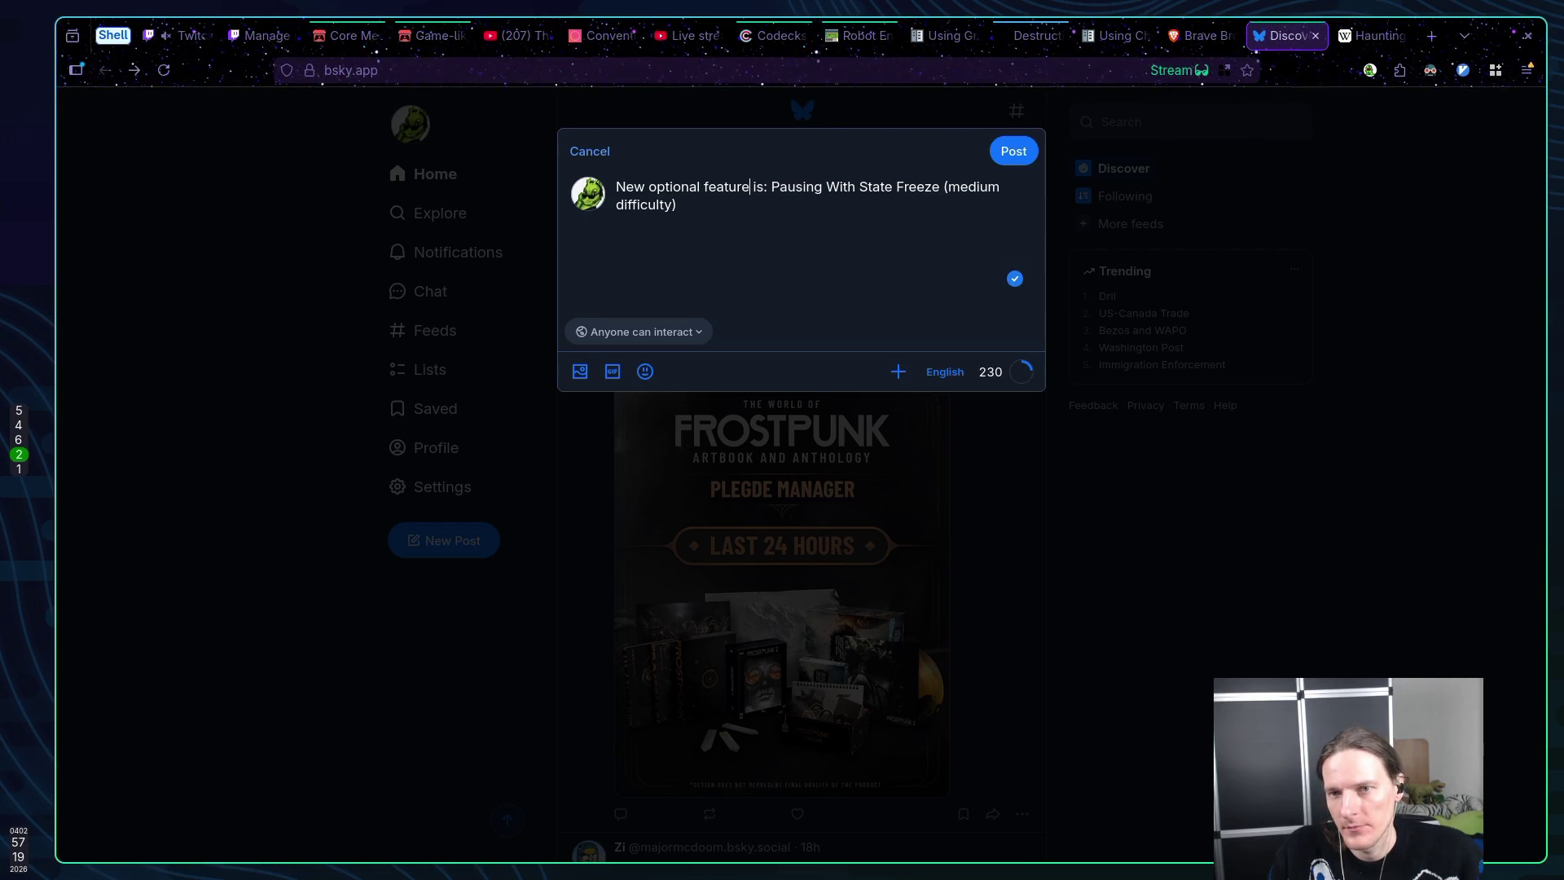
{"action": "type", "text": " for #core-mechanics-challenge"}
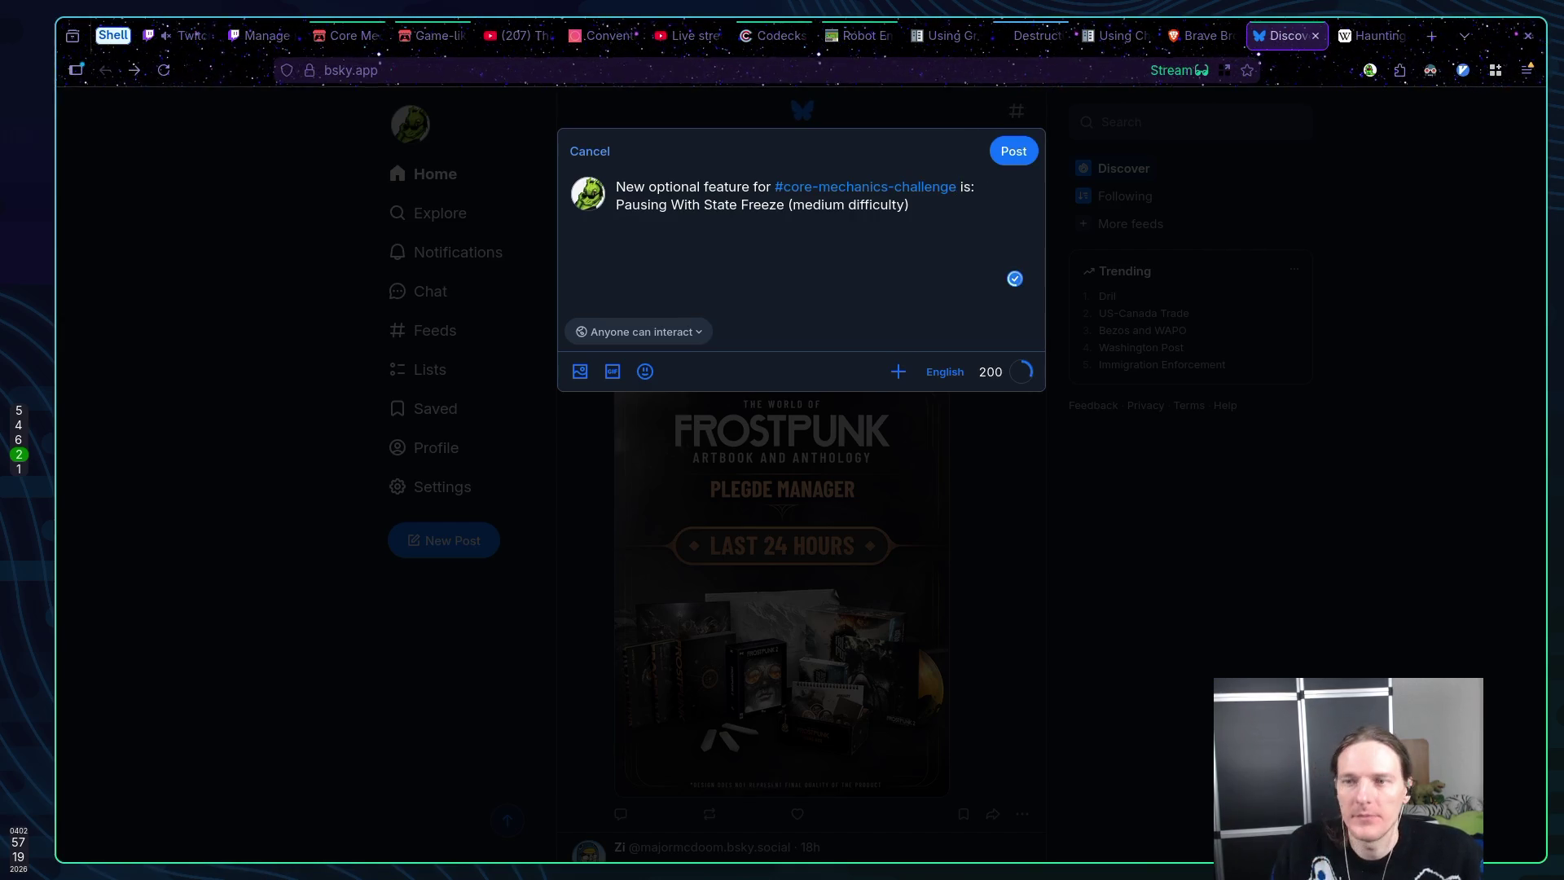
{"action": "type", "text": " #gamejam "}
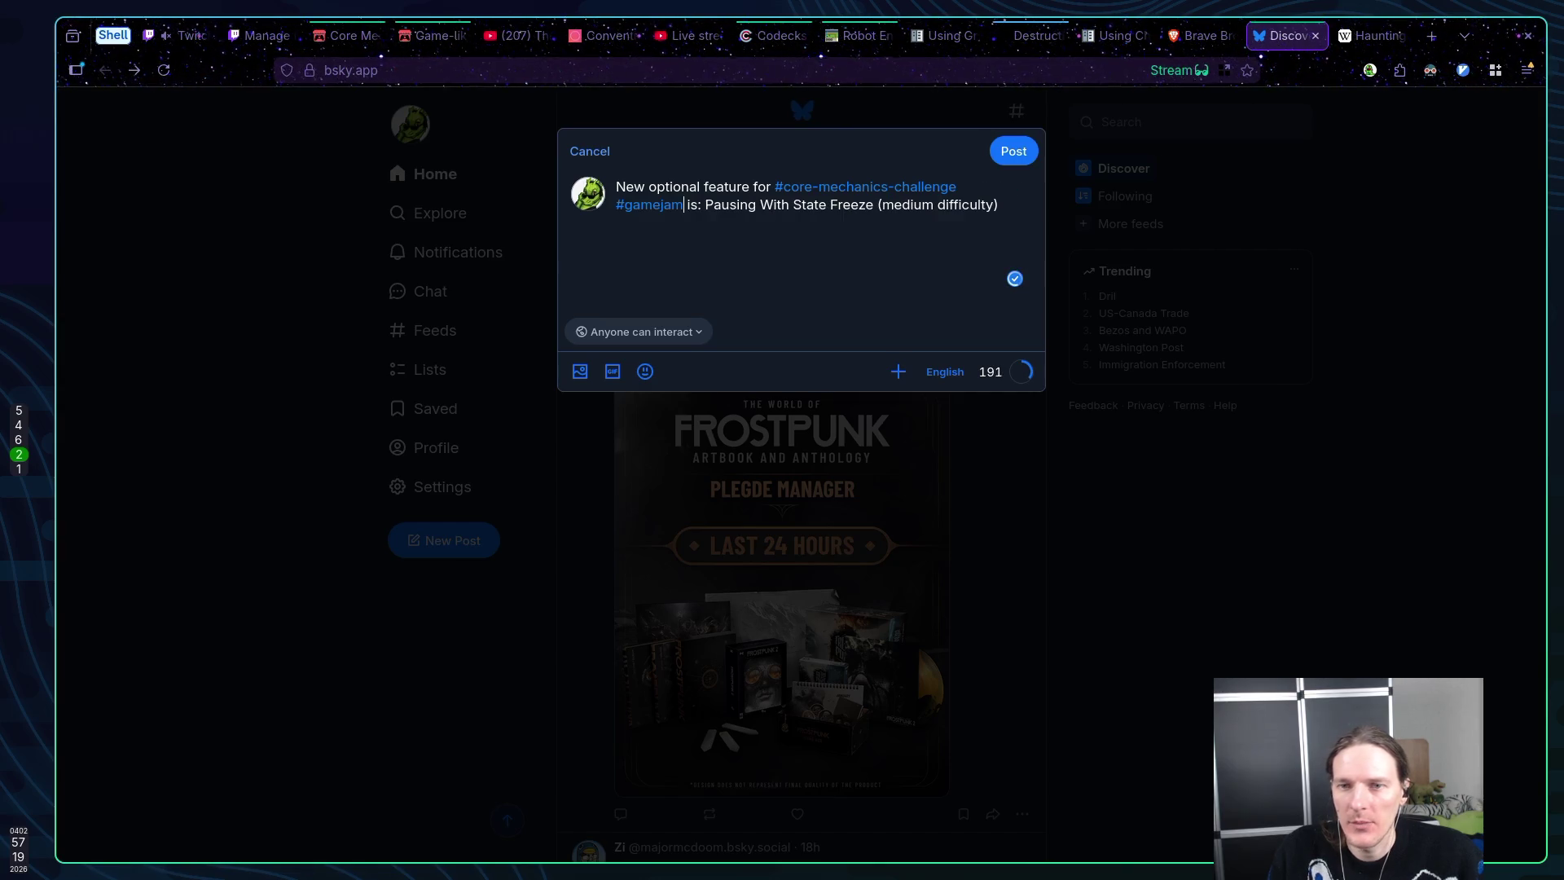
{"action": "type", "text": "."}
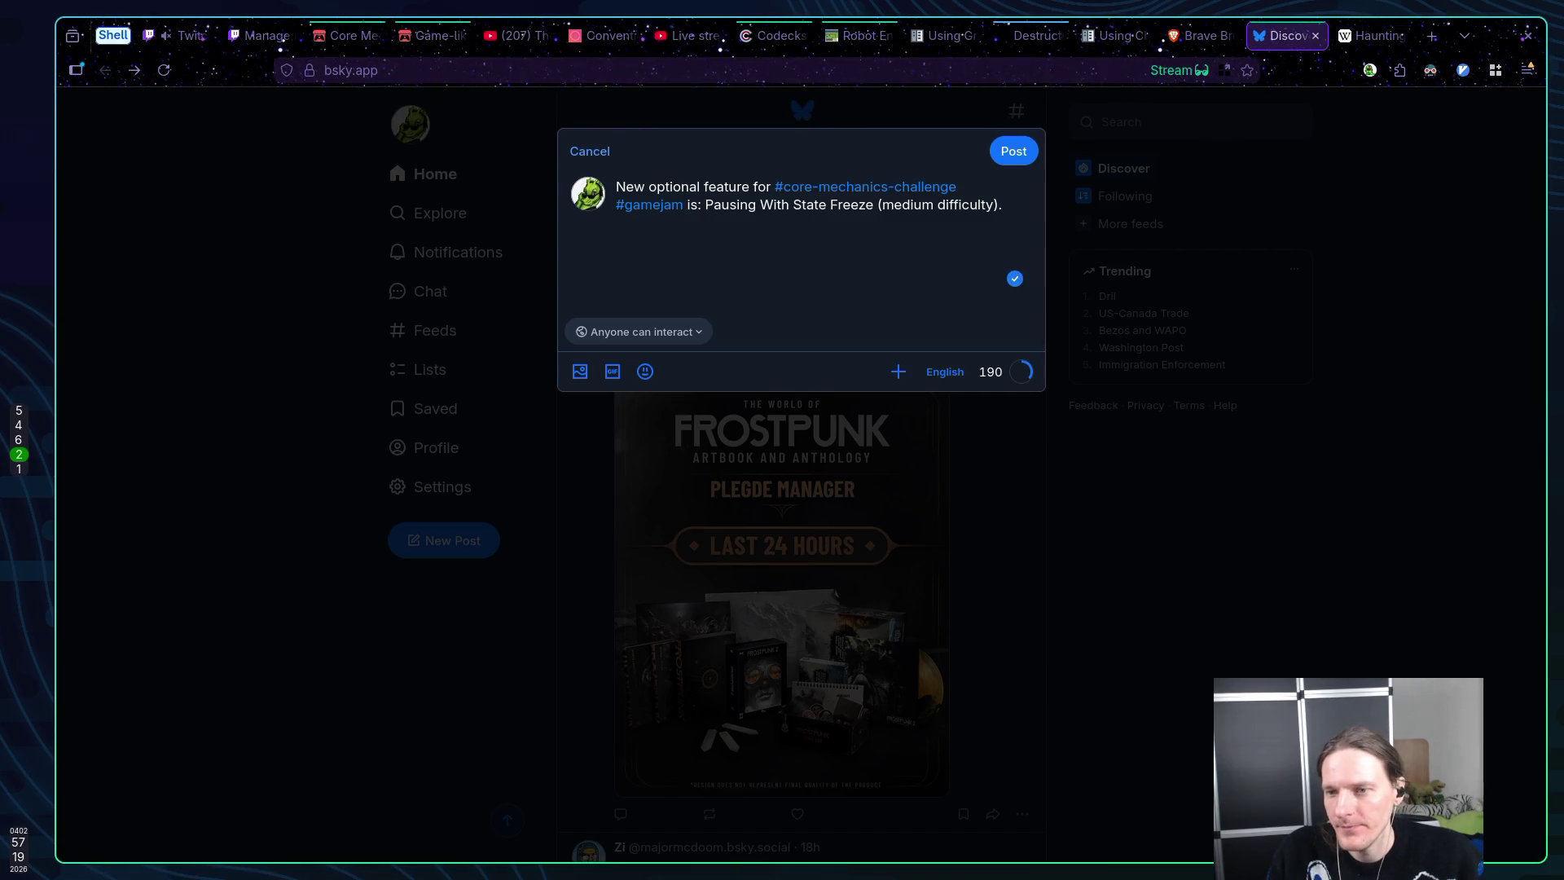
{"action": "type", "text": "Note"}
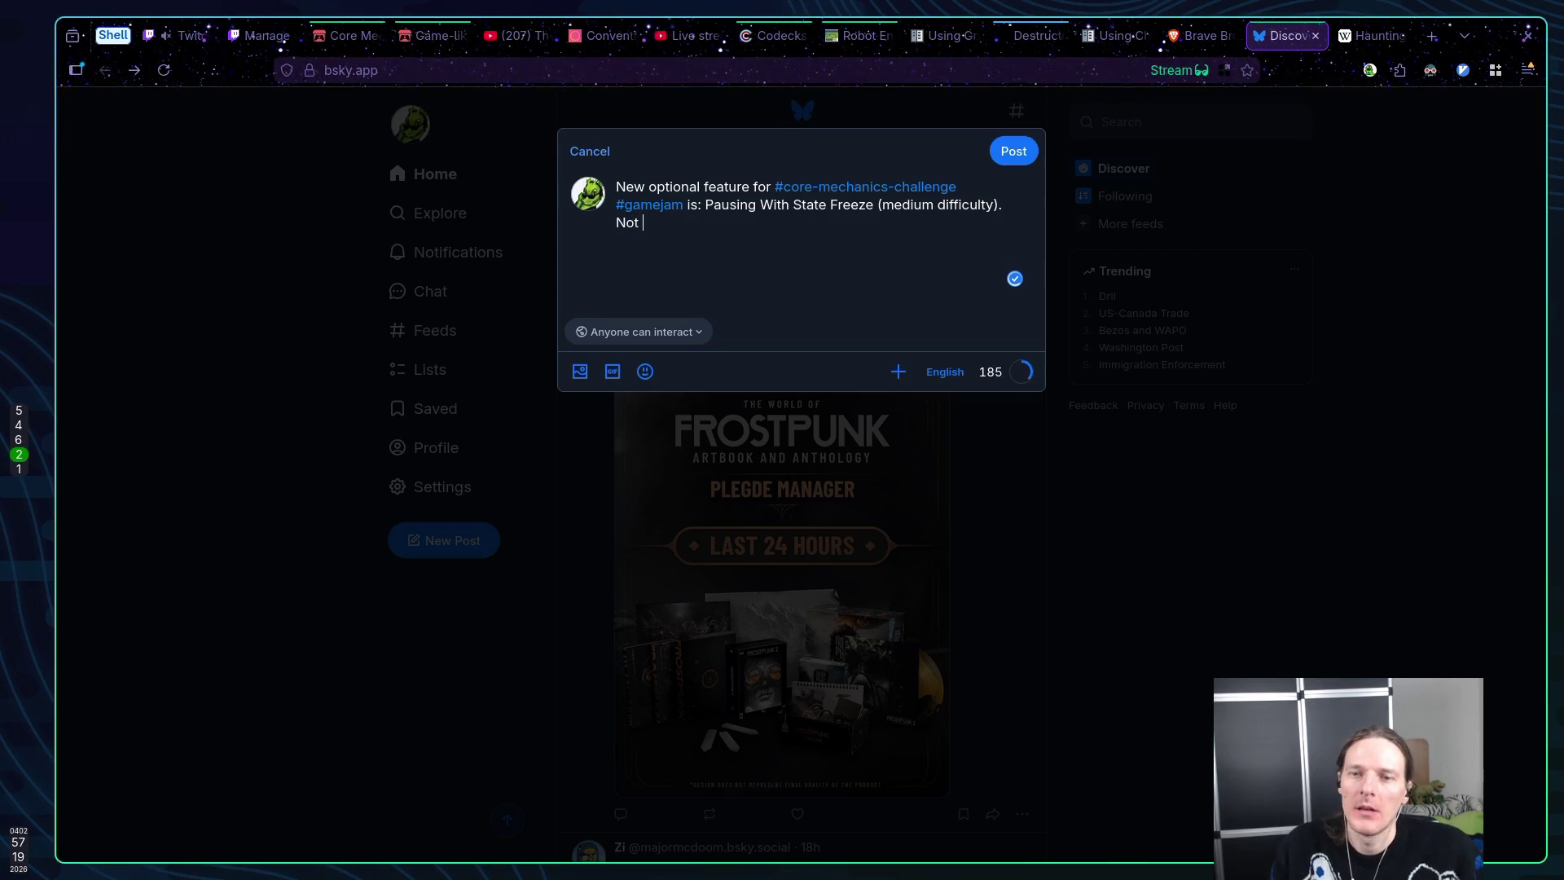
Add a paragraph: note to future self that the voting mechanic doesn't feel good
{"action": "key", "text": "BackSpace"}
{"action": "key", "text": "BackSpace"}
{"action": "key", "text": "BackSpace"}
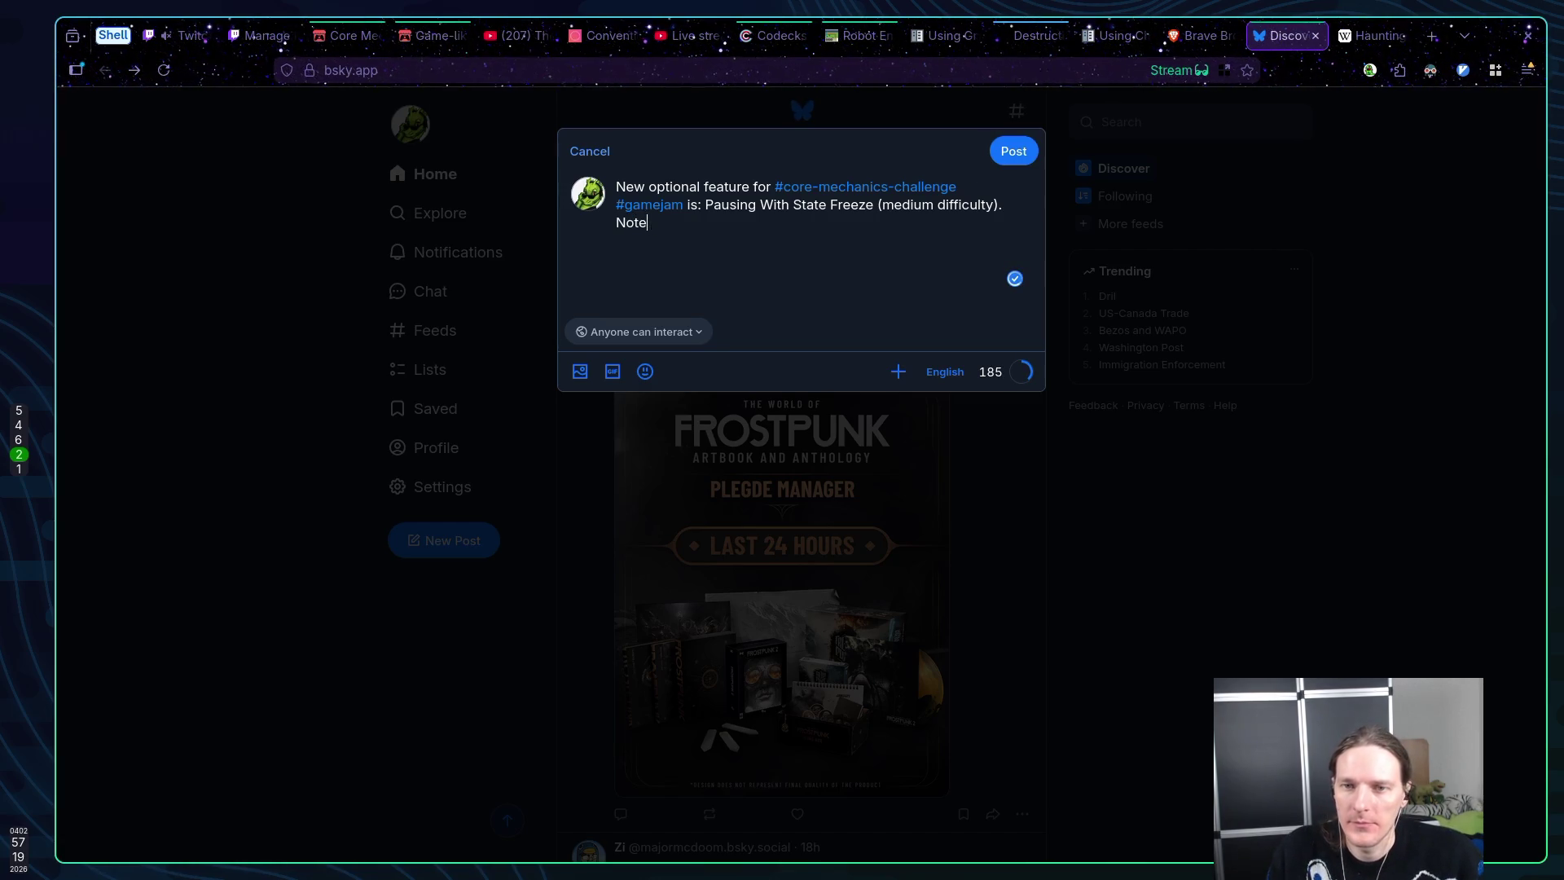
{"action": "key", "text": "Return"}
{"action": "type", "text": "N"}
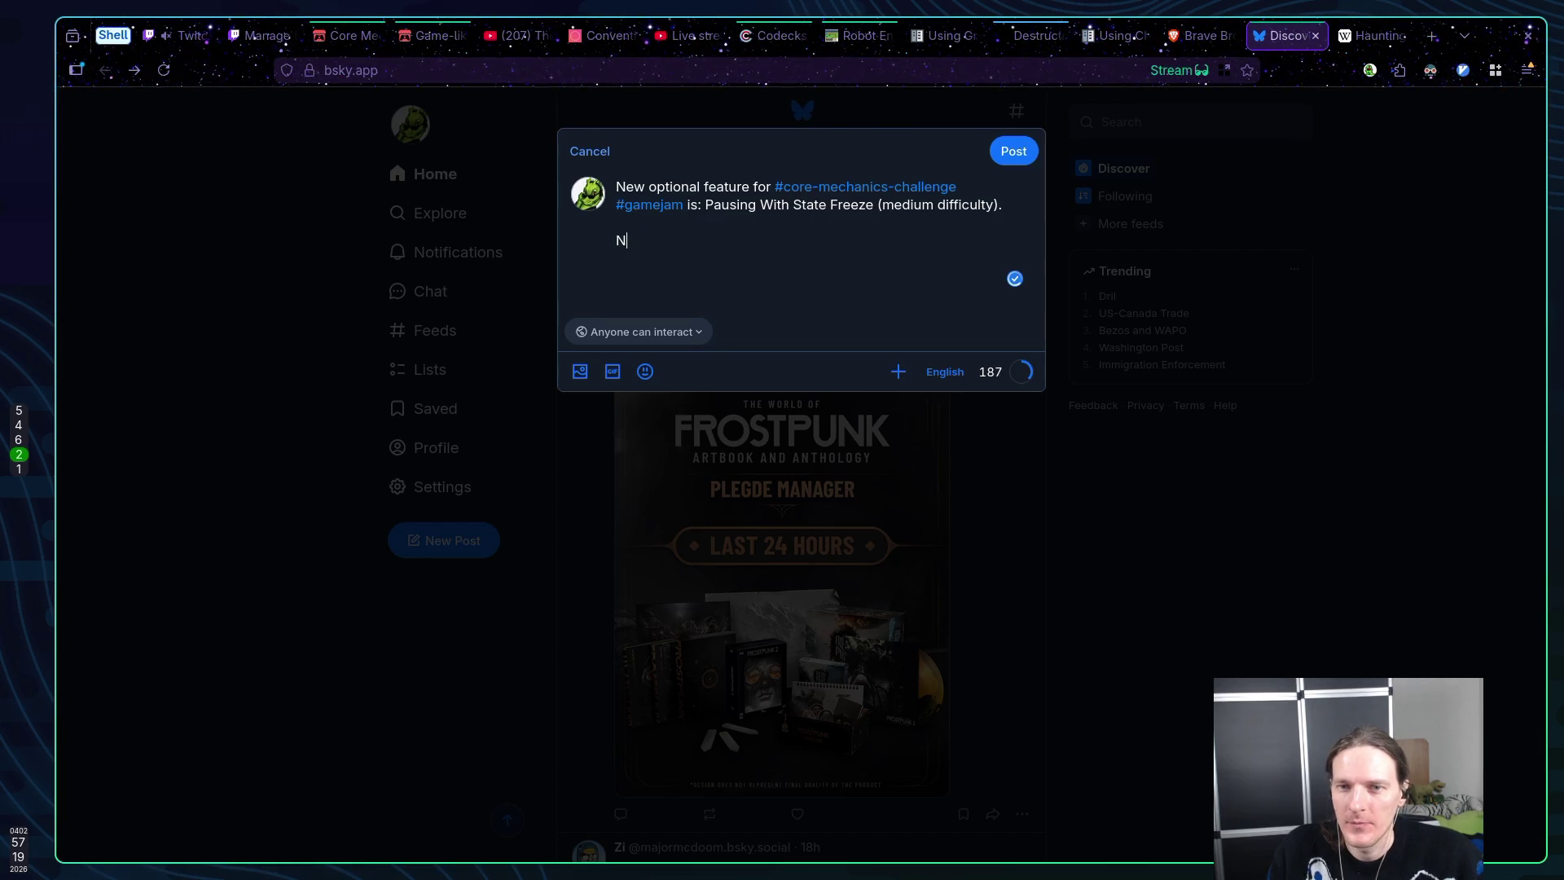
{"action": "type", "text": "ote to m"}
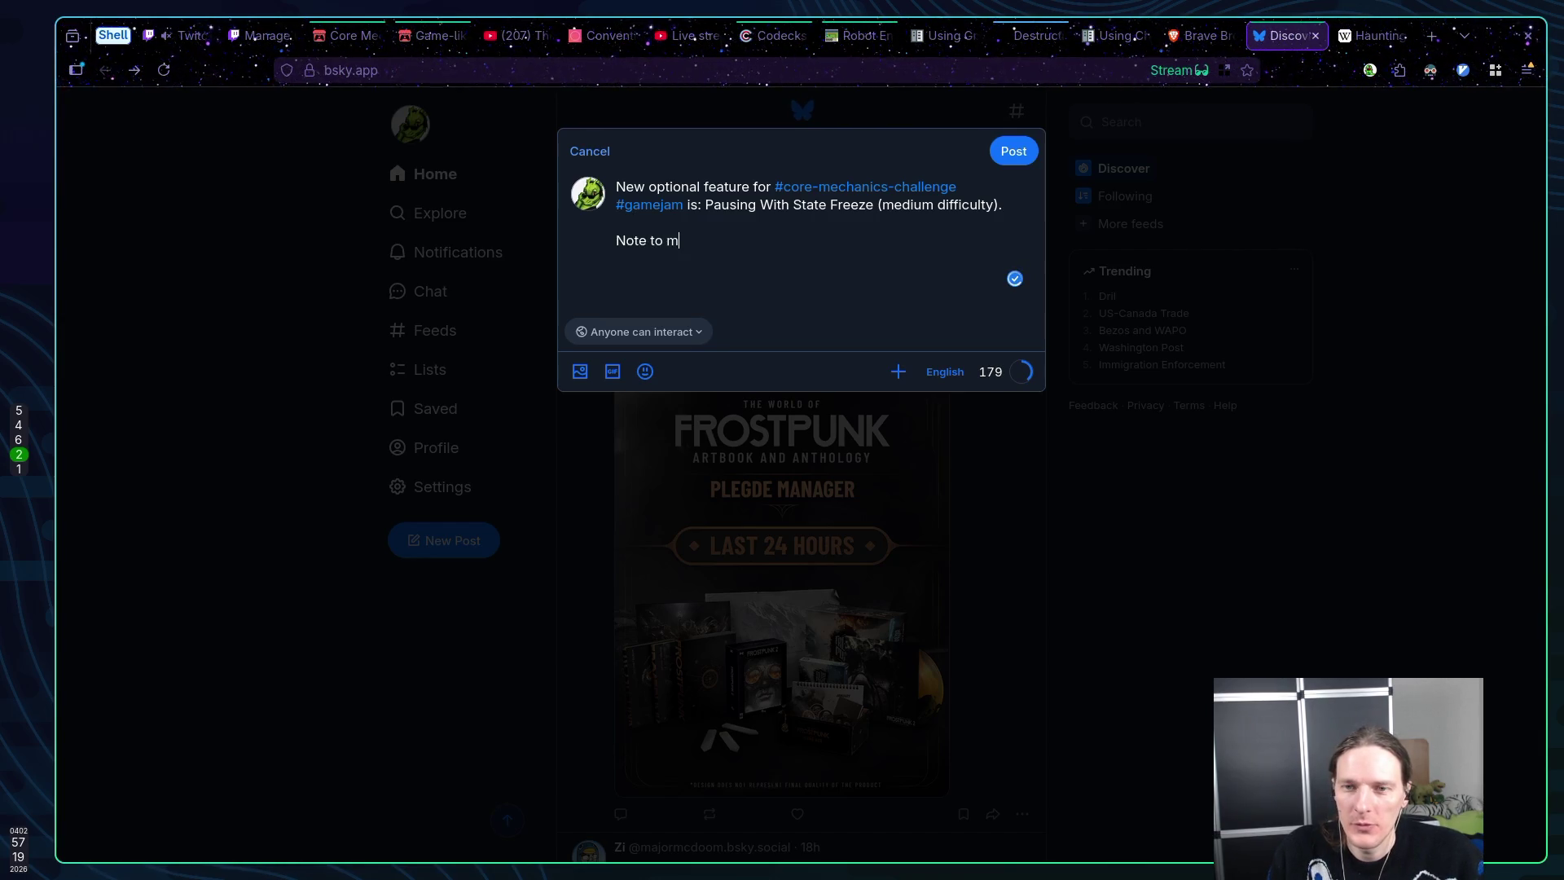
{"action": "key", "text": "BackSpace"}
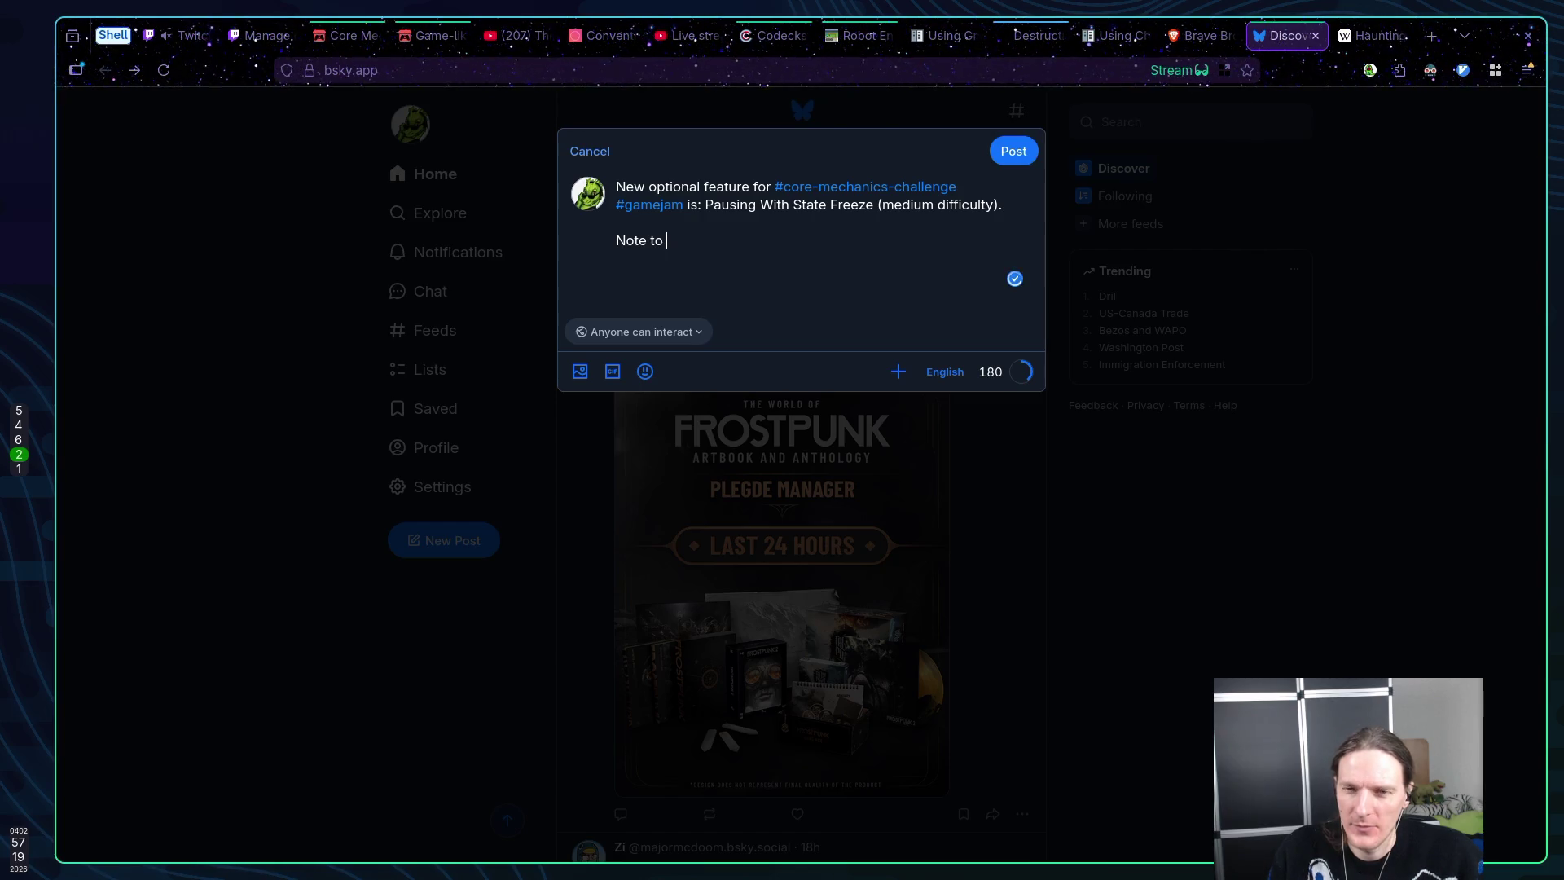
{"action": "type", "text": "my"}
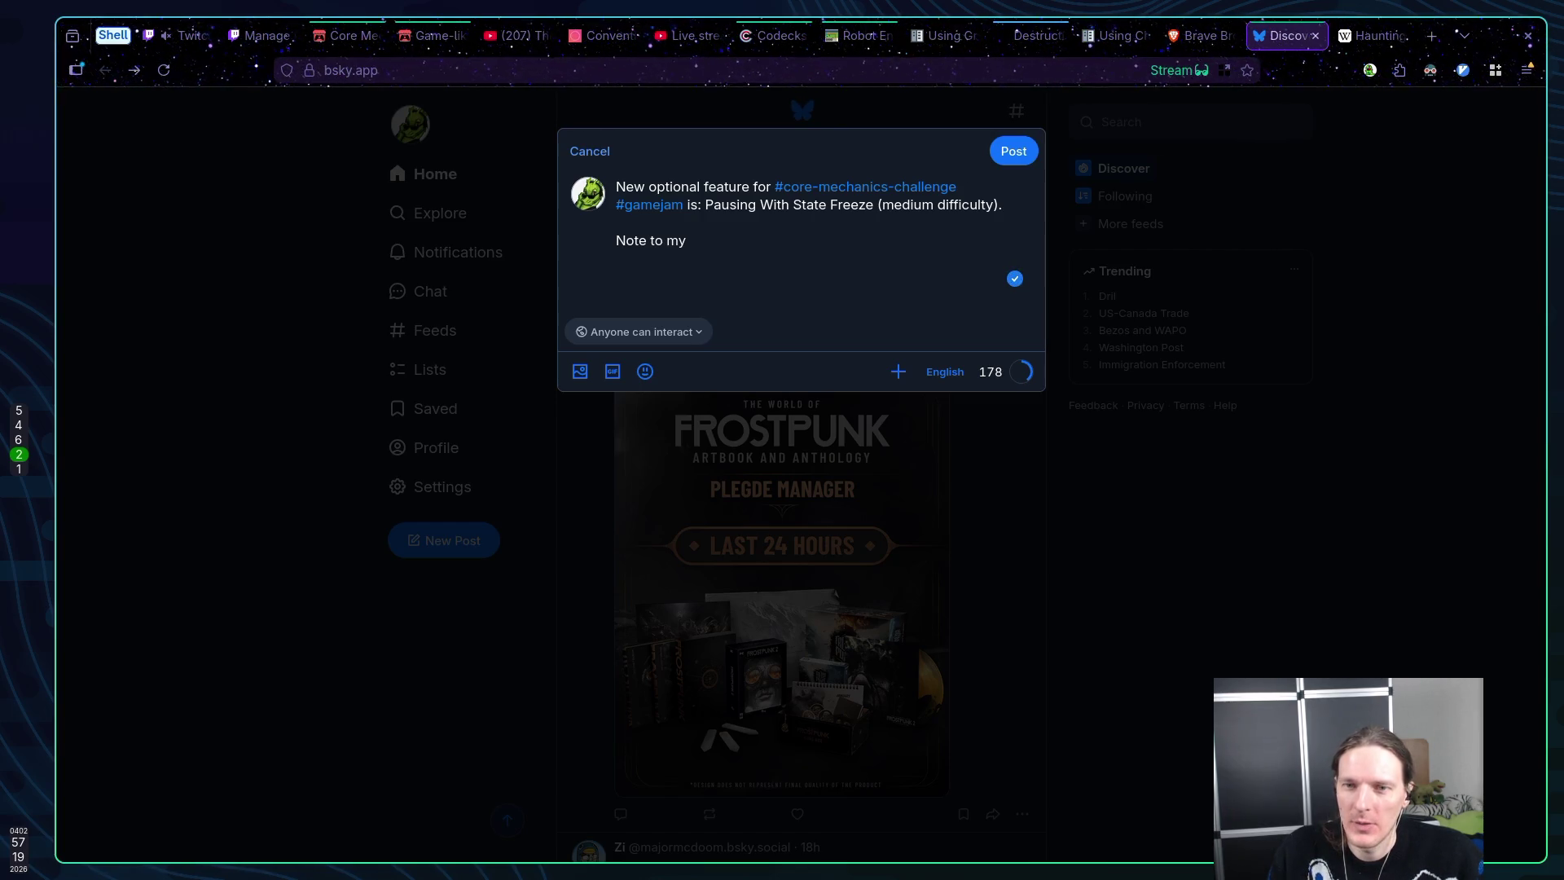
{"action": "type", "text": " f"}
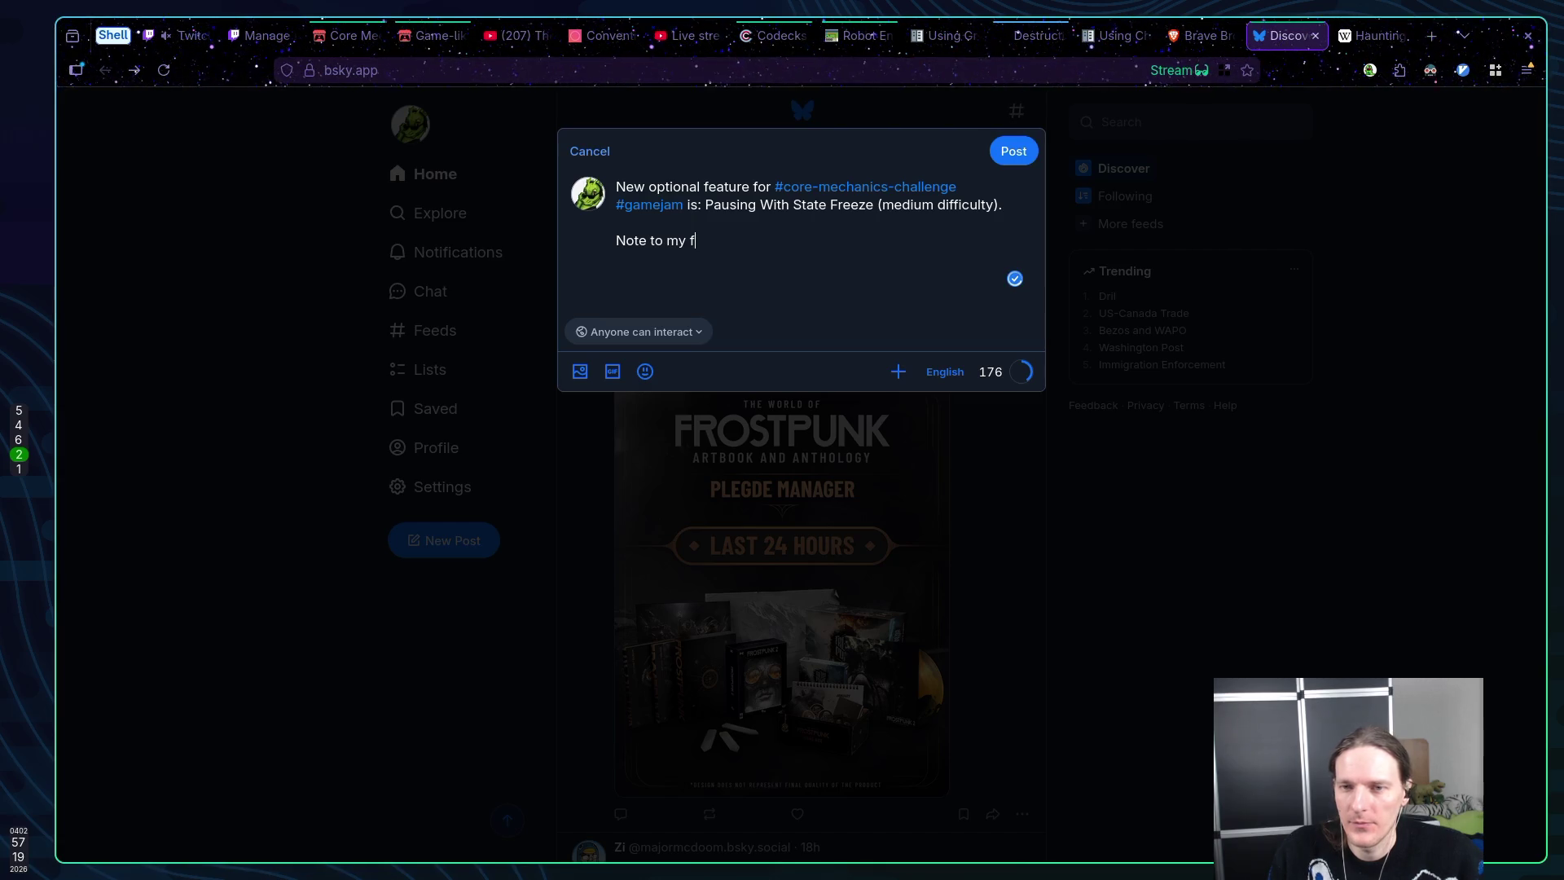
{"action": "type", "text": "utu"}
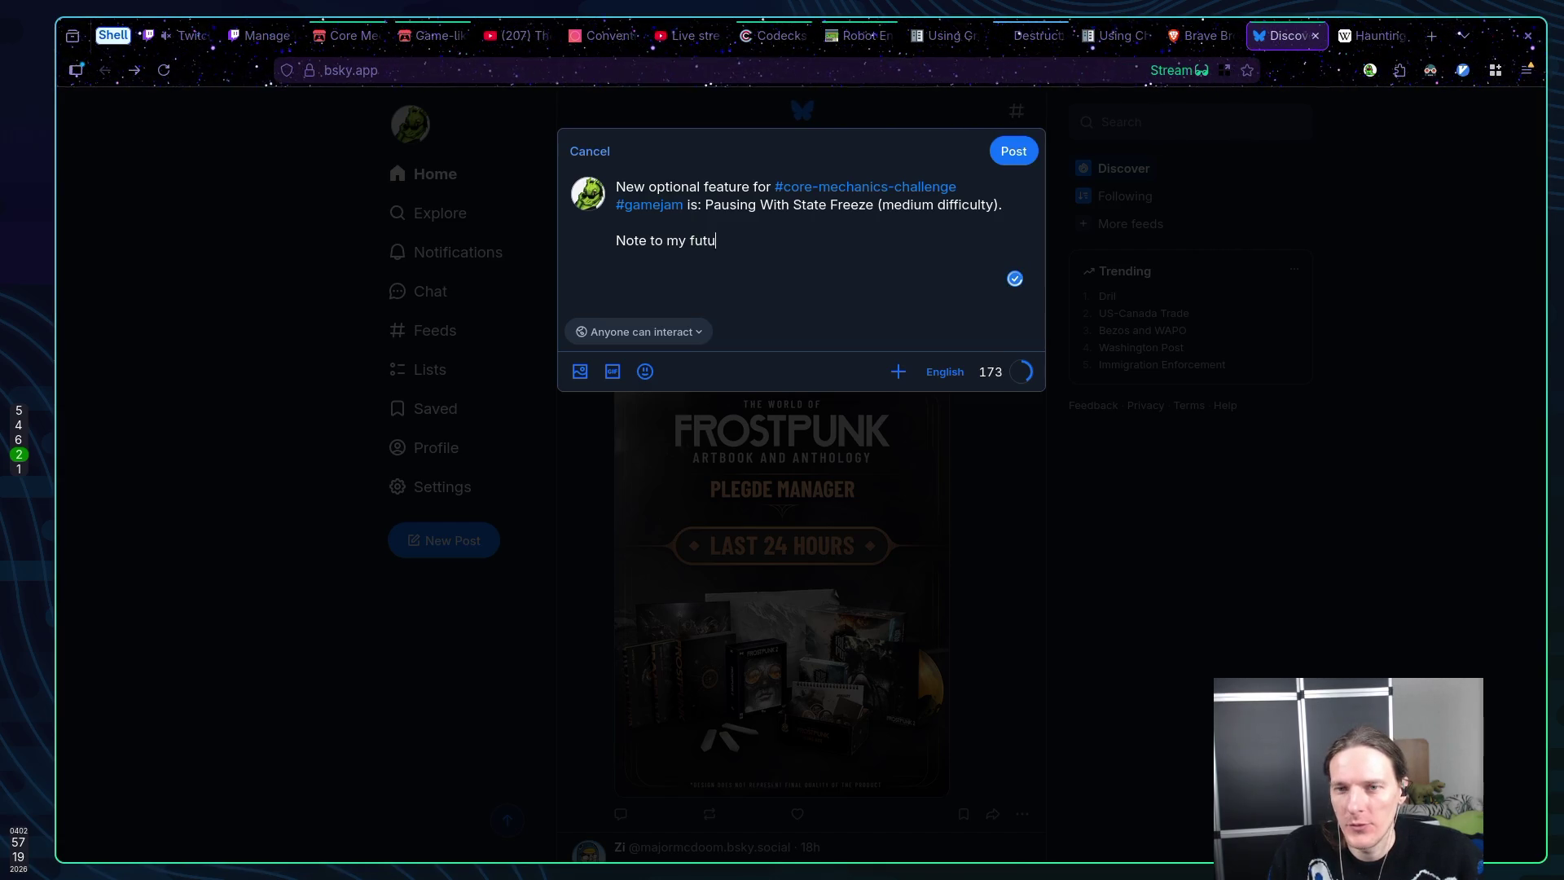
{"action": "type", "text": "re self: "}
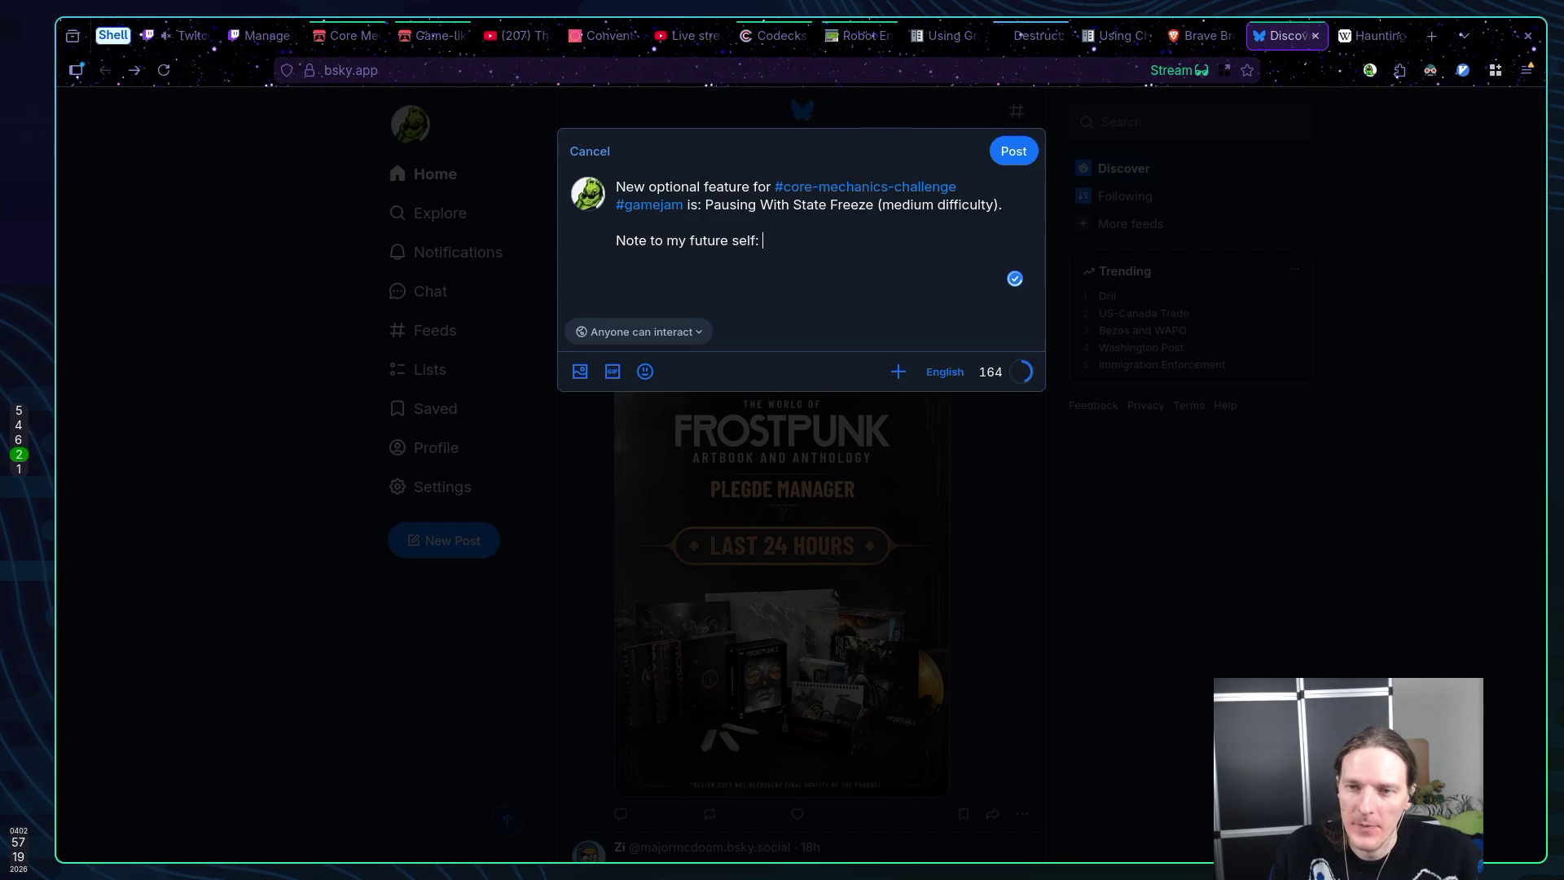
{"action": "type", "text": "think of"}
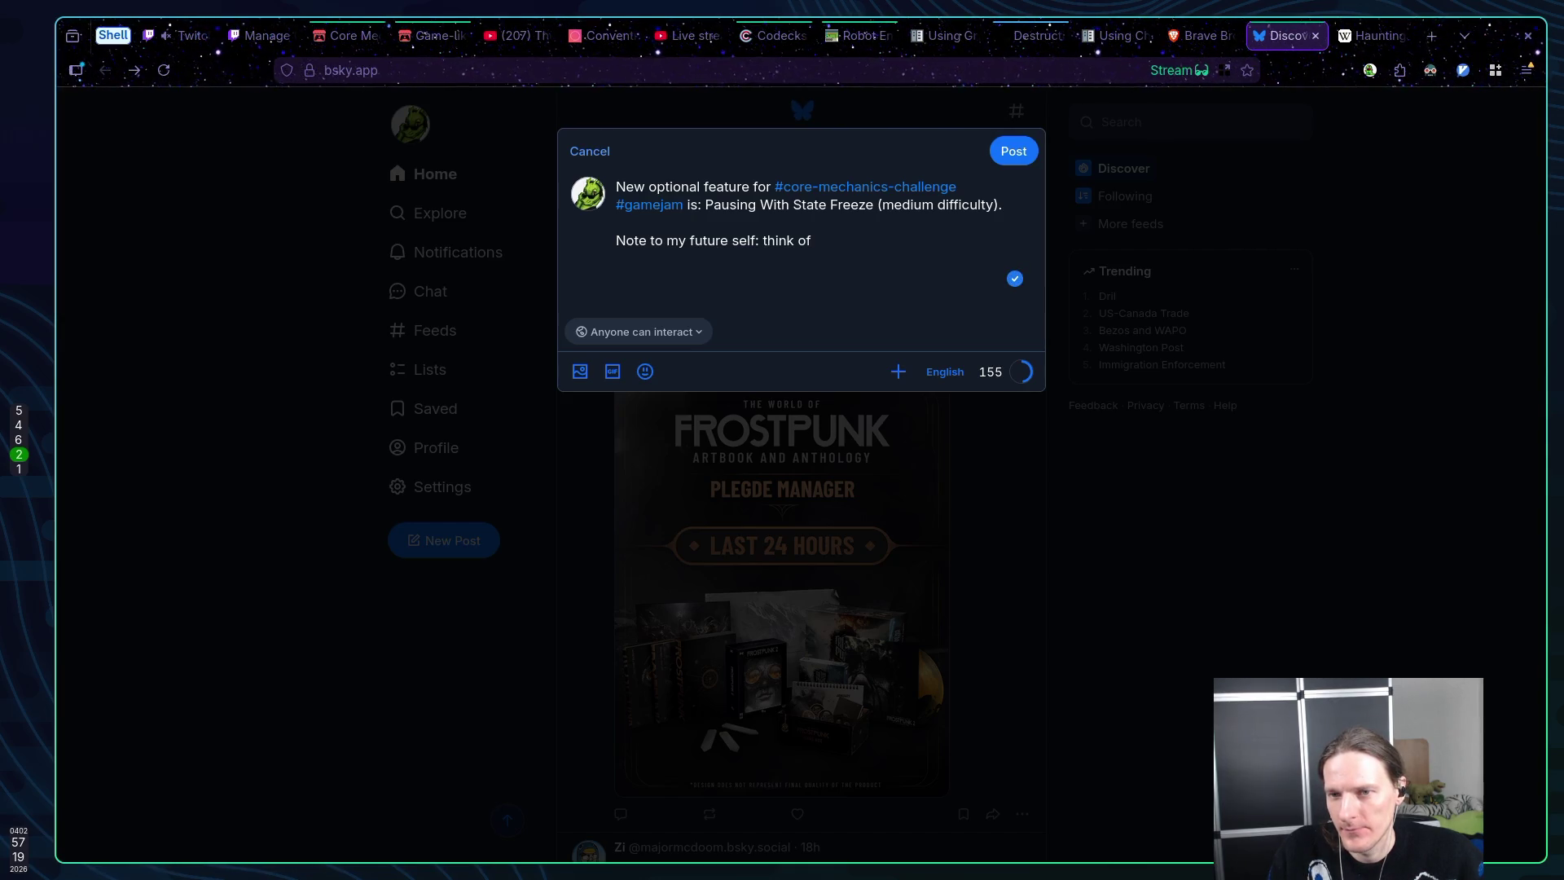
{"action": "key", "text": "BackSpace"}
{"action": "key", "text": "BackSpace"}
{"action": "key", "text": "BackSpace"}
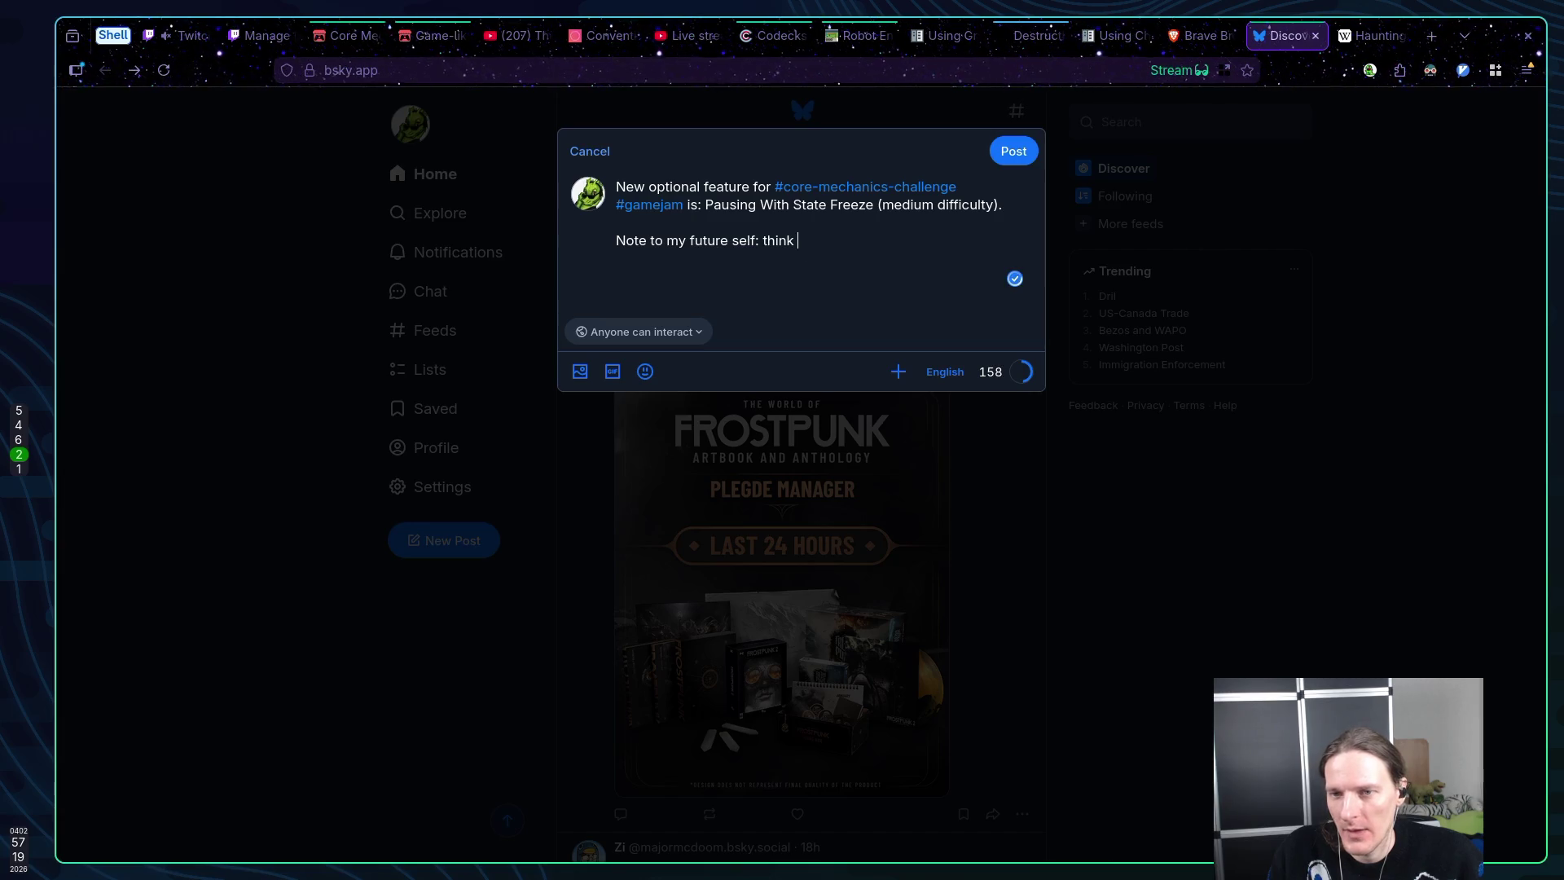
{"action": "type", "text": "something "}
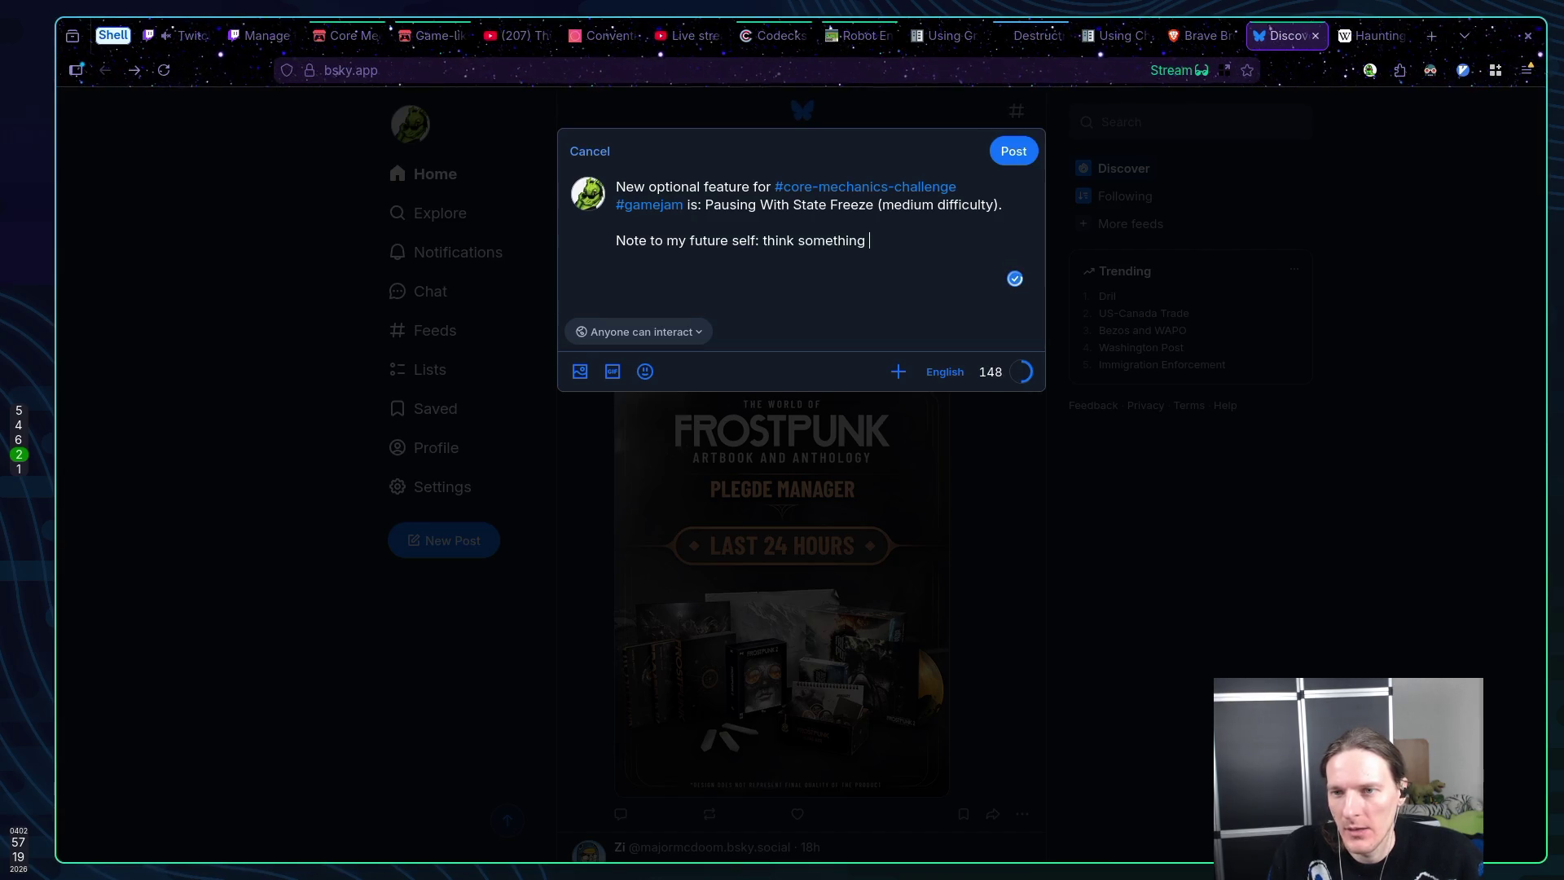
{"action": "type", "text": "better of "}
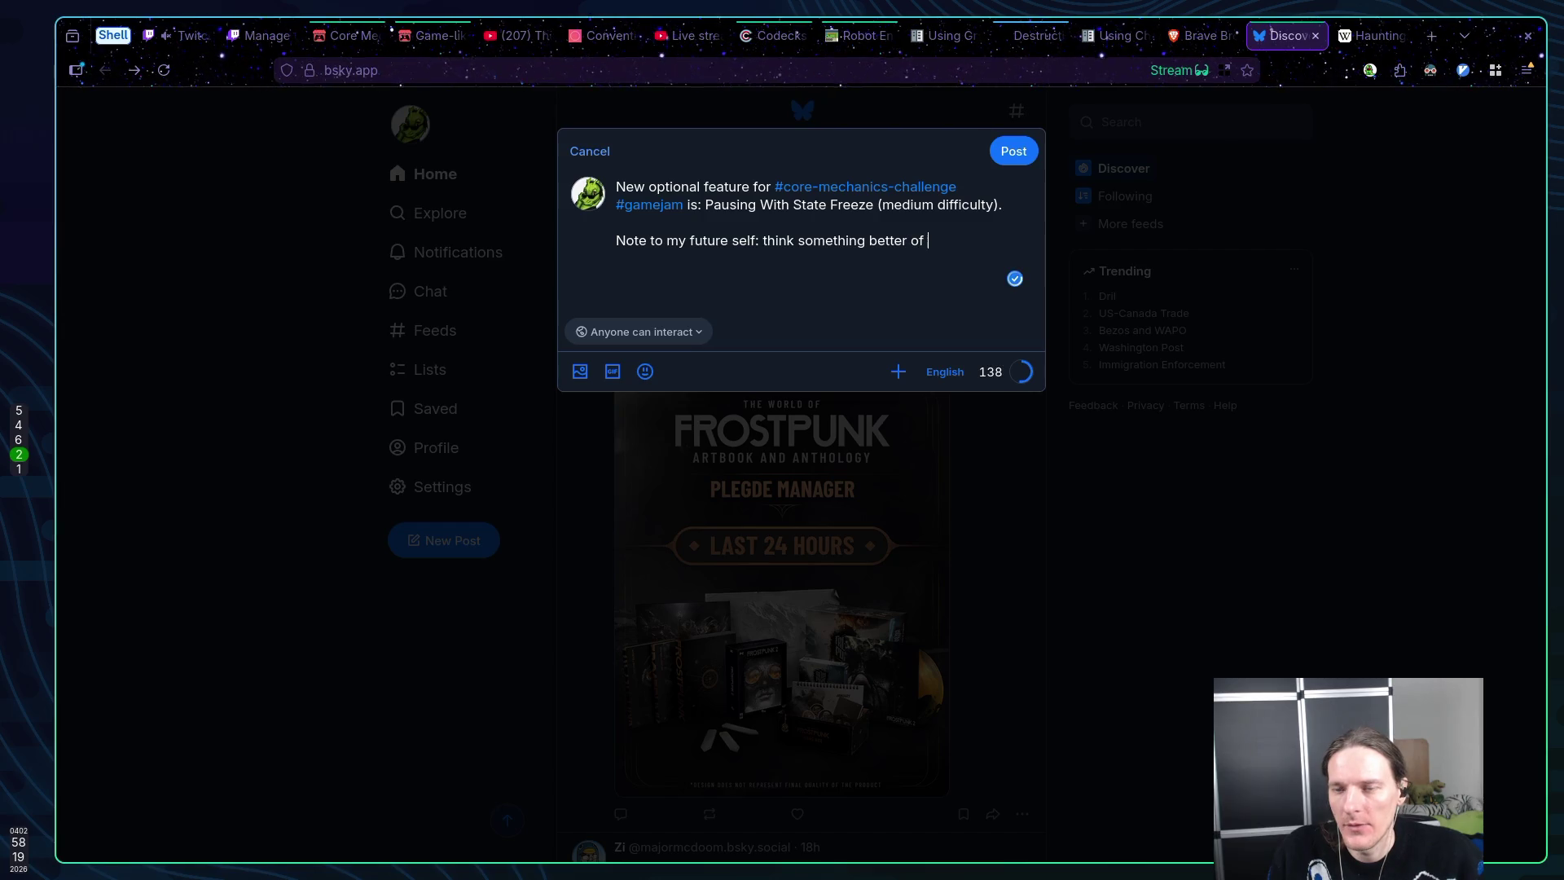
{"action": "type", "text": "opti"}
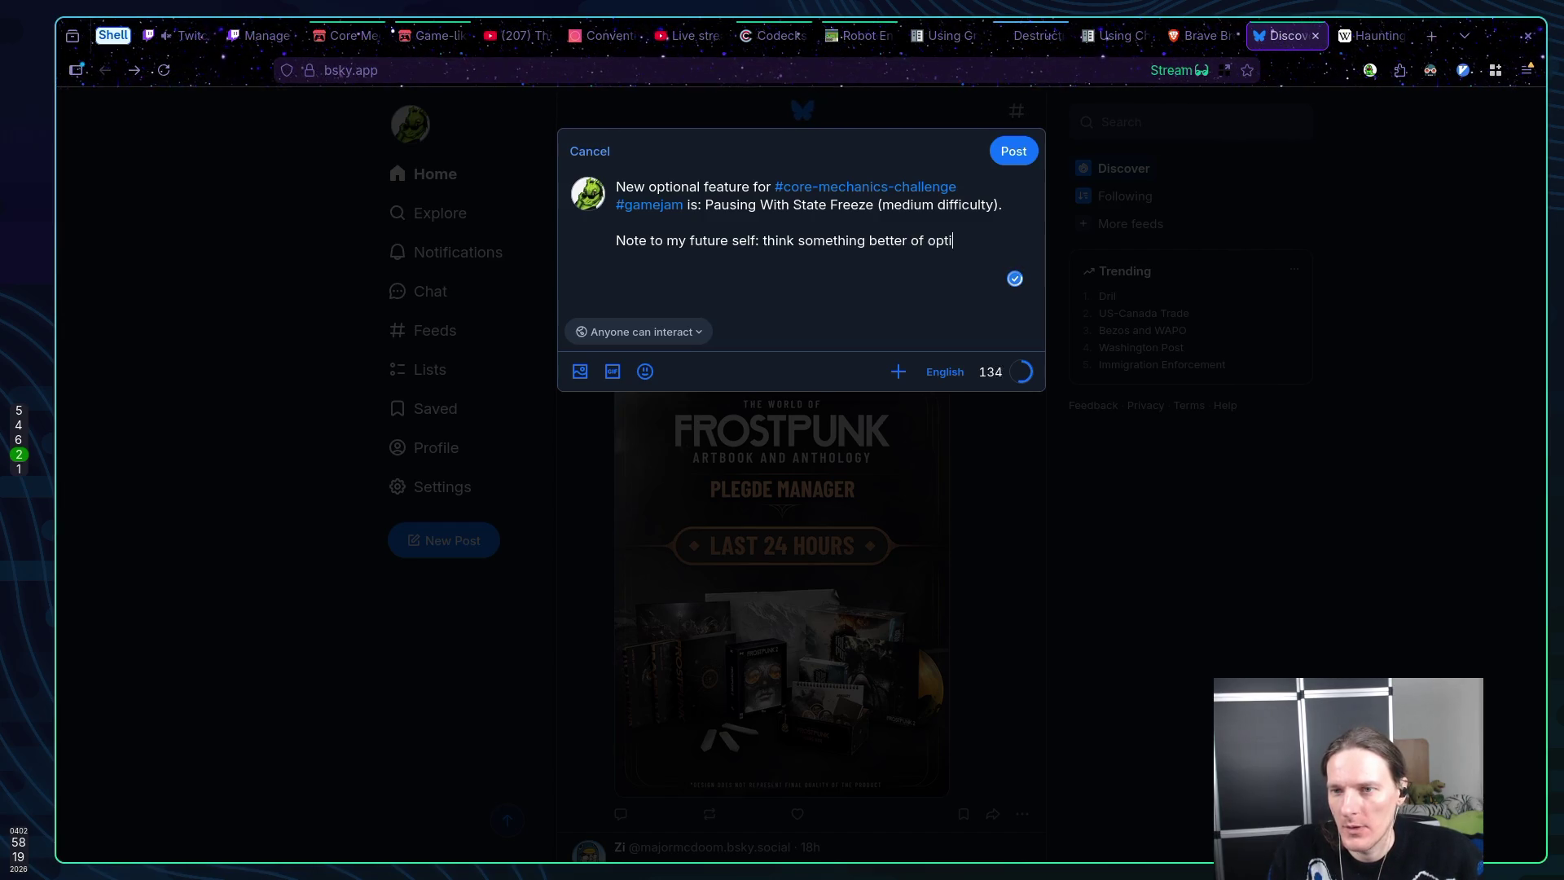
{"action": "type", "text": "onal feature "}
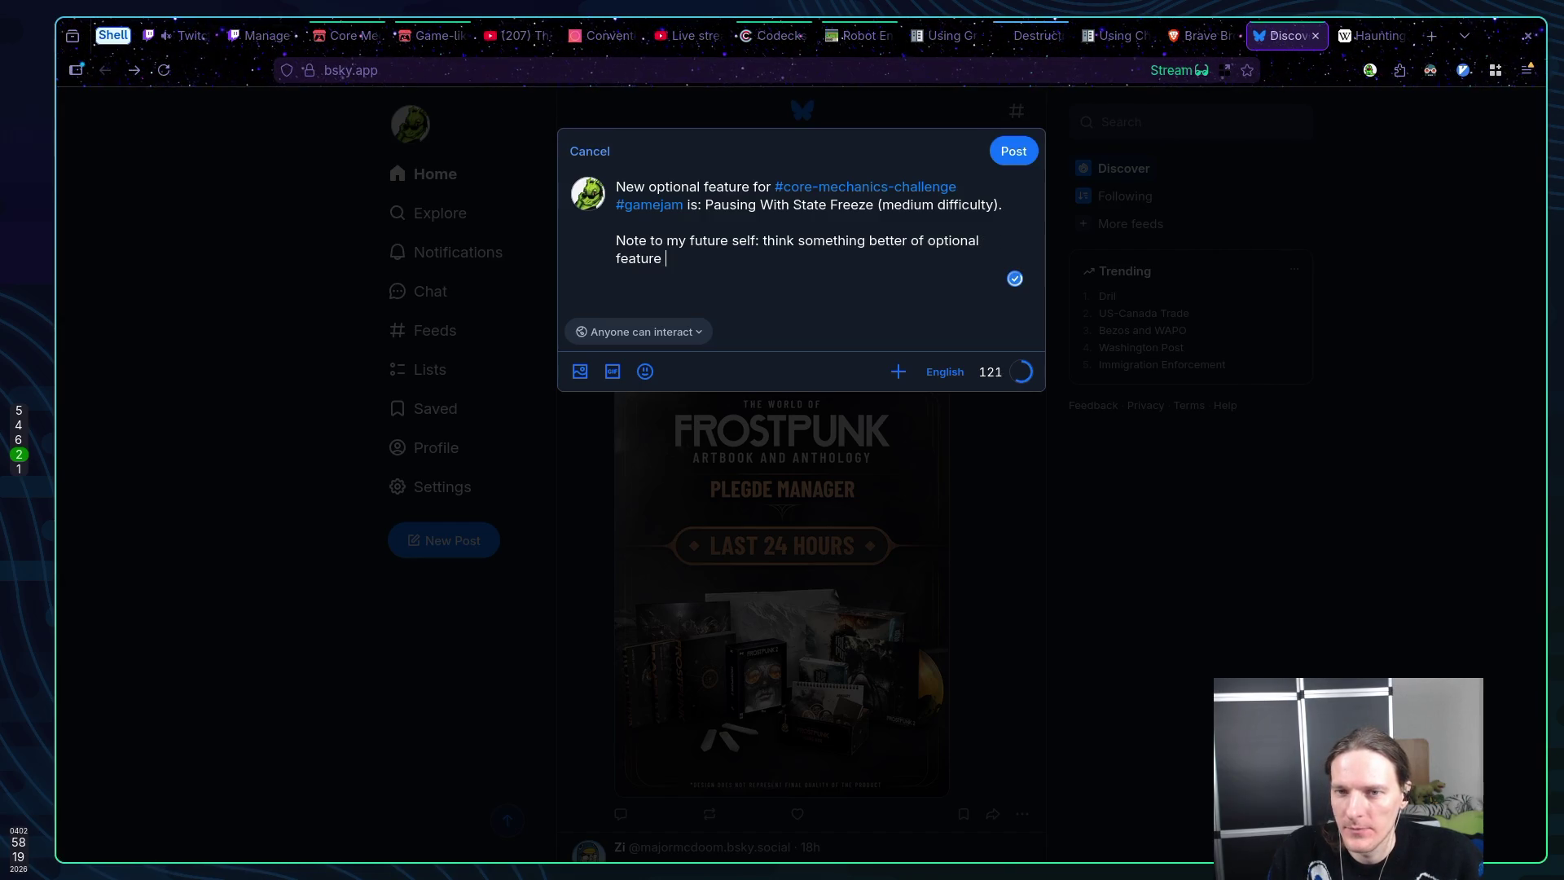
{"action": "type", "text": "game"}
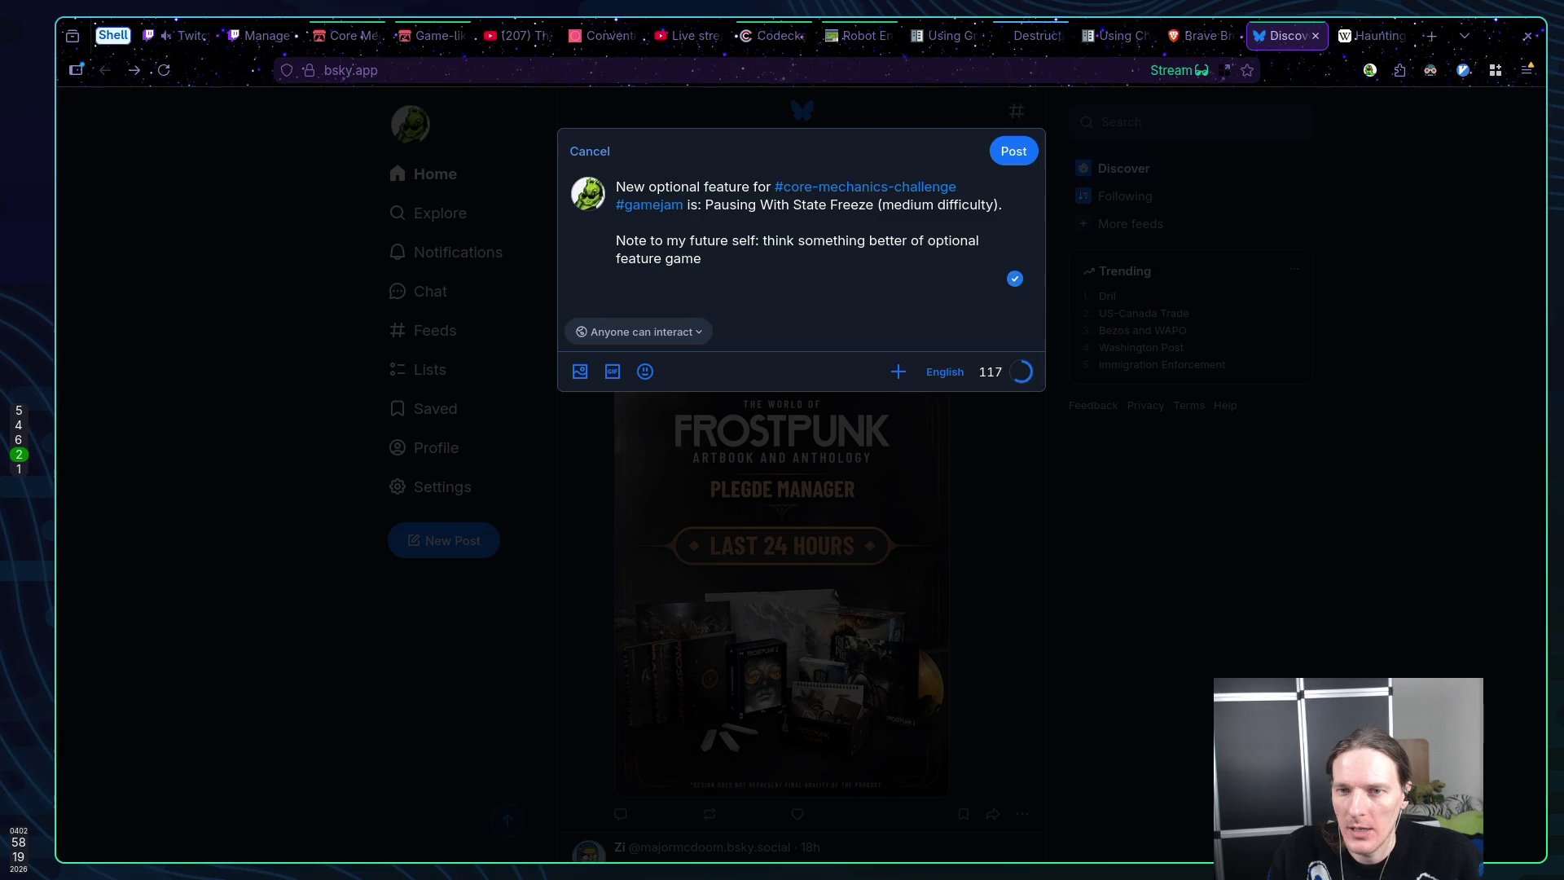
{"action": "type", "text": "jam mechanic"}
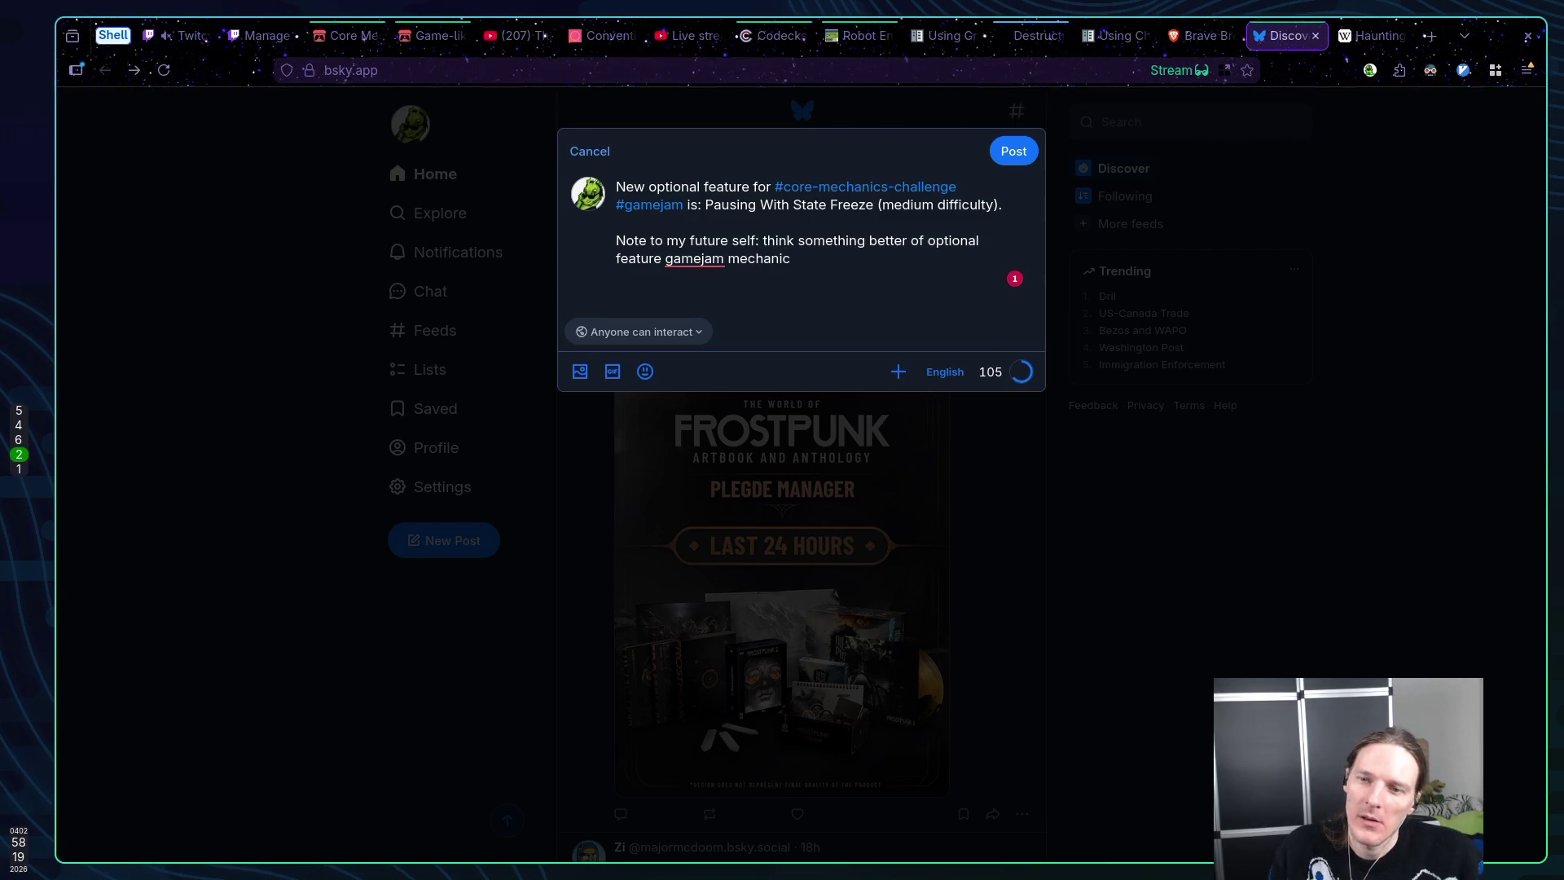
{"action": "type", "text": " (vo"}
{"action": "type", "text": "t"}
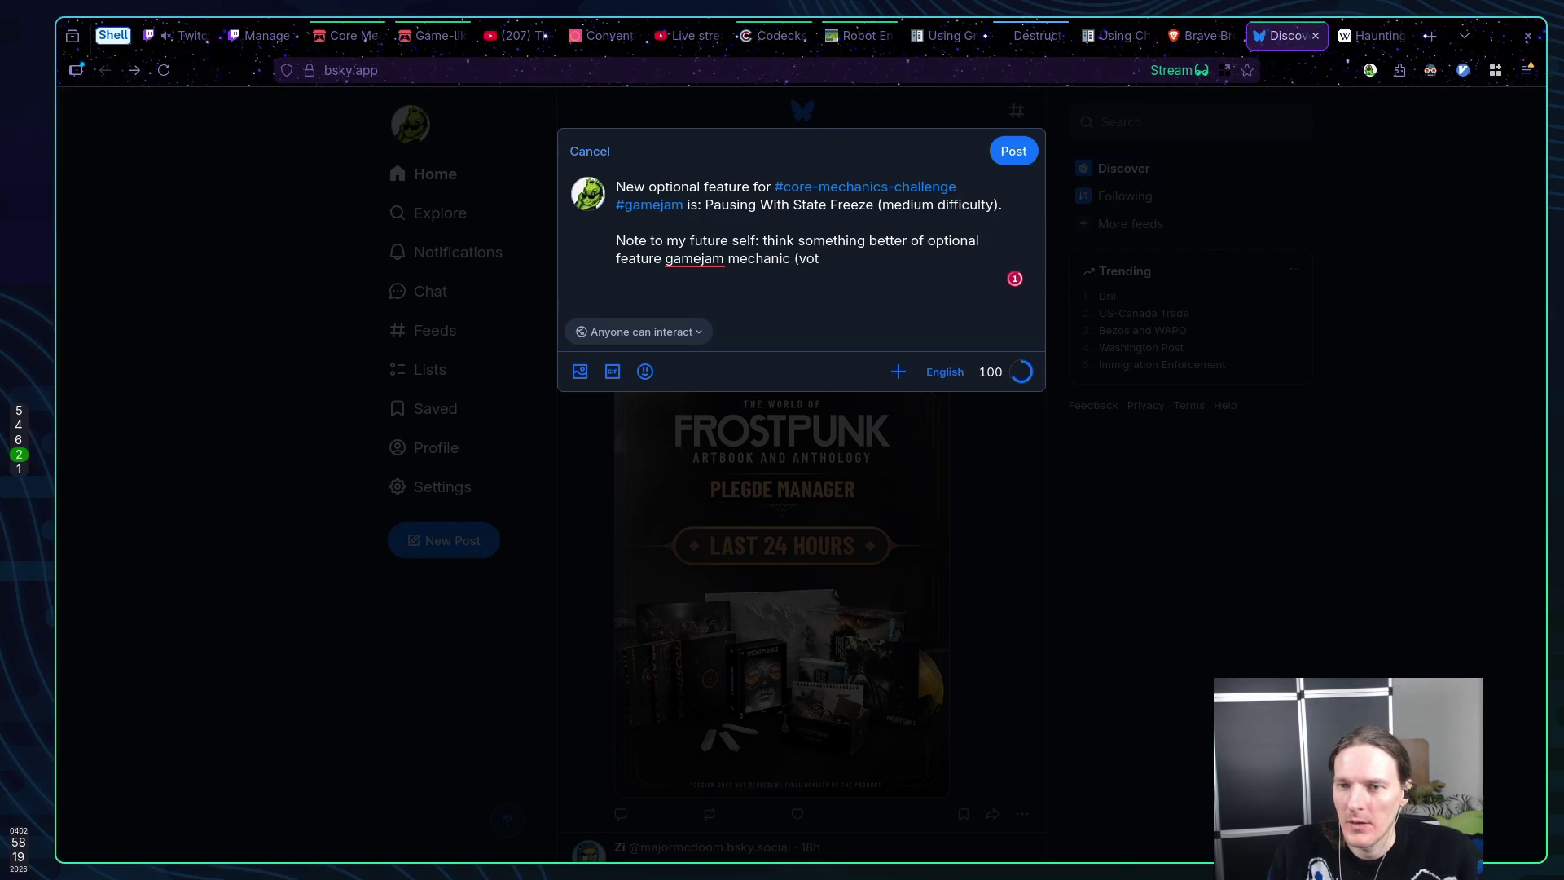
{"action": "type", "text": "ing does not "}
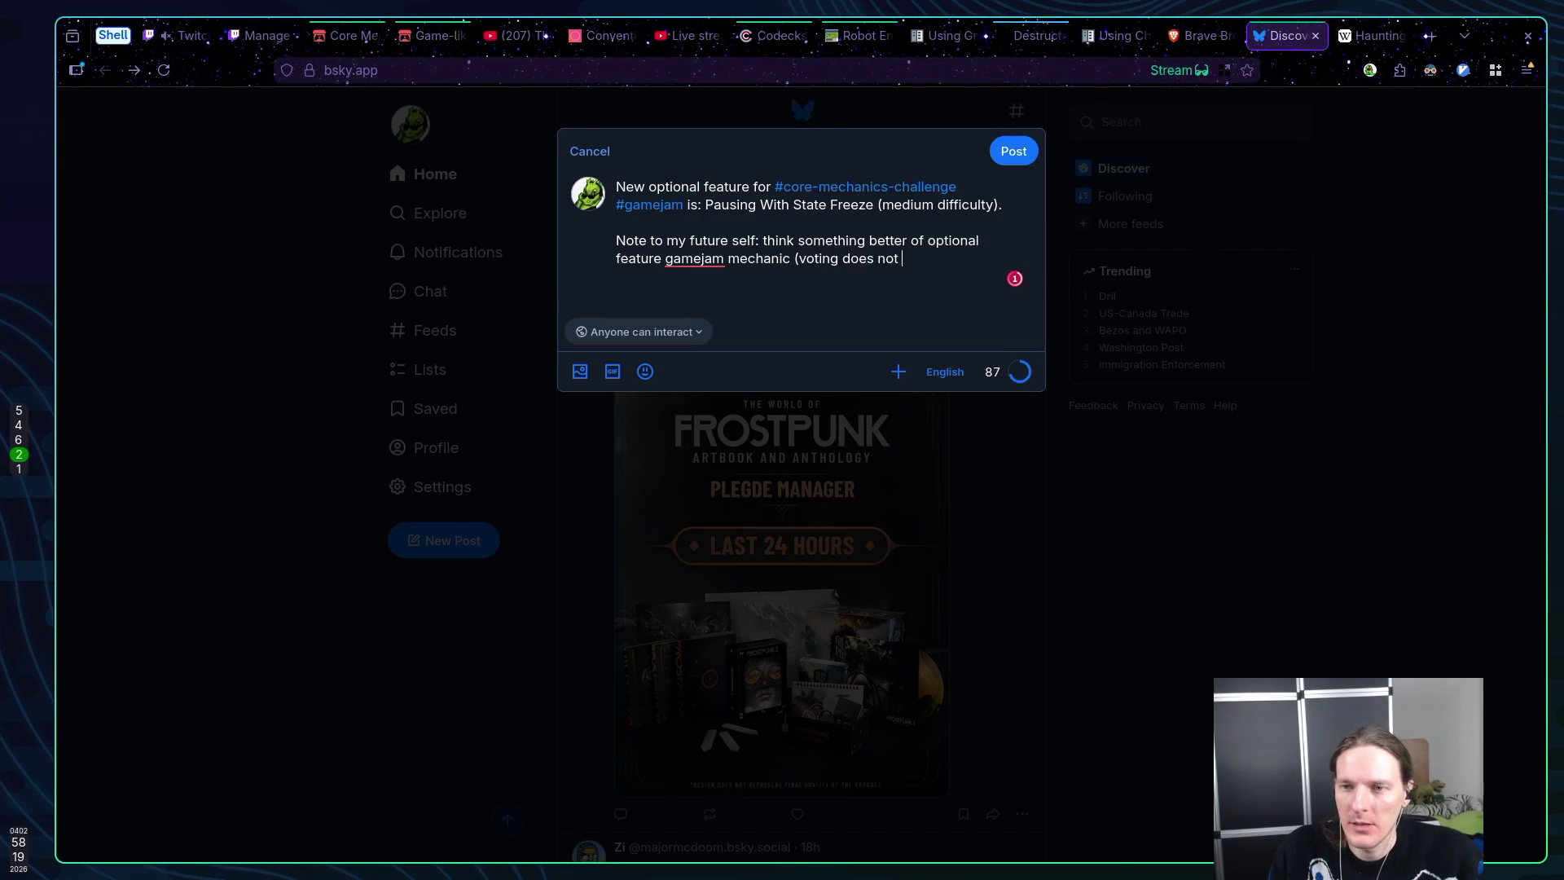
{"action": "type", "text": "feel any good)"}
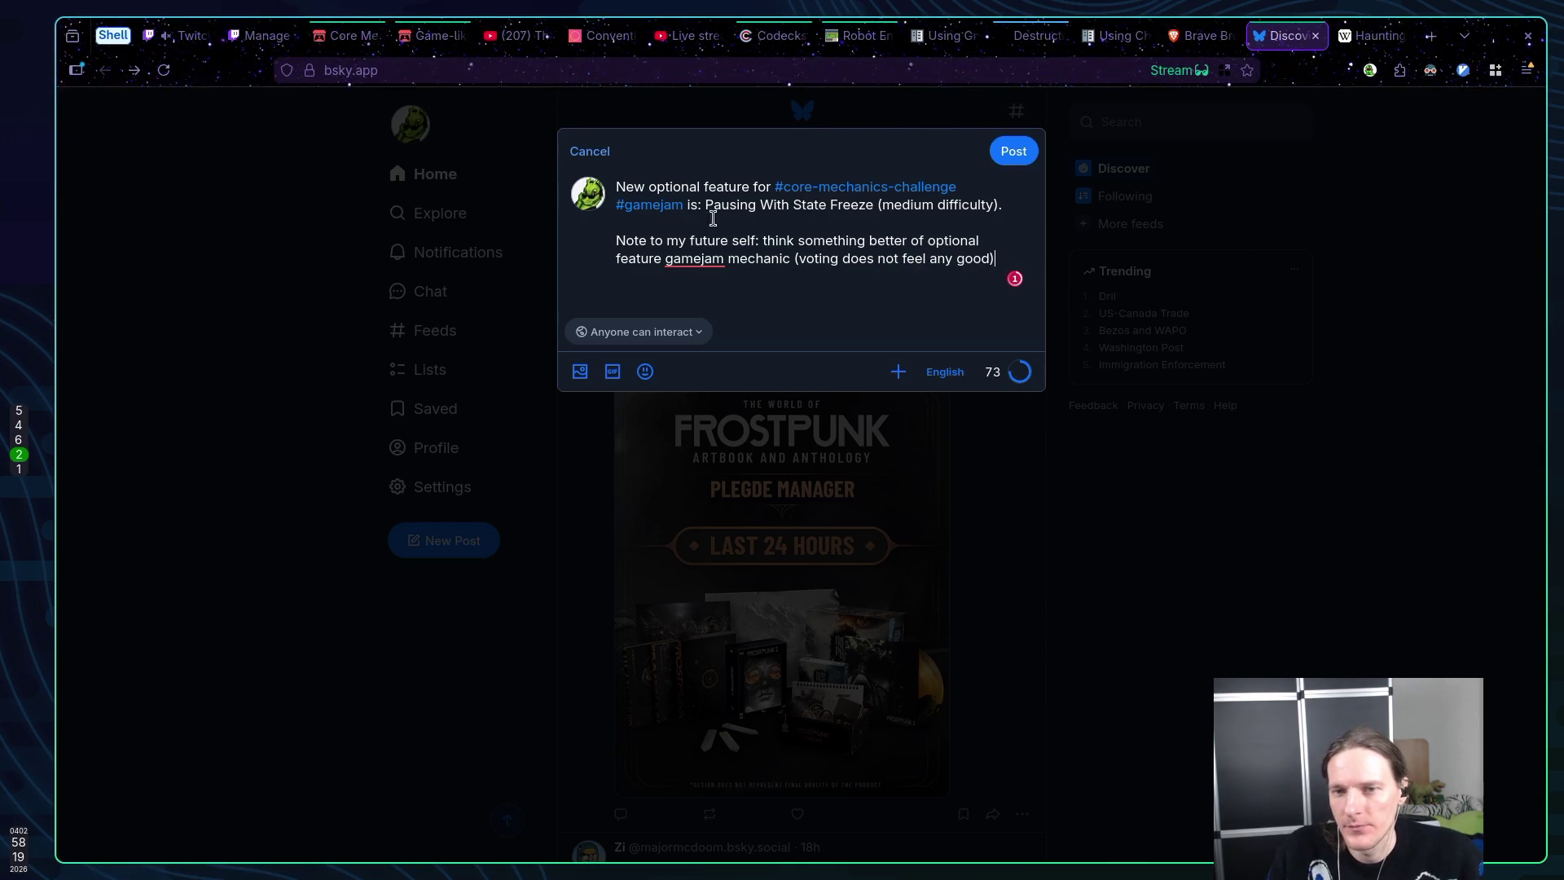
Correct 'gamejam' to 'game jam' using the spelling suggestion and publish the post
{"action": "left_click", "coordinate": [701, 258]}
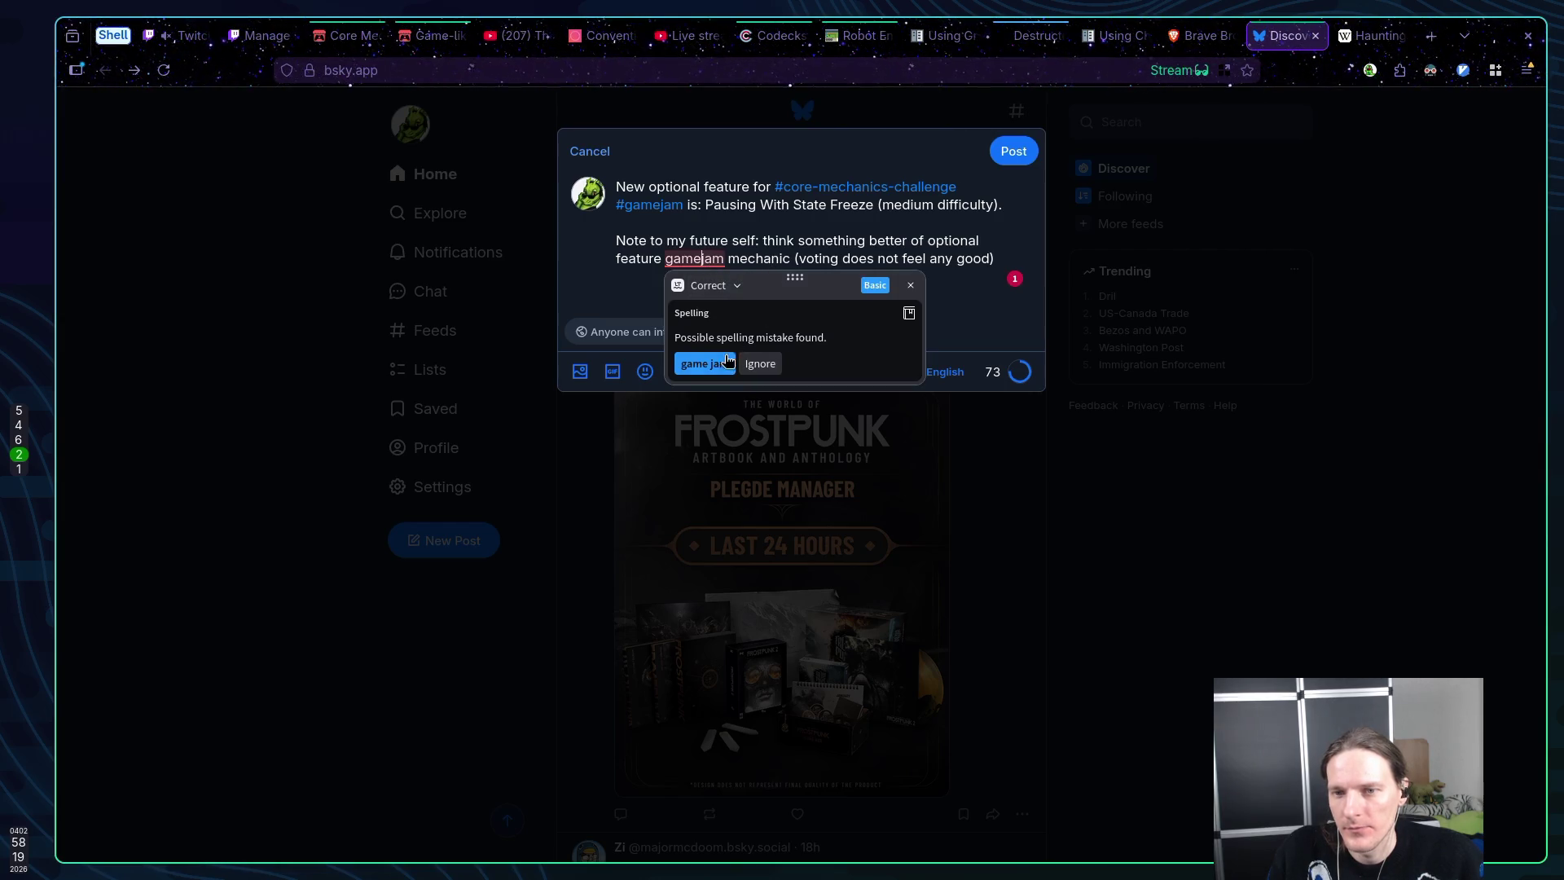
{"action": "left_click", "coordinate": [705, 363]}
{"action": "left_click", "coordinate": [798, 258]}
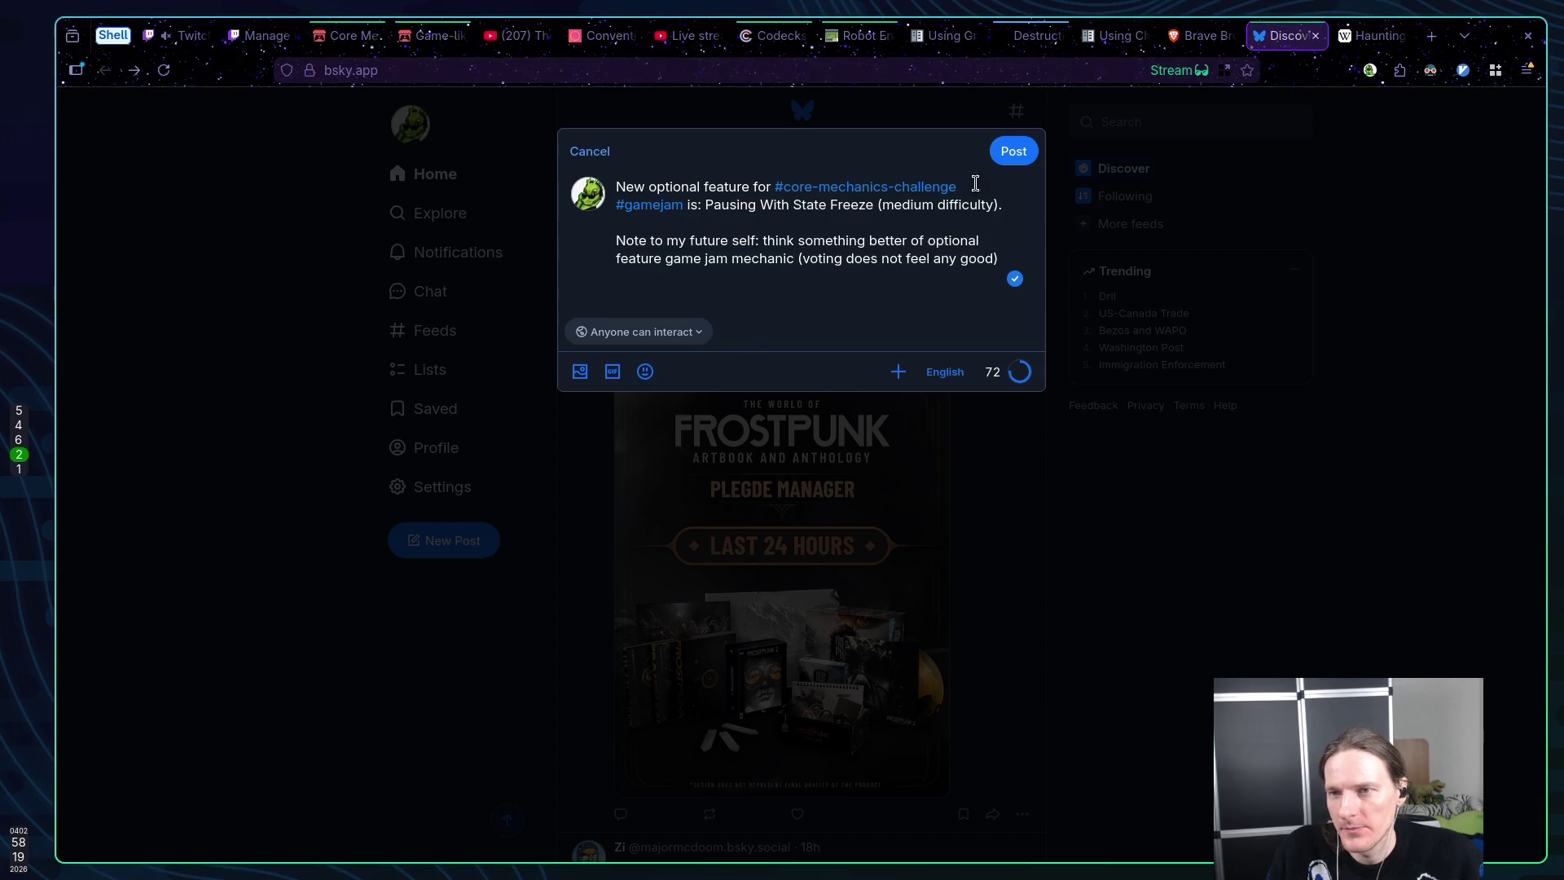
{"action": "left_click", "coordinate": [1022, 154]}
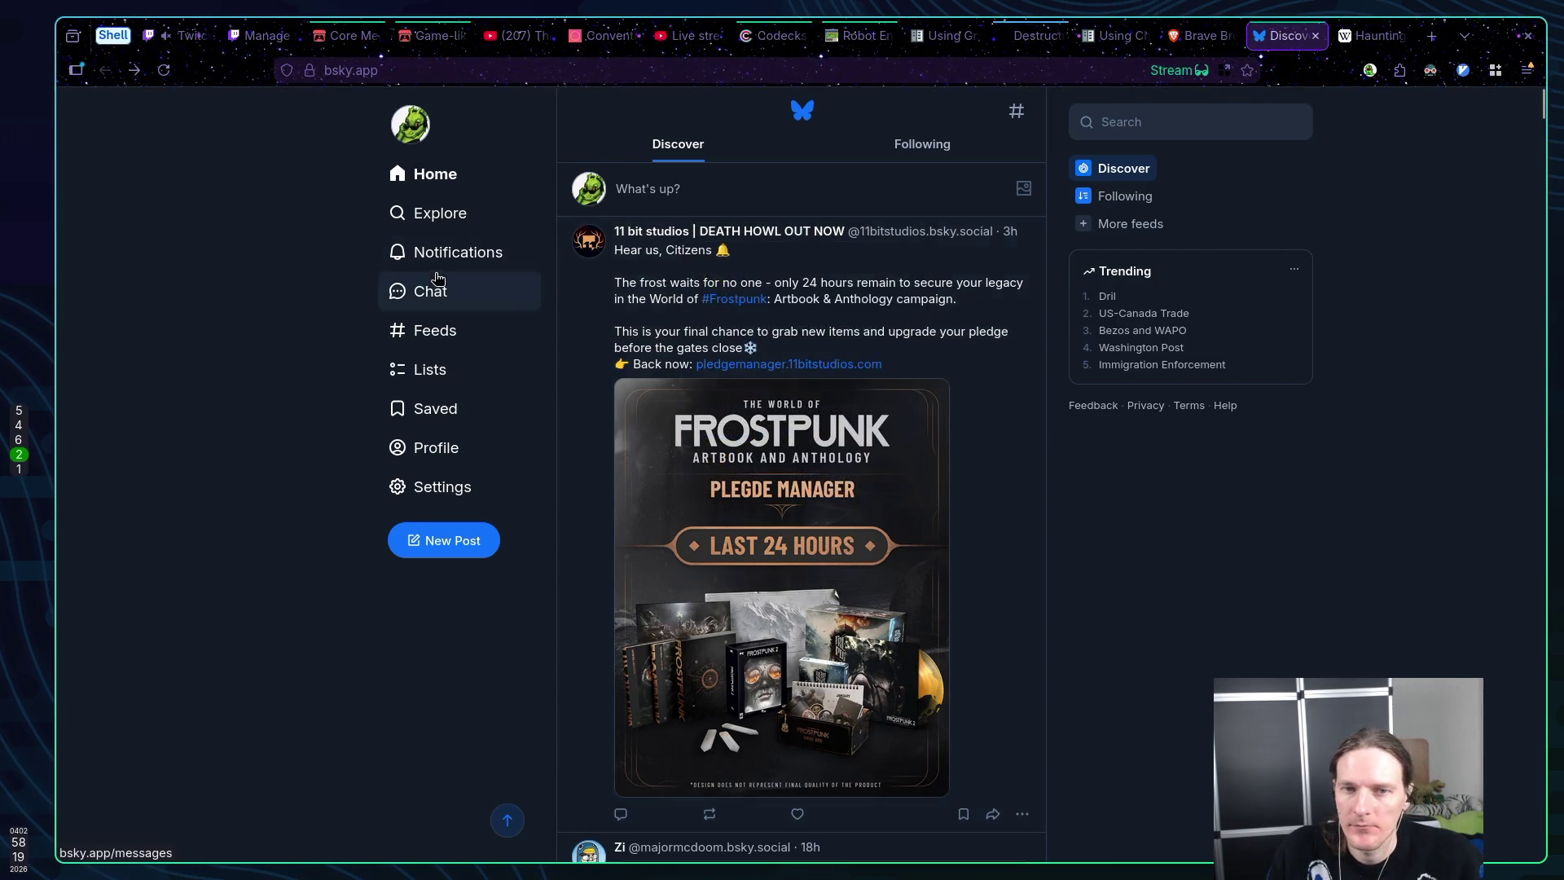
Reload the Bluesky home Discover feed to show newer posts
{"action": "left_click", "coordinate": [438, 177]}
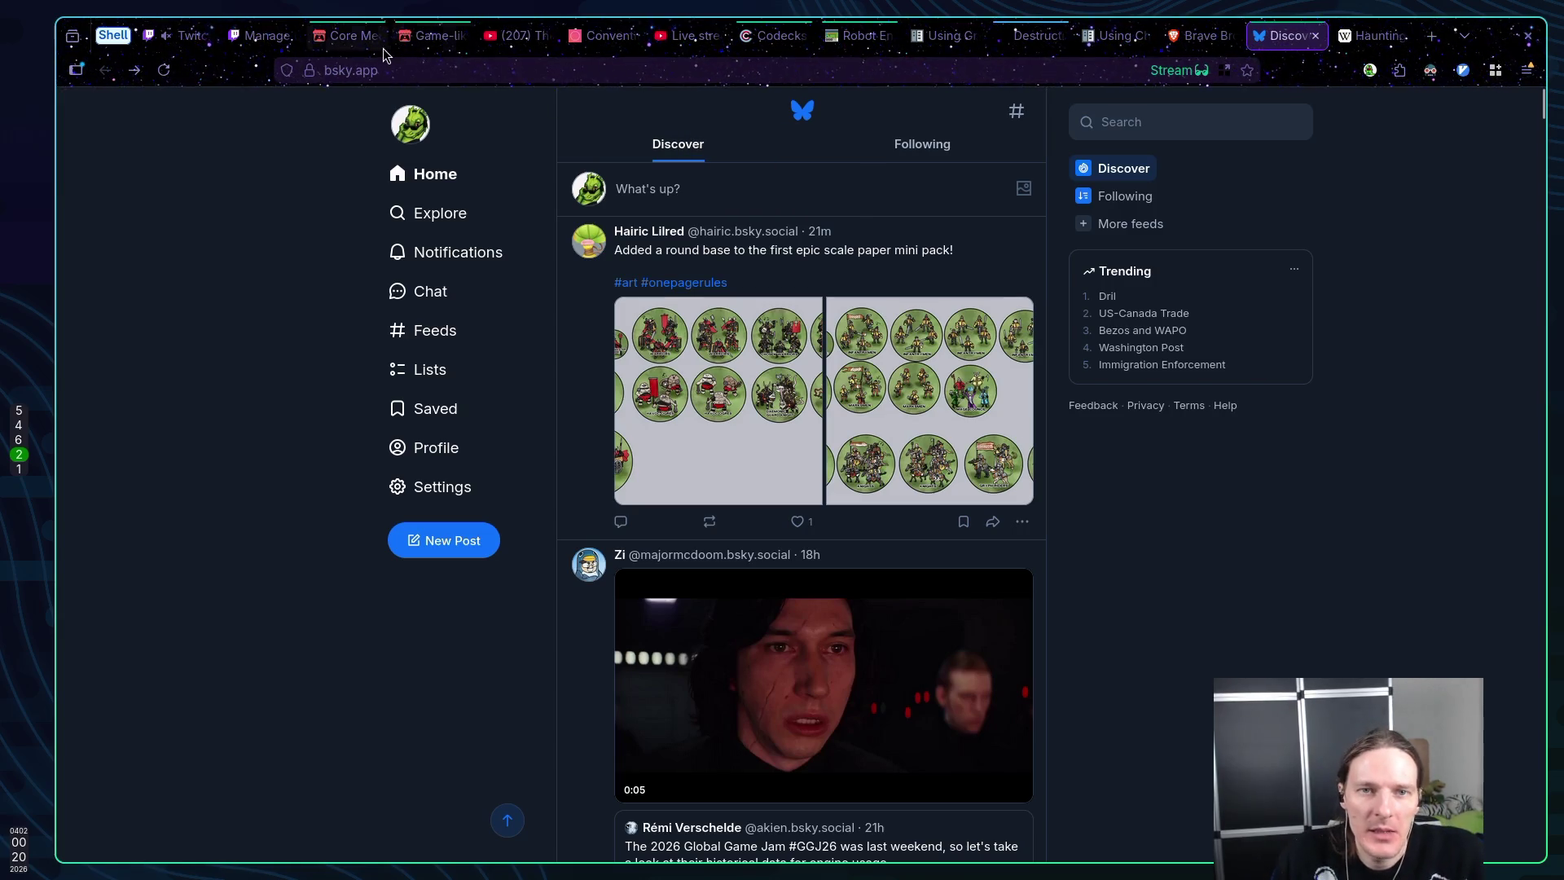
Check the Core Mechanics Challenge 2025 Winter jam page and Godot, then go to the Twitch stream manager
{"action": "left_click", "coordinate": [346, 35]}
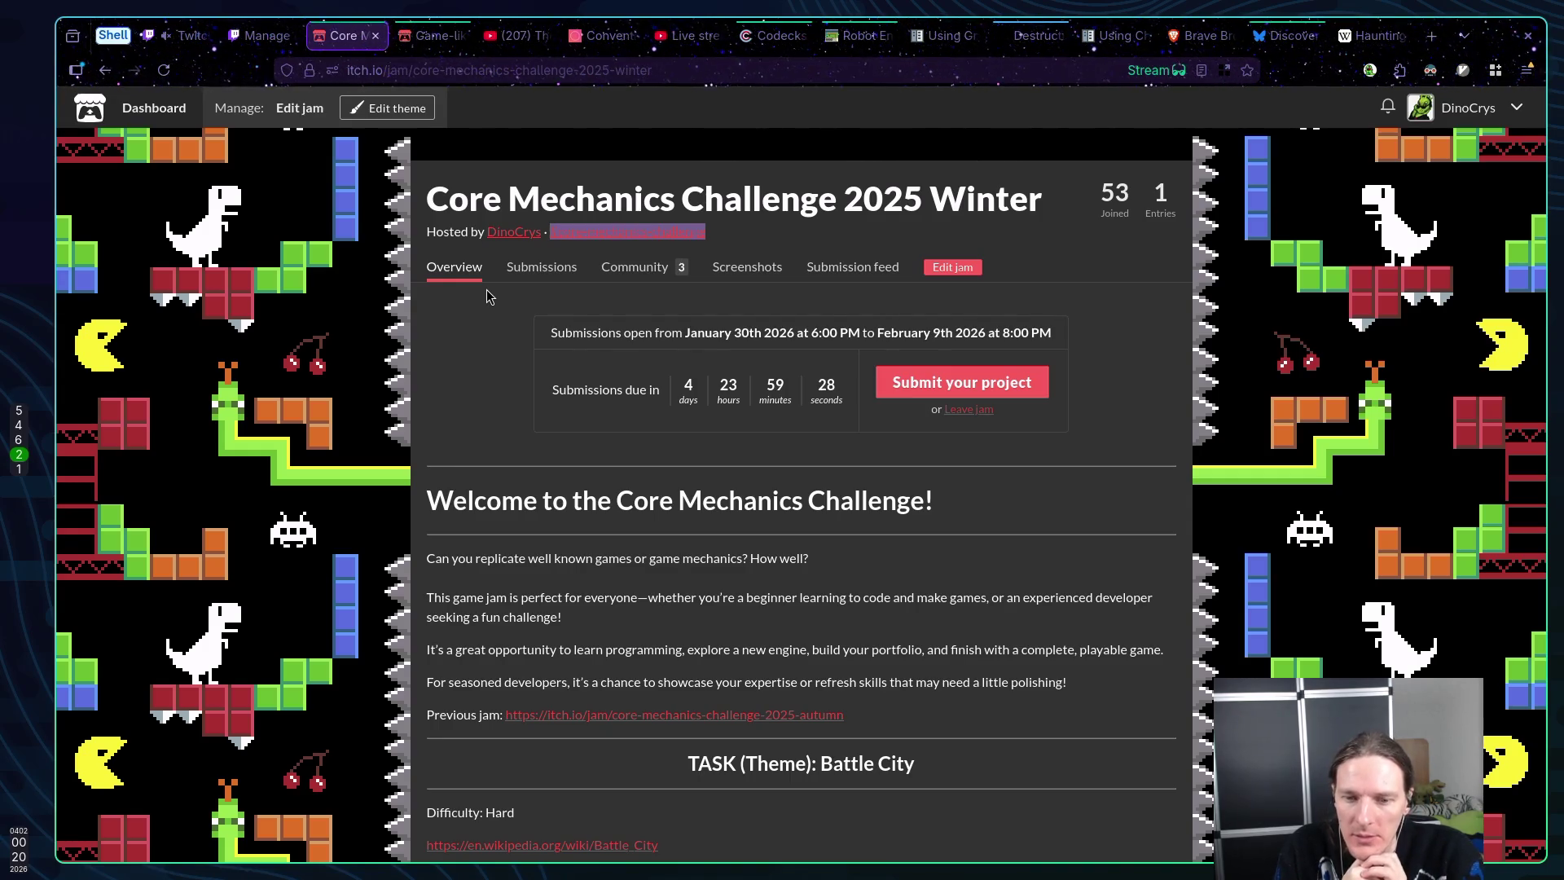
{"action": "key", "text": "super+5"}
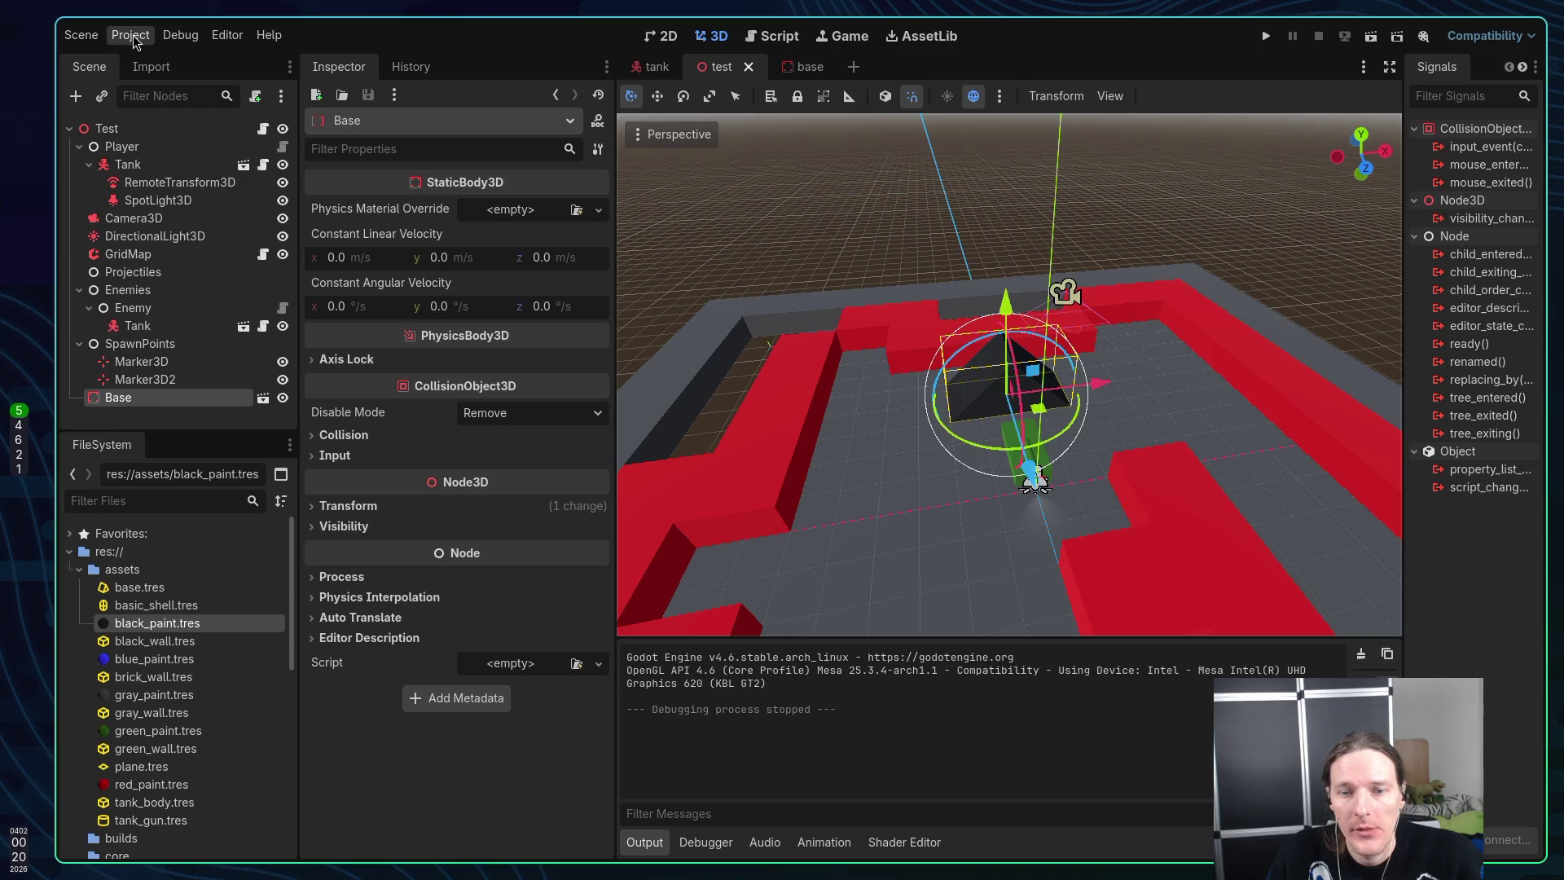
{"action": "key", "text": "super+2"}
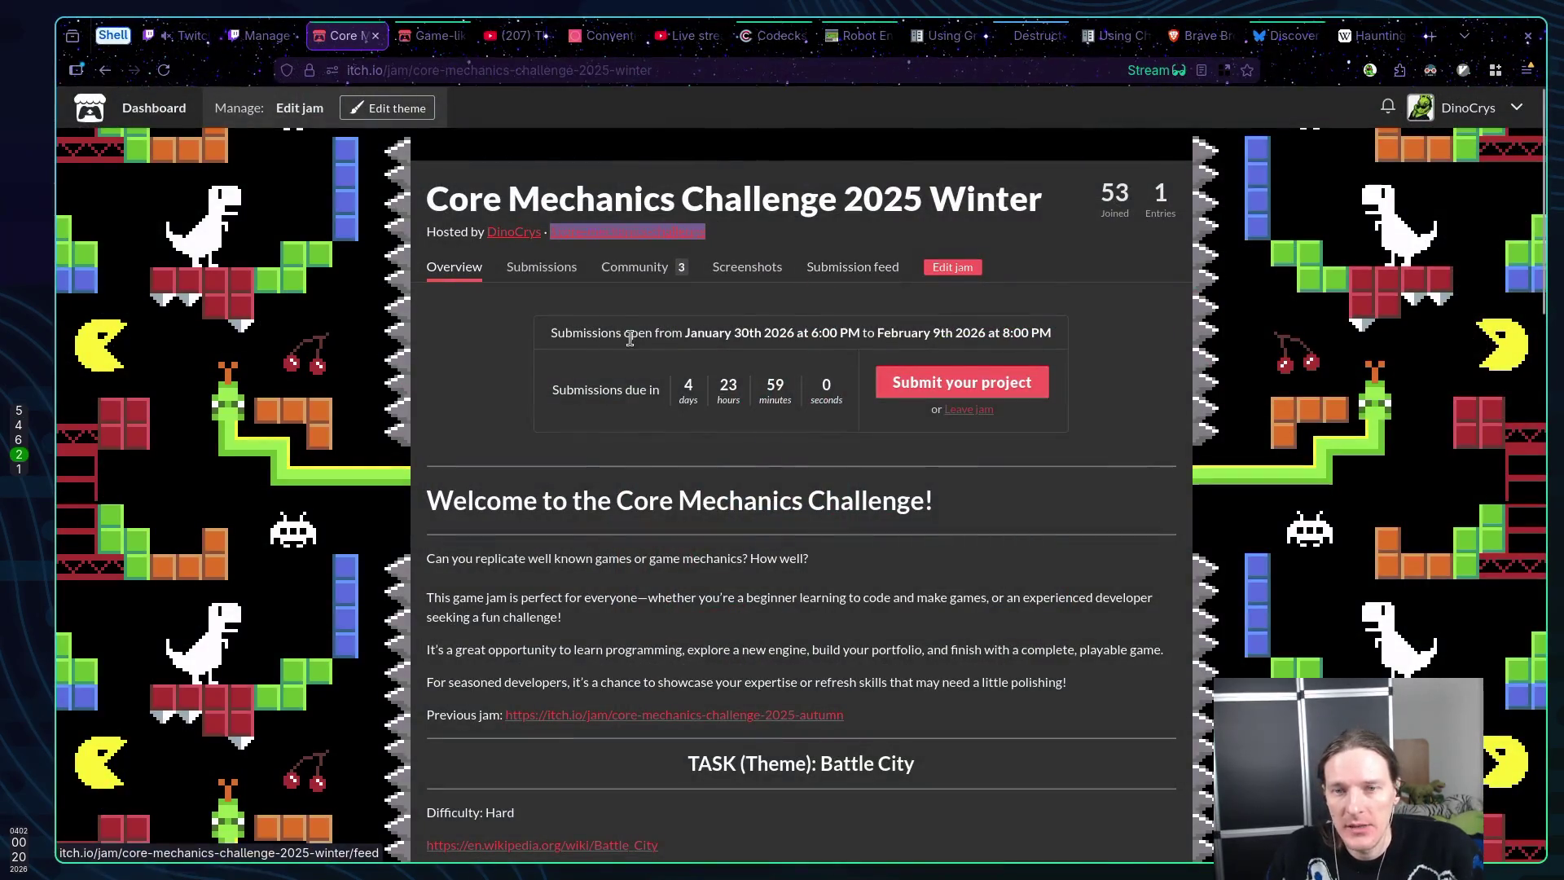
{"action": "left_click", "coordinate": [179, 41]}
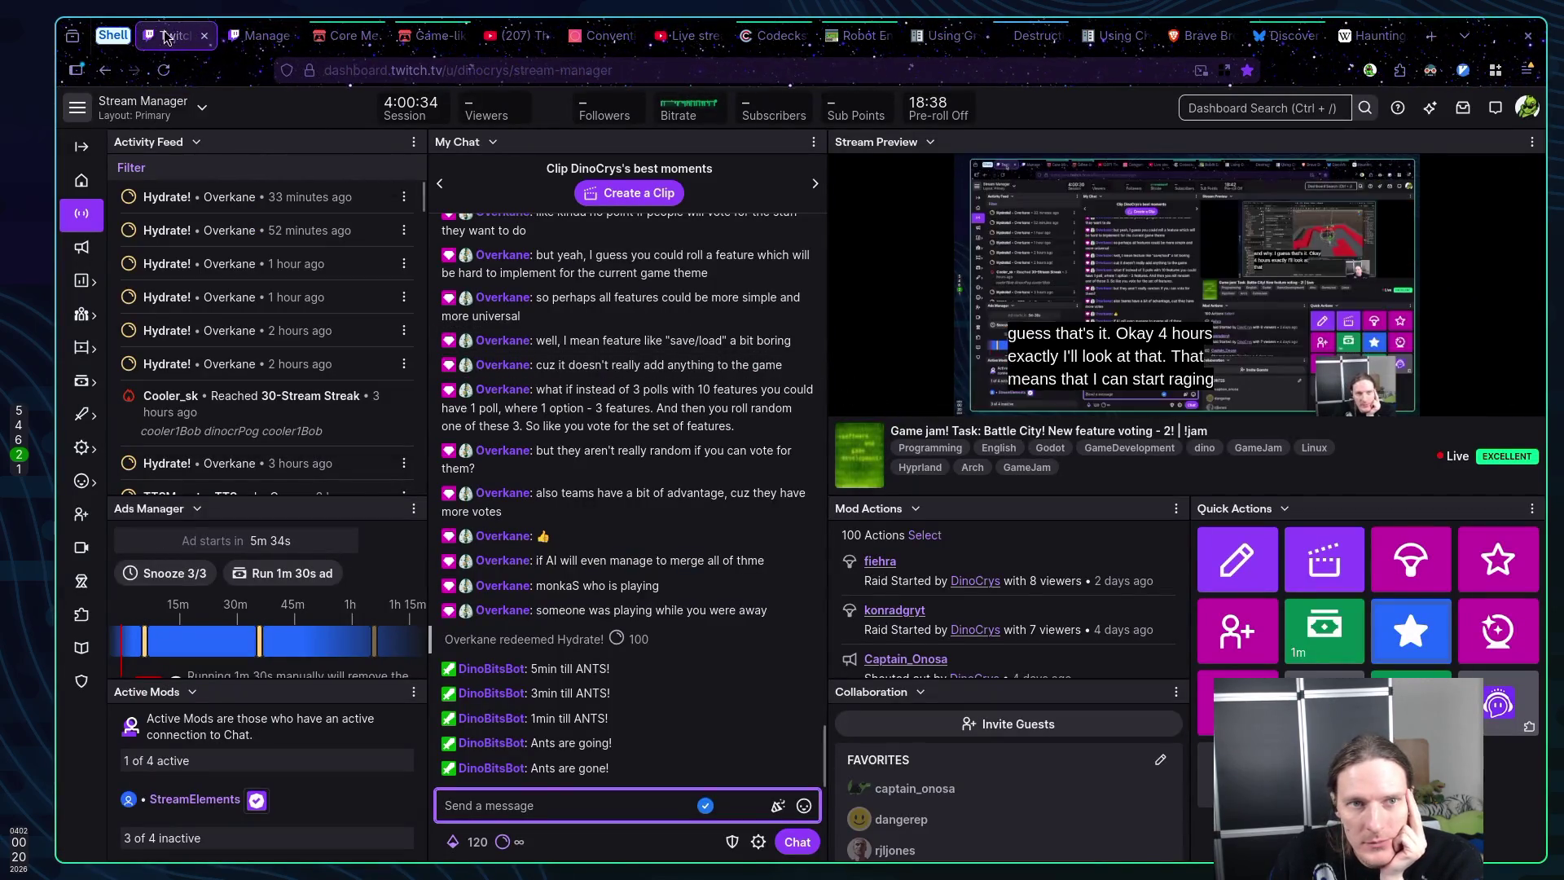
Mute the stream manager tab and look through the raid channel list
{"action": "right_click", "coordinate": [167, 38]}
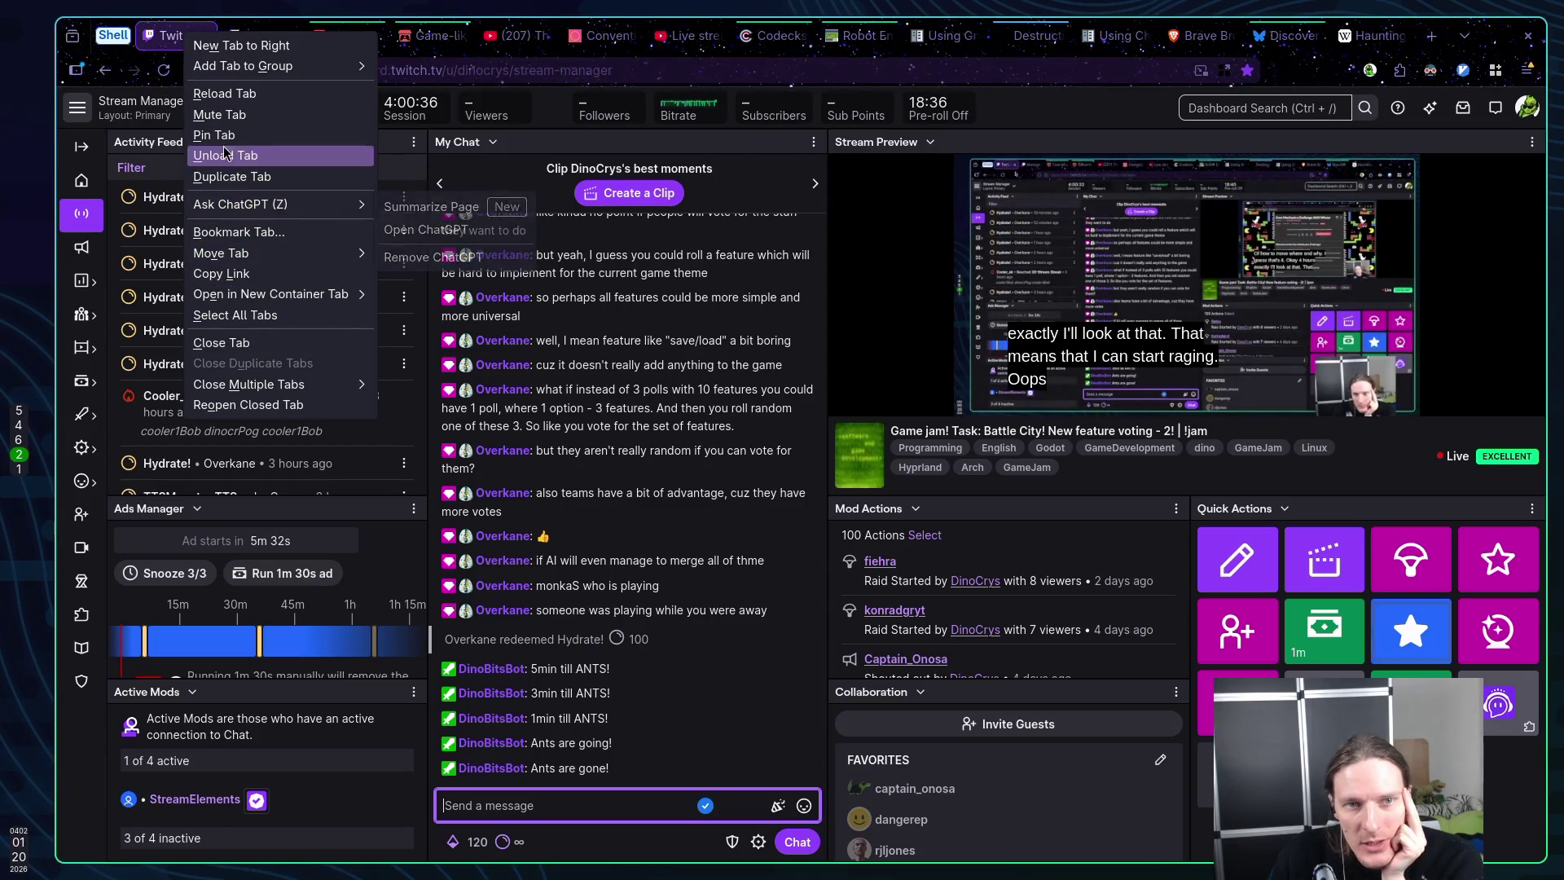
{"action": "left_click", "coordinate": [219, 114]}
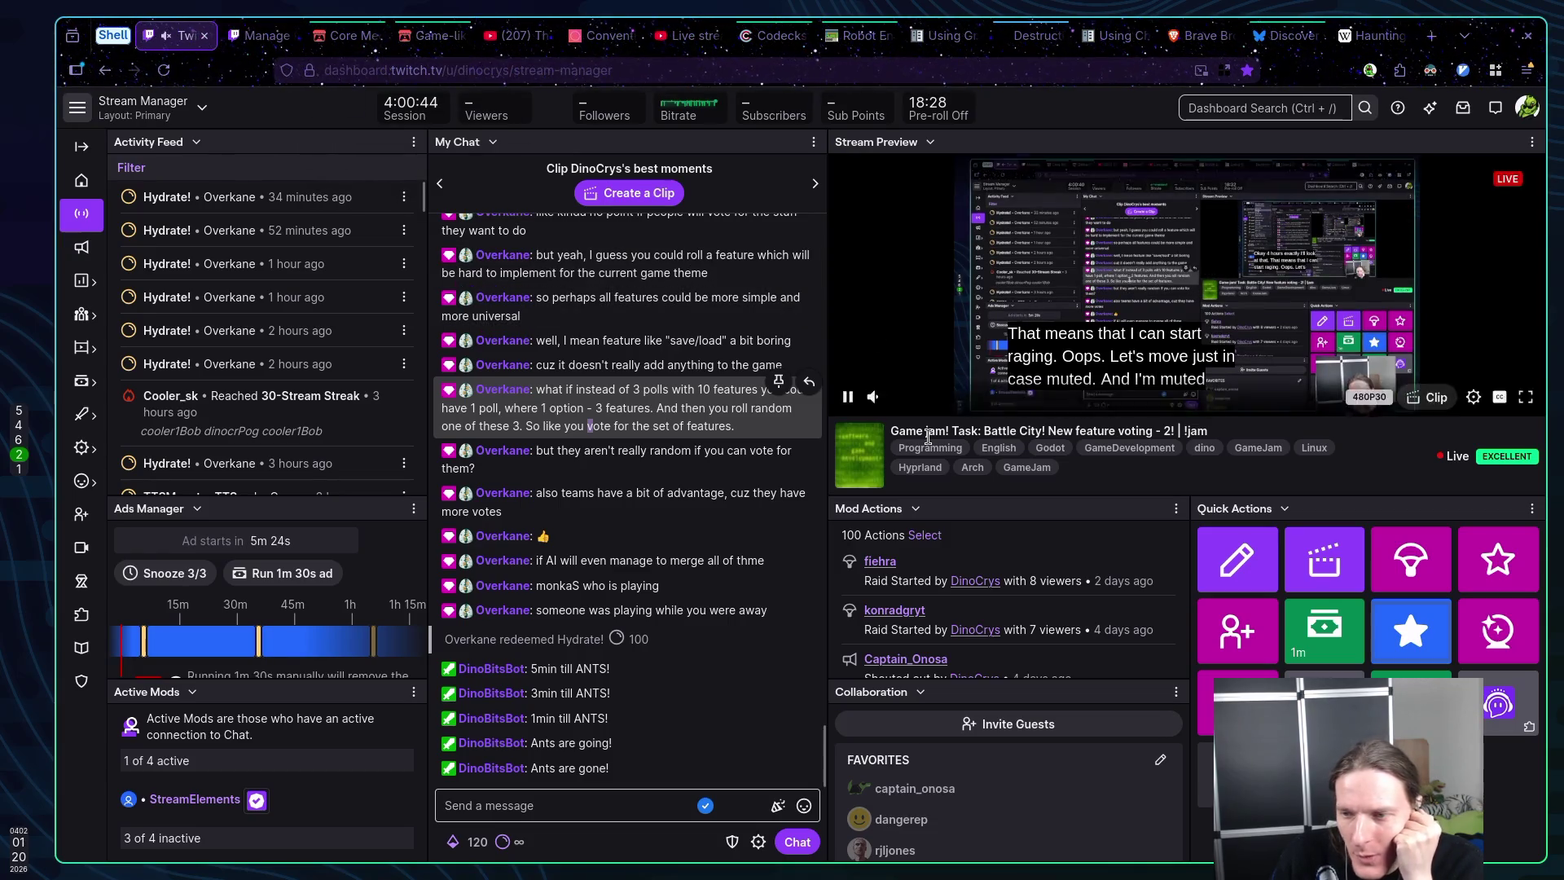
{"action": "left_click", "coordinate": [1411, 562]}
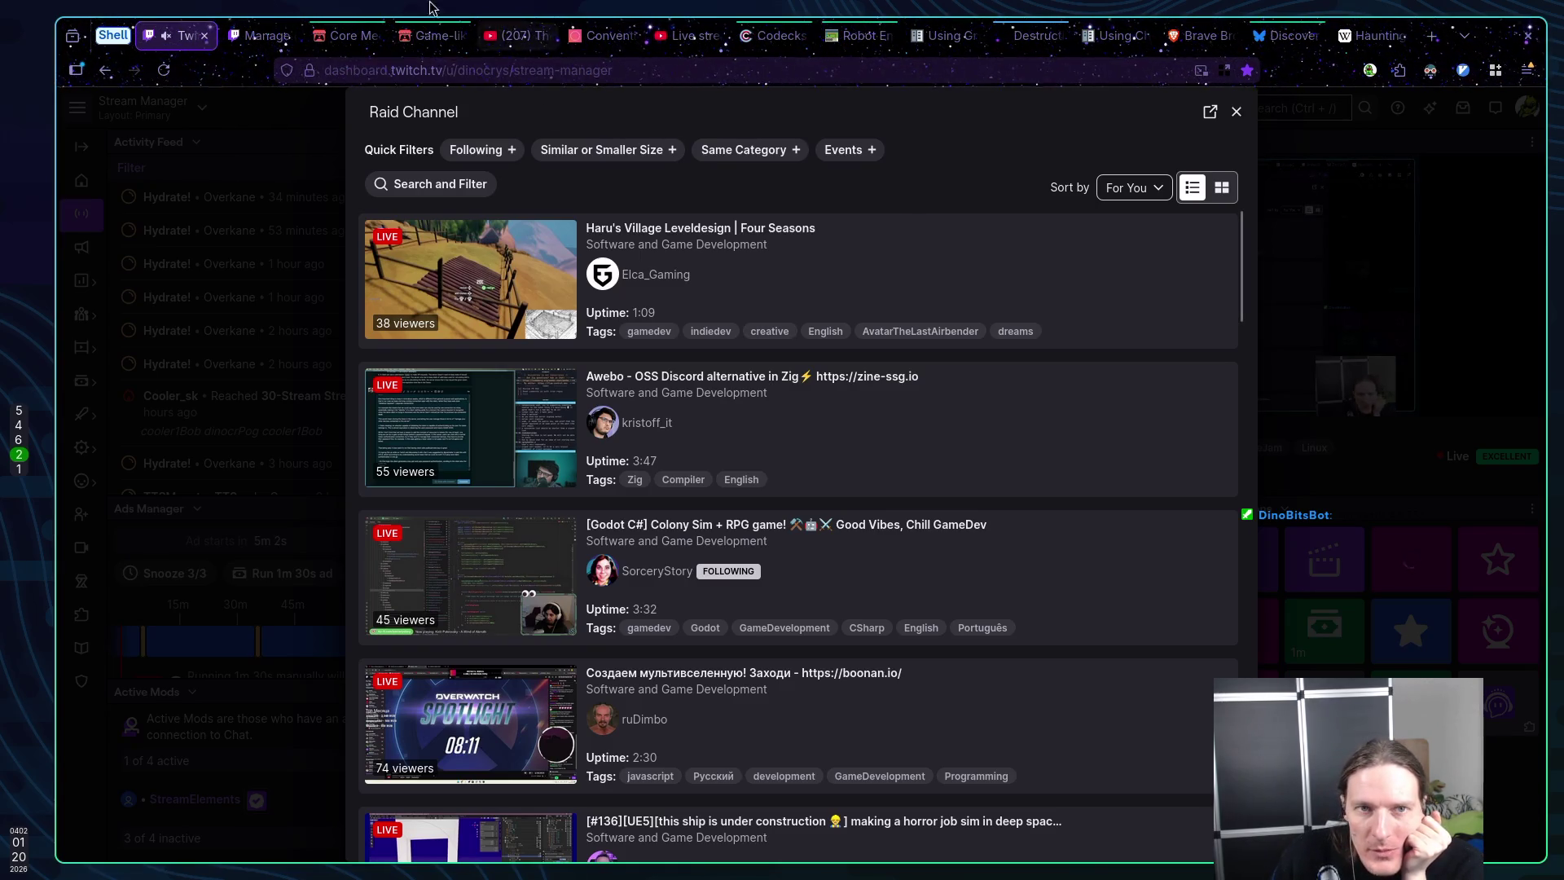
{"action": "left_click", "coordinate": [261, 41]}
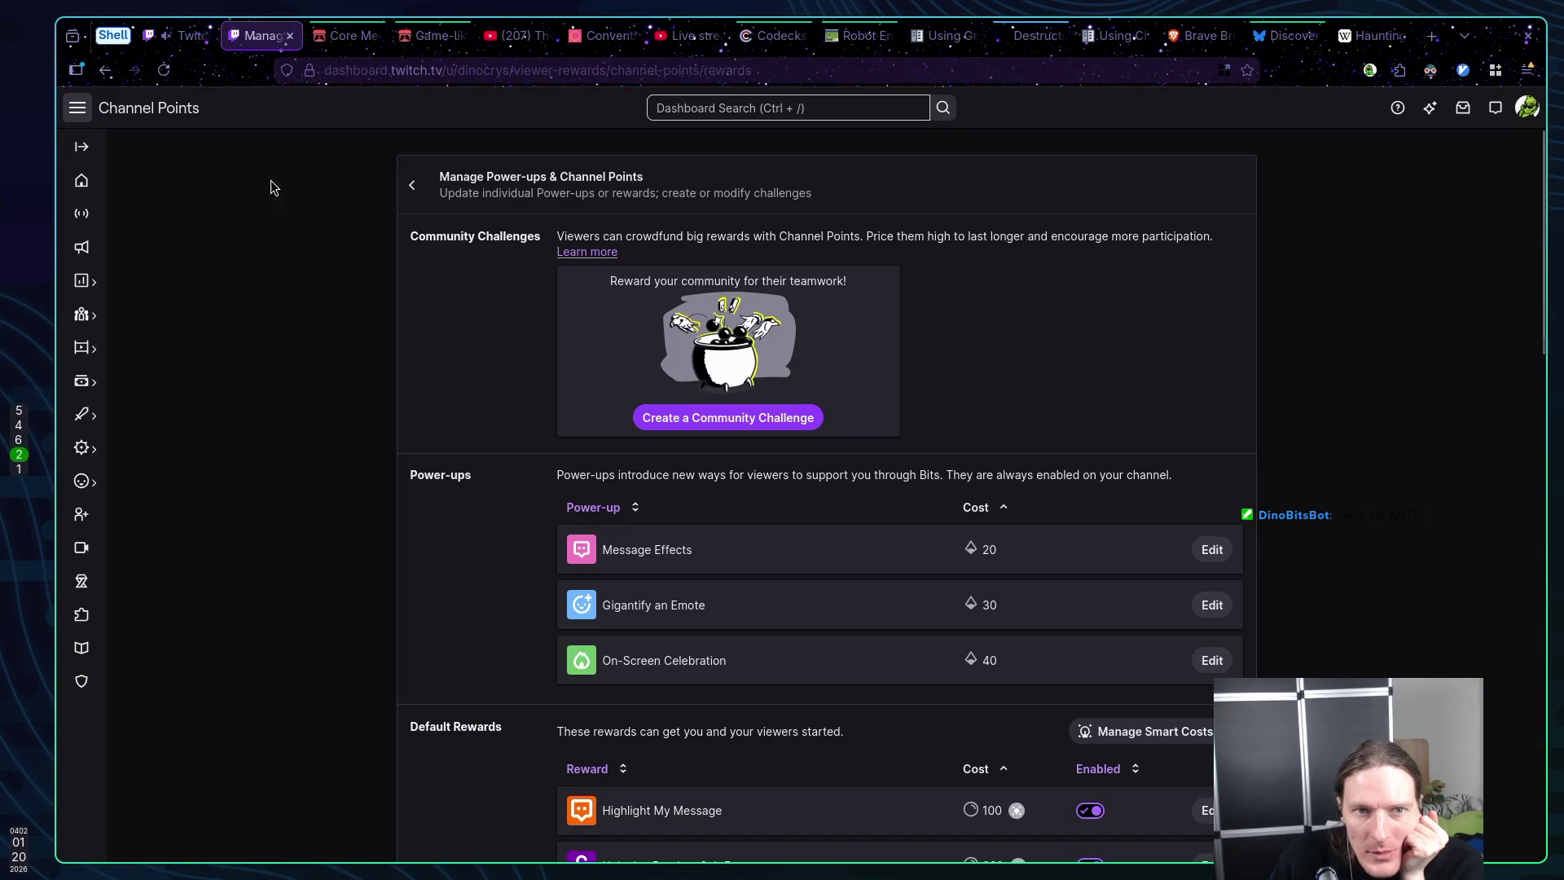
{"action": "left_click", "coordinate": [194, 42]}
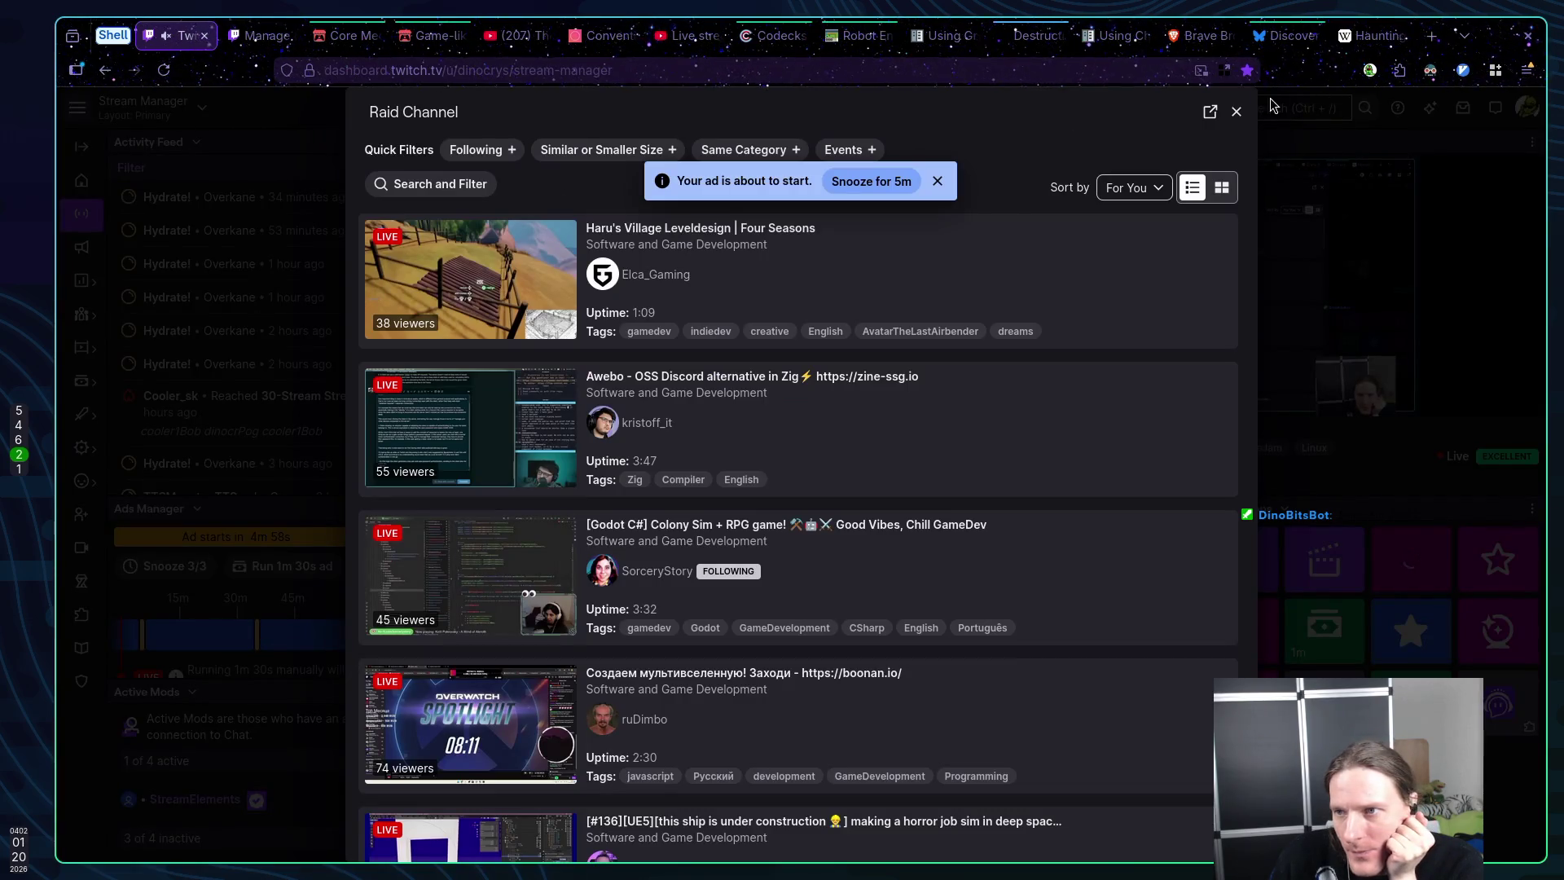
{"action": "left_click", "coordinate": [1237, 111]}
Open the Twitch home page in a new tab from the account menu and switch to it
{"action": "left_click", "coordinate": [1526, 107]}
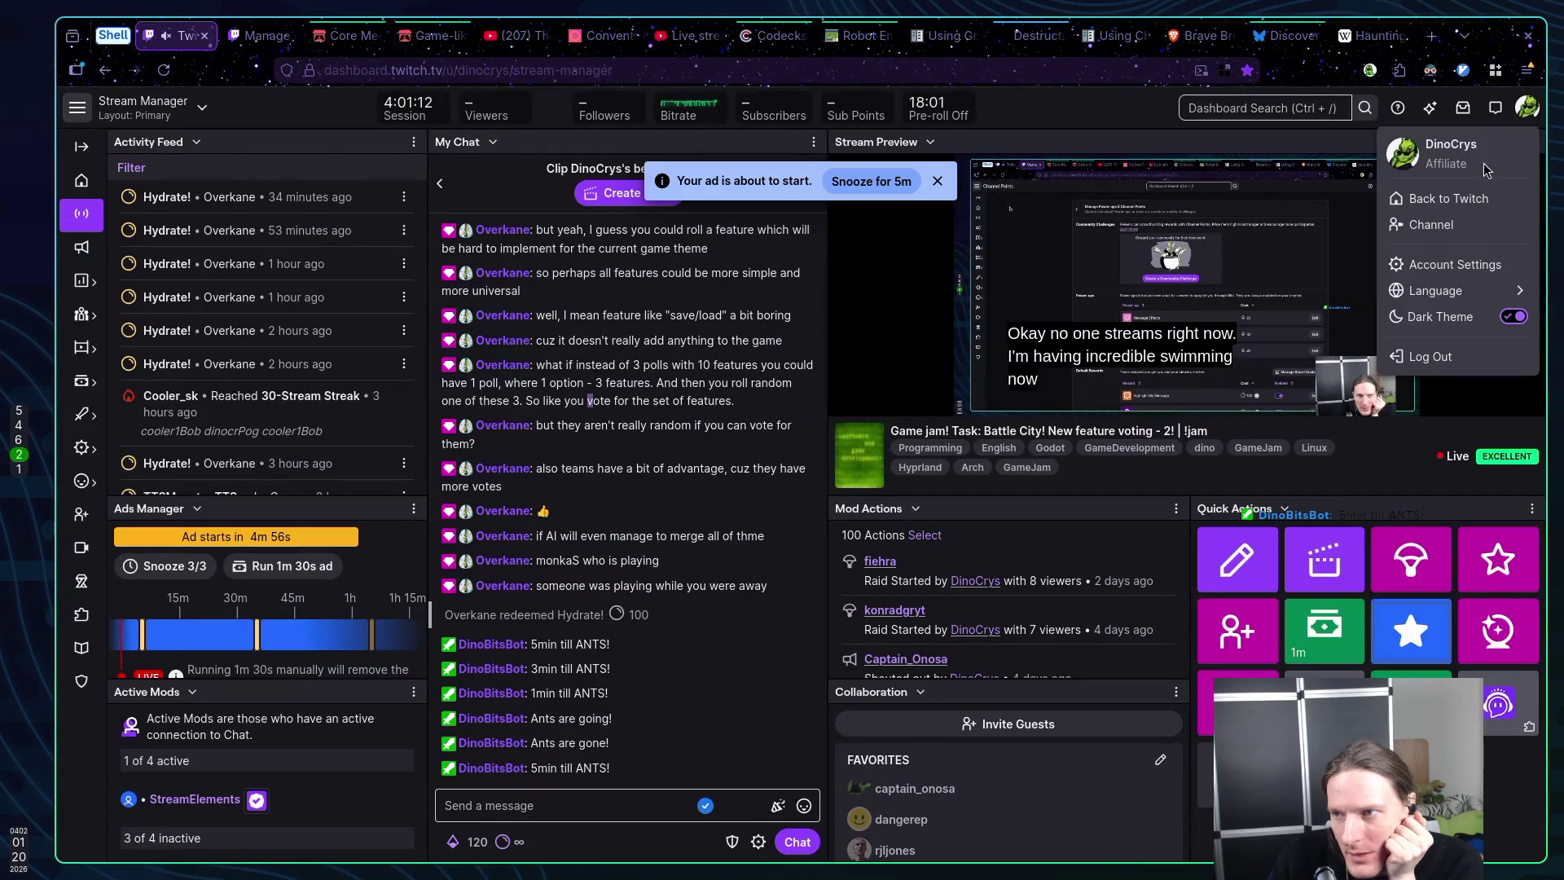
{"action": "middle_click", "coordinate": [1449, 198]}
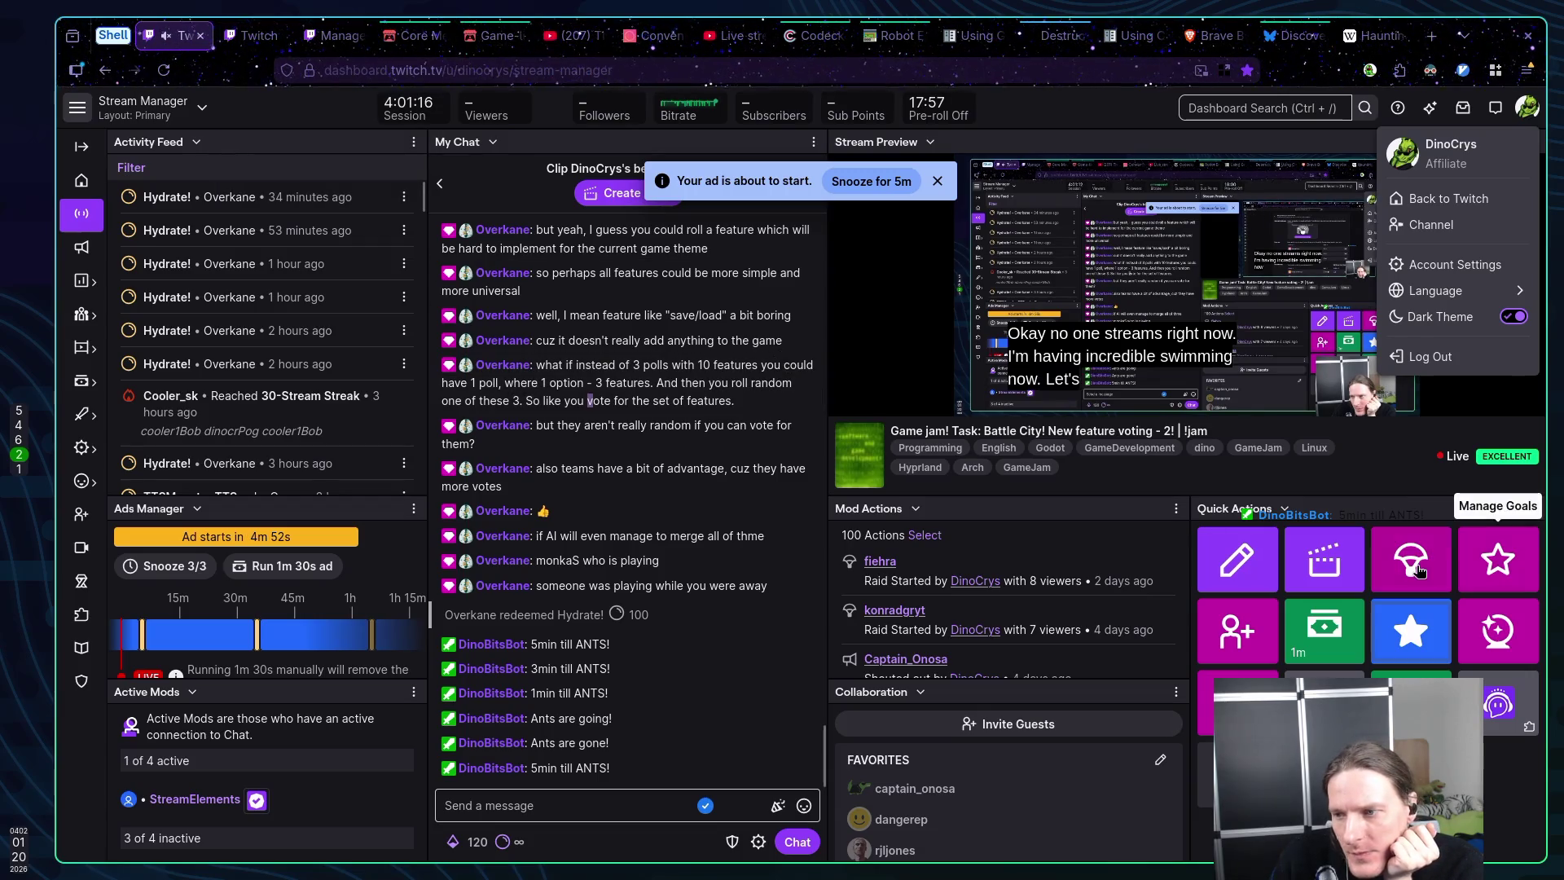
{"action": "left_click", "coordinate": [1410, 558]}
{"action": "left_click", "coordinate": [248, 35]}
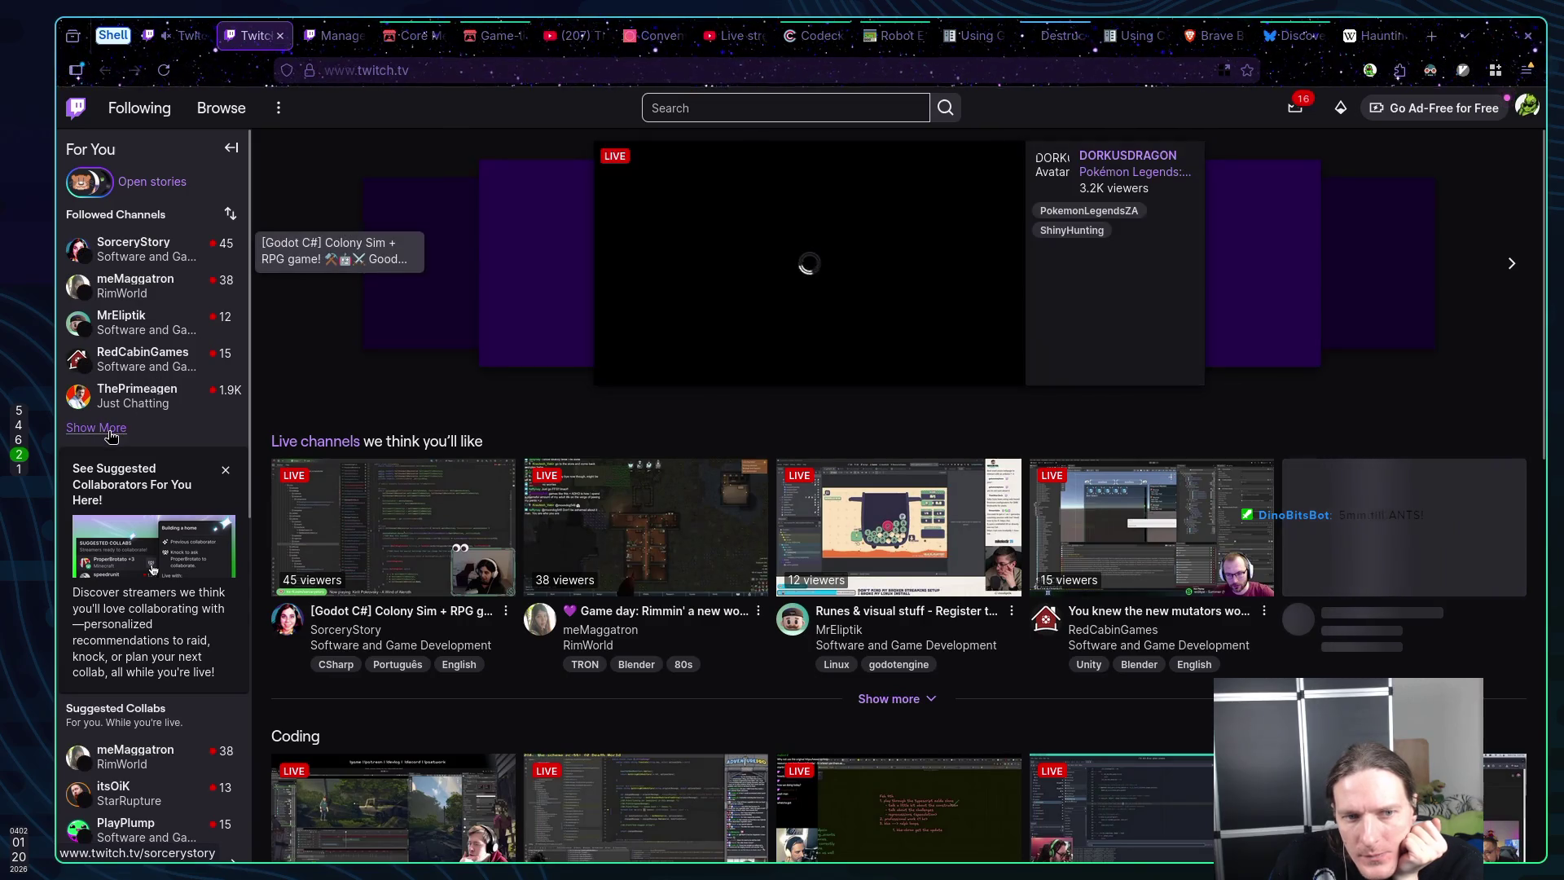
Expand Followed Channels with Show More until offline channels appear, then scroll back up
{"action": "left_click", "coordinate": [96, 427]}
{"action": "scroll", "coordinate": [130, 318], "scroll_direction": "down", "scroll_amount": 1}
{"action": "scroll", "coordinate": [131, 318], "scroll_direction": "down", "scroll_amount": 1}
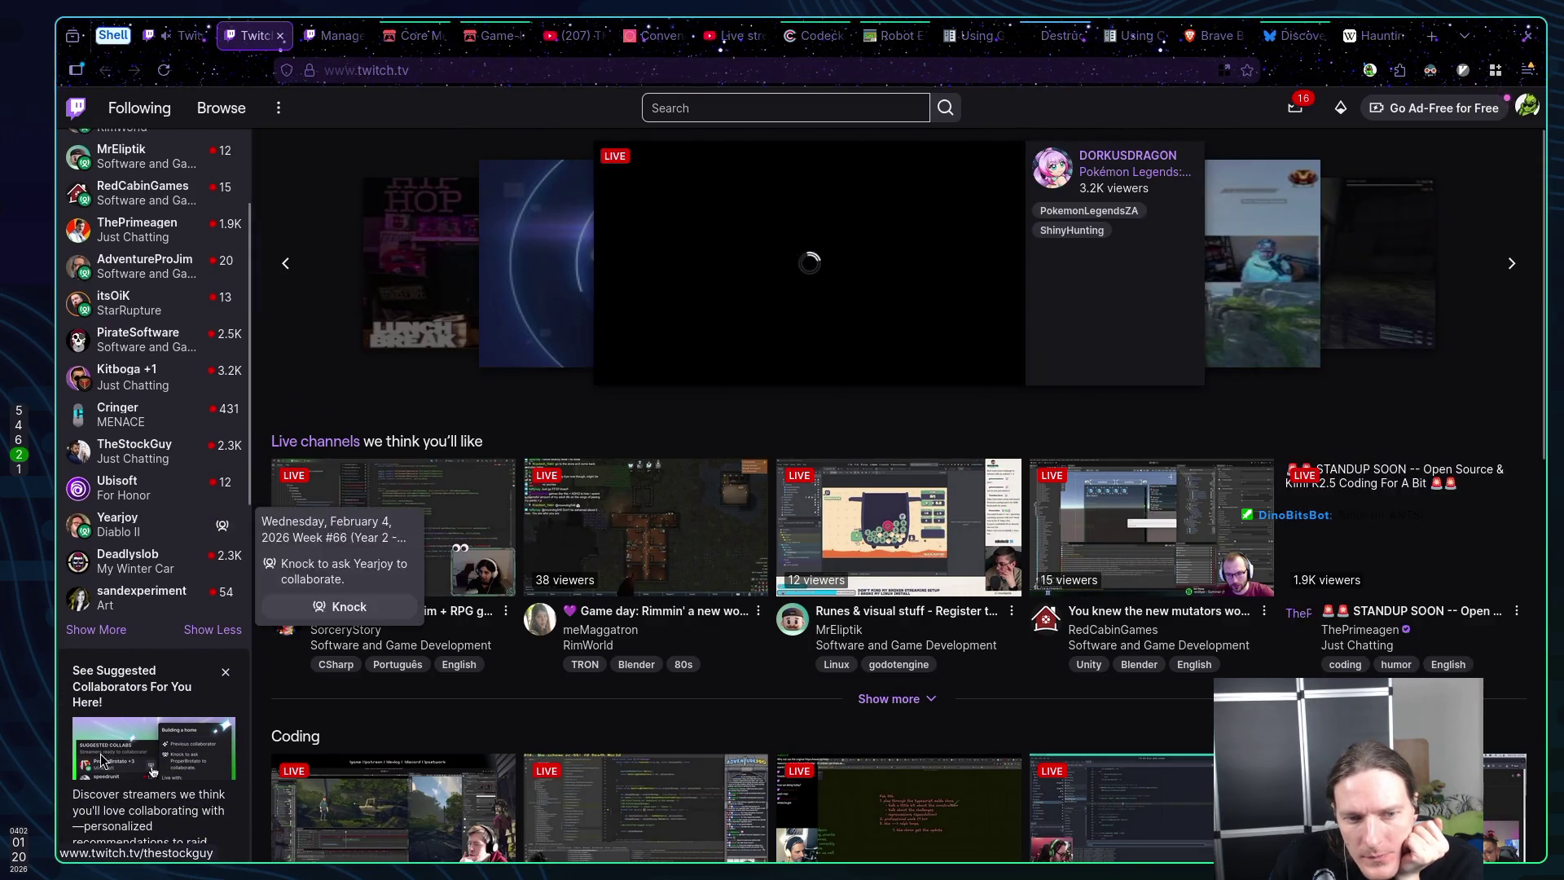
{"action": "left_click", "coordinate": [104, 654]}
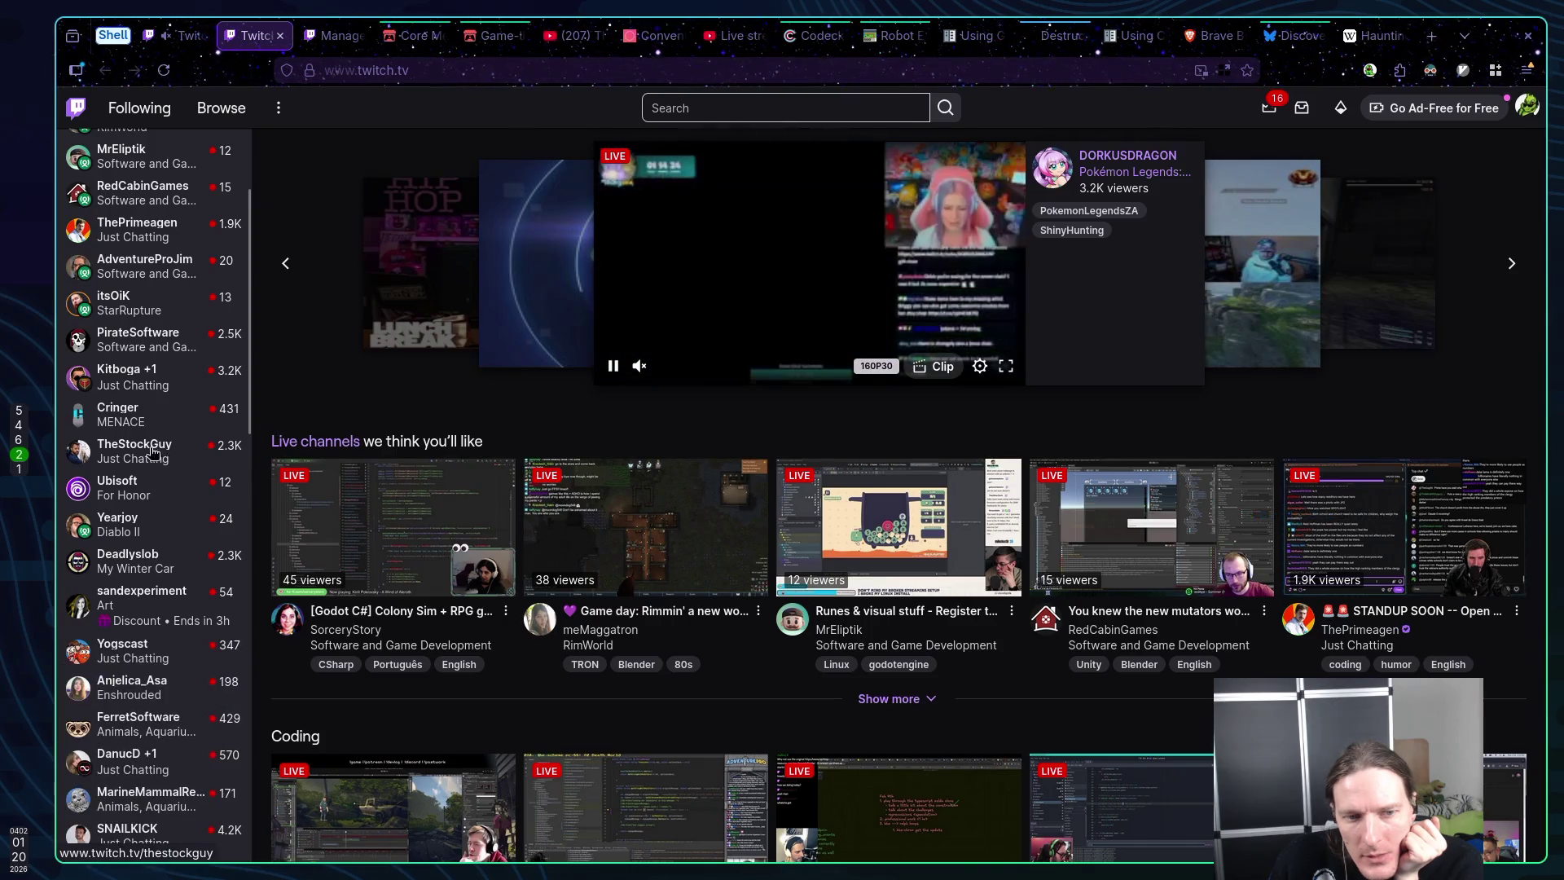
{"action": "scroll", "coordinate": [163, 424], "scroll_direction": "down", "scroll_amount": 2}
{"action": "scroll", "coordinate": [170, 480], "scroll_direction": "down", "scroll_amount": 1}
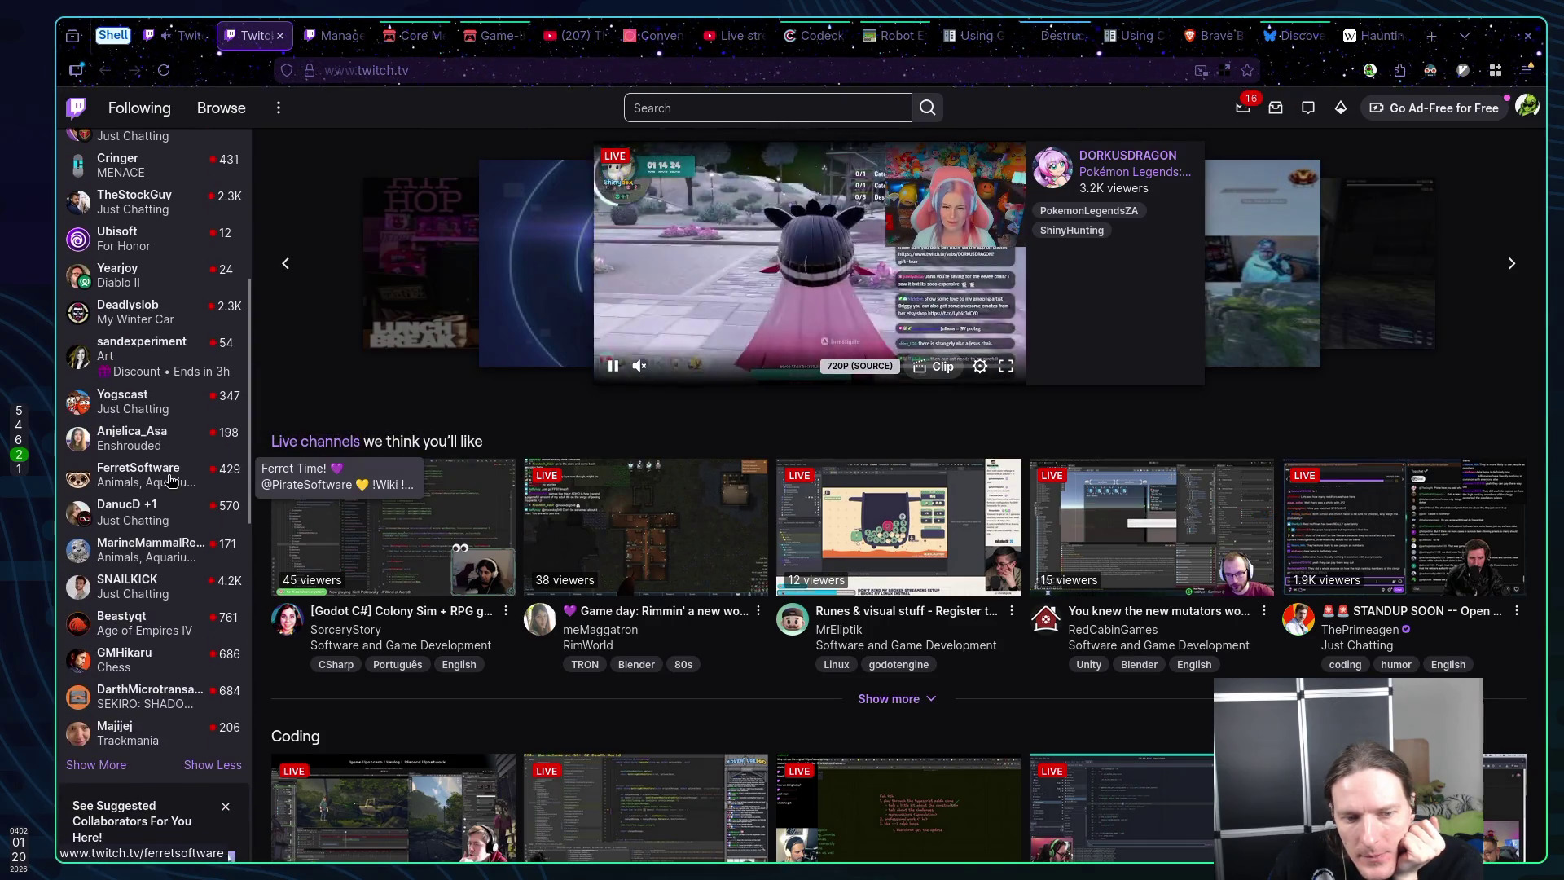
{"action": "left_click", "coordinate": [114, 772]}
{"action": "scroll", "coordinate": [155, 636], "scroll_direction": "down", "scroll_amount": 5}
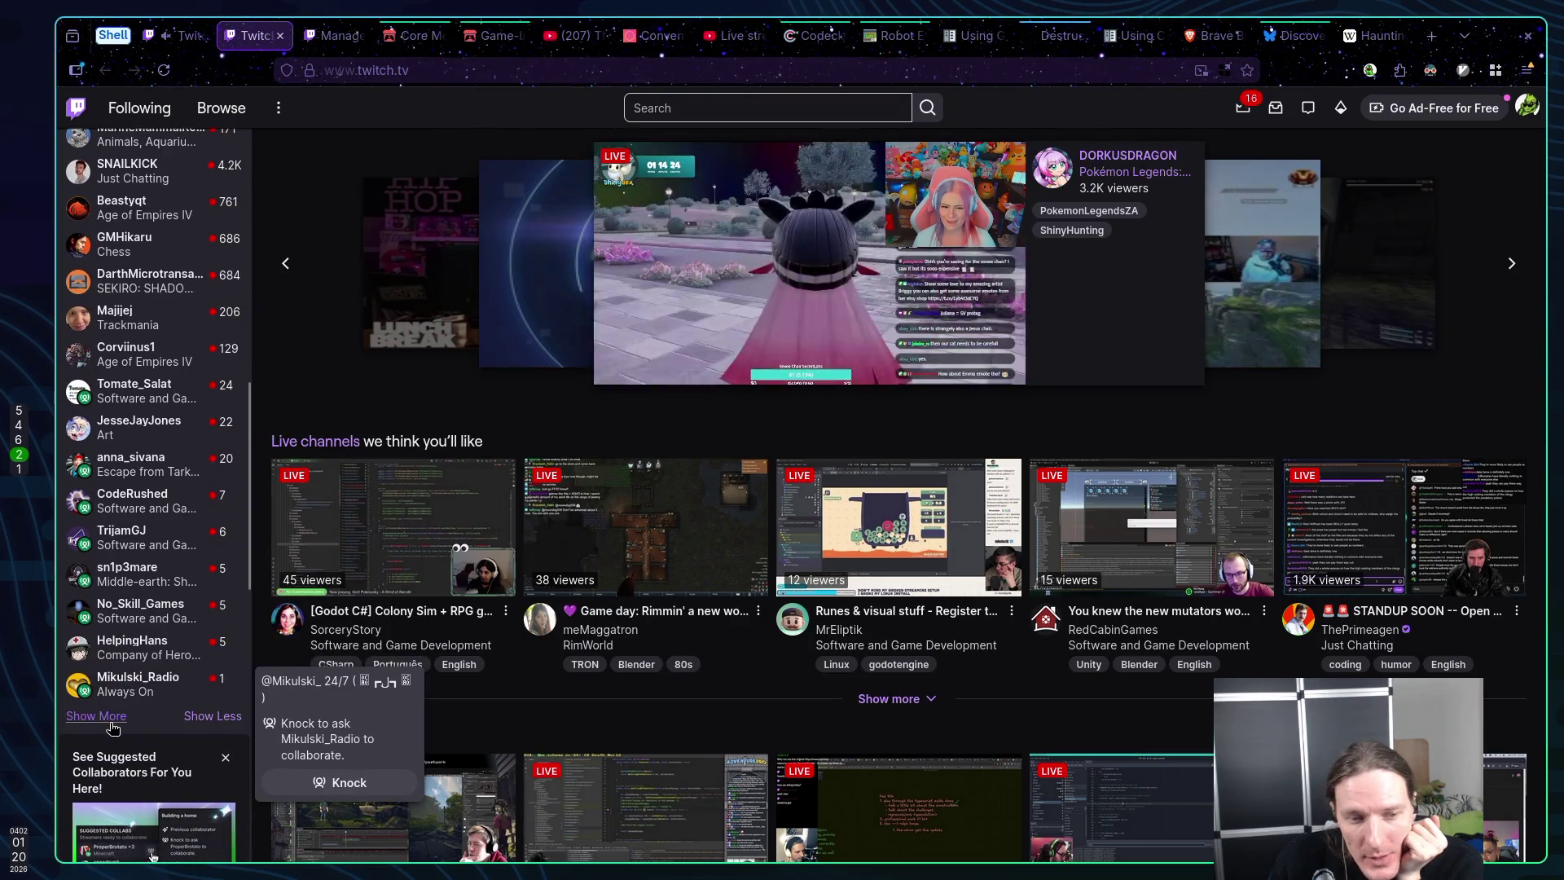
{"action": "left_click", "coordinate": [96, 715]}
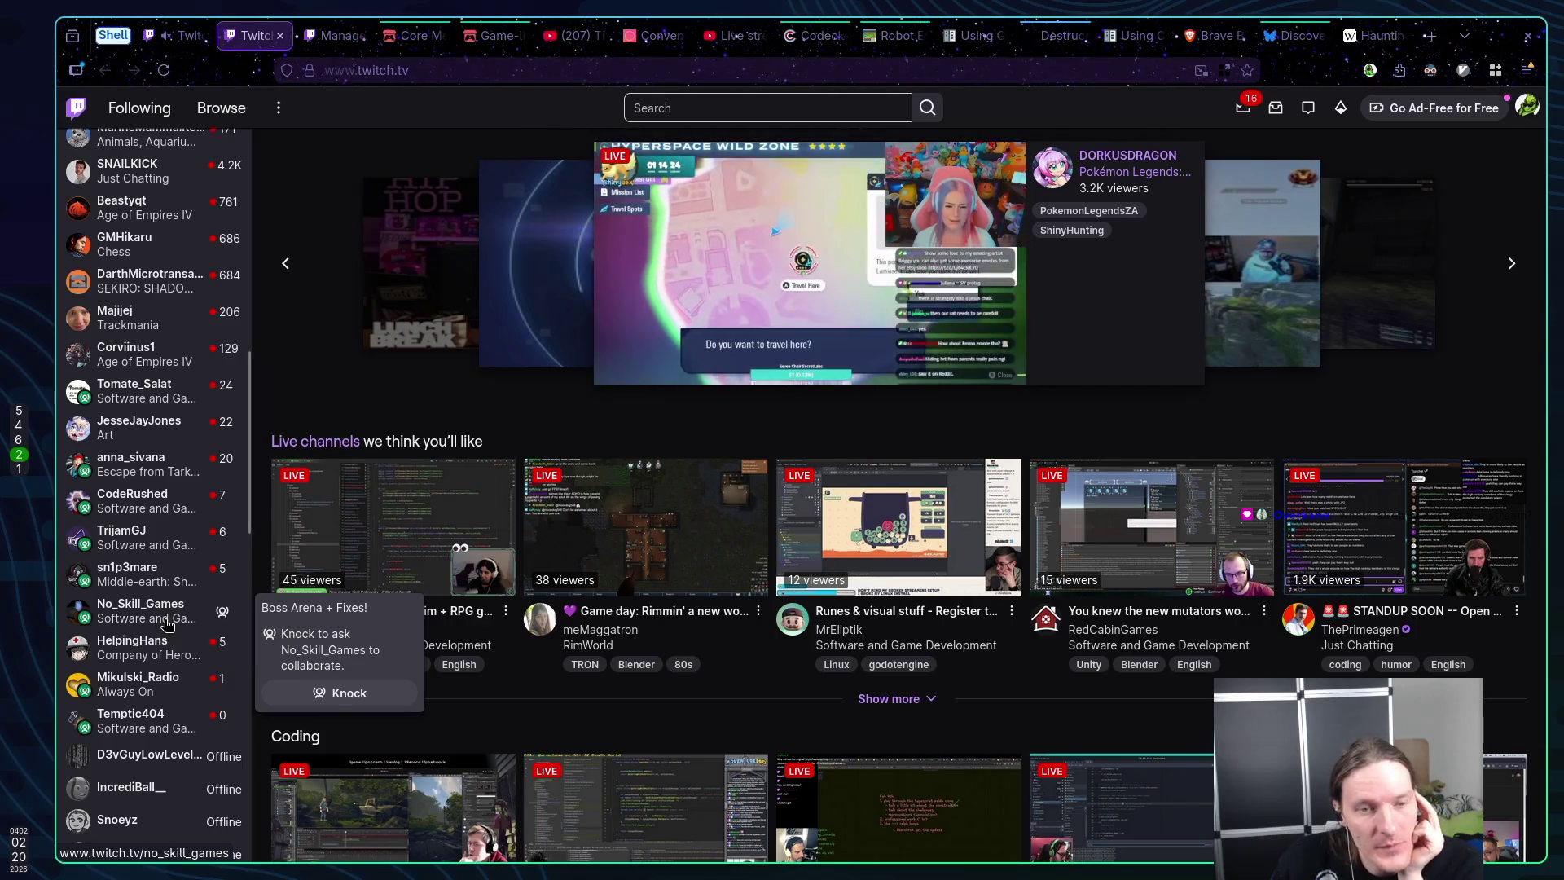
{"action": "scroll", "coordinate": [155, 635], "scroll_direction": "up", "scroll_amount": 4}
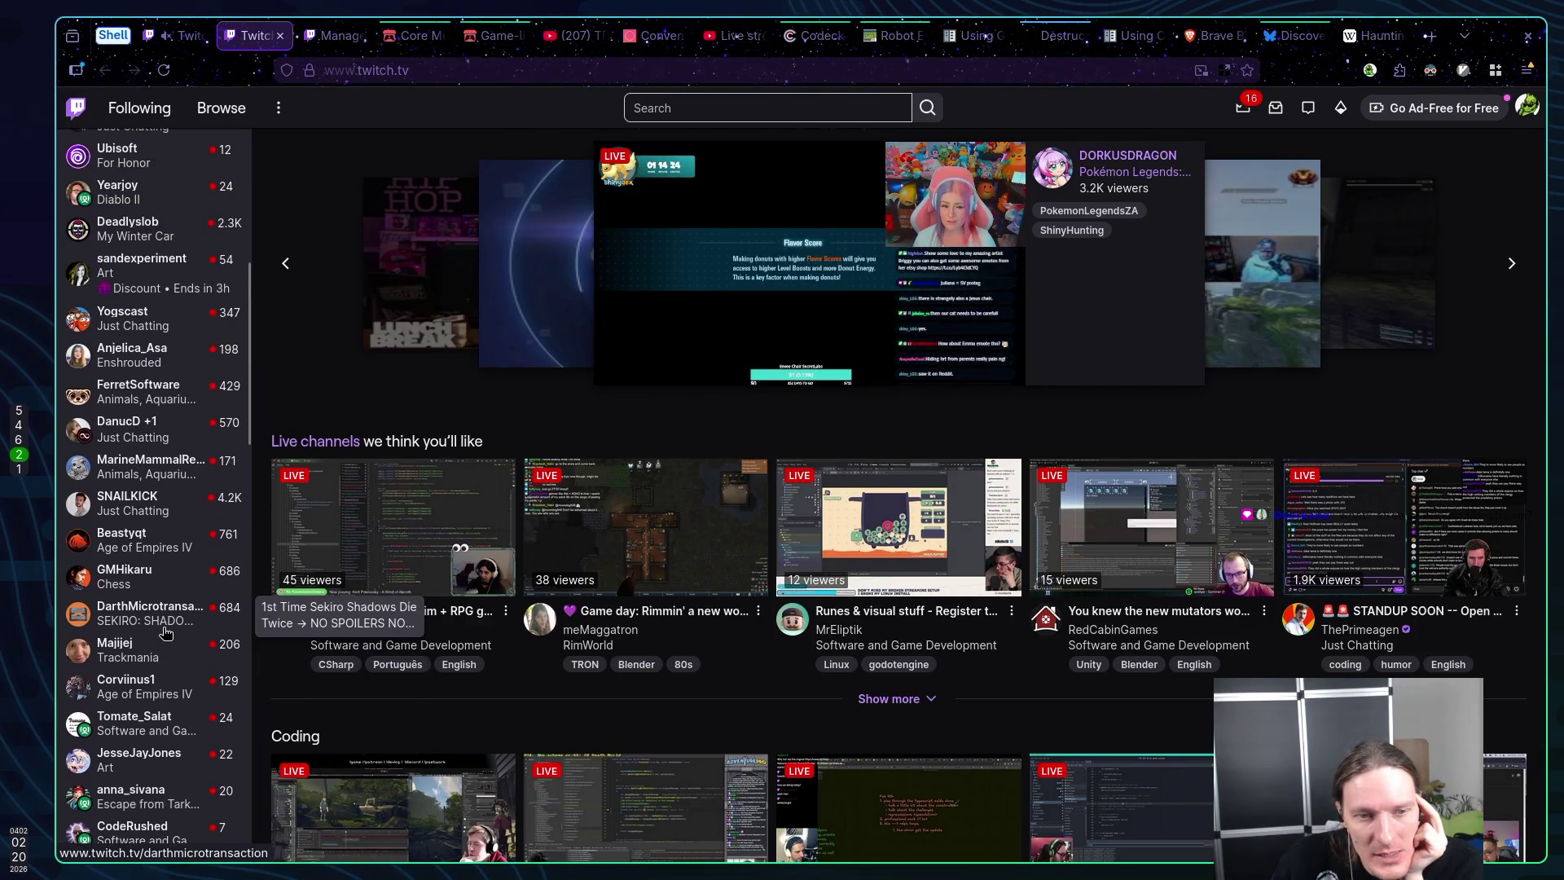
{"action": "scroll", "coordinate": [165, 623], "scroll_direction": "up", "scroll_amount": 3}
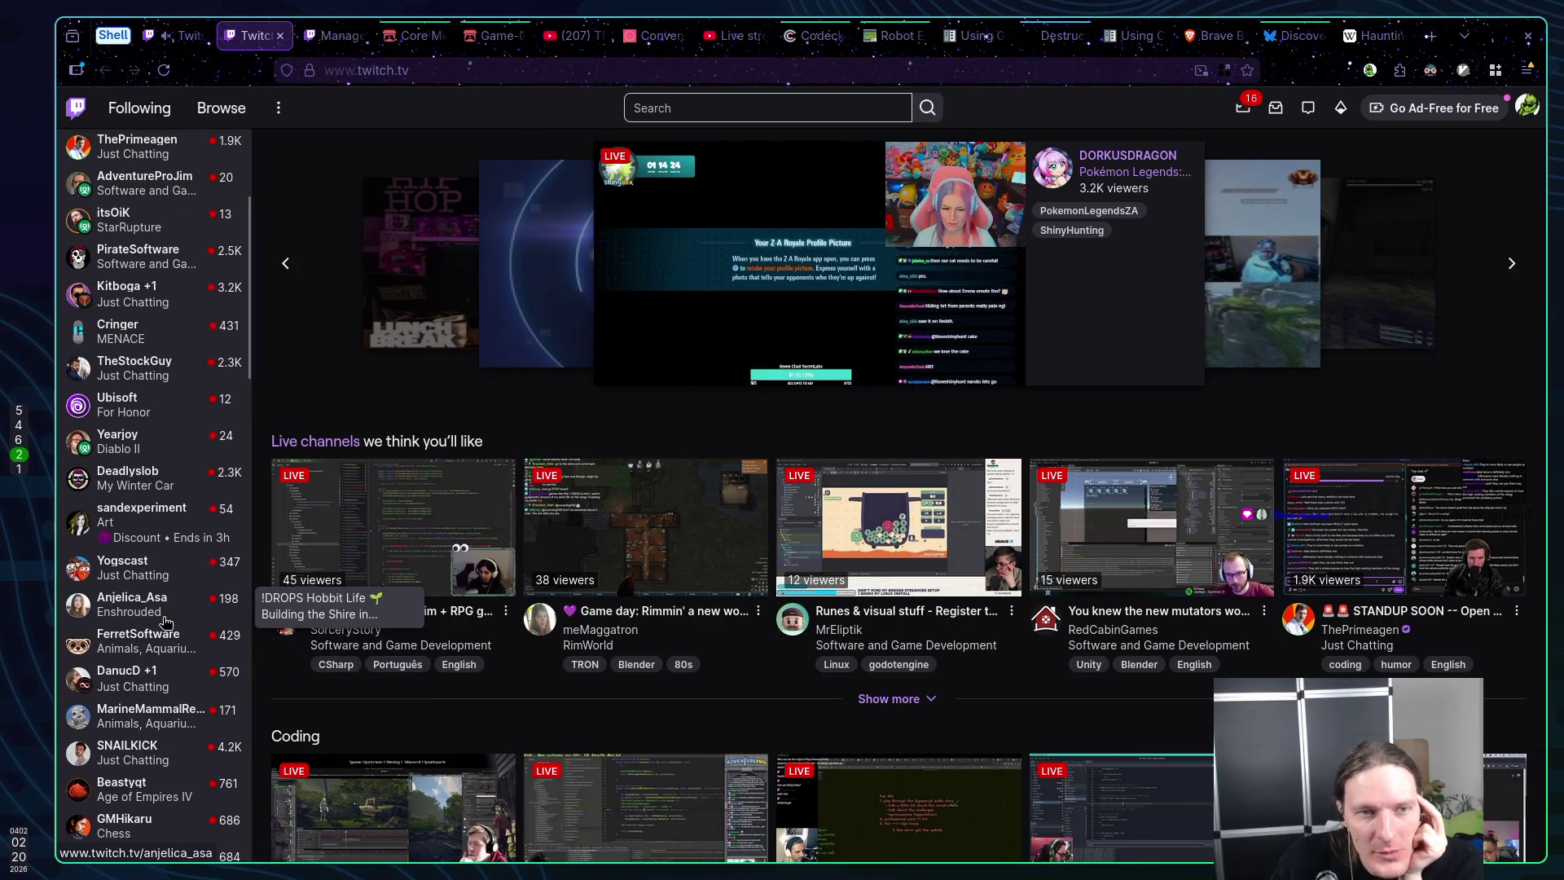
{"action": "scroll", "coordinate": [164, 619], "scroll_direction": "up", "scroll_amount": 3}
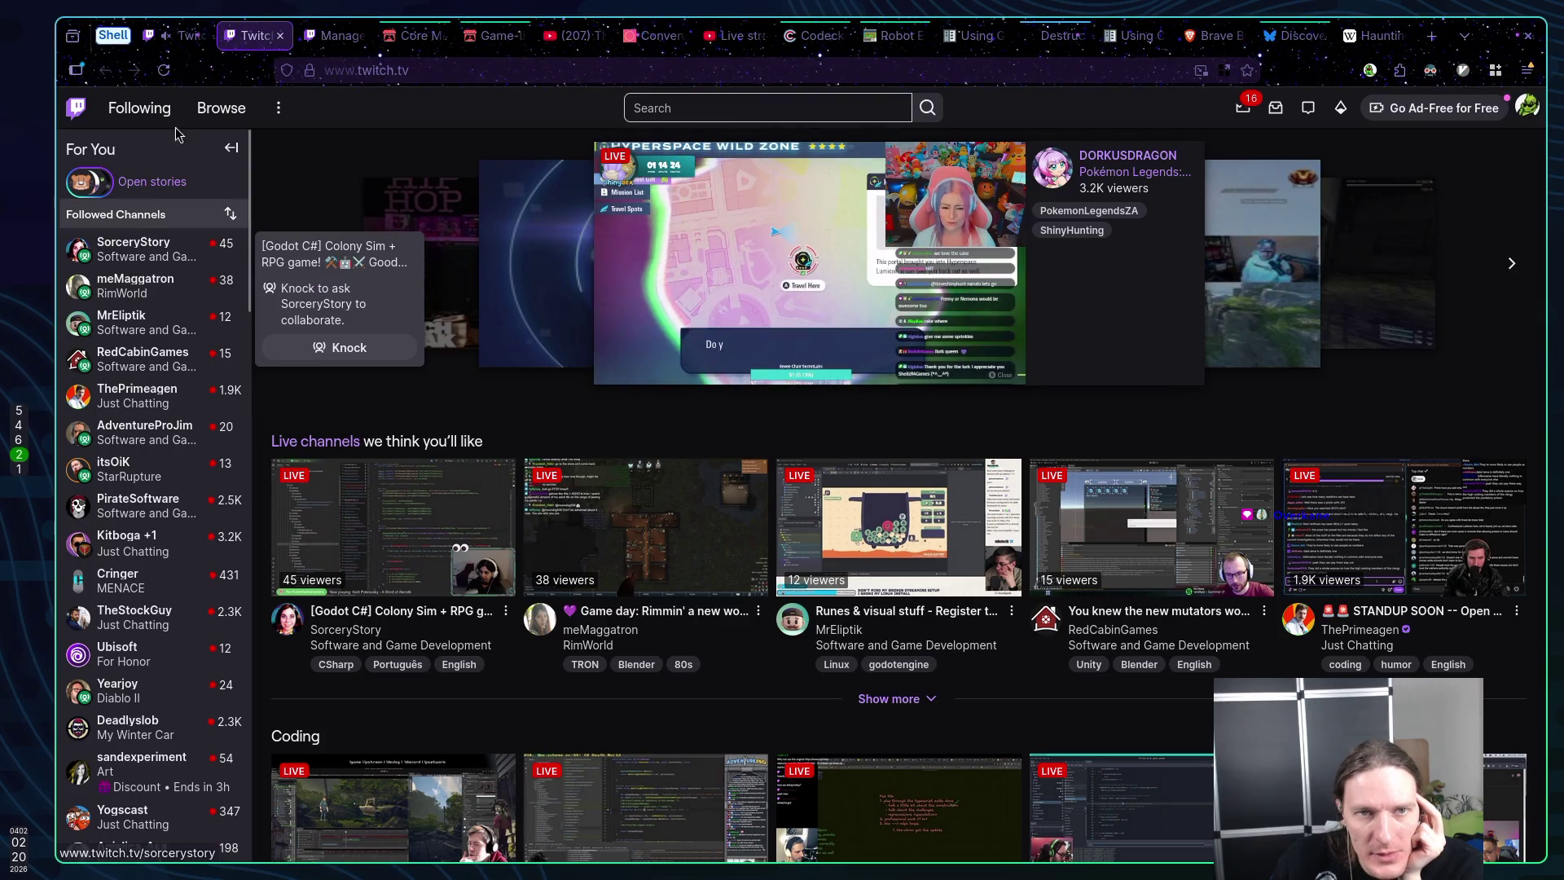
Raid the Godot C# Colony Sim stream from the stream manager's Raid Channel list
{"action": "left_click", "coordinate": [186, 37]}
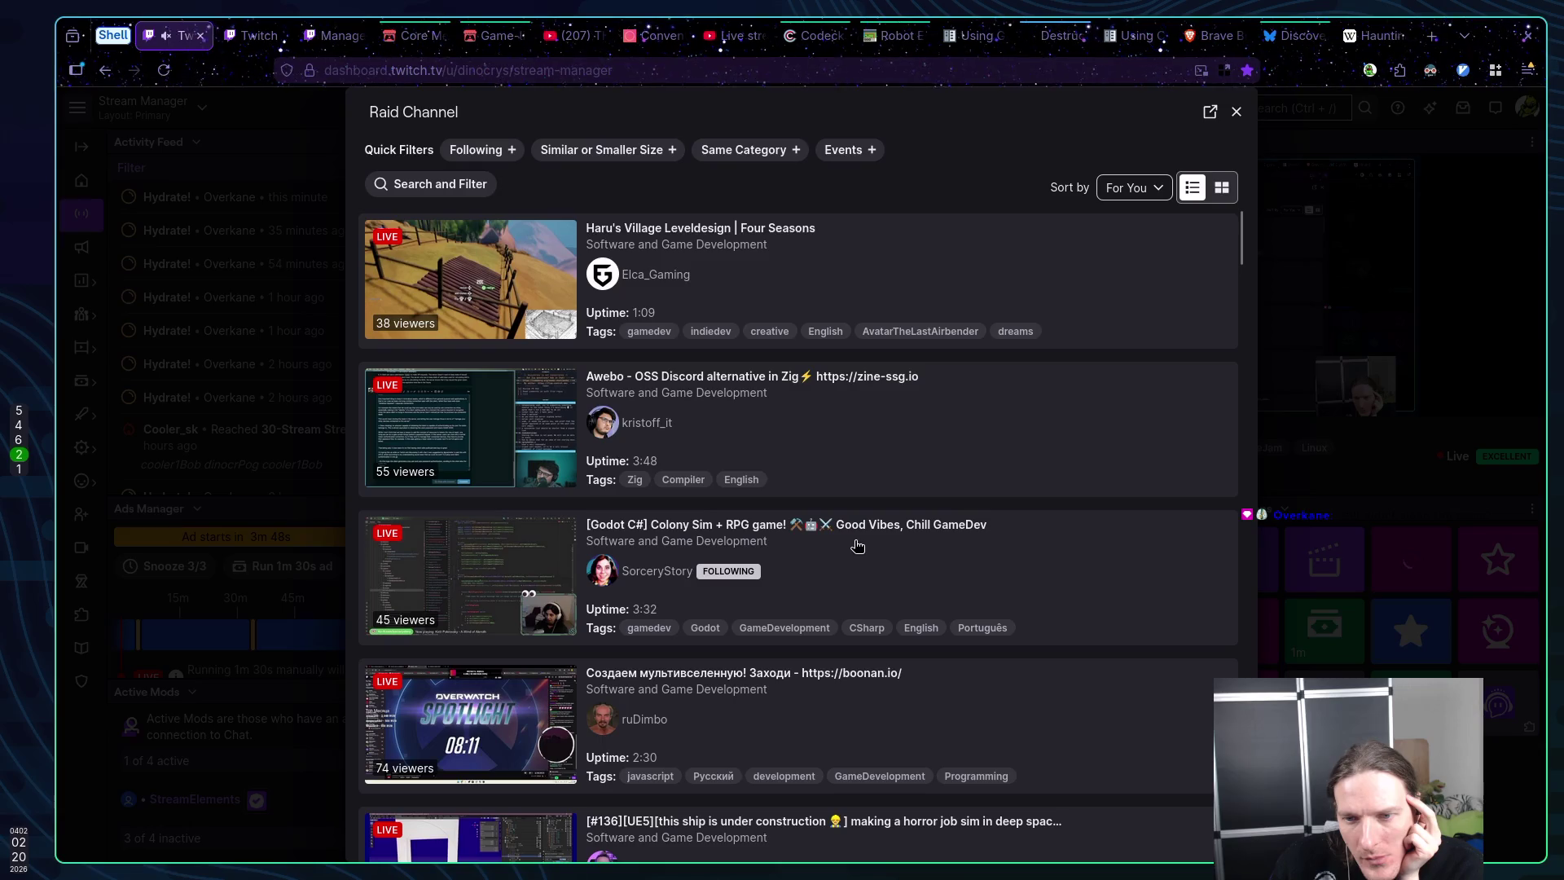
{"action": "left_click", "coordinate": [848, 547]}
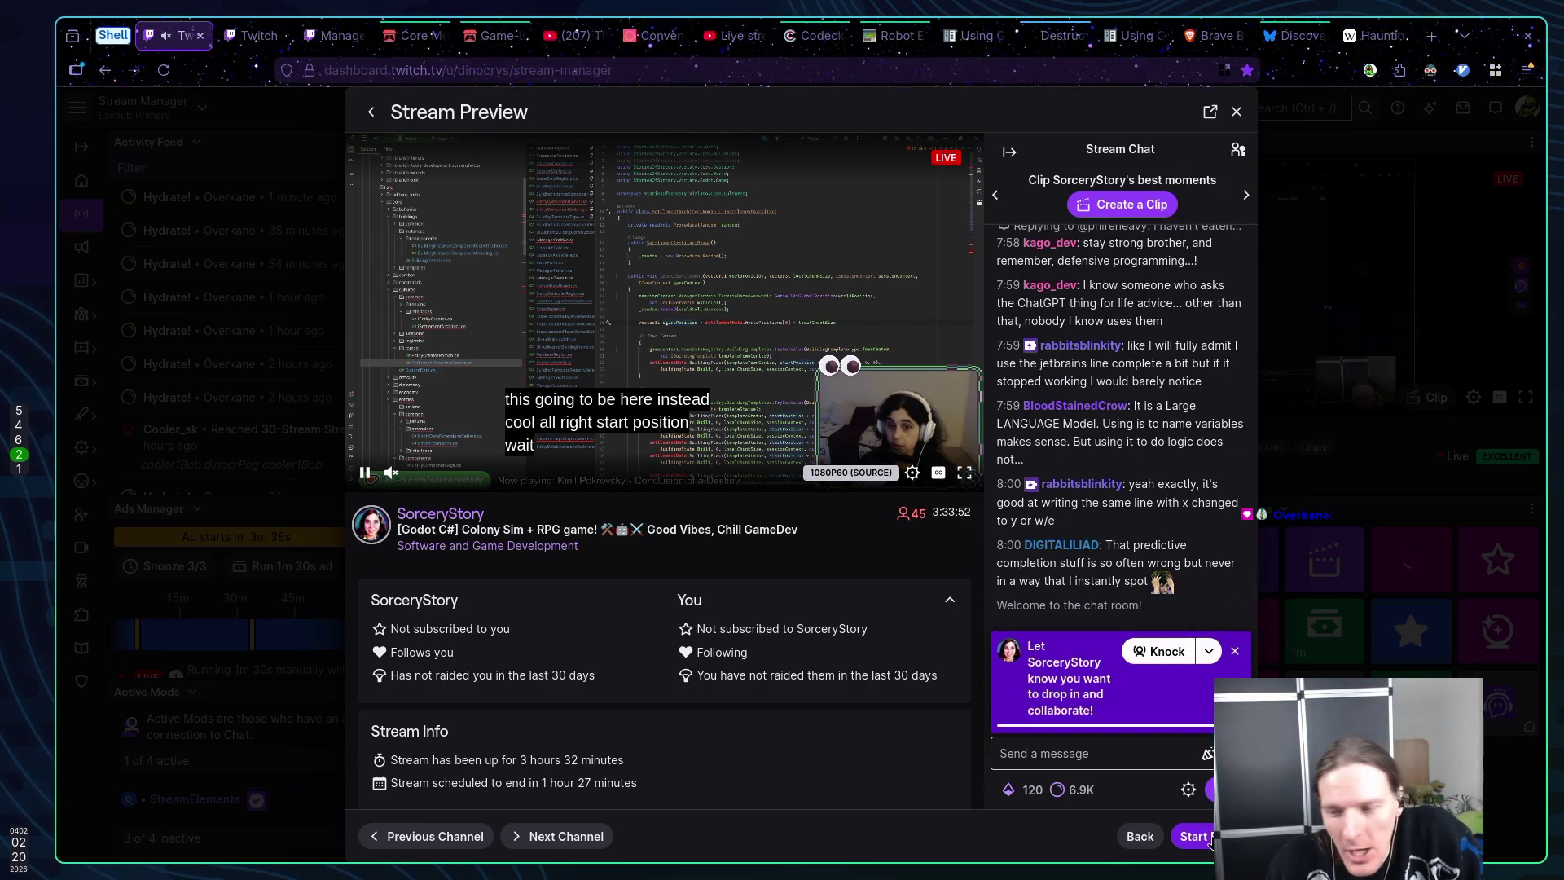
{"action": "left_click", "coordinate": [1196, 836]}
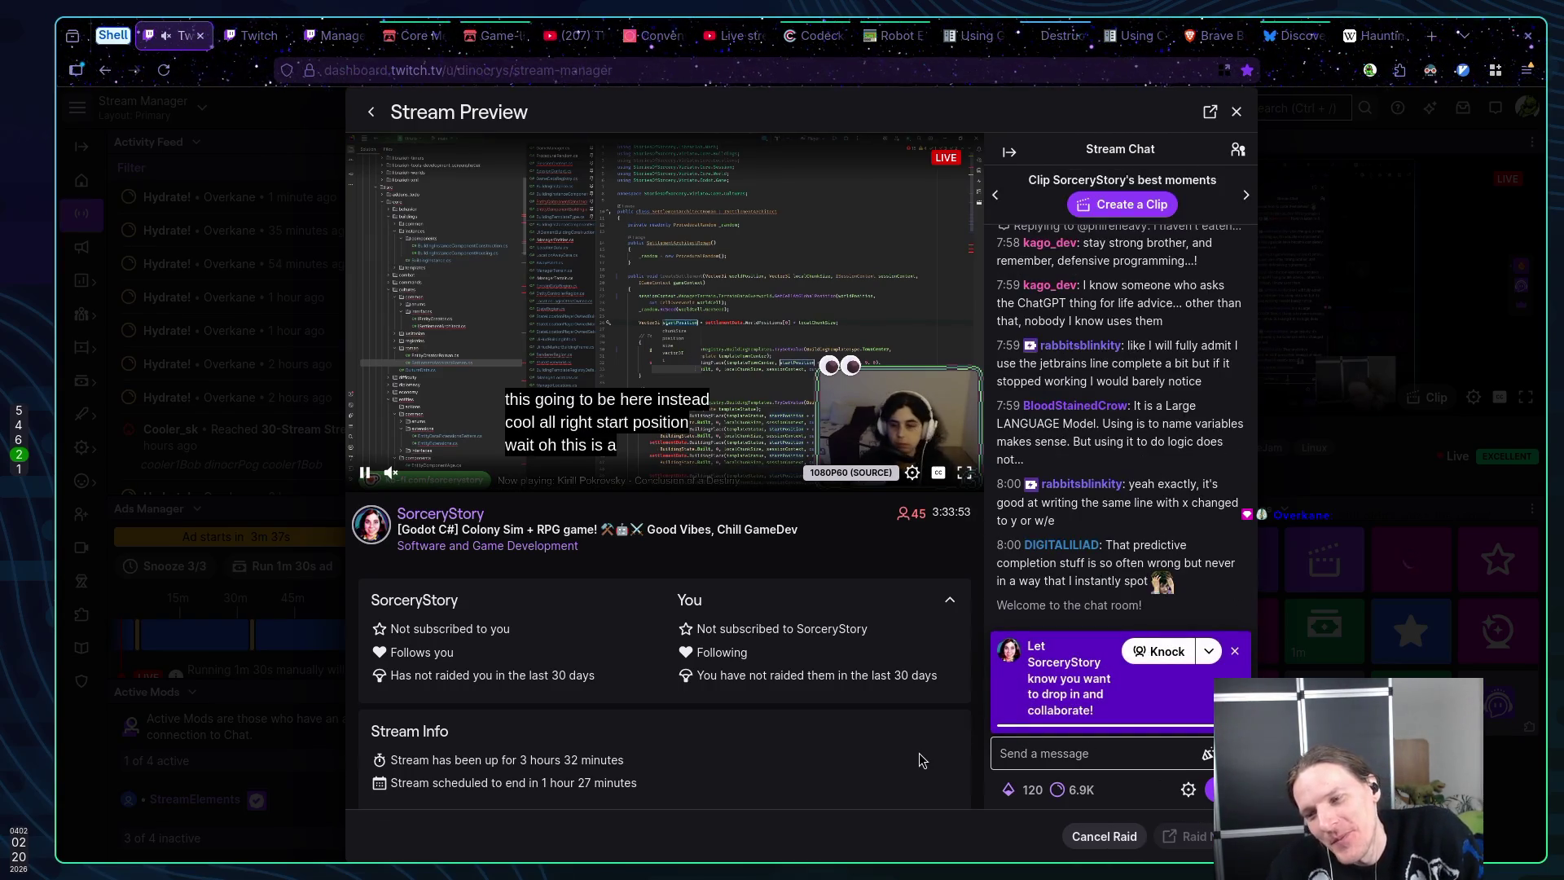